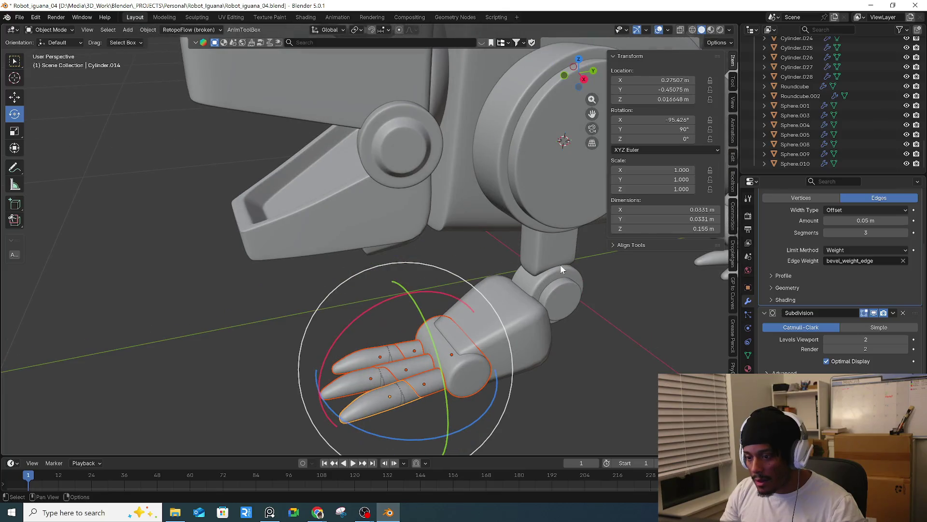
- Select the shoulder disc and the hand, leaving the shoulder disc active
shift+click(558, 215)
mouse_move(628, 330)
middle_down()
mouse_move(543, 305)
mouse_move(598, 322)
middle_up()
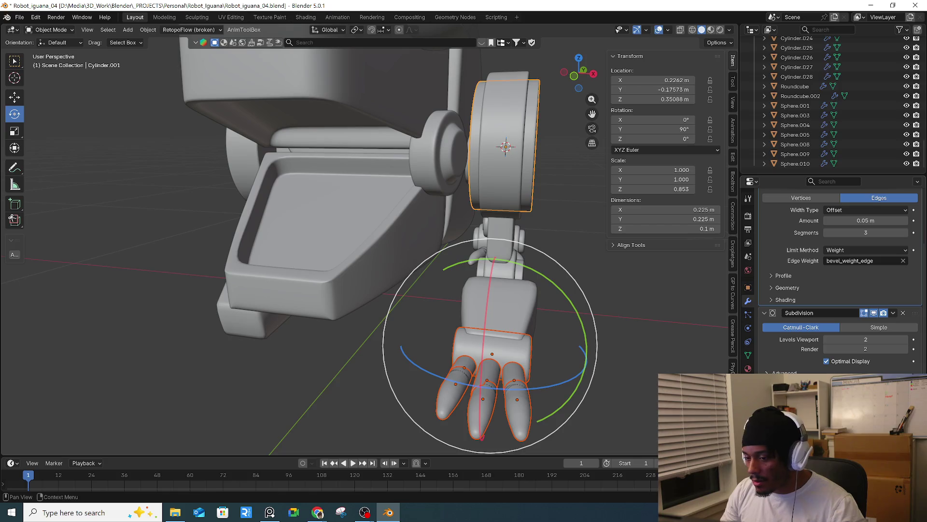
click(528, 172)
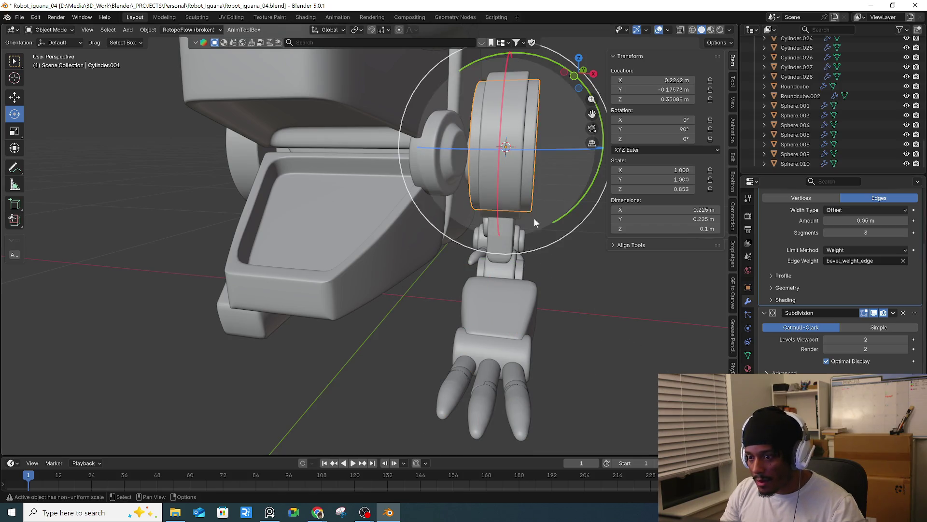
shift+click(527, 360)
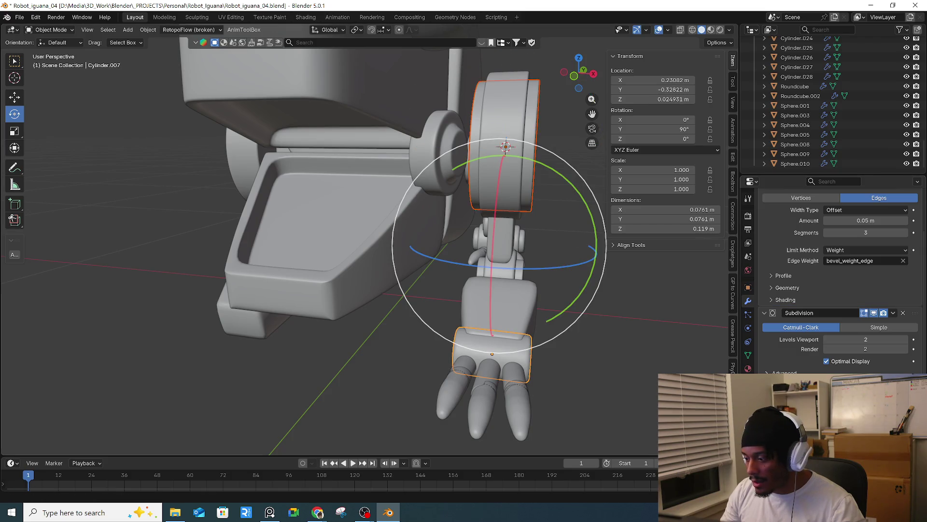
middle_drag(527, 357, 528, 355)
click(527, 355)
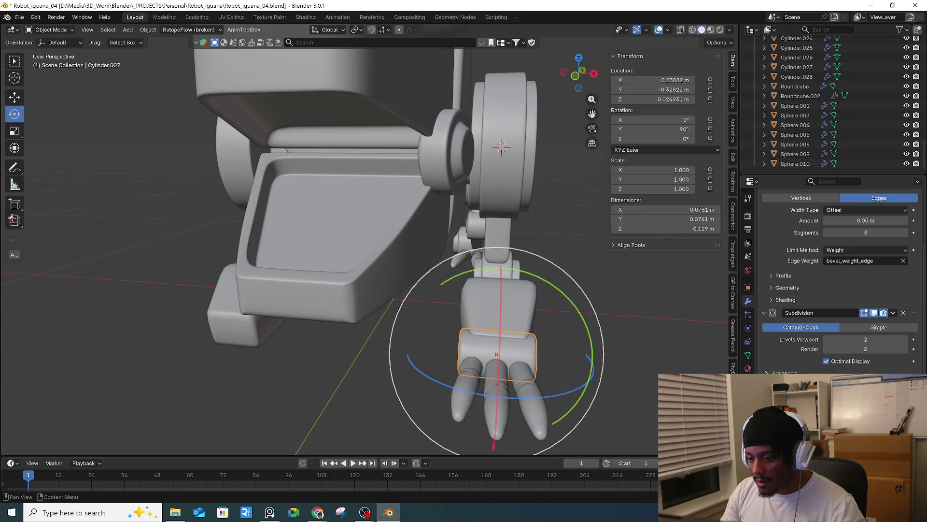
click(530, 190)
shift+click(532, 342)
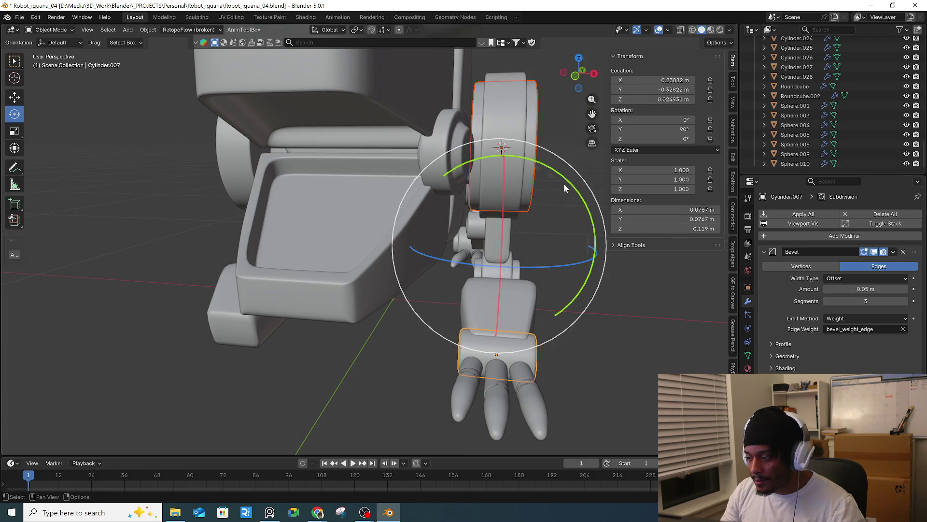
shift+click(526, 193)
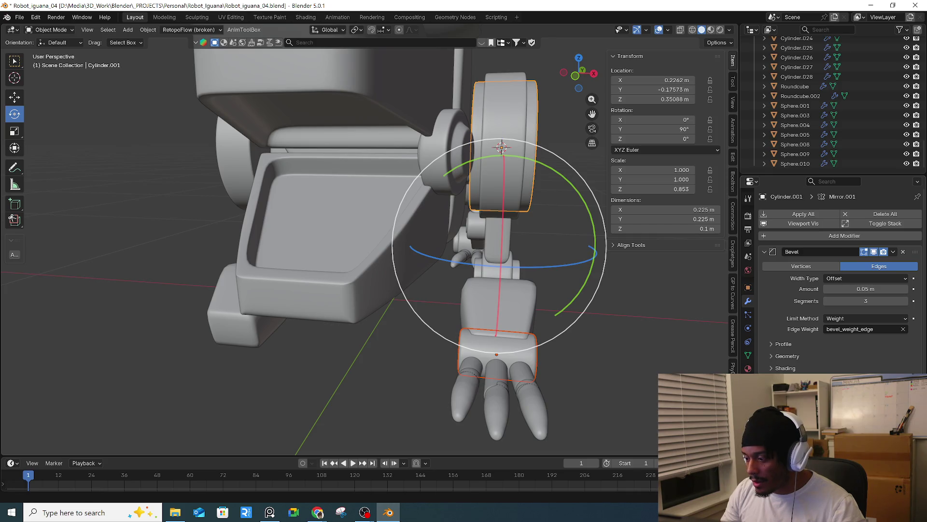
- Set Cube.002 as the Mirror Object of the shoulder disc's Mirror modifier
shift+middle_drag(435, 241, 483, 261)
scroll(840, 280, down, 3)
click(376, 290)
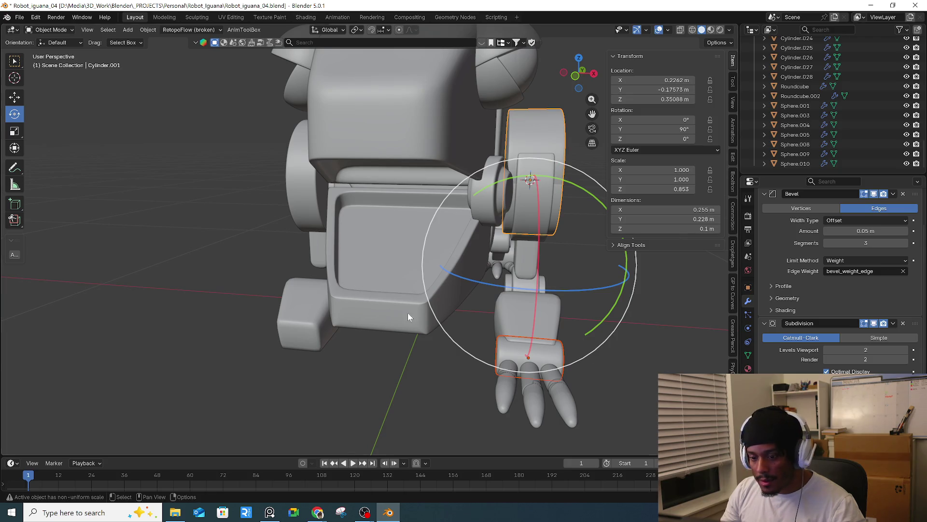
middle_drag(459, 307, 550, 320)
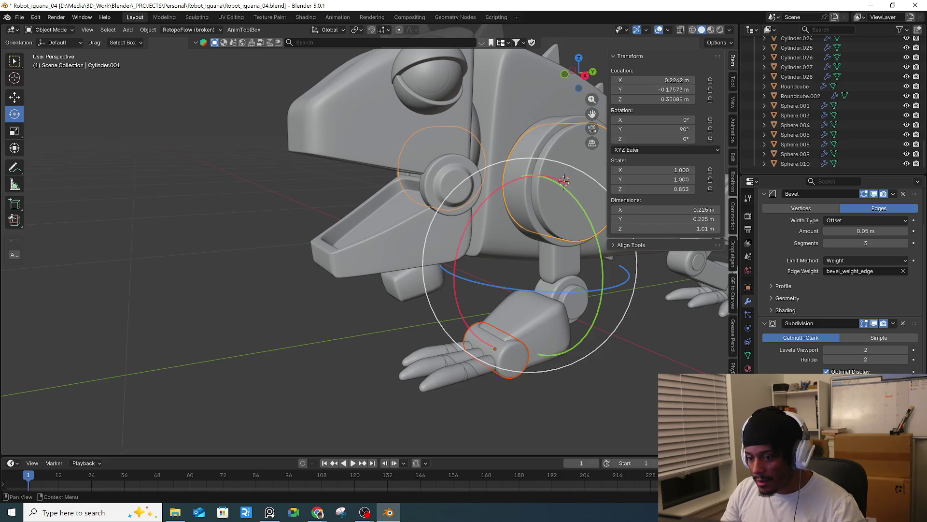
- Check the mirrored shoulder disc on the robot's other side
middle_drag(592, 361, 628, 365)
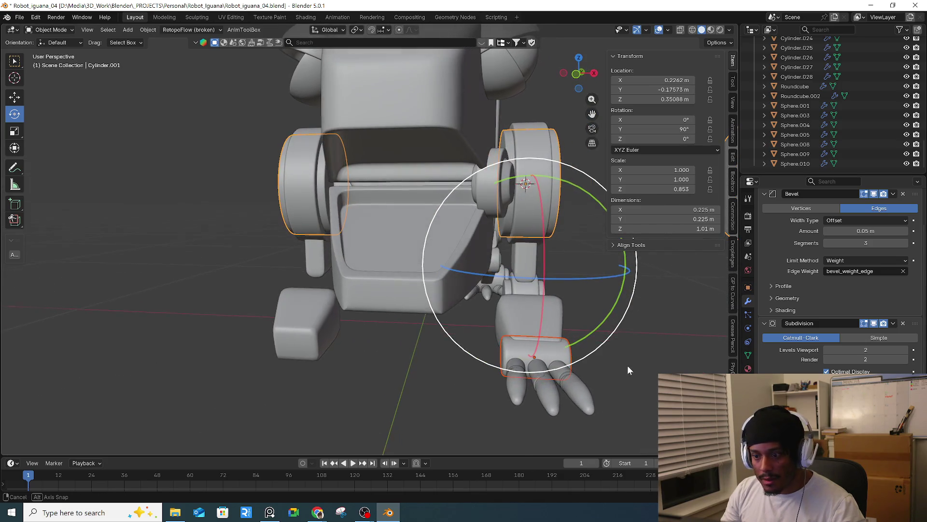
shift+click(536, 357)
shift+click(551, 217)
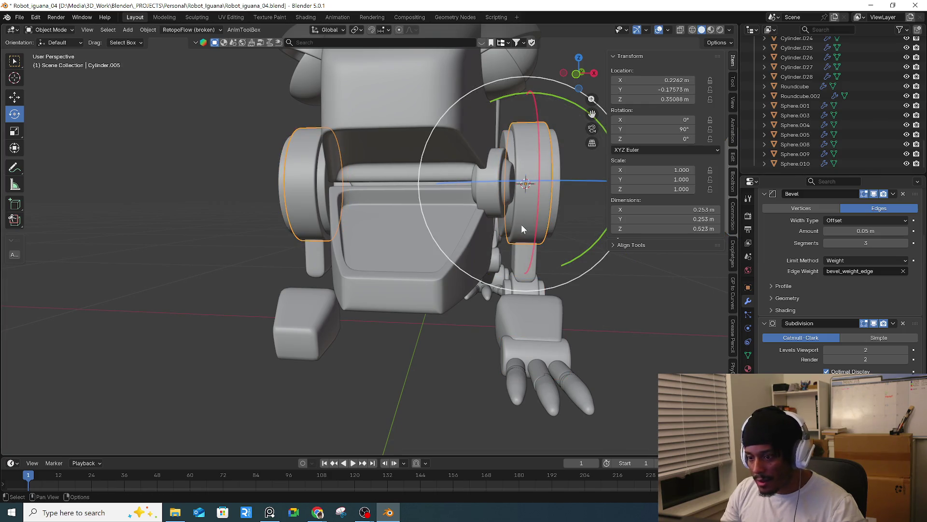
click(553, 215)
scroll(841, 289, down, 5)
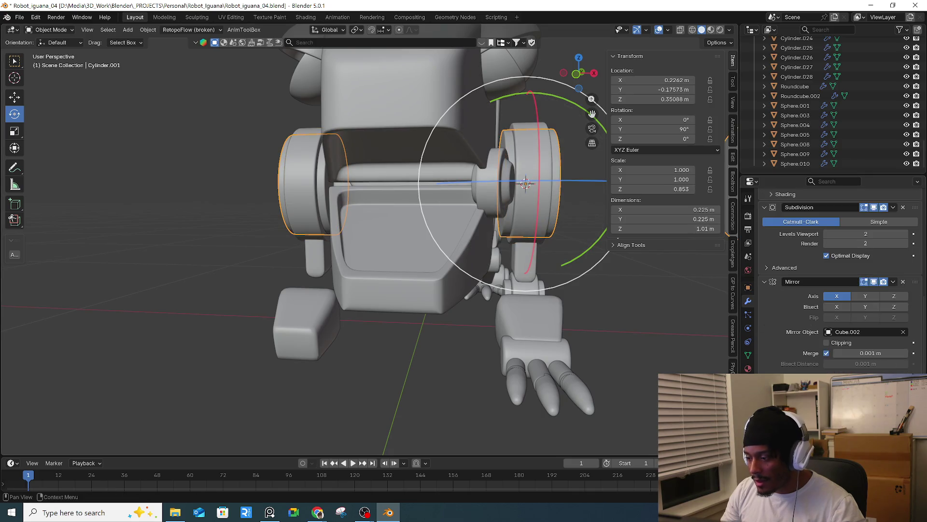
click(536, 190)
- Set Cube.002 as the hand palm's Mirror Object so the hand is copied across
click(559, 358)
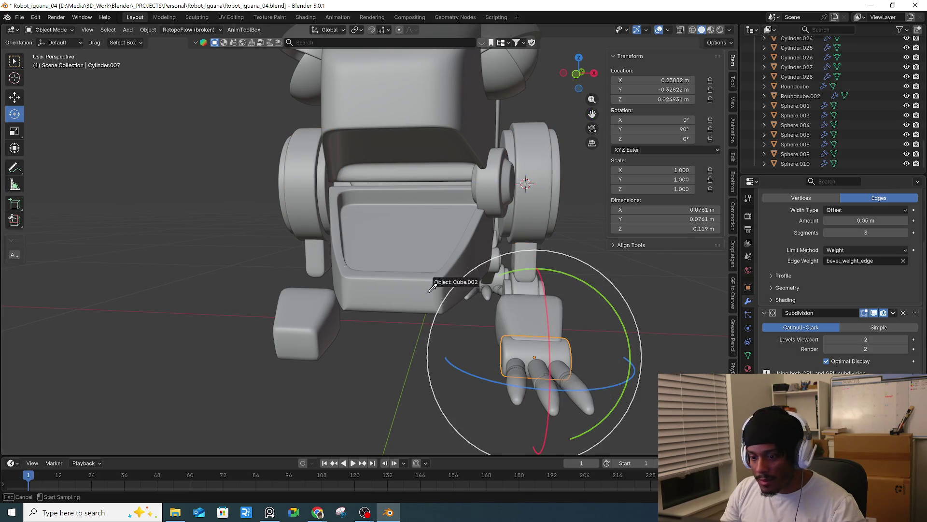
scroll(616, 373, down, 4)
middle_drag(616, 373, 613, 346)
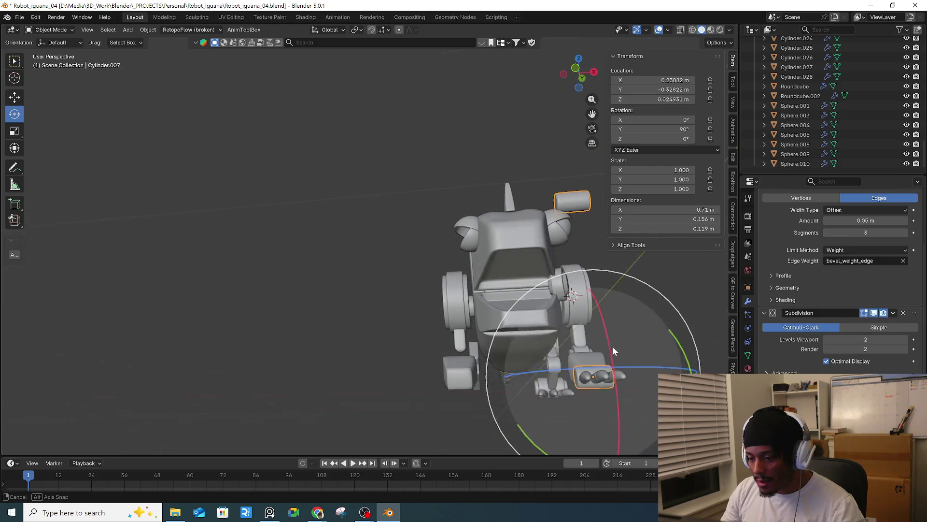
scroll(845, 105, up, 10)
scroll(844, 106, down, 3)
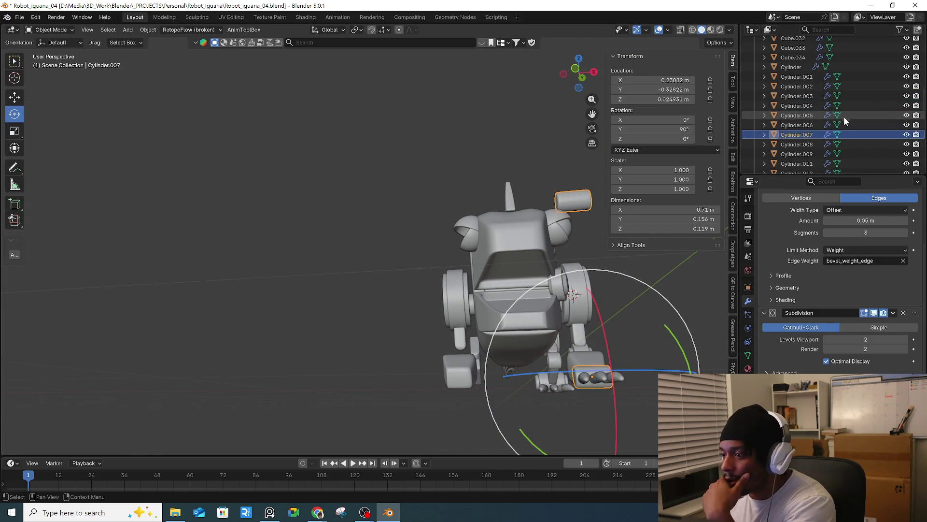
scroll(821, 130, down, 2)
middle_drag(628, 310, 607, 324)
ctrl+scroll(604, 326, down, 4)
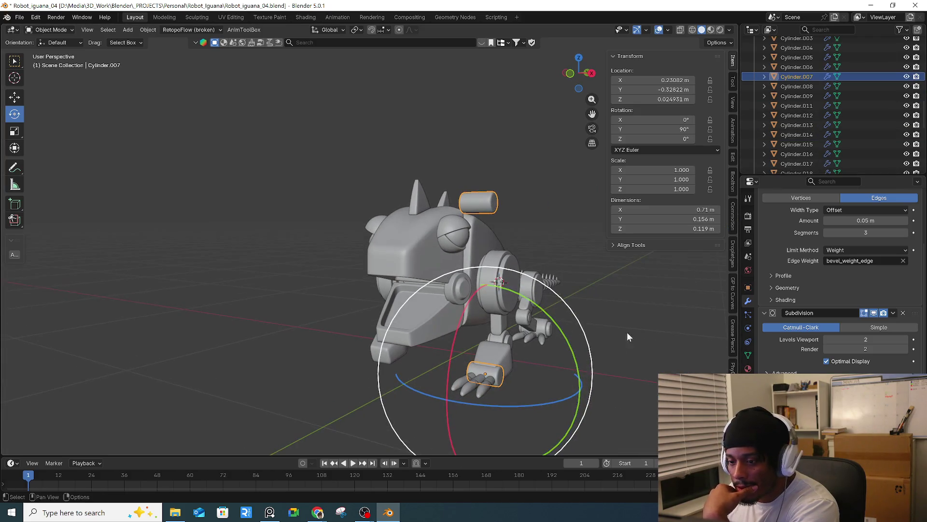
click(874, 386)
mouse_move(461, 301)
middle_down()
mouse_move(566, 324)
mouse_move(480, 401)
middle_up()
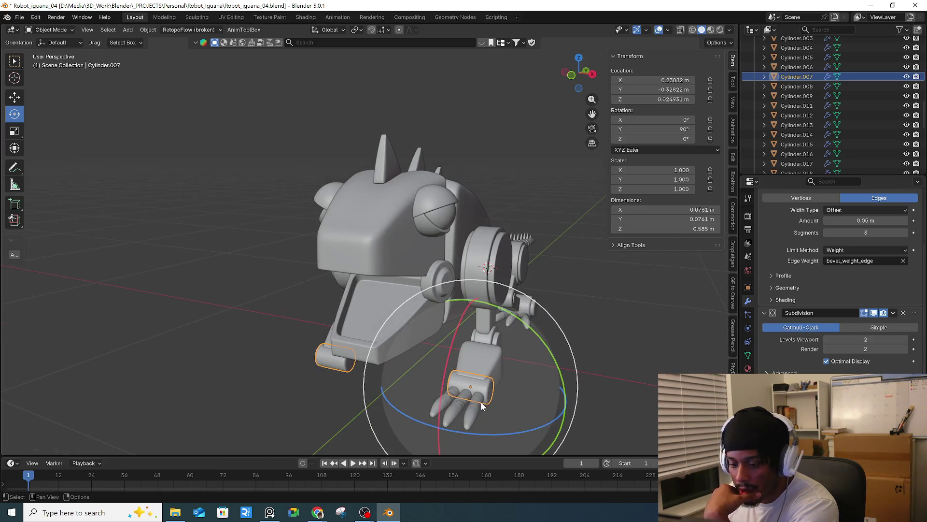
click(481, 401)
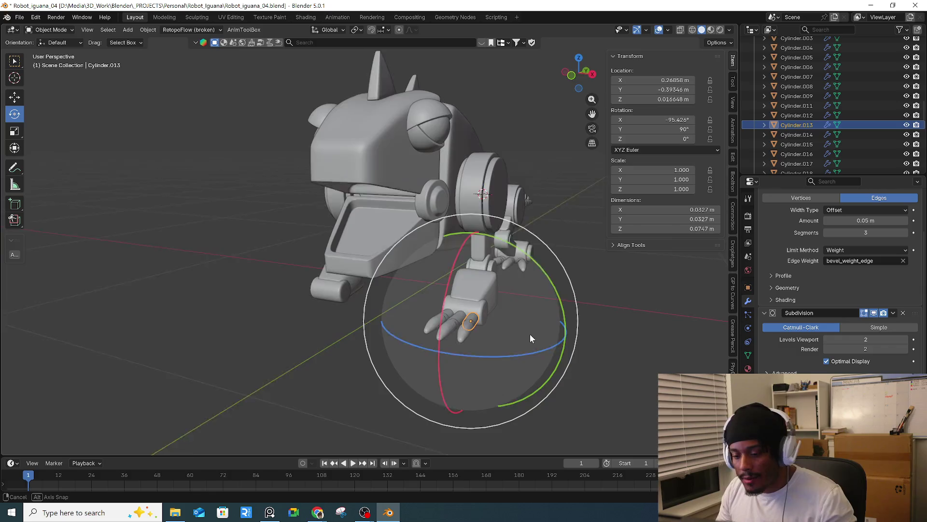
- Shorten fingertip Cylinder.014 from 0.155 m to 0.0832 m long
scroll(520, 322, up, 5)
scroll(429, 275, down, 4)
scroll(410, 271, up, 1)
shift+click(414, 265)
shift+click(389, 280)
shift+click(384, 297)
shift+click(405, 290)
shift+click(429, 304)
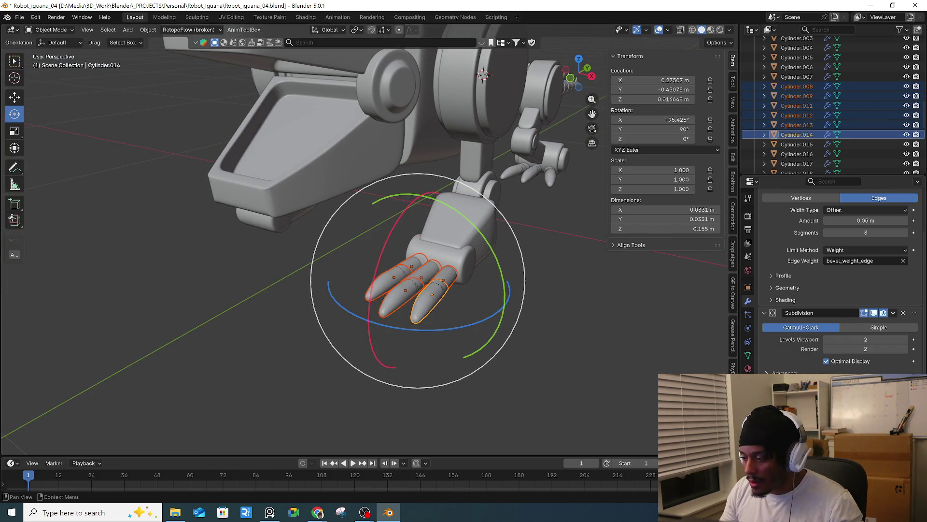
click(574, 326)
mouse_move(573, 326)
middle_down()
mouse_move(415, 280)
mouse_move(413, 313)
mouse_move(460, 327)
middle_up()
click(425, 276)
click(447, 300)
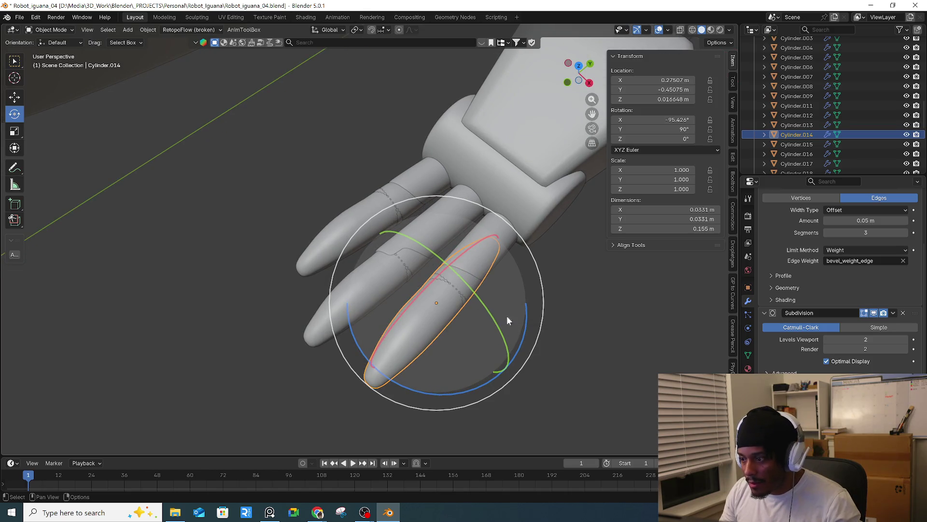
key(ctrl+z)
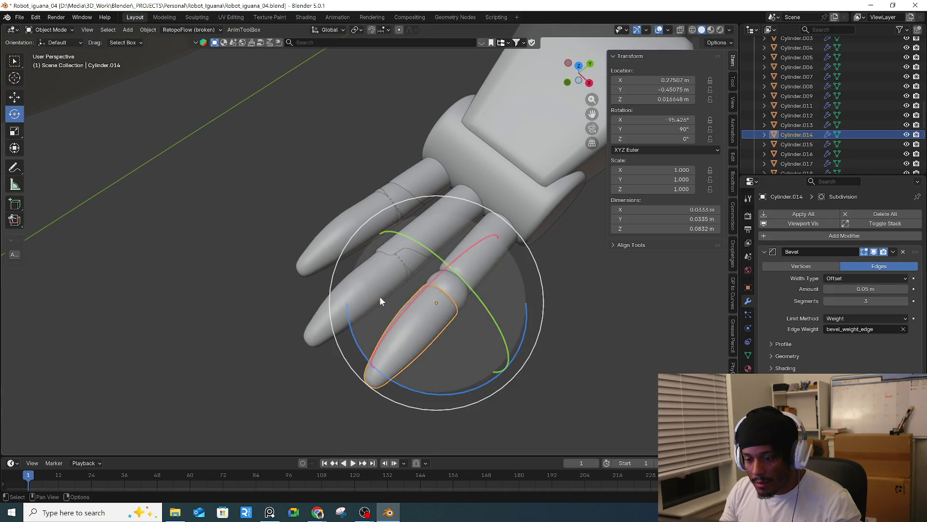
- Inspect the other finger pieces: Cylinder.012, Cylinder.009, Cylinder.008 and Sphere.004
click(379, 300)
middle_drag(379, 300, 386, 290)
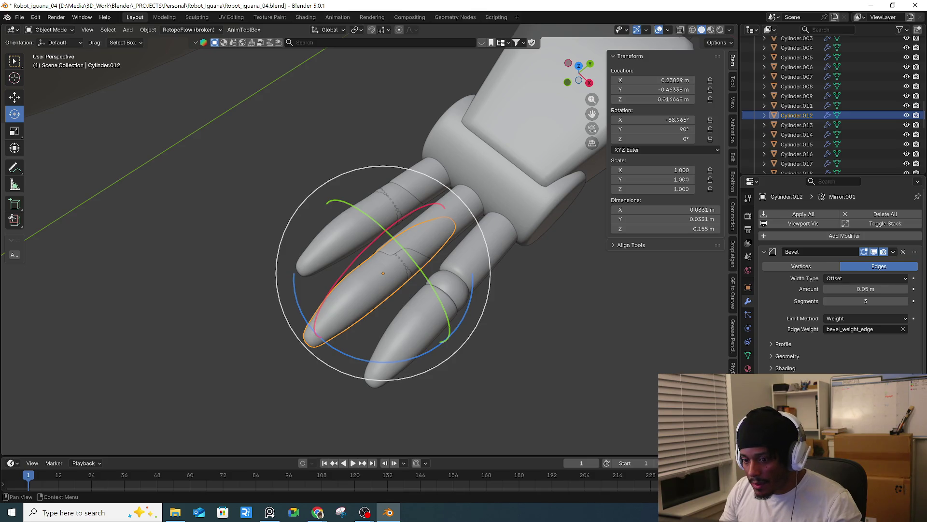
click(416, 268)
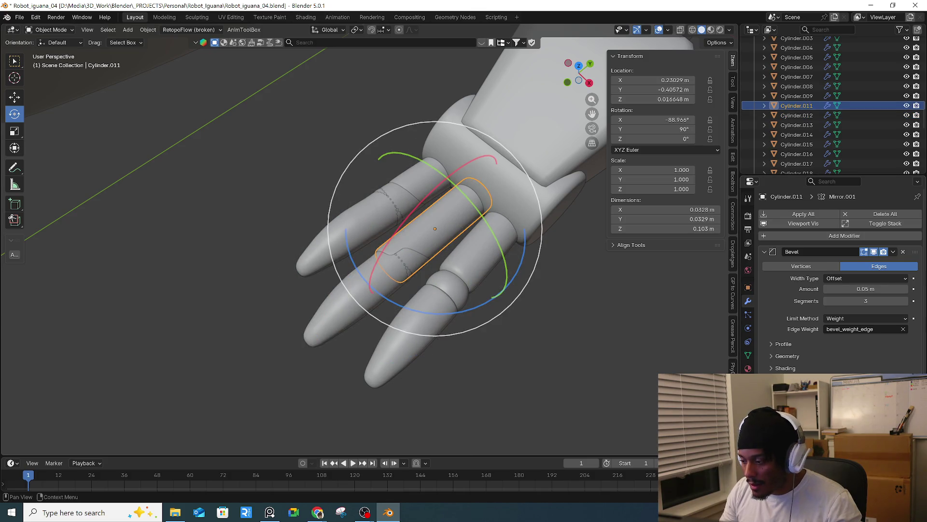
click(360, 224)
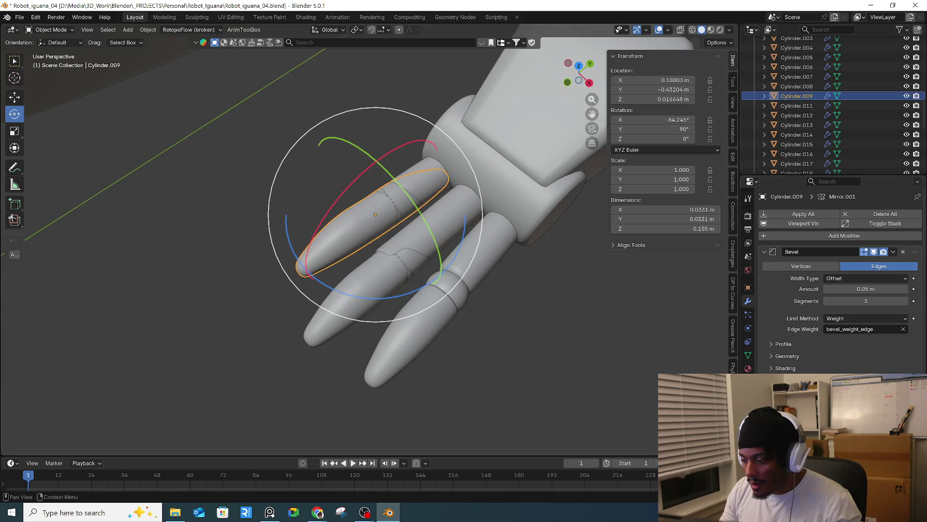
click(429, 182)
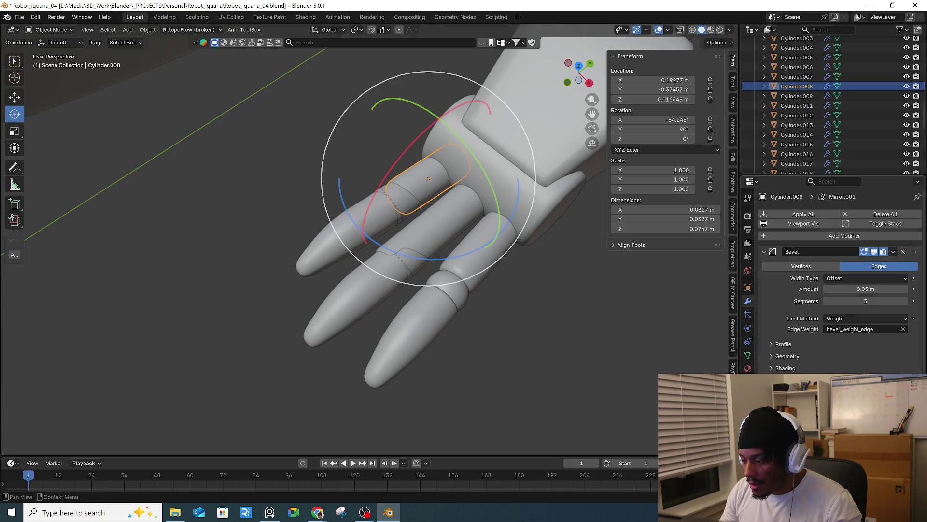
click(411, 260)
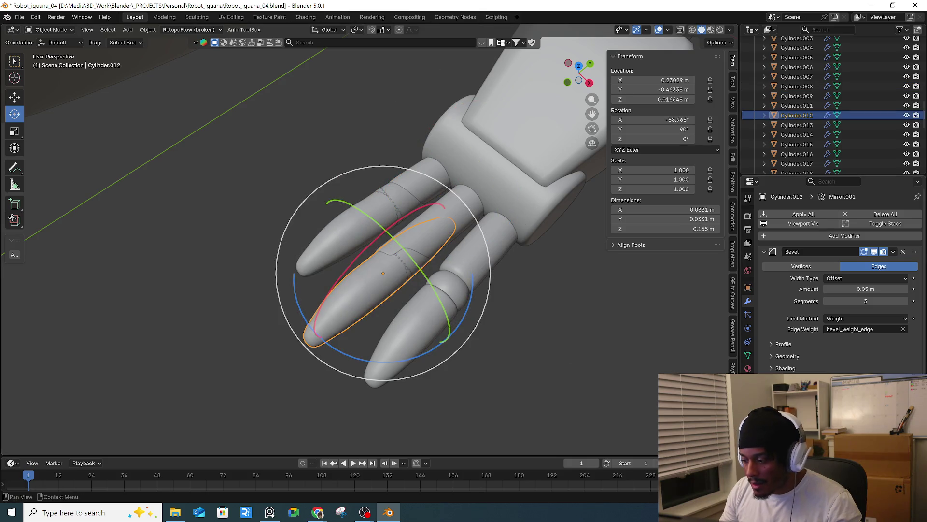
click(400, 270)
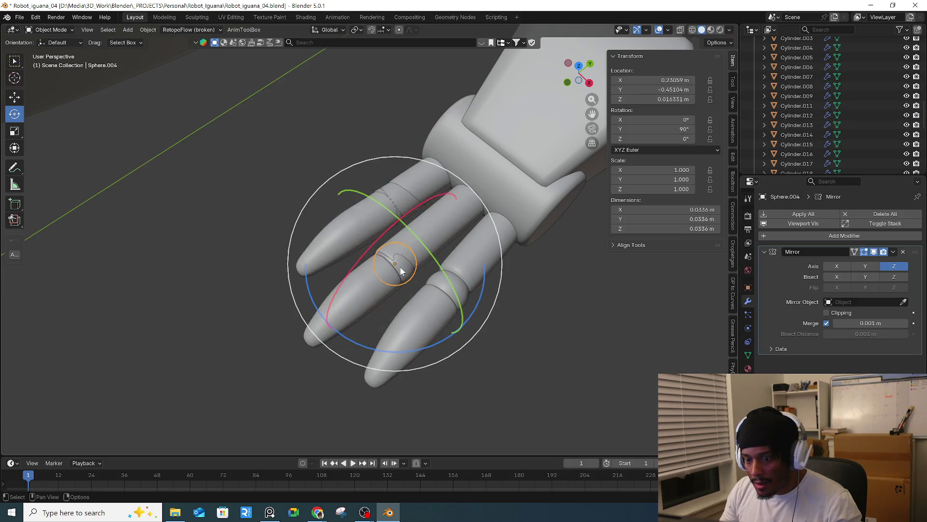
click(370, 223)
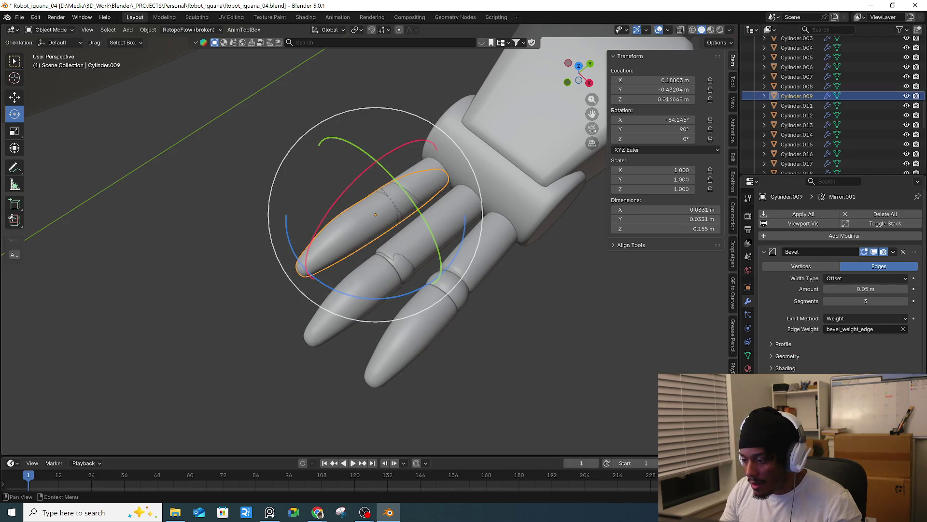
middle_drag(414, 259, 513, 257)
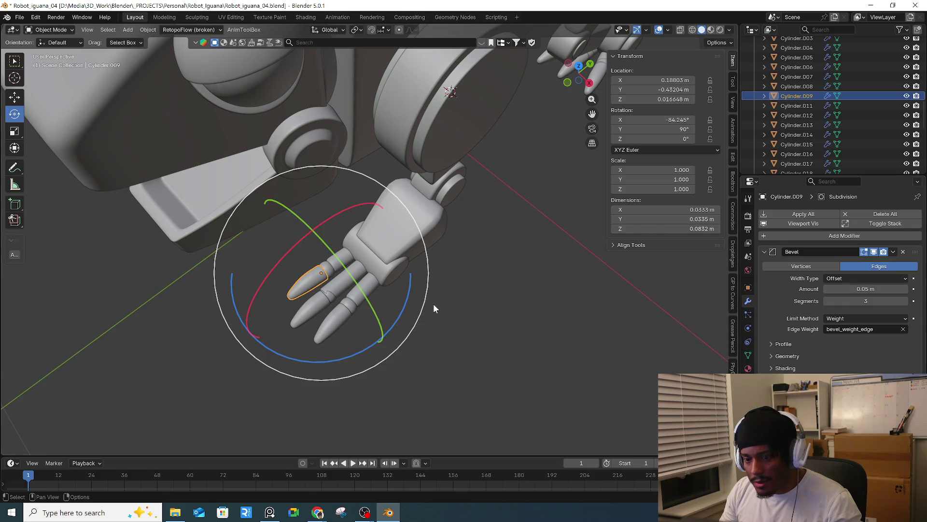
middle_drag(435, 303, 338, 280)
click(296, 266)
key(ctrl+1)
click(513, 338)
click(338, 265)
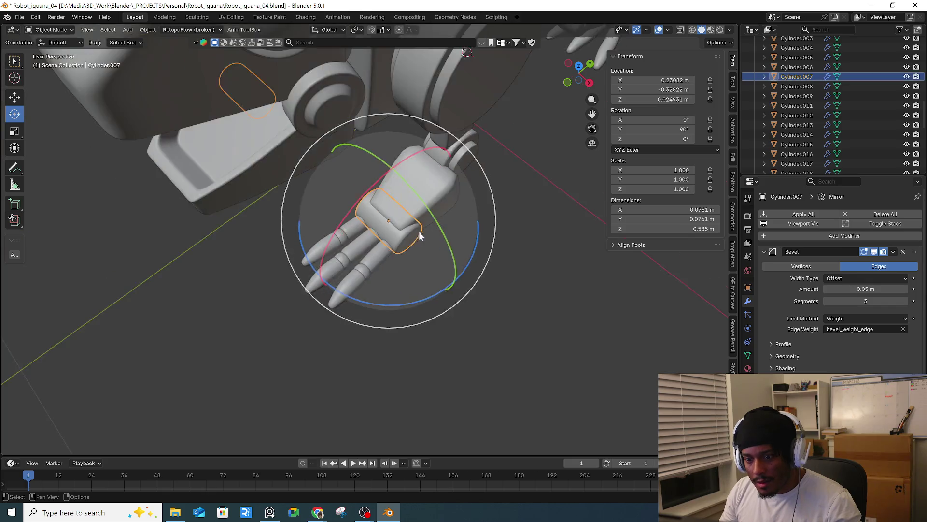
middle_drag(337, 265, 441, 201)
middle_drag(560, 262, 448, 212)
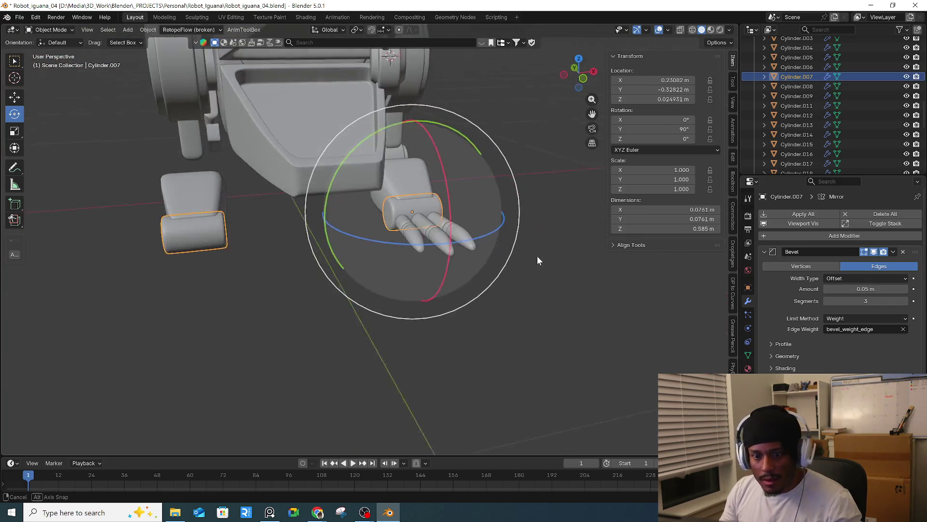
click(448, 218)
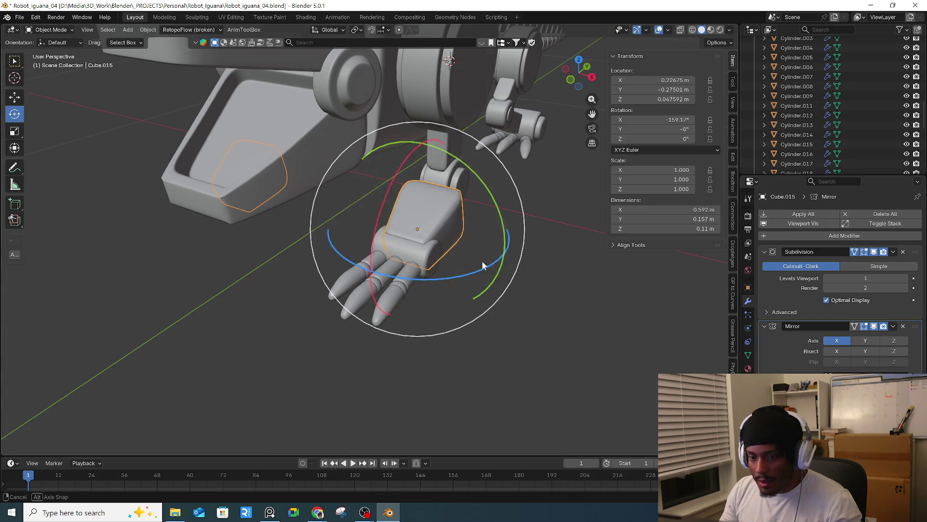
middle_drag(491, 262, 547, 273)
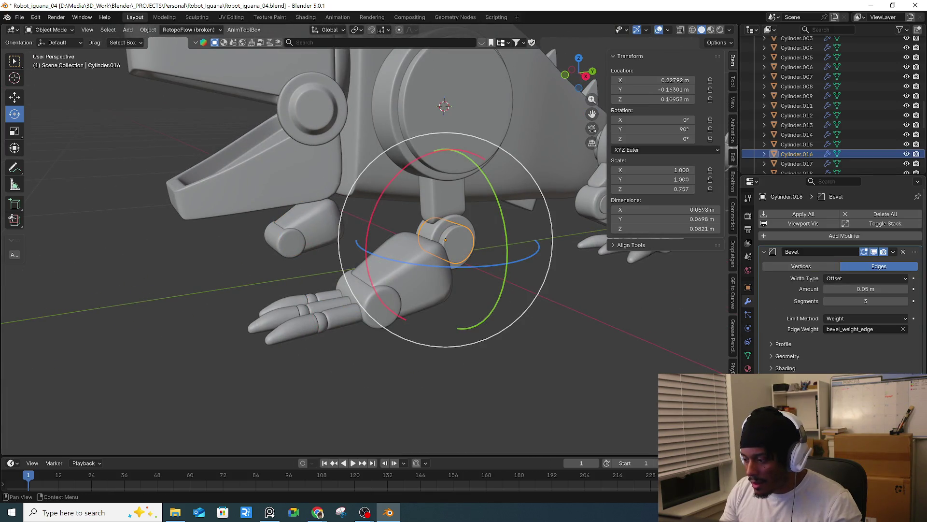
click(473, 234)
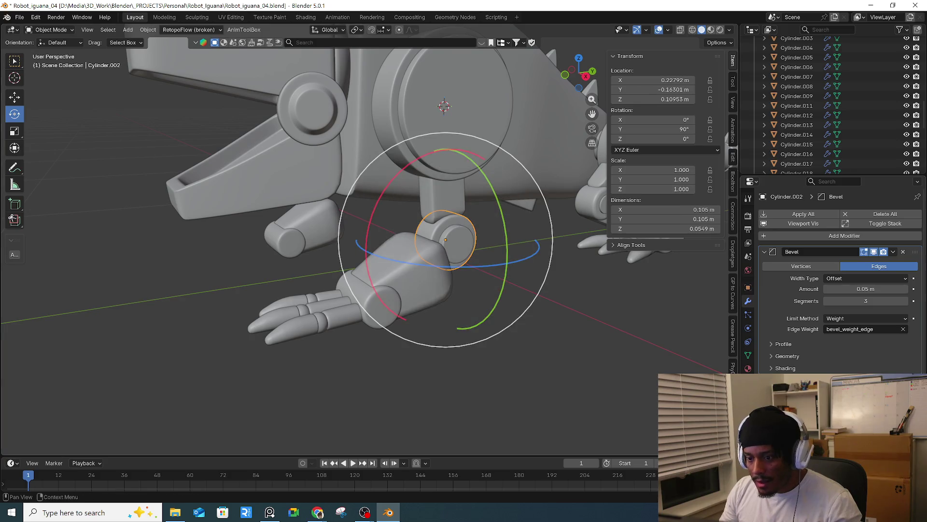
click(468, 202)
mouse_move(468, 202)
middle_down()
mouse_move(573, 213)
mouse_move(526, 213)
middle_up()
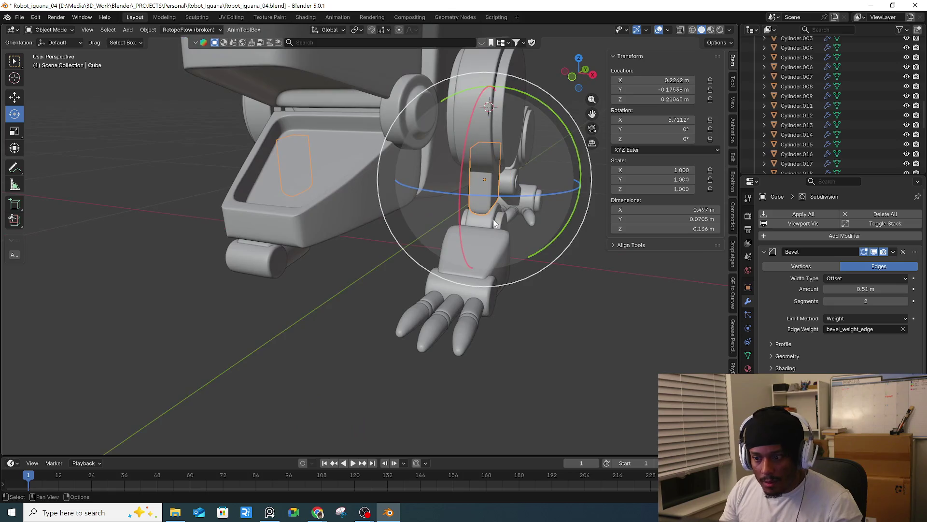
click(482, 219)
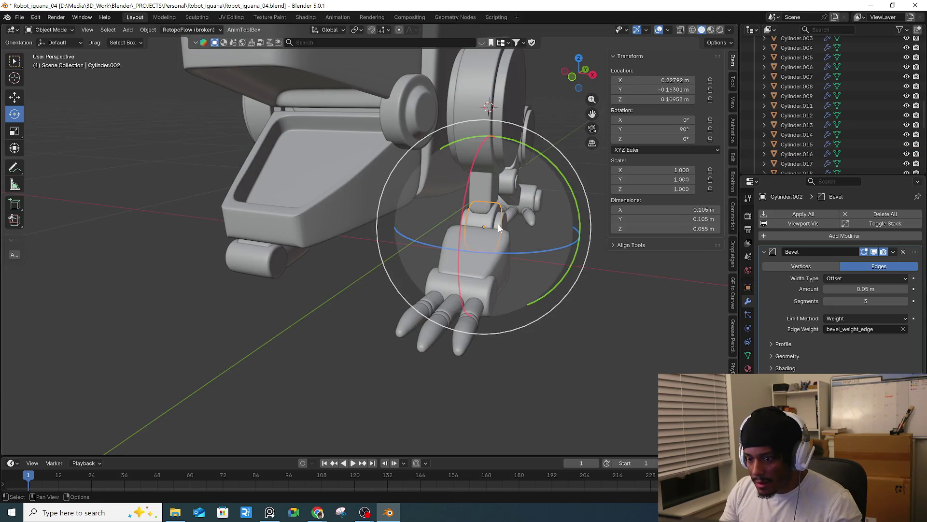
click(498, 224)
mouse_move(498, 224)
middle_down()
mouse_move(473, 232)
mouse_move(468, 222)
middle_up()
click(475, 227)
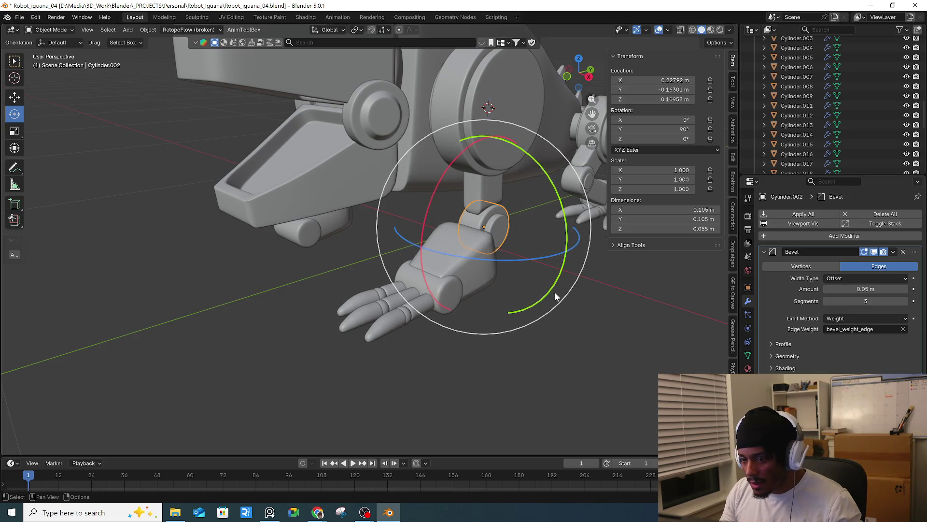
mouse_move(475, 193)
middle_down()
mouse_move(478, 240)
mouse_move(445, 294)
mouse_move(479, 204)
mouse_move(485, 209)
mouse_move(463, 212)
middle_up()
click(445, 297)
click(479, 205)
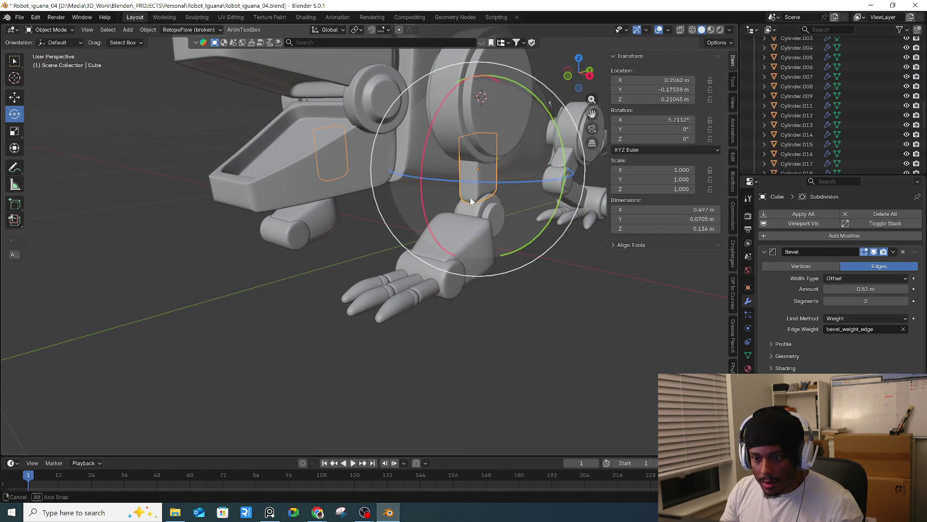
shift+click(462, 211)
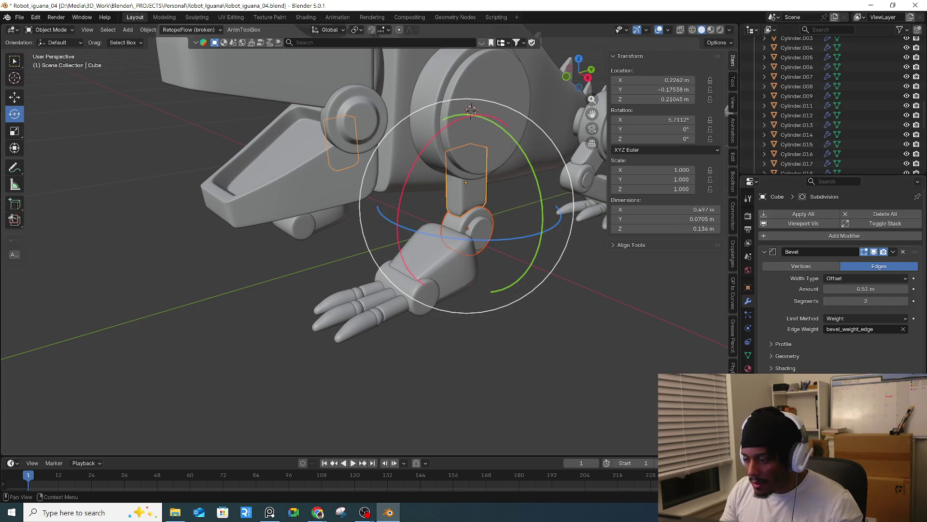
scroll(840, 270, down, 3)
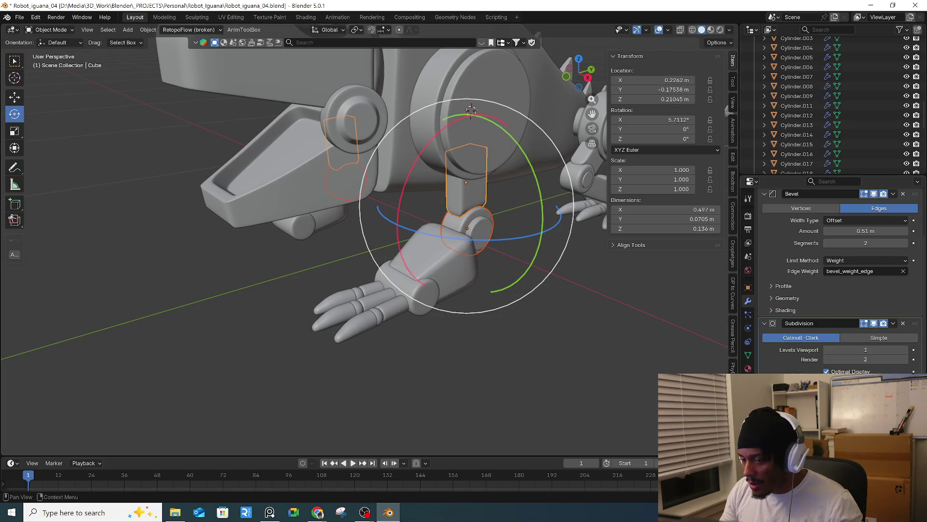
mouse_move(490, 345)
middle_down()
mouse_move(369, 228)
mouse_move(352, 259)
middle_up()
middle_drag(590, 347, 406, 300)
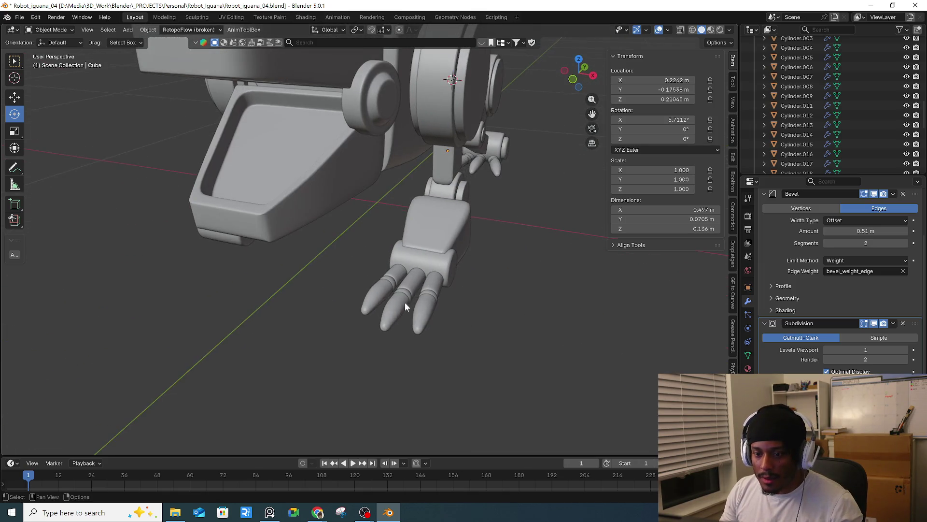
- Copy the palm's Mirror modifier onto all the selected finger segments with Ctrl+L
click(389, 306)
shift+click(418, 289)
scroll(406, 300, up, 3)
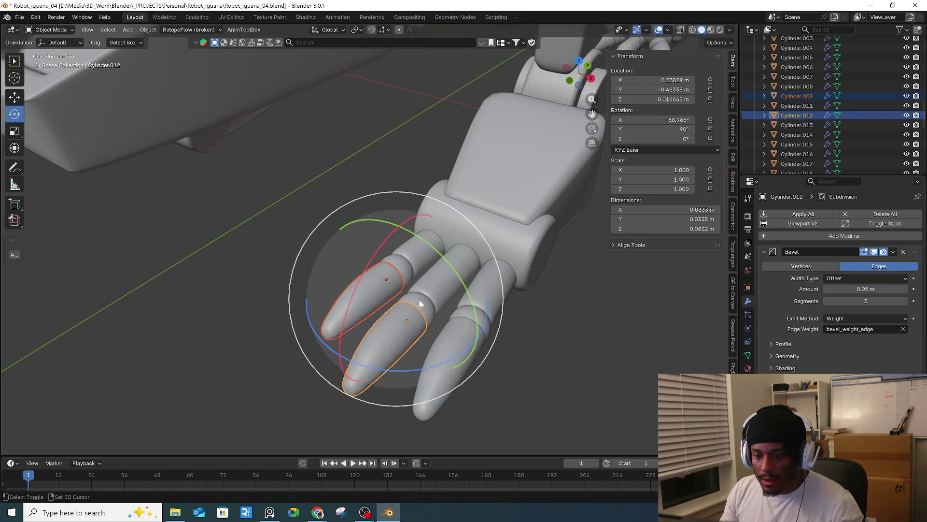
shift+click(462, 328)
shift+click(432, 273)
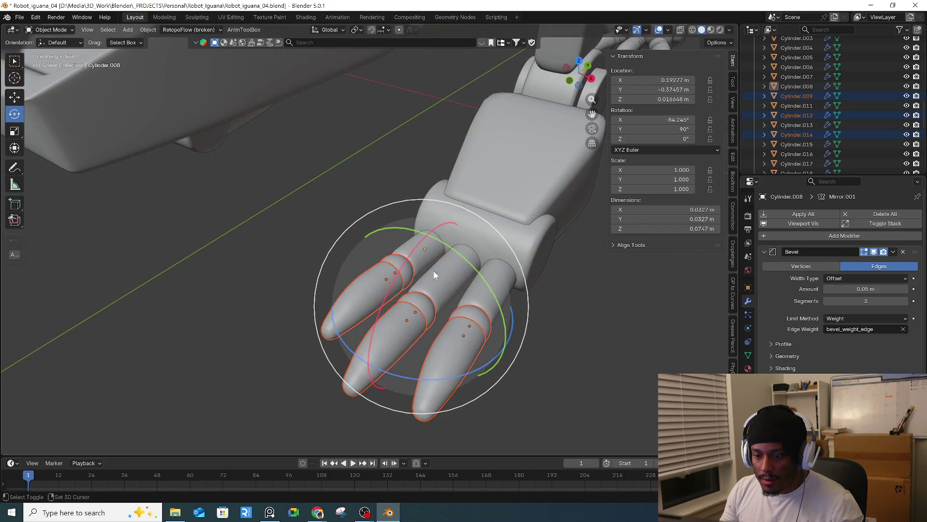
shift+click(456, 268)
shift+click(495, 294)
middle_drag(494, 293, 553, 282)
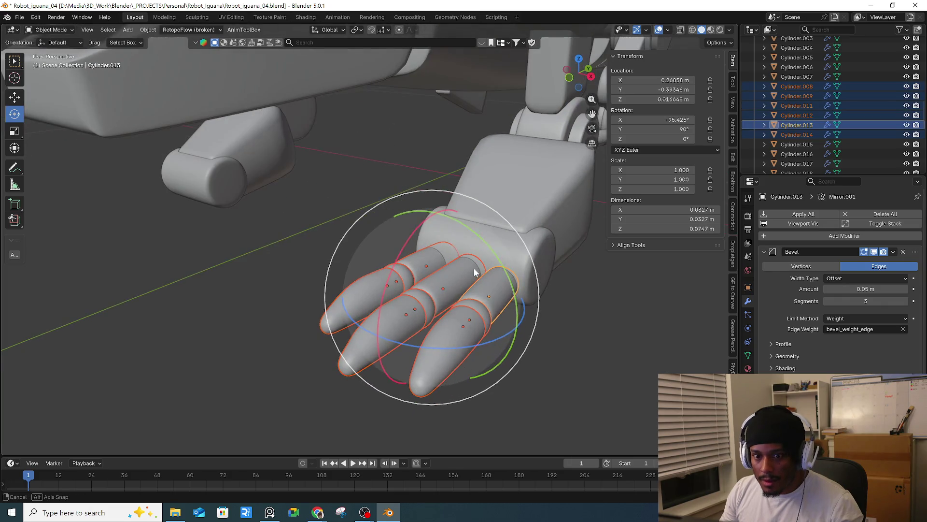
shift+click(543, 248)
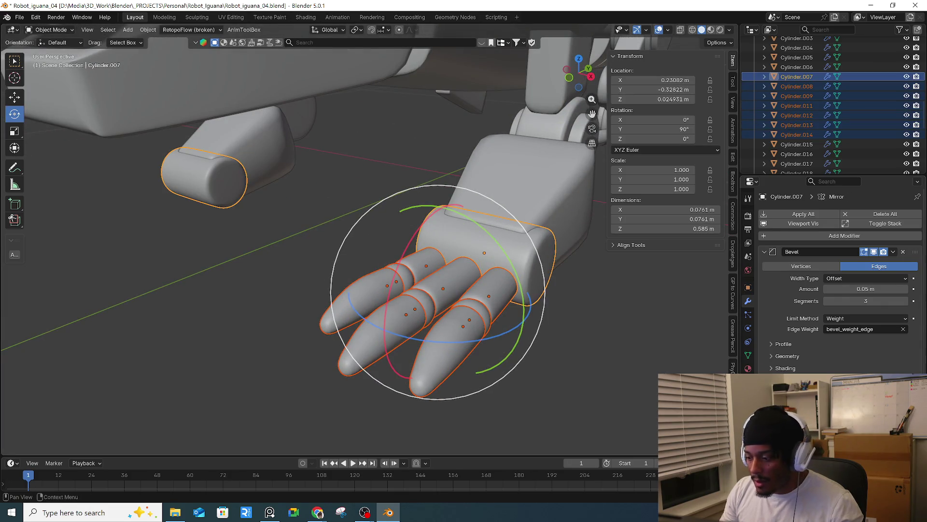
key(ctrl+l)
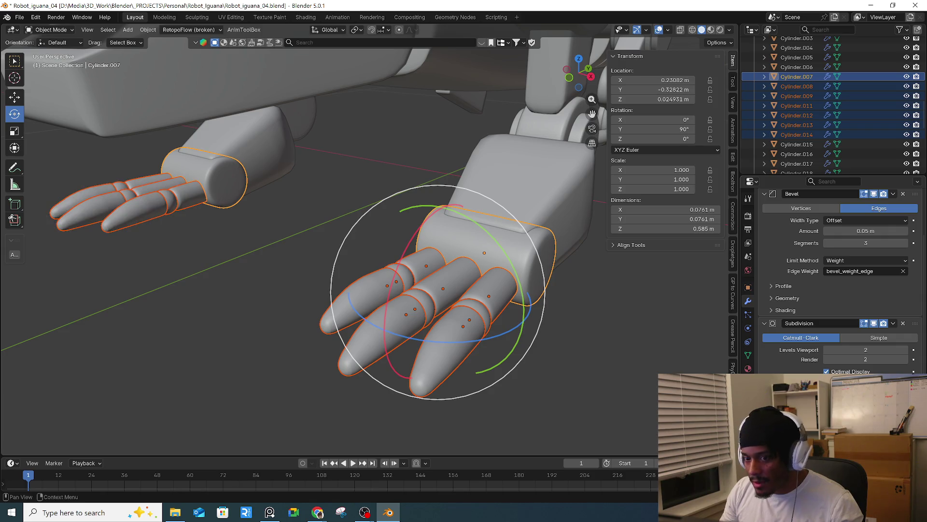
- Check the leg from a side view, selecting its segment and joint cylinders
middle_drag(592, 305, 445, 372)
scroll(475, 340, down, 5)
mouse_move(486, 324)
middle_down()
mouse_move(431, 318)
mouse_move(410, 279)
middle_up()
scroll(334, 282, up, 5)
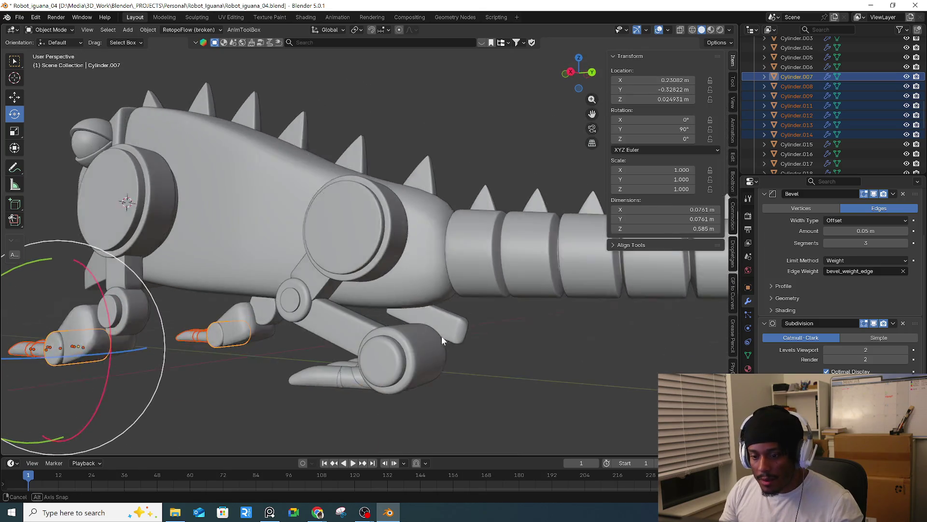
scroll(399, 359, up, 3)
scroll(386, 379, down, 3)
scroll(487, 362, up, 2)
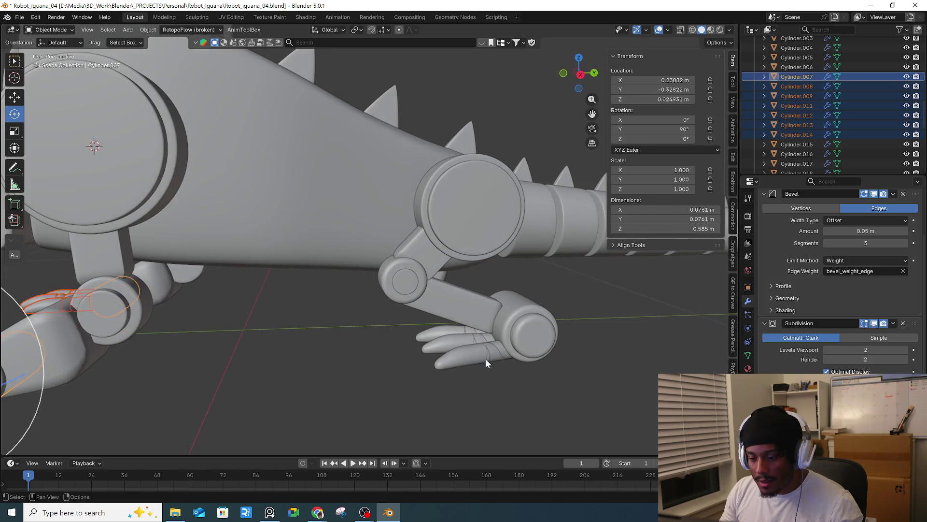
click(471, 328)
scroll(474, 328, up, 4)
middle_drag(473, 328, 481, 249)
click(481, 234)
scroll(840, 290, down, 1)
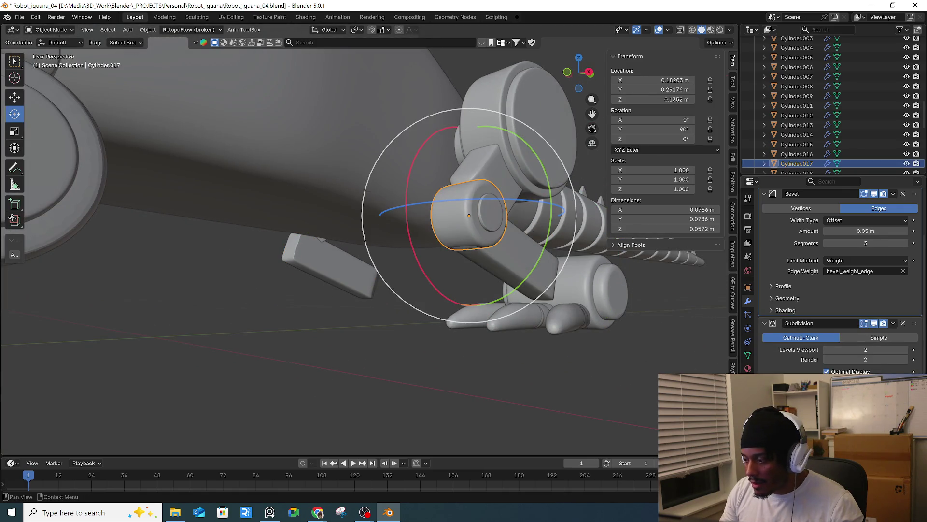
scroll(841, 290, up, 3)
click(484, 213)
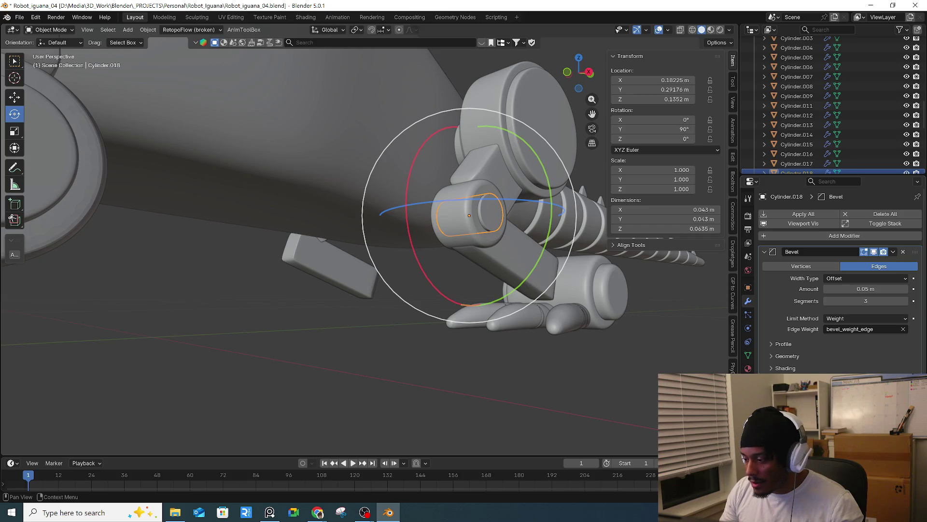
- Select finger pieces, undoing and redoing a change to a finger's shape
click(531, 309)
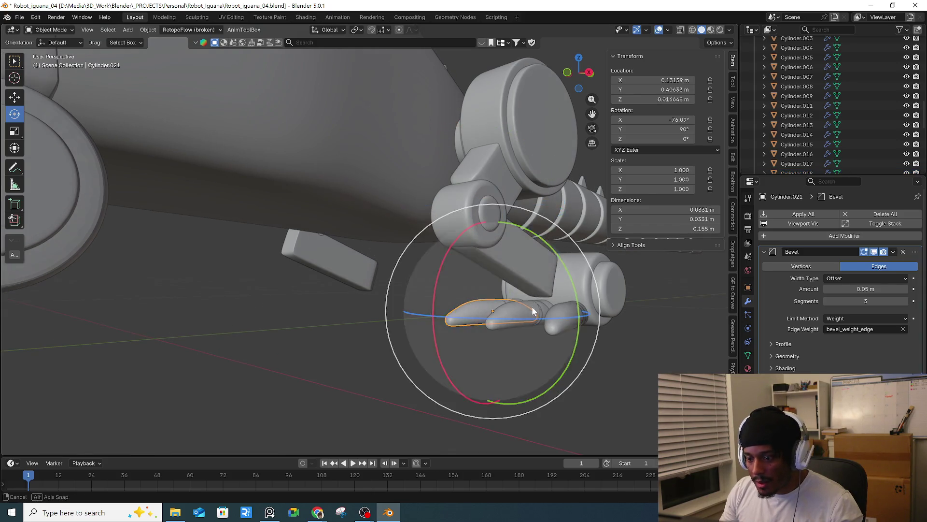
middle_drag(531, 309, 524, 338)
key(ctrl+z)
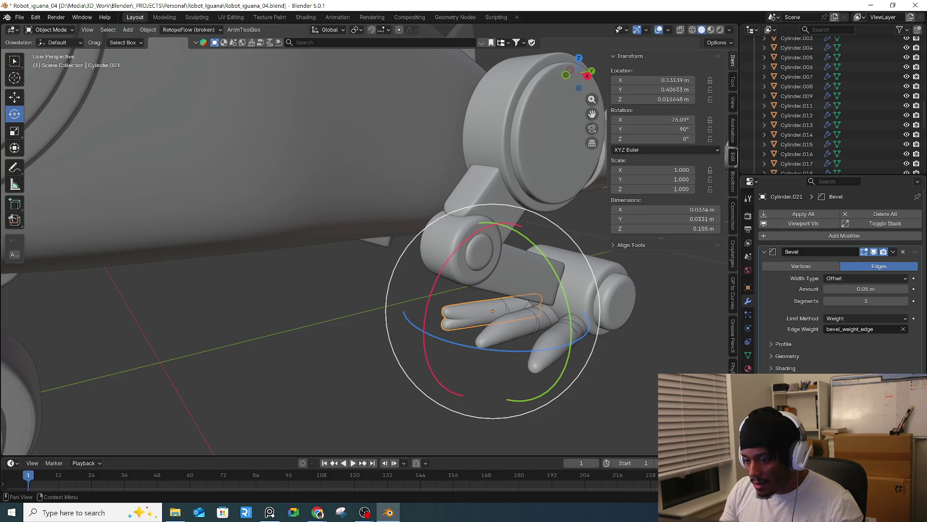
scroll(840, 289, down, 3)
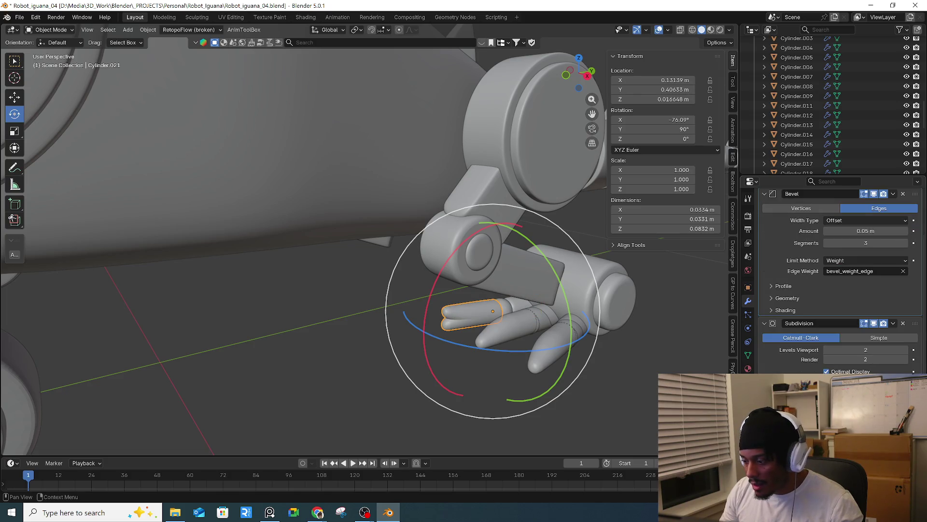
key(ctrl+shift+z)
mouse_move(282, 209)
middle_down()
mouse_move(520, 325)
mouse_move(526, 309)
middle_up()
click(521, 326)
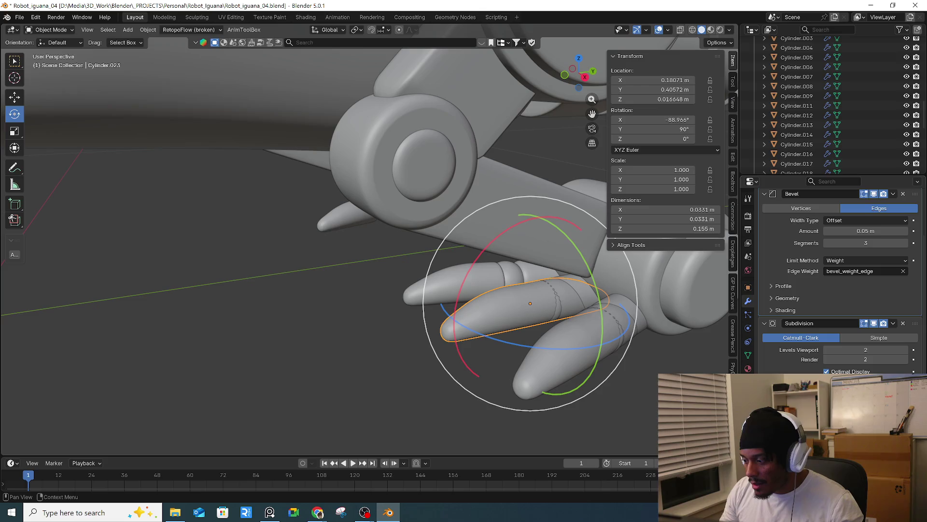
click(588, 338)
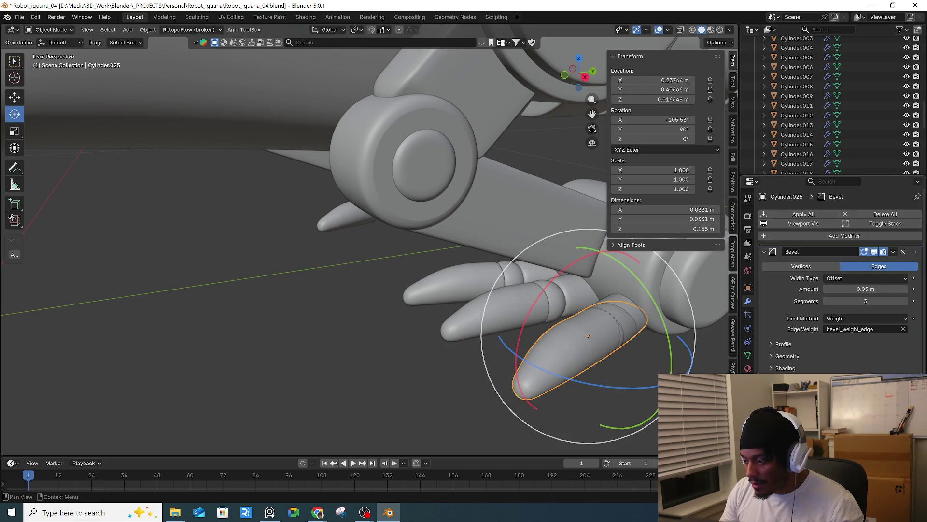
- Remove the Mirror modifiers from knuckle spheres Sphere.010, Sphere.009 and Sphere.008
click(619, 332)
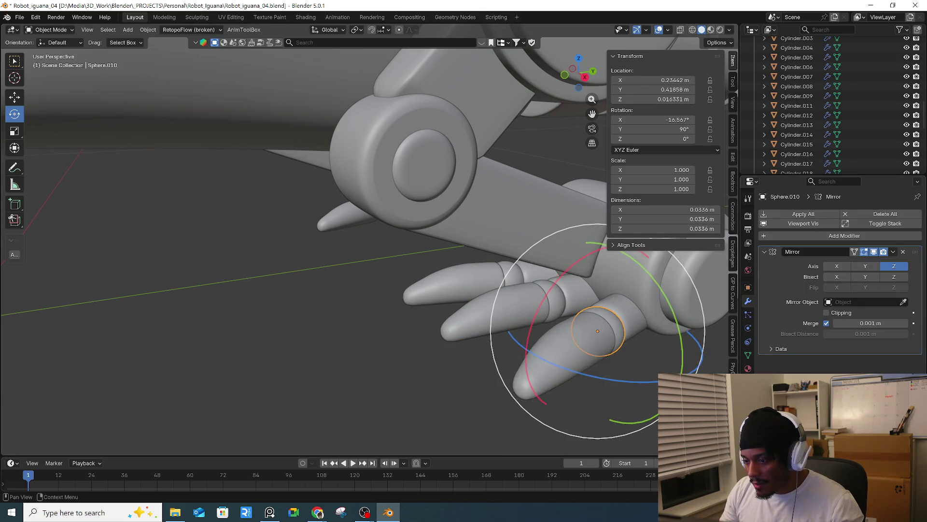
click(904, 252)
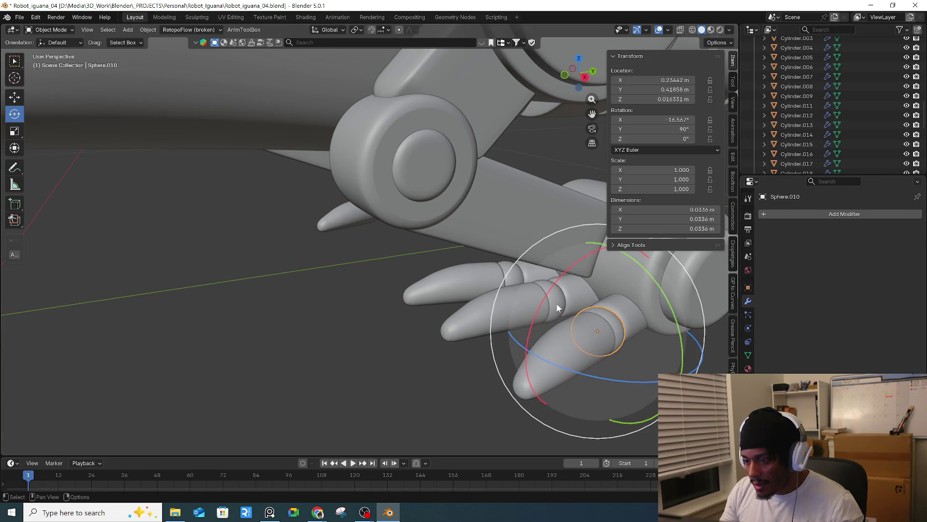
key(ctrl+z)
click(903, 252)
key(ctrl+z)
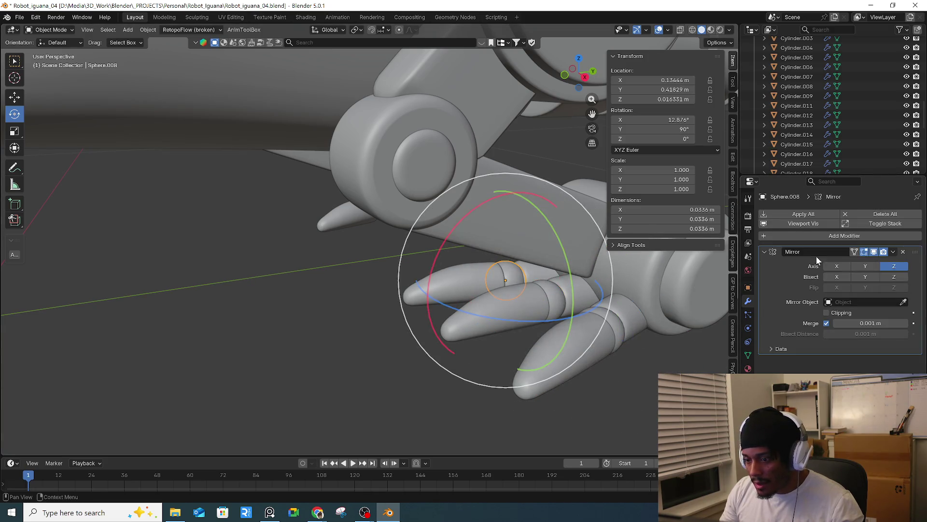
click(903, 252)
- Select leg segment Cube.034, then a couple of claw segments
click(604, 281)
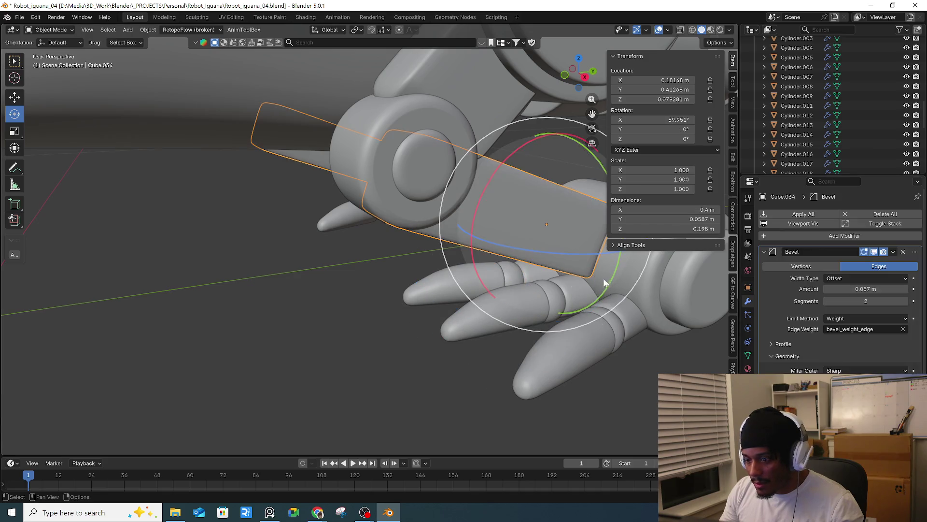
click(536, 279)
scroll(840, 280, down, 4)
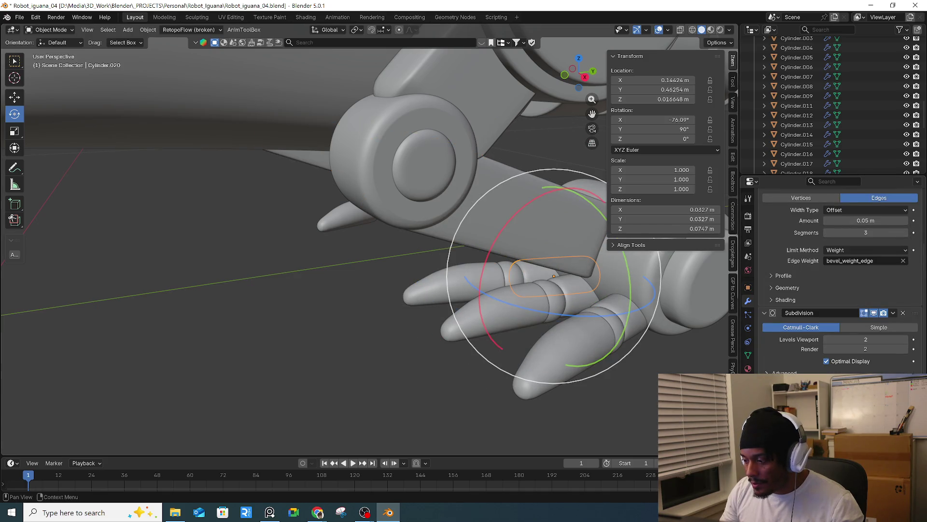
click(570, 304)
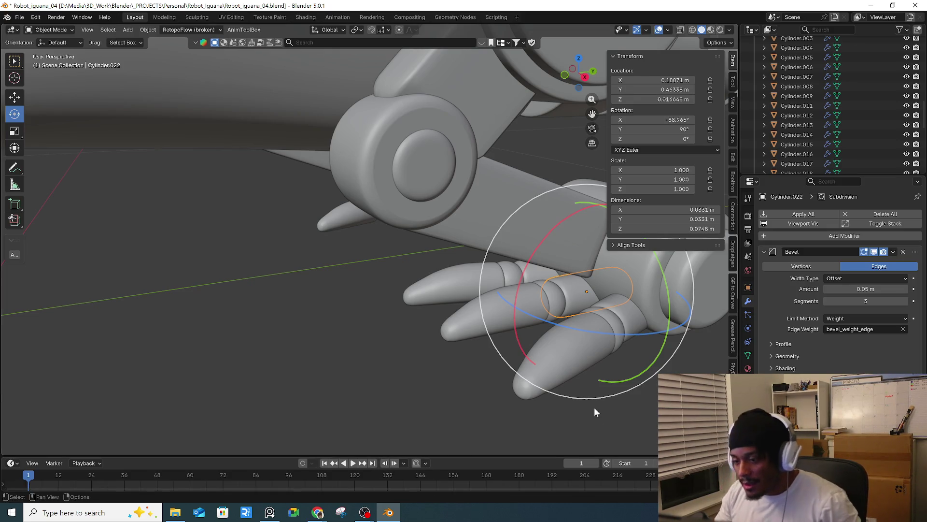
- Begin selecting the claw segments together with the knuckle sphere Sphere.010
click(609, 323)
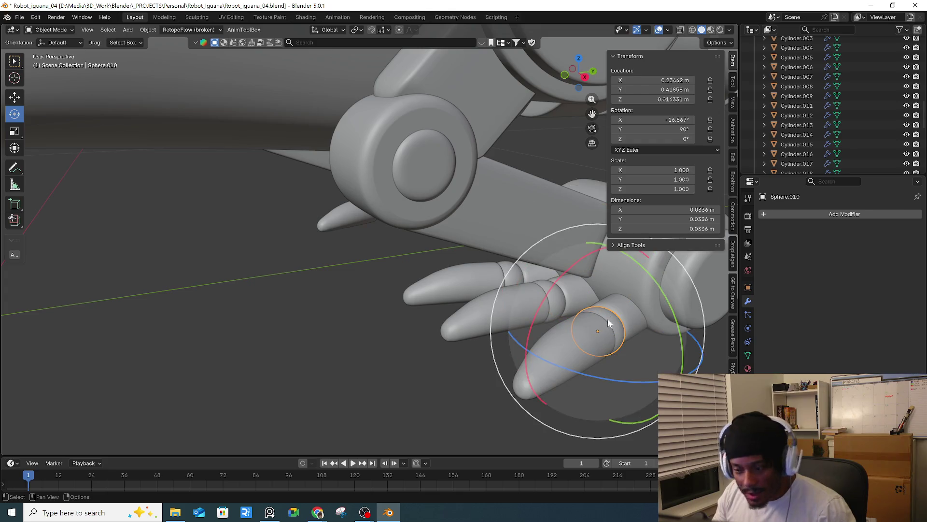
click(625, 325)
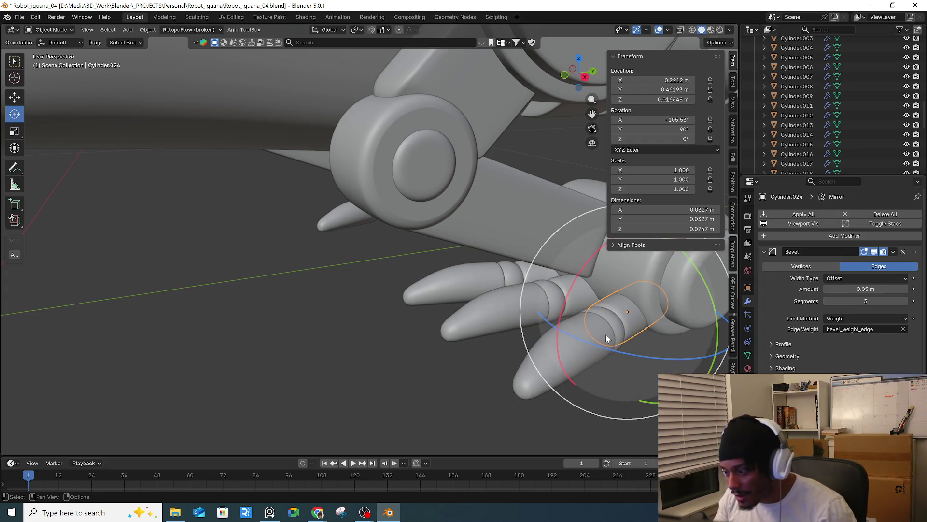
key(ctrl+1)
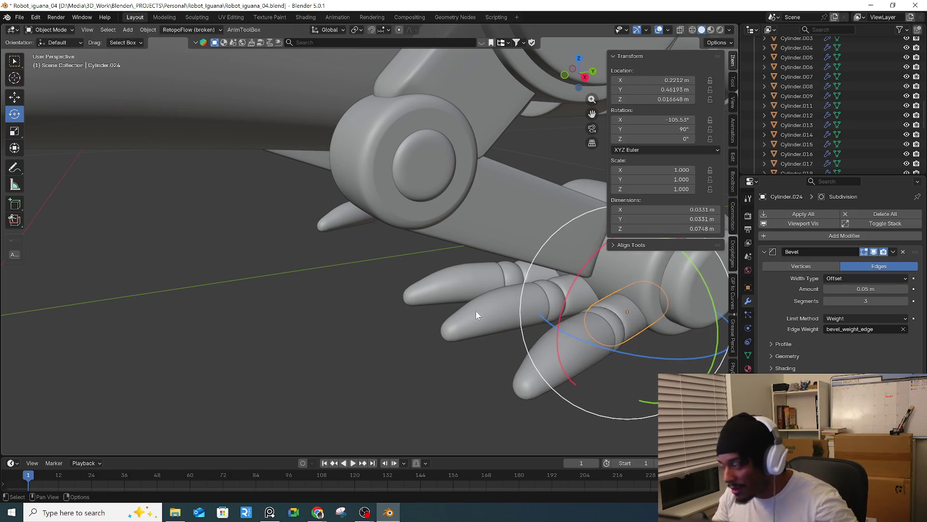
click(484, 285)
shift+click(530, 309)
click(586, 344)
shift+click(587, 344)
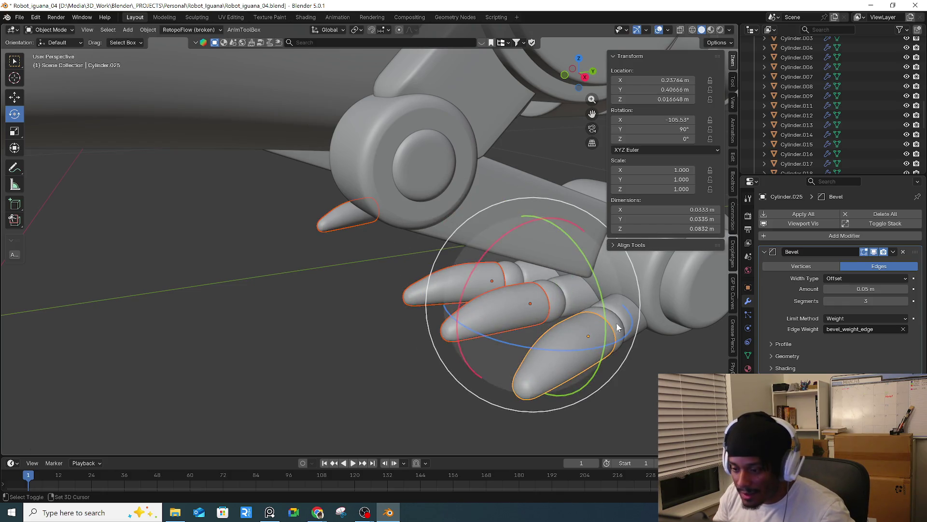
shift+click(555, 308)
shift+click(568, 301)
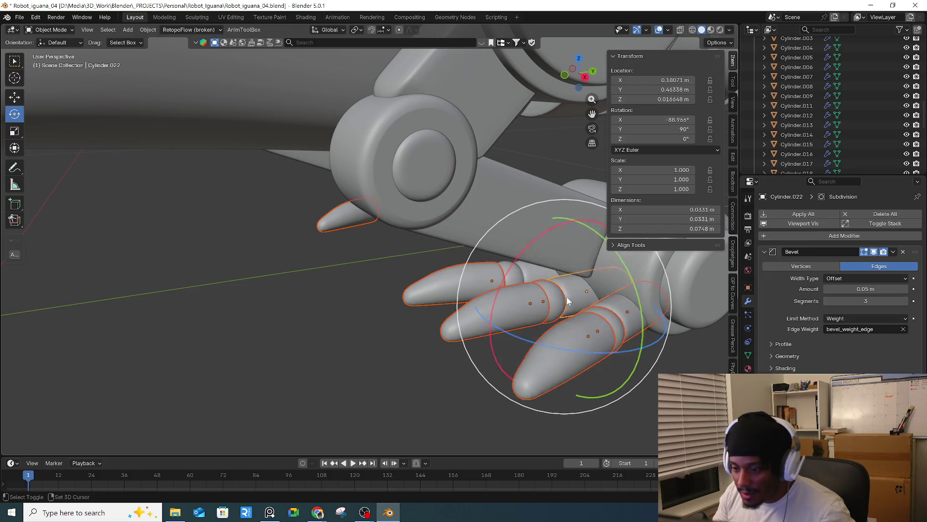
shift+click(536, 272)
middle_drag(536, 272, 398, 275)
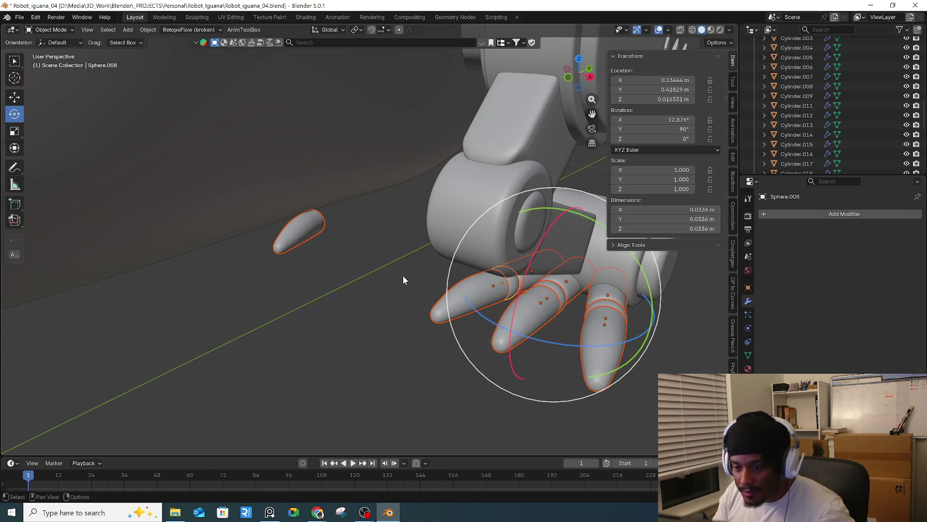
- Restart the selection from a new angle, adding every remaining claw part including the left claw
click(584, 338)
click(533, 316)
click(494, 309)
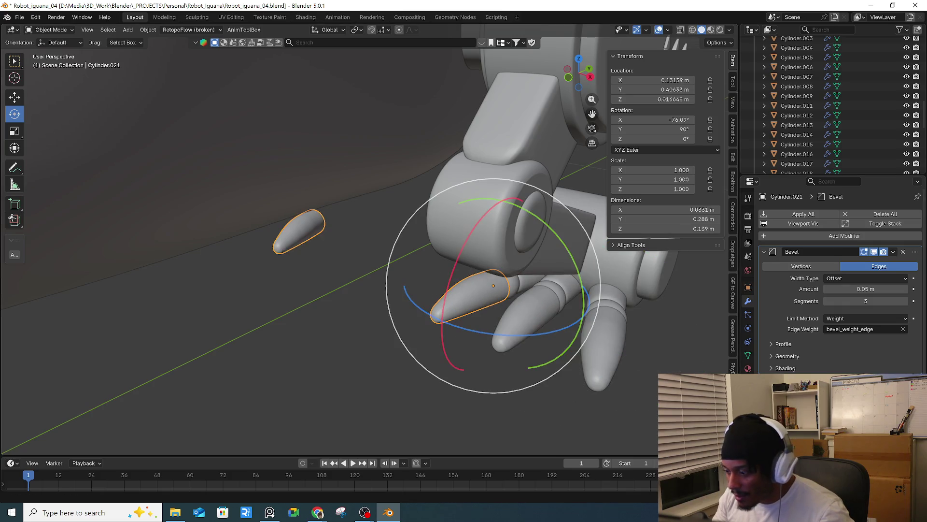
click(523, 285)
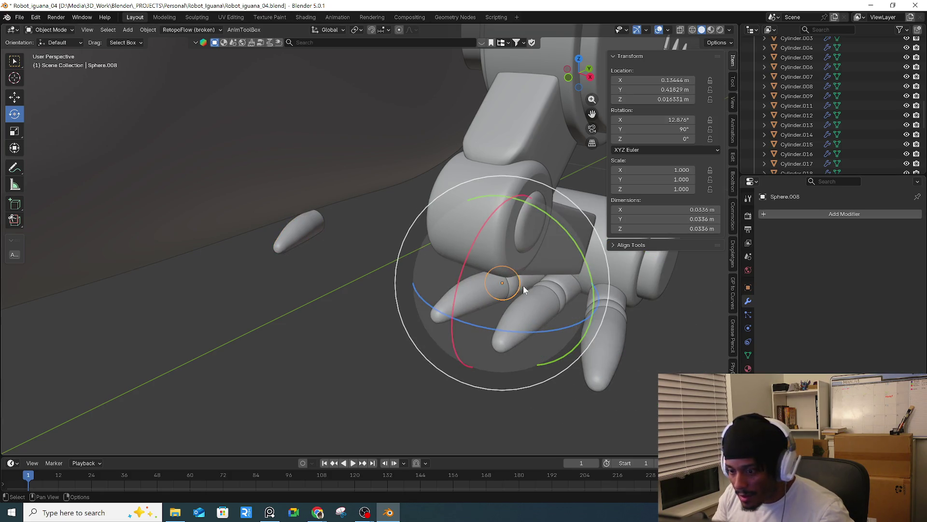
shift+click(537, 302)
shift+click(564, 284)
shift+click(599, 292)
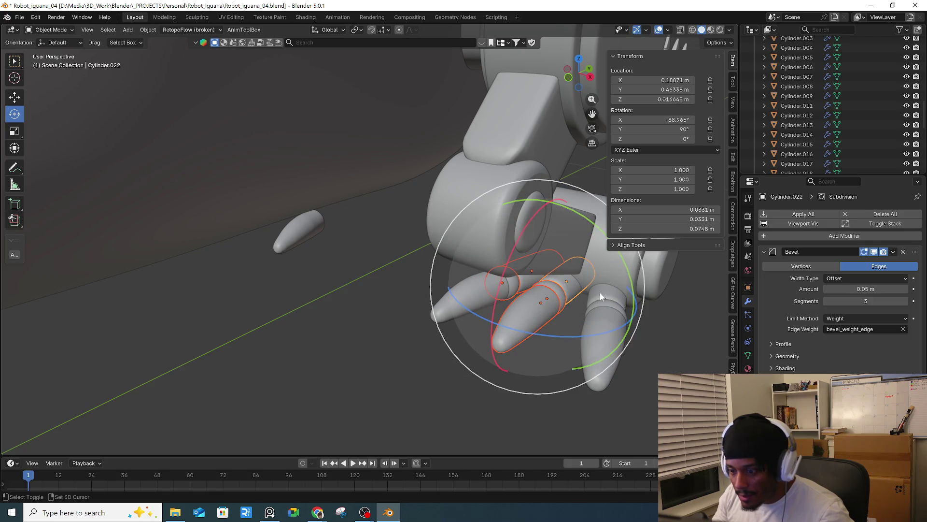
shift+click(604, 323)
shift+click(562, 345)
middle_drag(562, 345, 483, 314)
shift+click(473, 307)
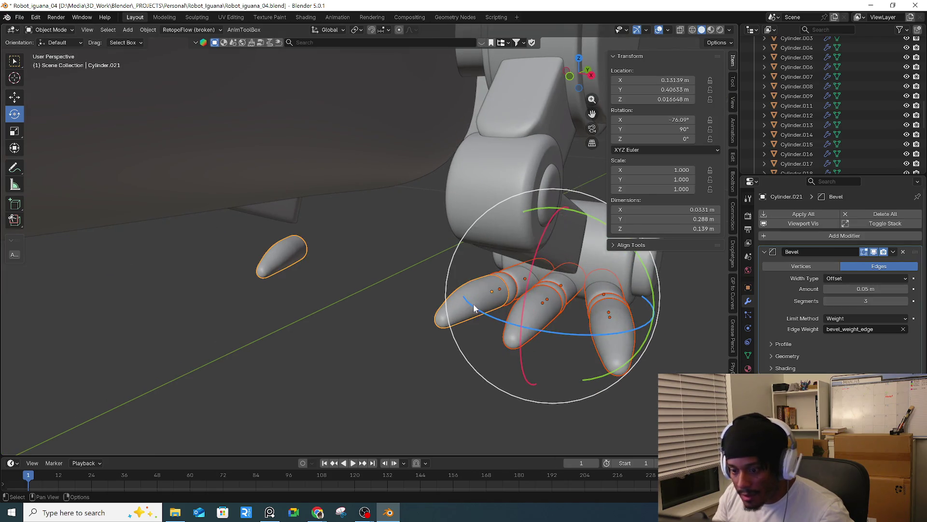
mouse_move(476, 309)
middle_down()
mouse_move(575, 348)
mouse_move(584, 289)
middle_up()
click(586, 282)
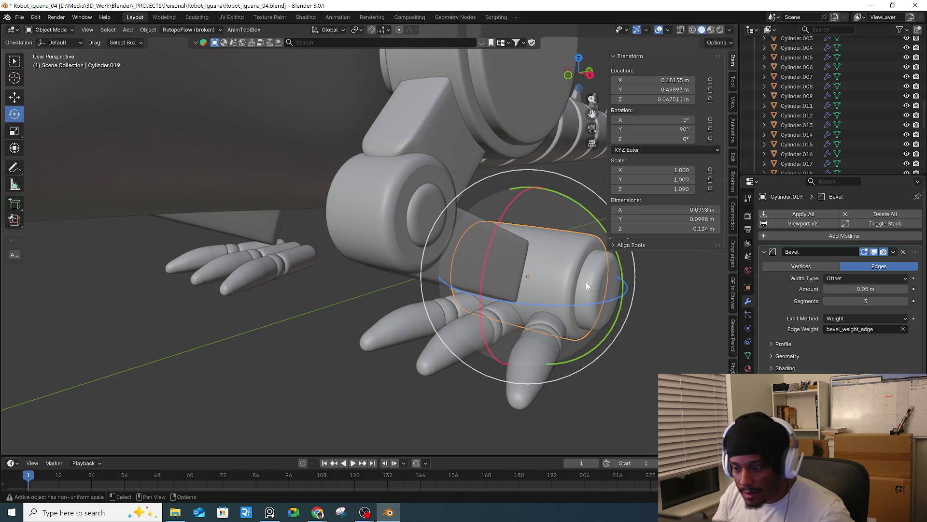
- Try selecting the hind leg's joint cylinder and arm piece from a top-down view
shift+click(536, 363)
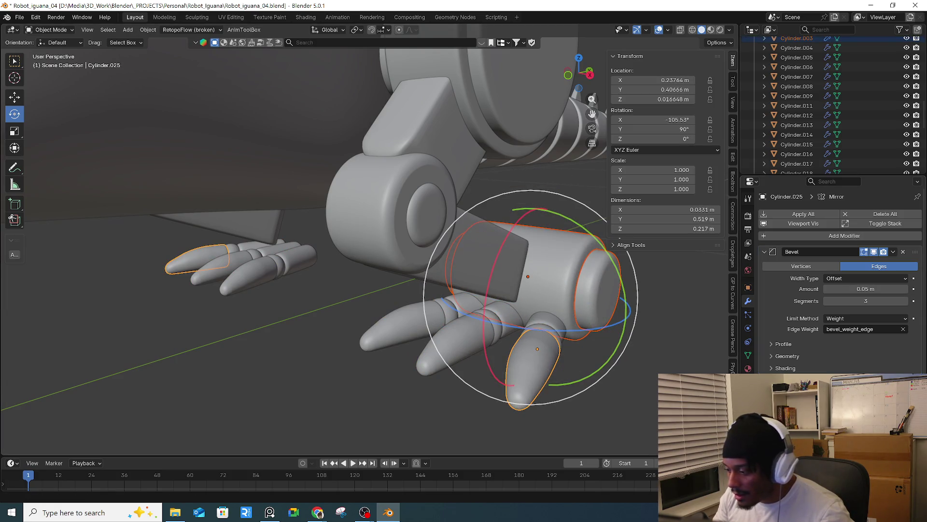
middle_drag(537, 363, 620, 333)
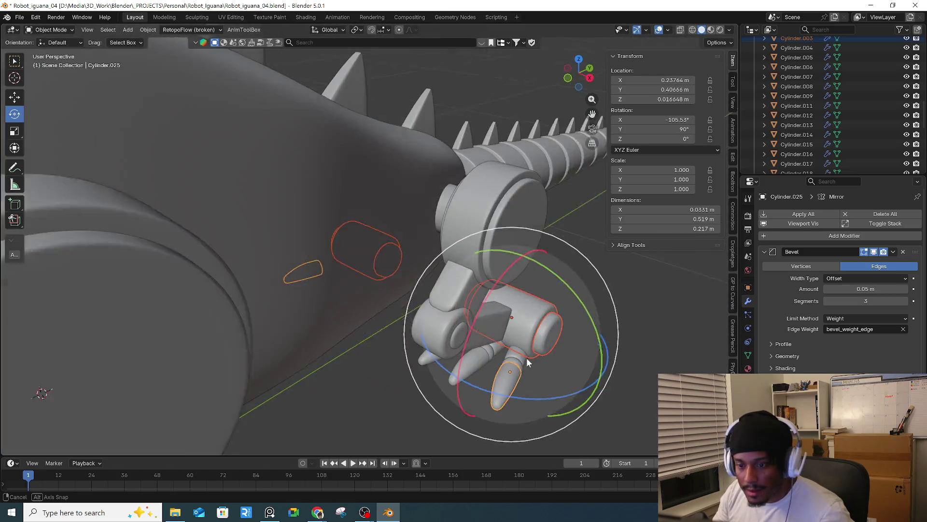
middle_drag(620, 333, 520, 338)
click(479, 256)
drag(480, 257, 483, 261)
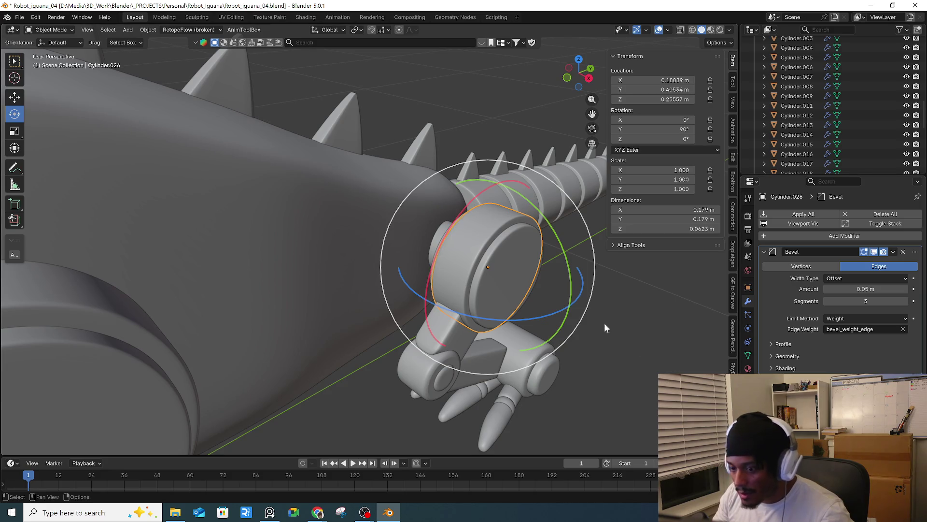
click(541, 297)
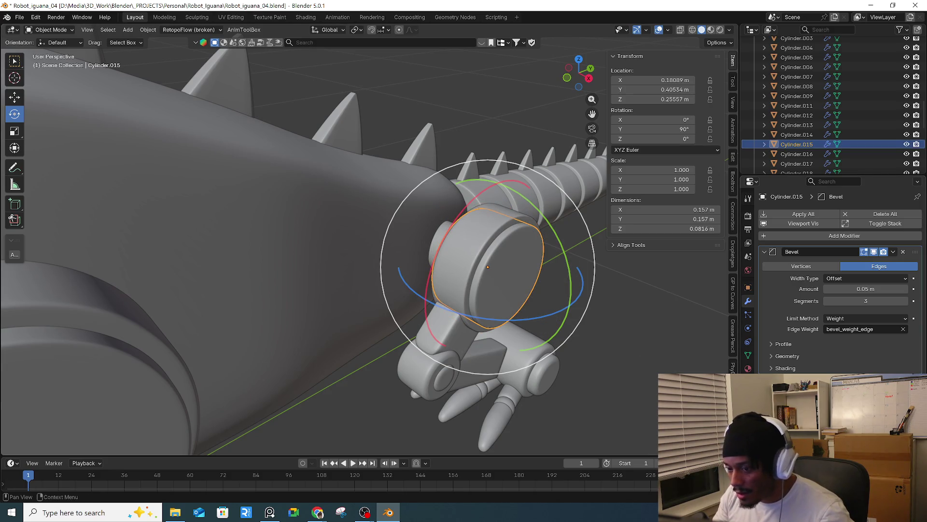
shift+click(488, 294)
shift+click(491, 292)
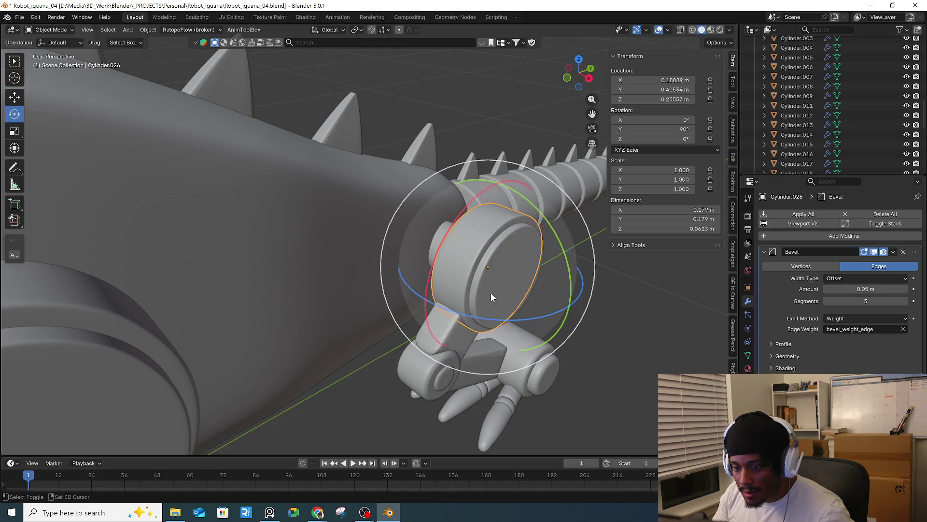
shift+click(448, 336)
- Select elbow joint Cylinder.017 plus Cylinder.015 above it, then zoom out to the whole model
mouse_move(448, 335)
middle_down()
mouse_move(506, 397)
mouse_move(457, 379)
middle_up()
click(578, 343)
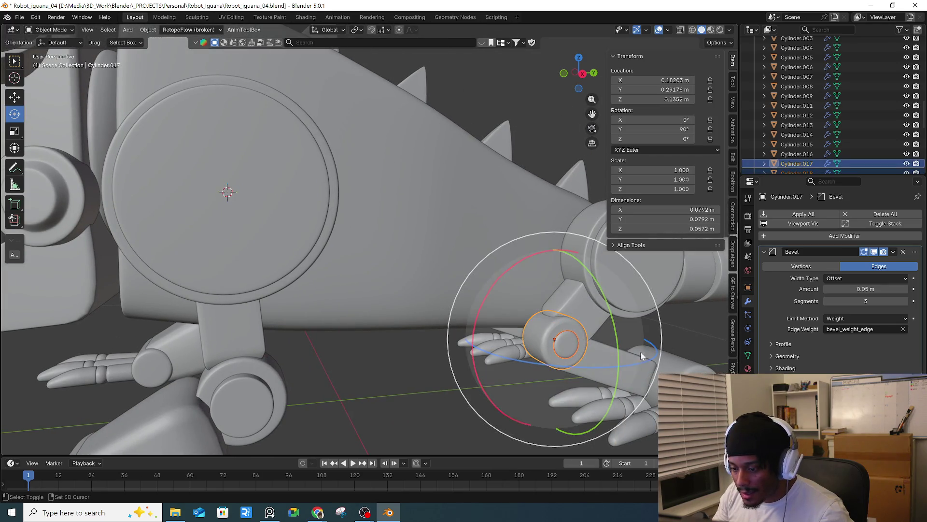
shift+click(621, 302)
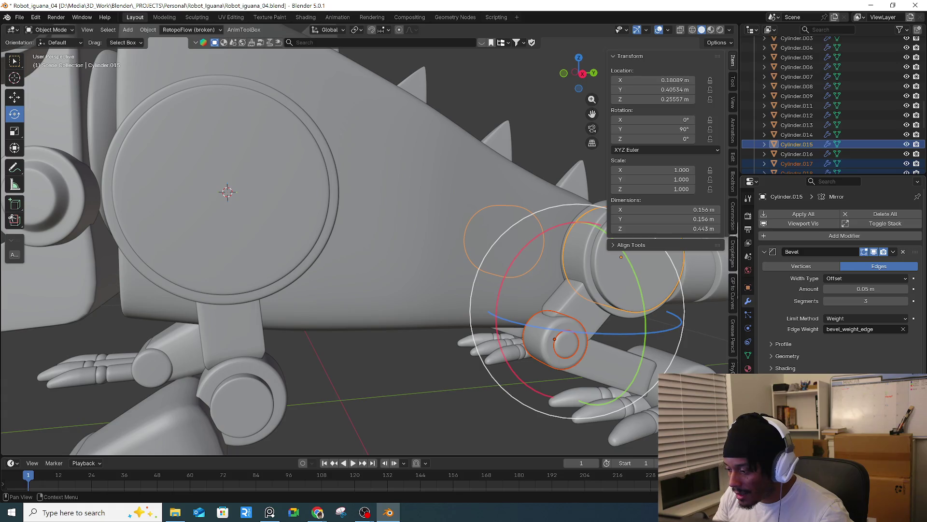
scroll(506, 386, down, 1)
scroll(510, 391, down, 2)
scroll(506, 399, down, 2)
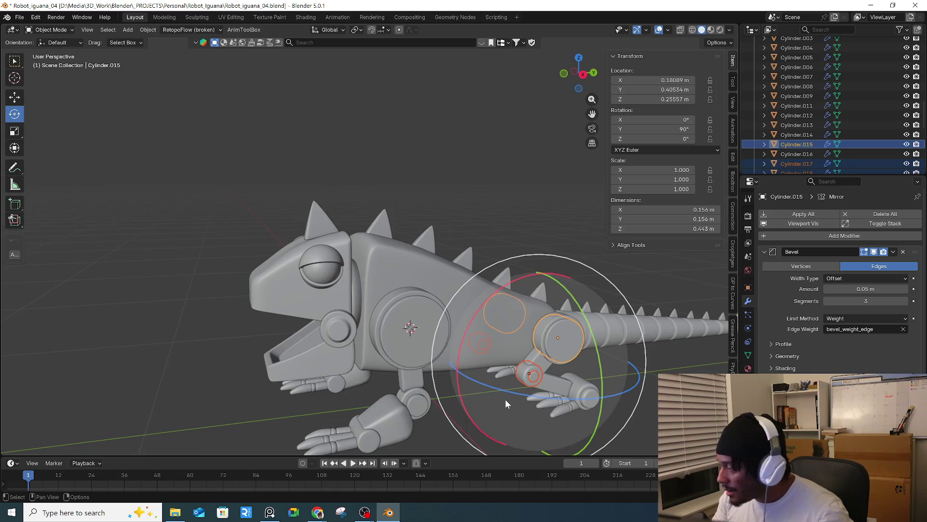
- Select front leg joint Cylinder.016 together with the Cube upper leg block
middle_drag(505, 399, 479, 392)
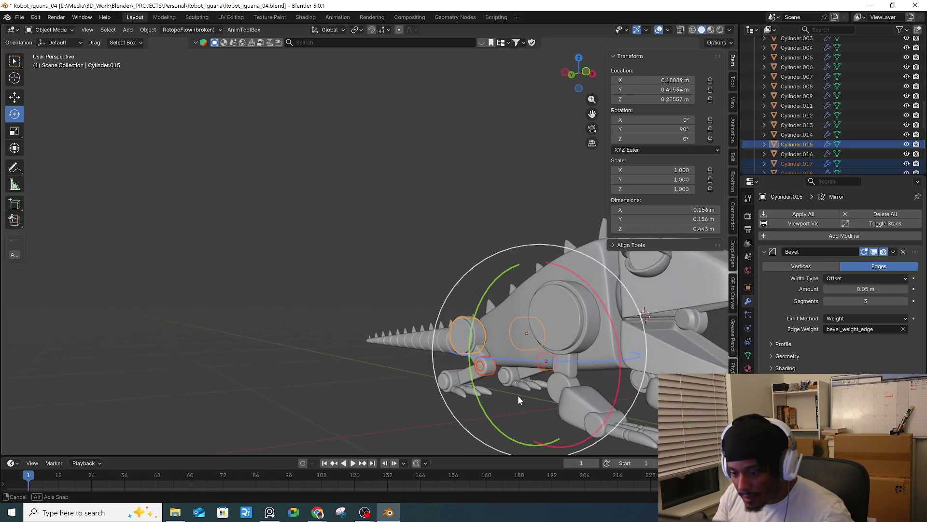
middle_drag(479, 389, 493, 380)
click(493, 381)
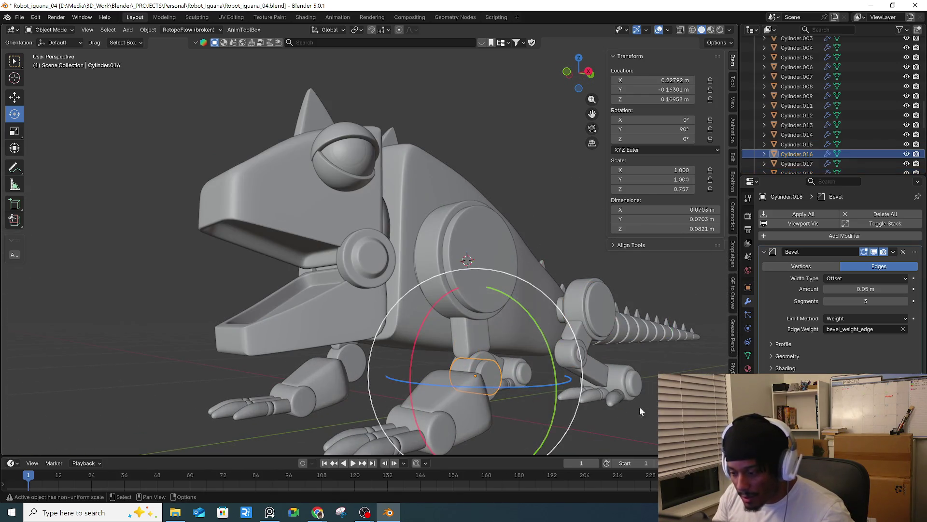
shift+click(476, 338)
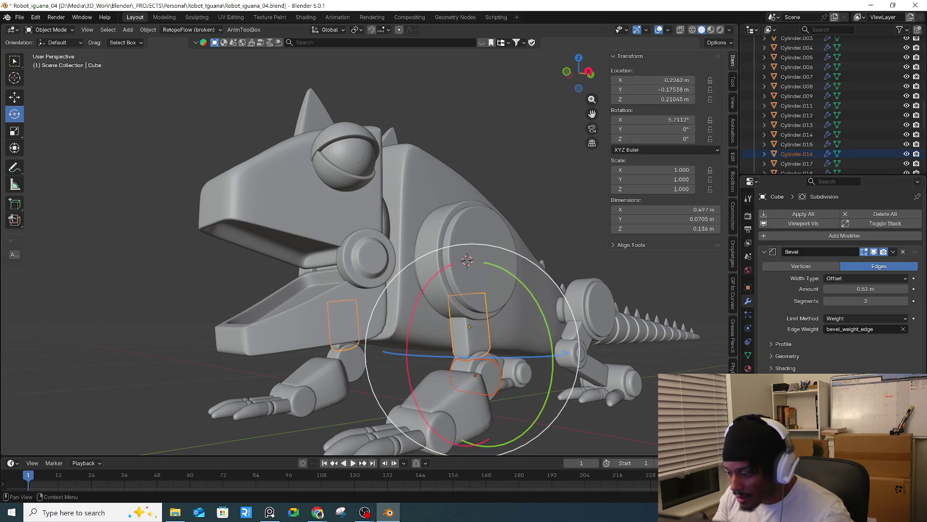
mouse_move(504, 384)
middle_down()
mouse_move(604, 373)
mouse_move(501, 234)
mouse_move(551, 262)
middle_up()
- Select the eye sphere (Sphere.001) and delete its existing Mirror modifier
click(502, 250)
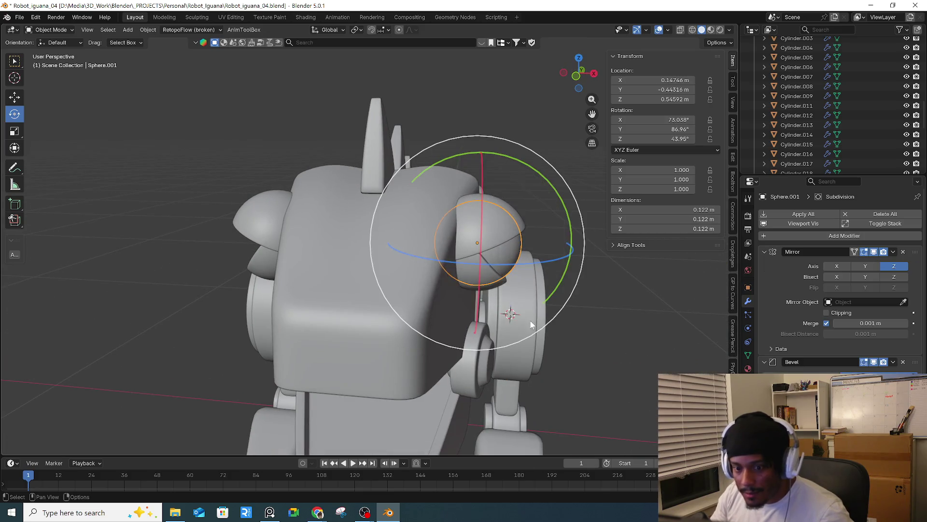
middle_drag(533, 324, 555, 323)
scroll(840, 290, down, 4)
scroll(840, 280, up, 2)
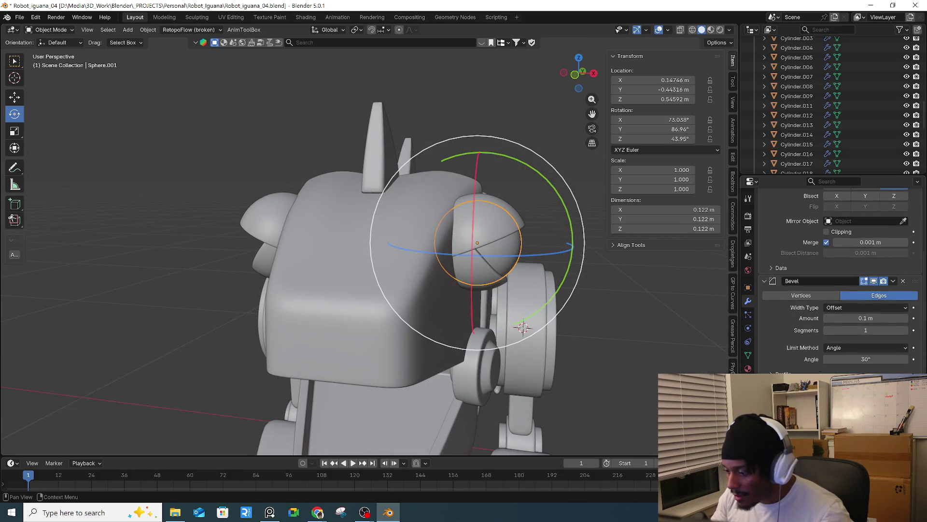
scroll(840, 280, up, 3)
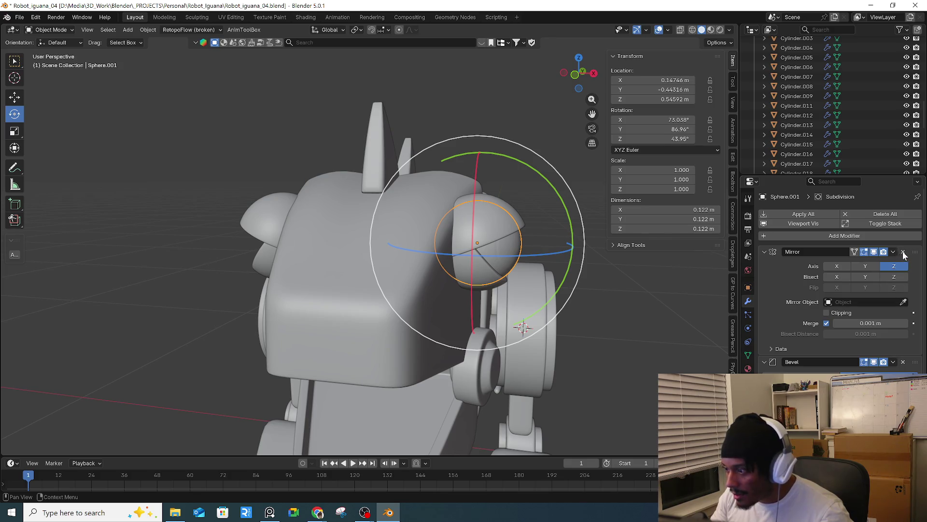
click(903, 252)
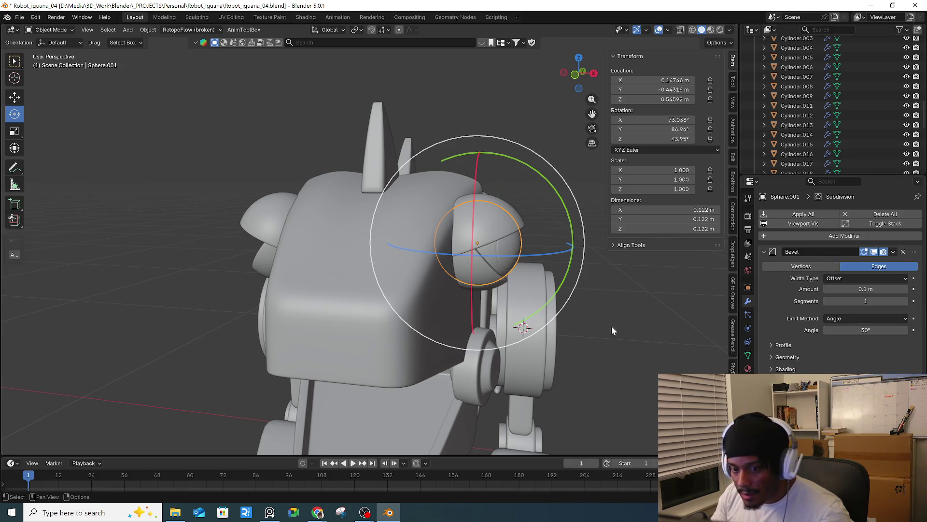
- Re-add a Mirror modifier to the eye from Quick Favorites and check both eyes
key(q)
click(543, 333)
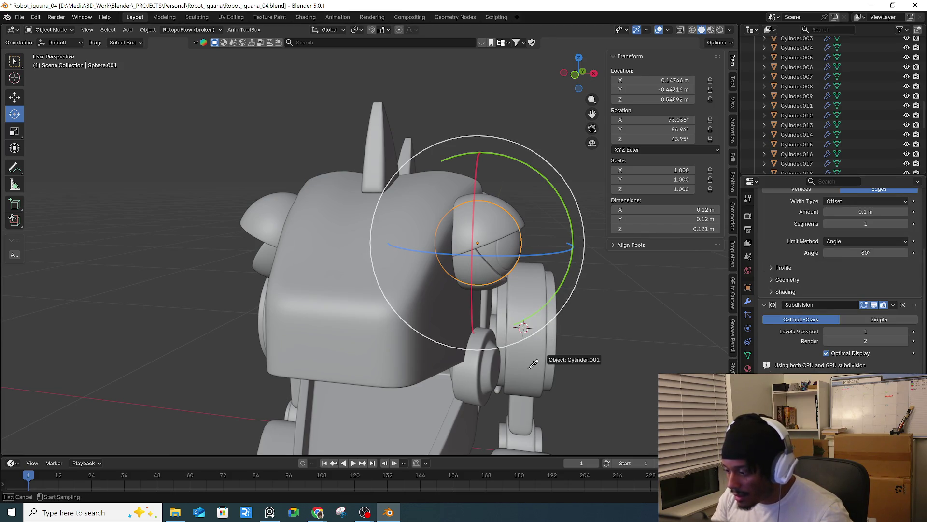
middle_drag(381, 349, 338, 355)
middle_drag(586, 386, 462, 341)
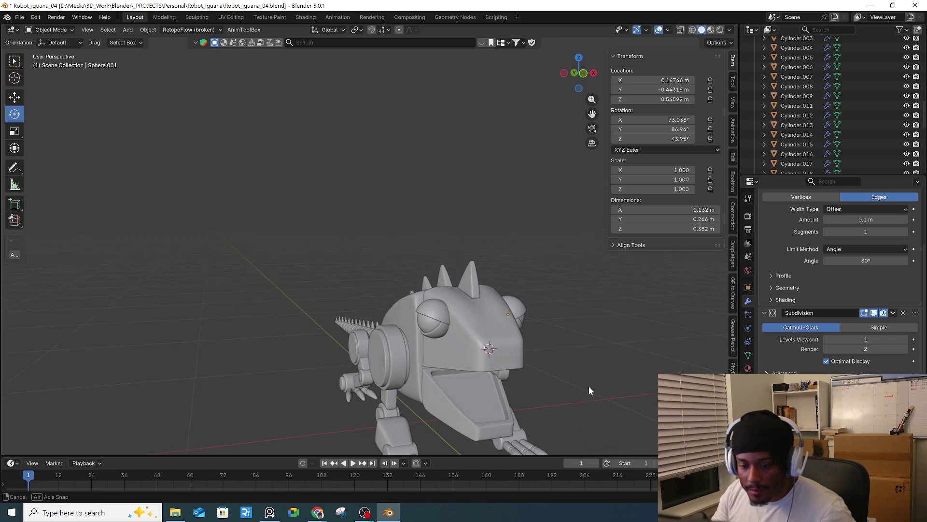
click(462, 341)
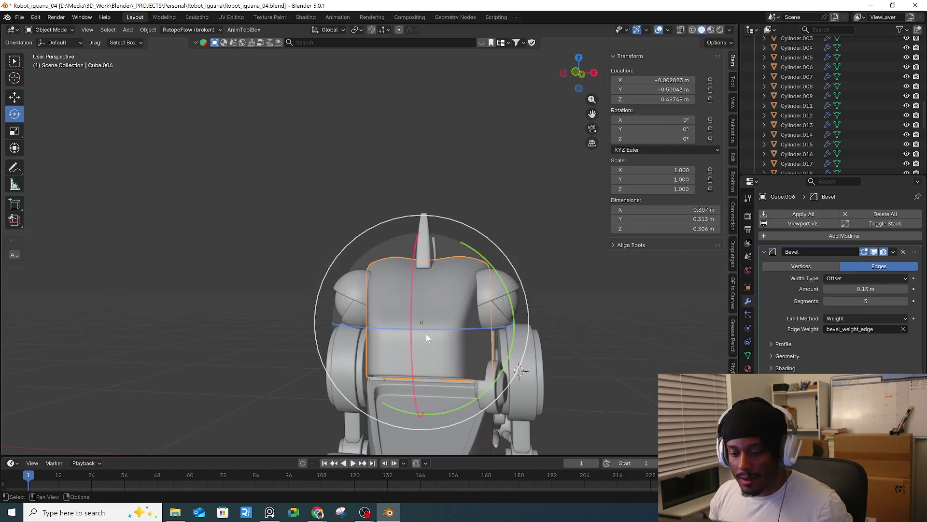
- Duplicate a front face of the body block and separate it into its own object
key(Tab)
scroll(435, 354, up, 3)
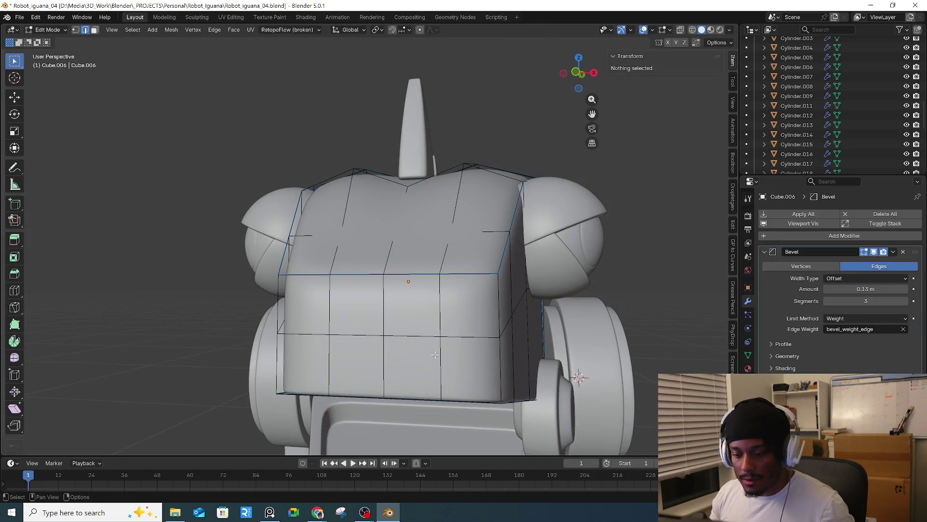
click(419, 323)
key(3)
click(413, 326)
mouse_move(413, 327)
middle_down()
mouse_move(441, 363)
mouse_move(475, 340)
middle_up()
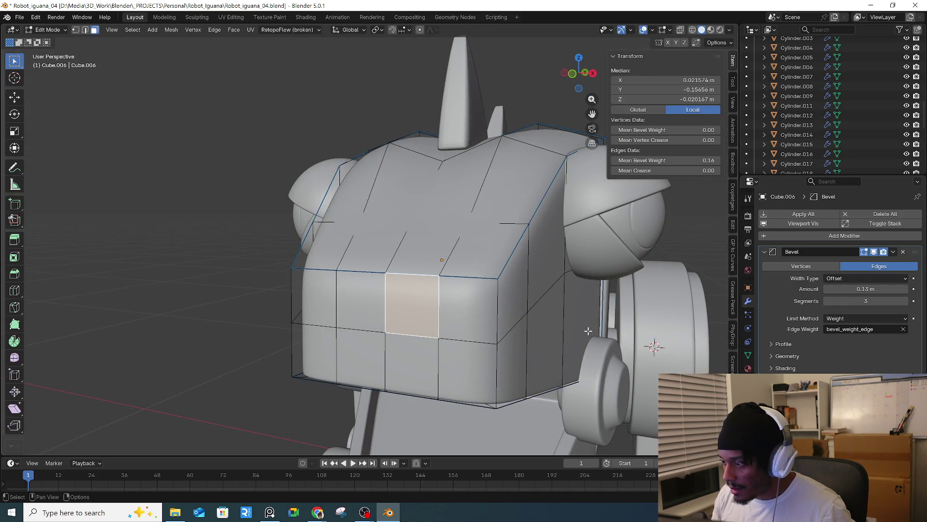
mouse_move(522, 296)
middle_down()
mouse_move(413, 315)
mouse_move(466, 322)
middle_up()
click(459, 305)
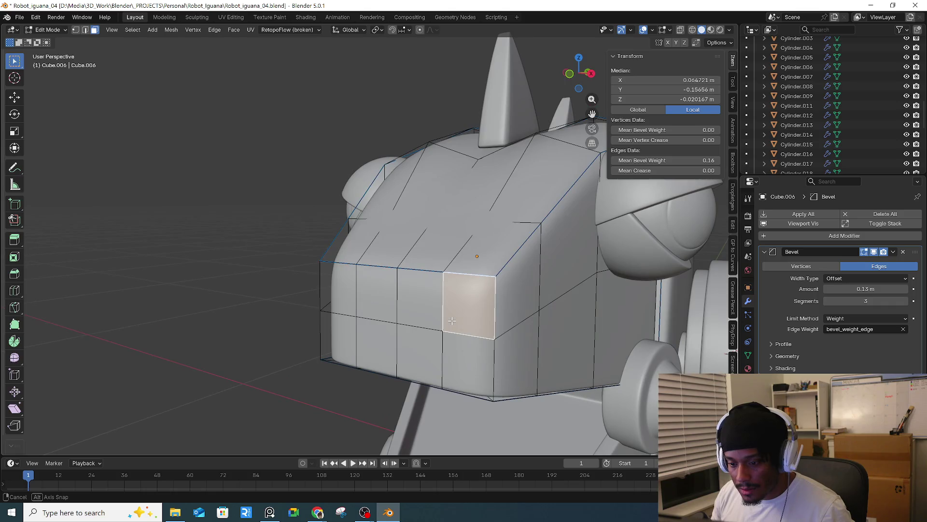
key(shift+d)
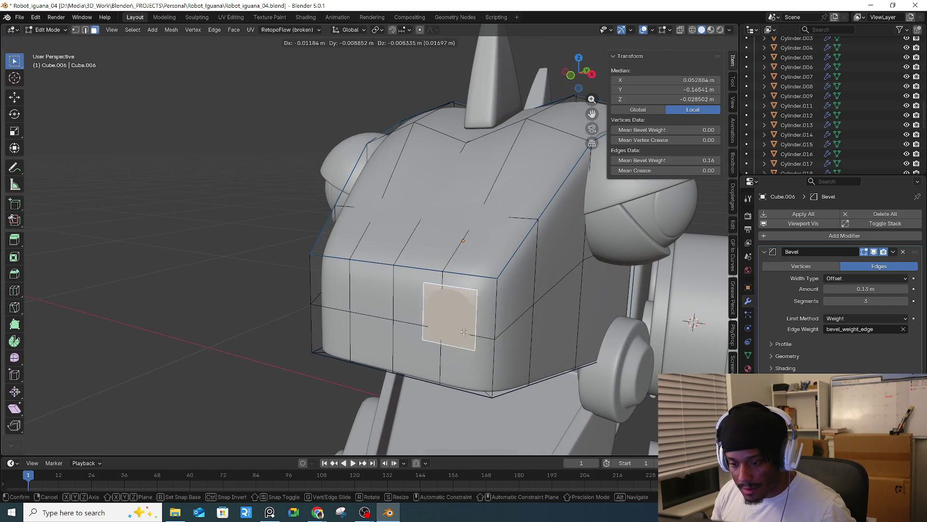
key(Escape)
key(p)
click(492, 325)
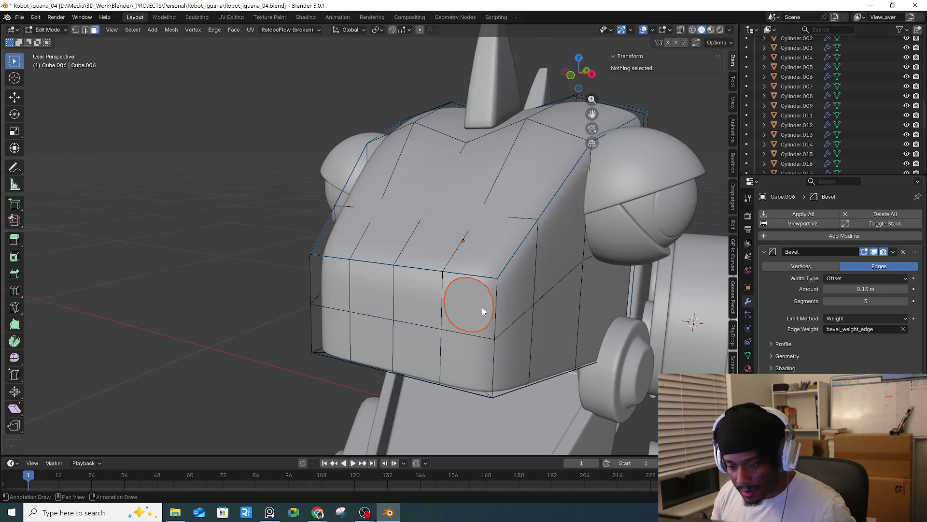
- Set the new disc's origin to its geometry and move it onto the head's front
key(Tab)
middle_drag(481, 311, 483, 314)
right_click(464, 306)
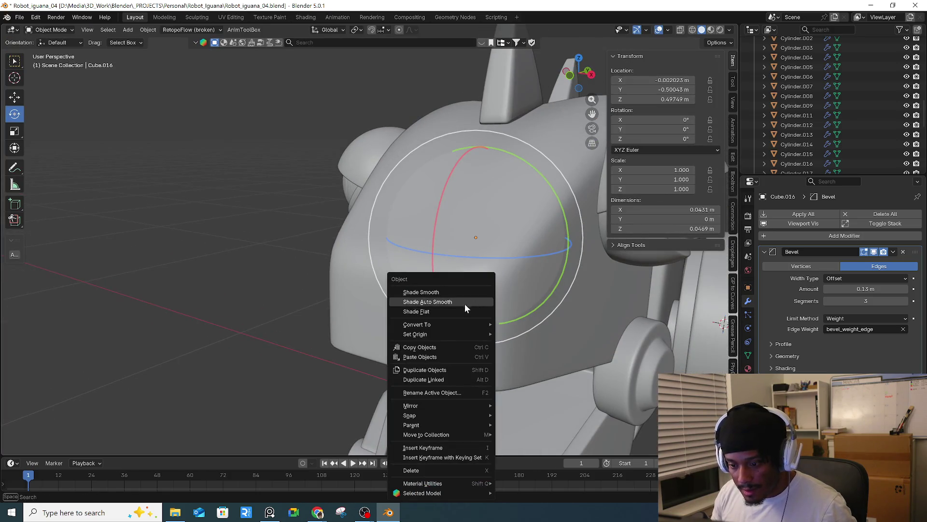
mouse_move(470, 338)
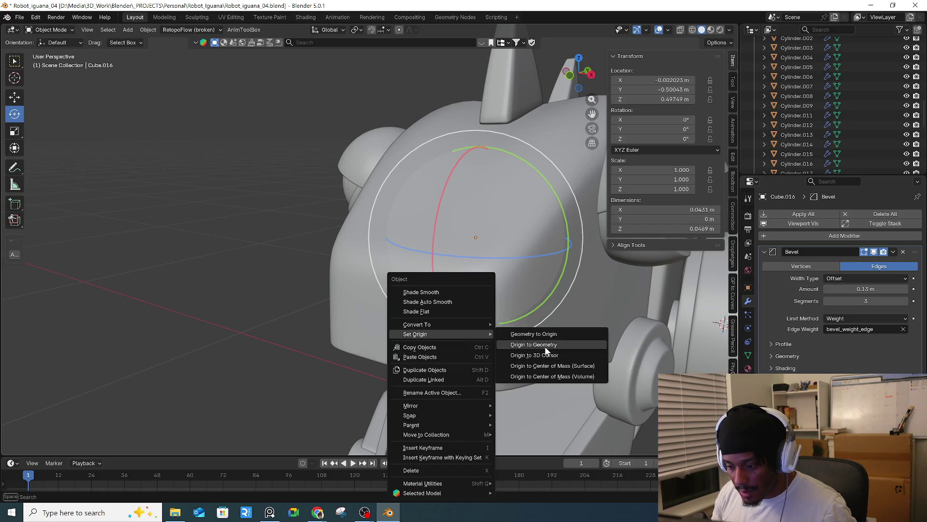
click(577, 344)
mouse_move(577, 344)
middle_down()
mouse_move(520, 334)
mouse_move(598, 341)
middle_up()
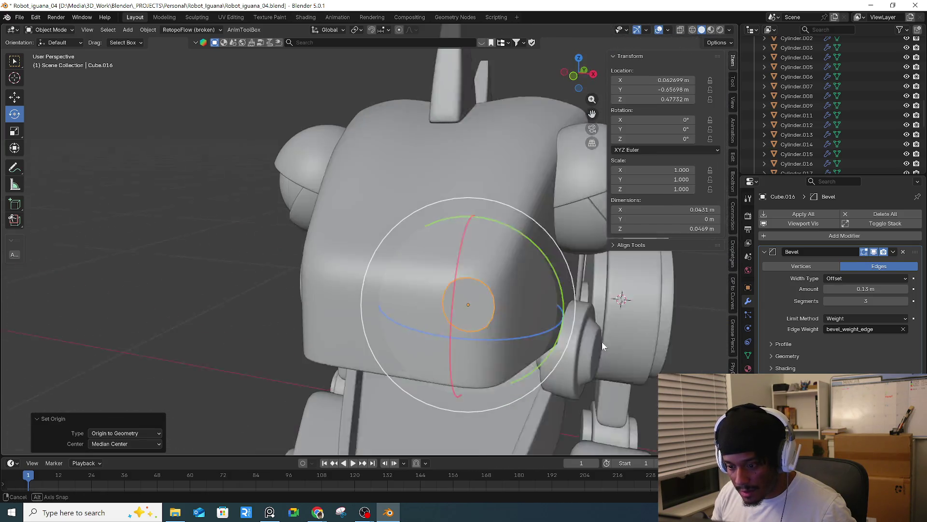
key(KP_1)
key(g)
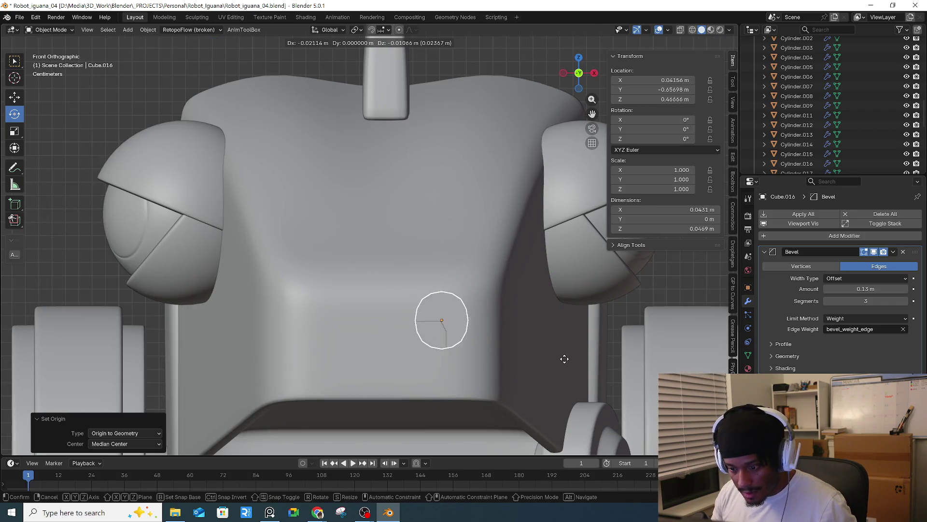
click(569, 347)
key(KP_3)
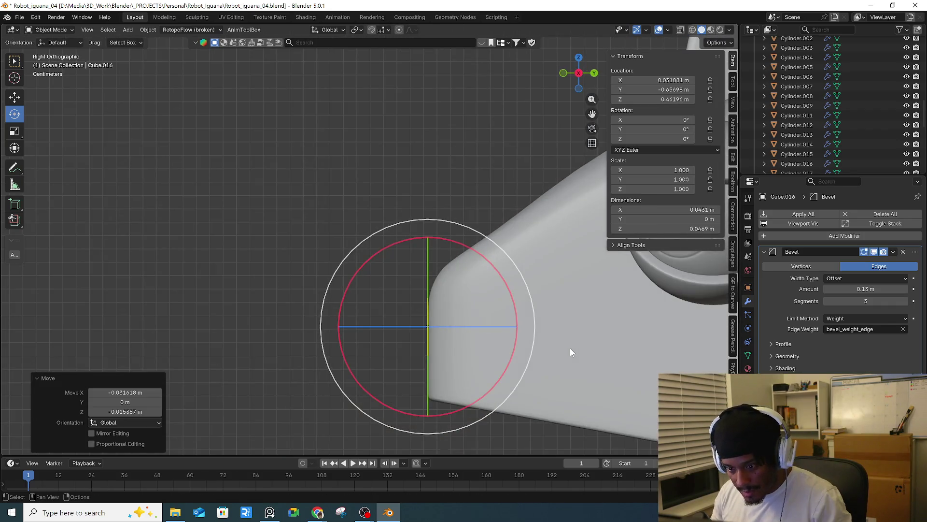
key(g)
key(y)
click(569, 347)
- Extrude the whole disc face to give the piece thickness
key(Tab)
middle_drag(569, 348, 574, 350)
key(a)
click(562, 310)
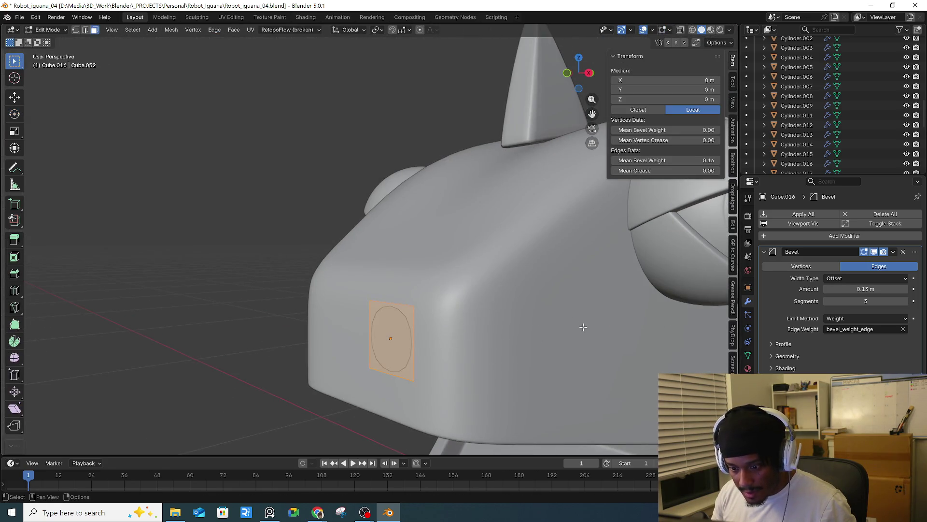
key(e)
click(574, 332)
key(Tab)
key(shift+space)
key(r)
mouse_move(574, 331)
middle_down()
mouse_move(572, 354)
mouse_move(439, 362)
middle_up()
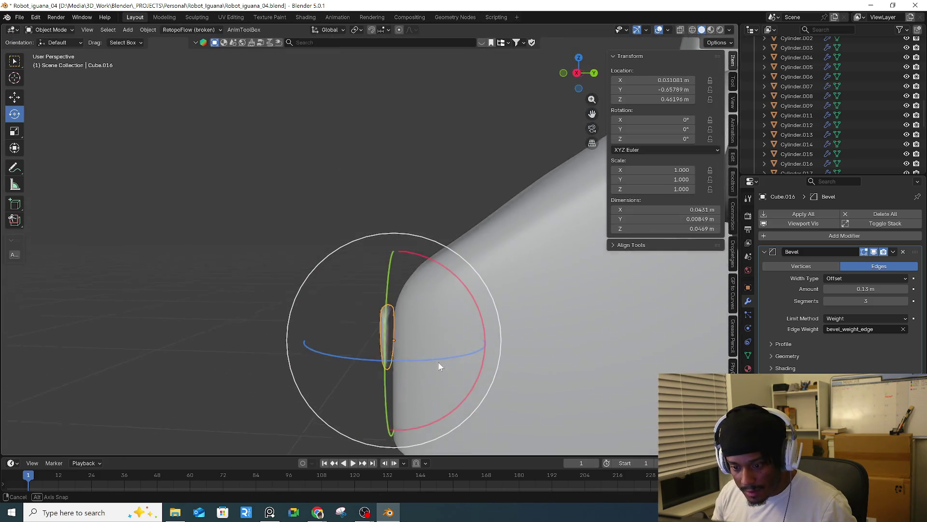
- Remove the disc's Bevel modifier and scale it into a narrow oval (0.239 X, 0.552 Z)
click(903, 252)
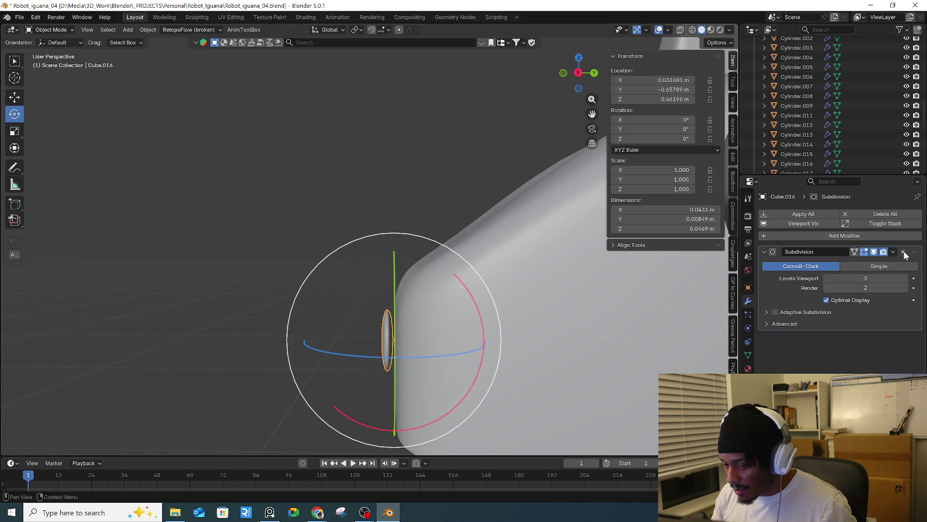
middle_drag(500, 326, 542, 328)
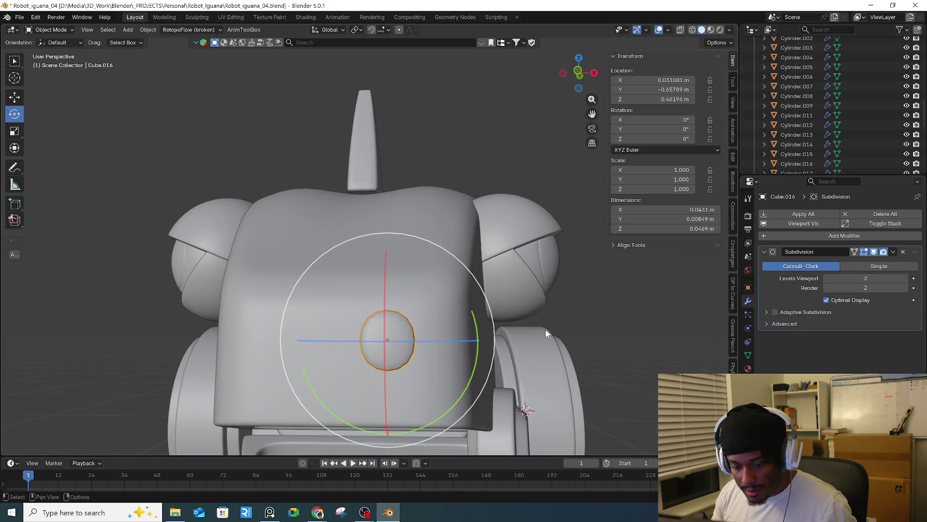
key(s)
key(x)
click(446, 334)
key(s)
key(z)
click(427, 346)
key(s)
key(x)
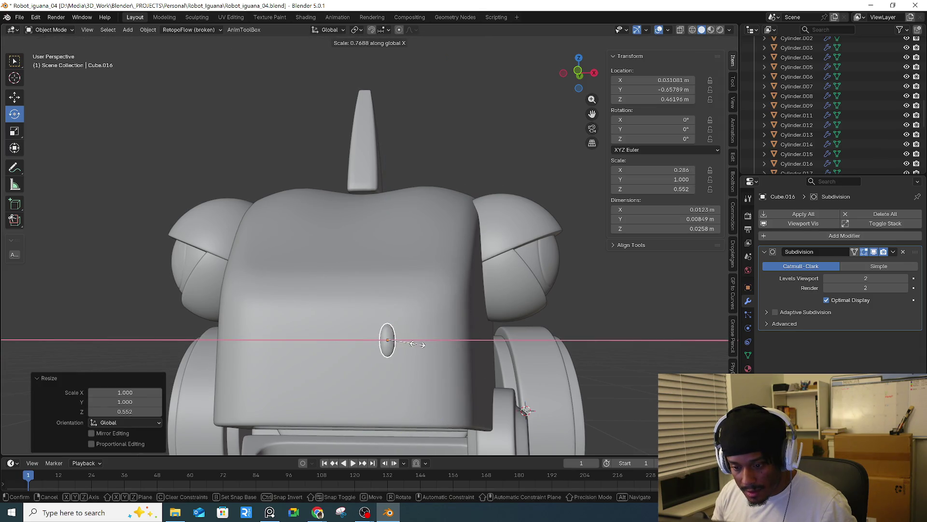
click(413, 346)
- View the oval from the right in Edit Mode and begin a loop cut
middle_drag(413, 346, 337, 343)
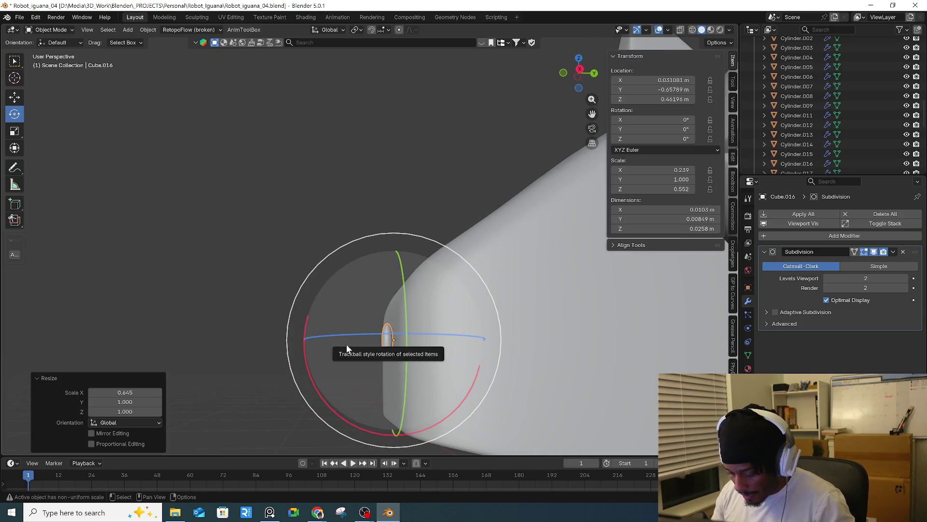
key(KP_3)
scroll(379, 348, up, 4)
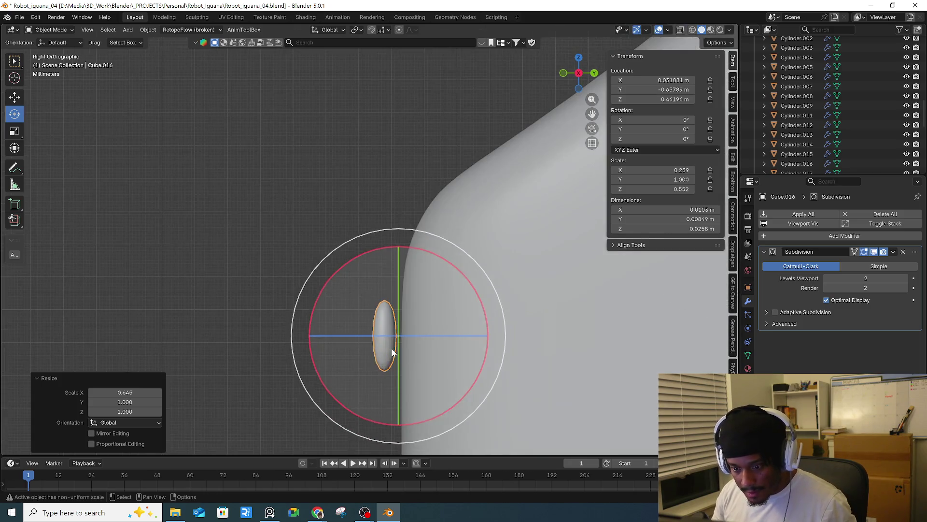
key(Tab)
scroll(391, 348, up, 3)
key(ctrl+r)
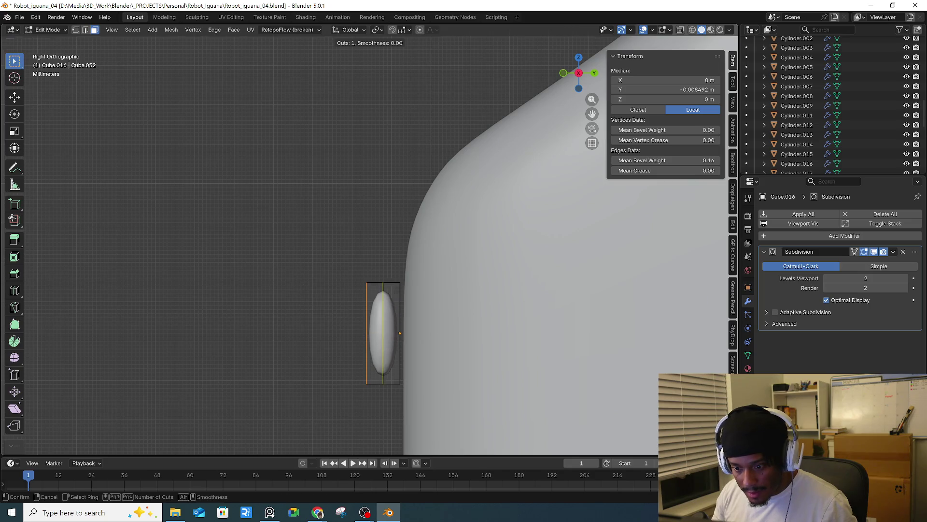
- Add a centred edge loop across the middle of the oval nub
click(387, 280)
click(398, 289)
mouse_move(397, 290)
middle_down()
mouse_move(488, 285)
mouse_move(420, 330)
mouse_move(472, 331)
mouse_move(405, 345)
mouse_move(490, 340)
mouse_move(457, 343)
mouse_move(488, 355)
mouse_move(451, 346)
middle_up()
key(g)
key(g)
right_click(401, 344)
key(ctrl+z)
key(ctrl+r)
click(401, 344)
right_click(402, 344)
- Widen the nub's middle loop along the X axis
key(s)
key(x)
click(457, 343)
key(a)
click(464, 309)
key(Tab)
- Seat the nub against the head at Y -0.65457 m, tilted -1.1495° on X
key(KP_3)
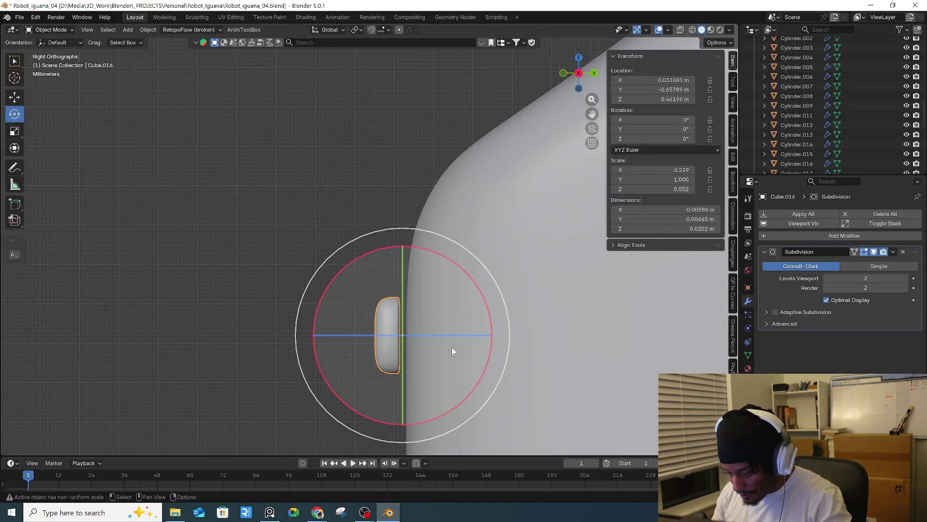
key(g)
key(y)
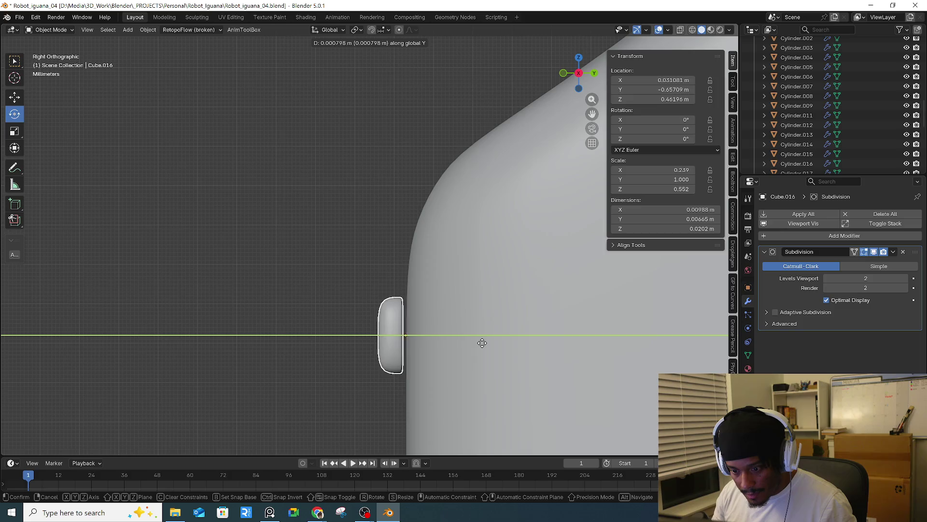
click(487, 344)
key(r)
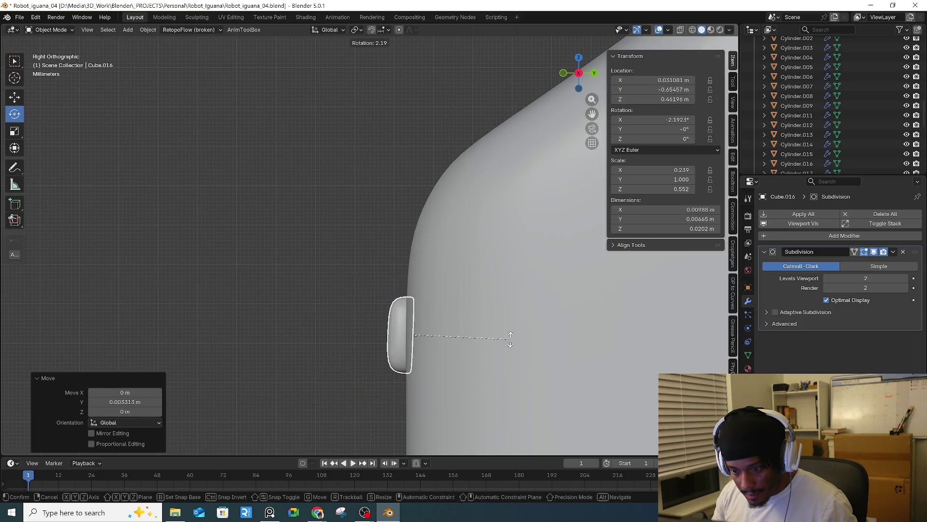
click(511, 337)
mouse_move(491, 345)
middle_down()
mouse_move(522, 360)
mouse_move(647, 315)
middle_up()
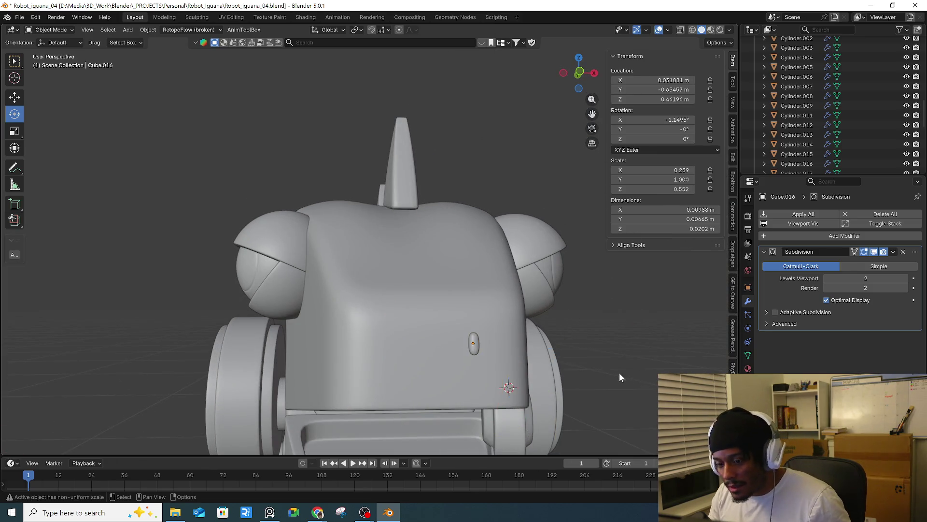
- Add an X-axis Mirror modifier to the nub using Cube.006 as the mirror object
middle_drag(624, 372, 532, 349)
scroll(531, 349, up, 2)
key(q)
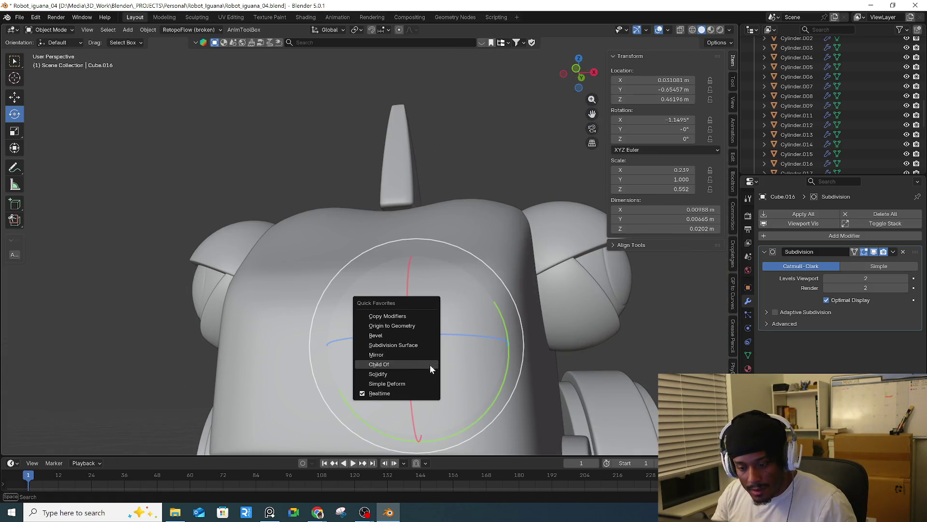
click(399, 356)
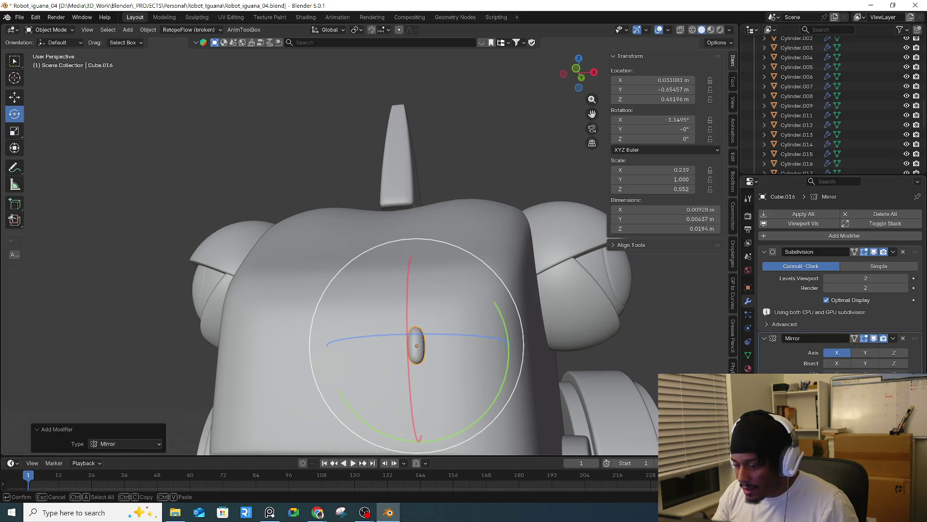
click(509, 414)
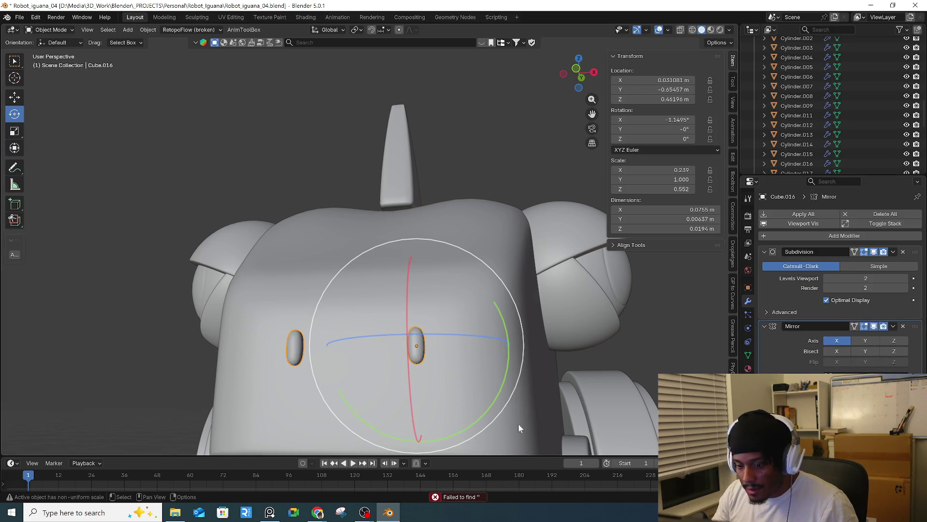
scroll(517, 424, down, 4)
scroll(642, 371, up, 2)
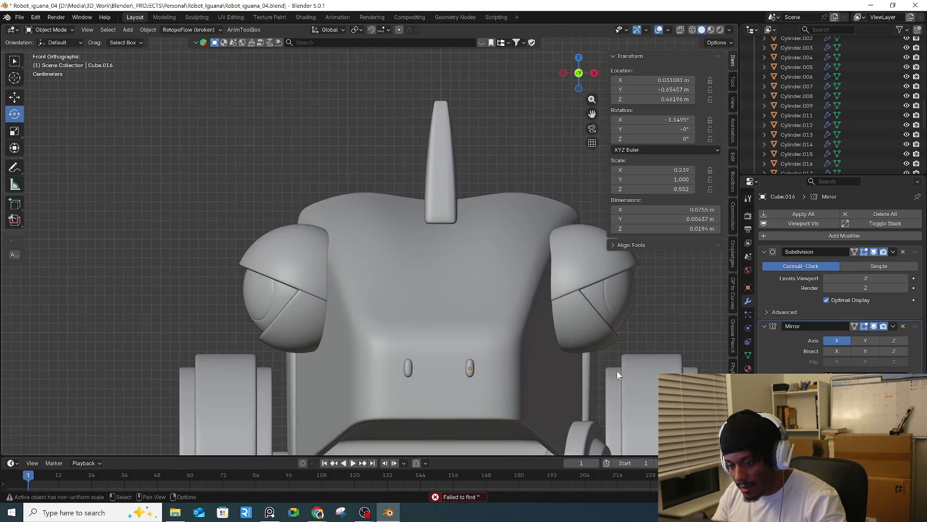
middle_drag(618, 372, 443, 297)
mouse_move(324, 315)
middle_down()
mouse_move(303, 296)
mouse_move(347, 328)
mouse_move(350, 316)
middle_up()
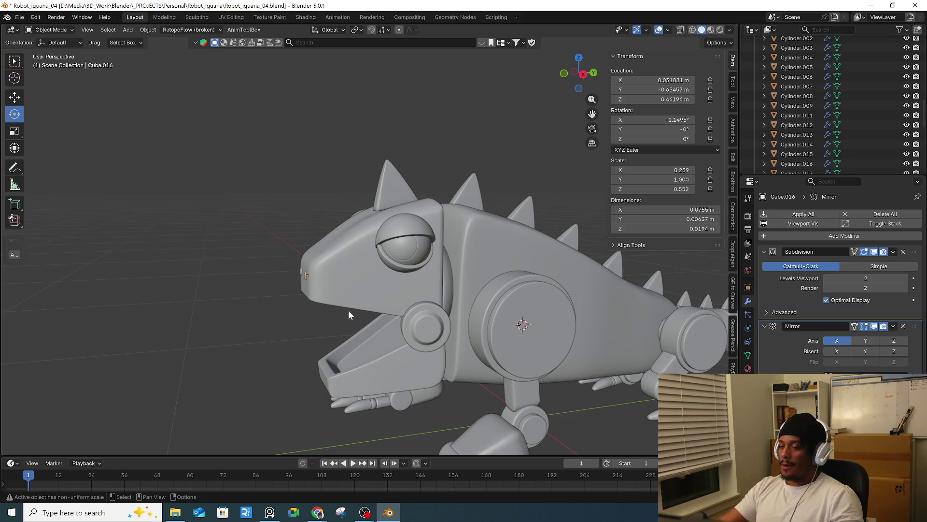
- Save the project incrementally as Robot_iguana_05.blend
click(19, 17)
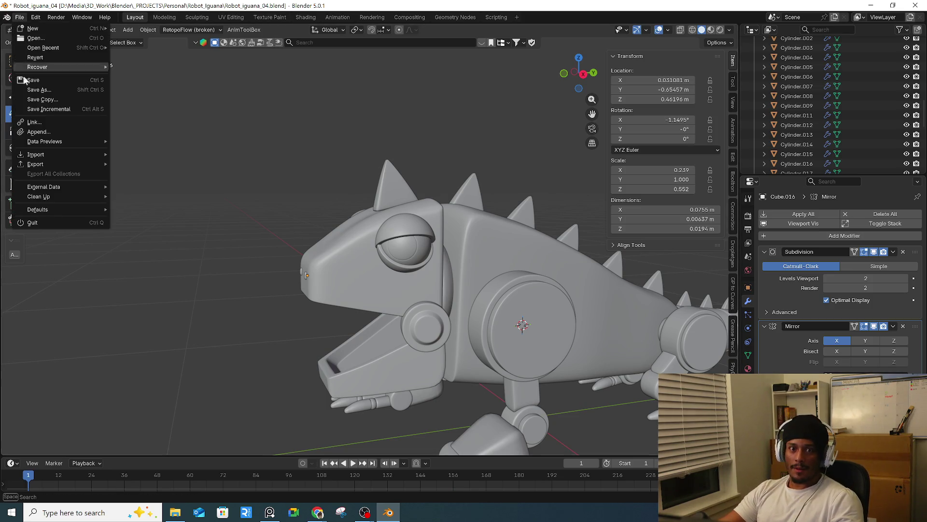
click(62, 109)
scroll(363, 319, up, 3)
middle_drag(363, 319, 367, 309)
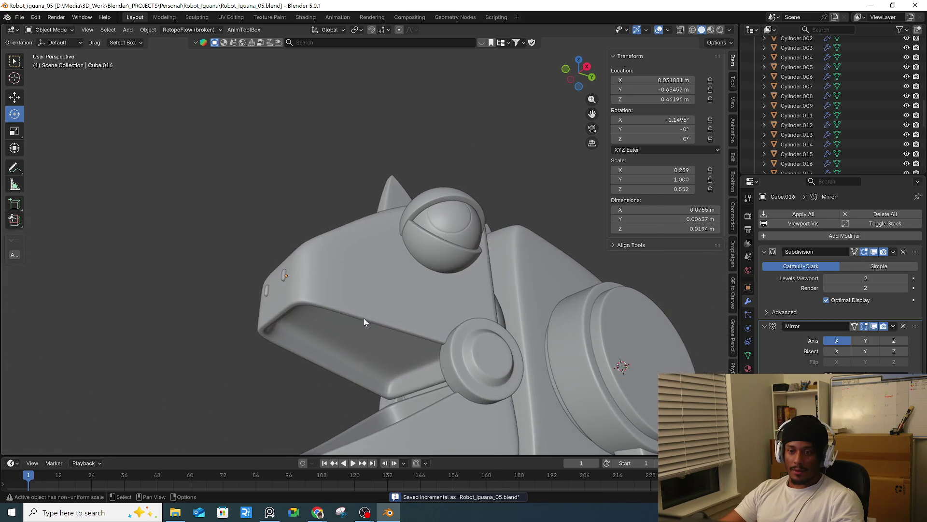
click(369, 314)
mouse_move(360, 355)
middle_down()
mouse_move(383, 290)
mouse_move(331, 256)
middle_up()
scroll(376, 271, up, 3)
- Add an edge loop near the head's inner mouth rim
key(Tab)
alt+click(349, 249)
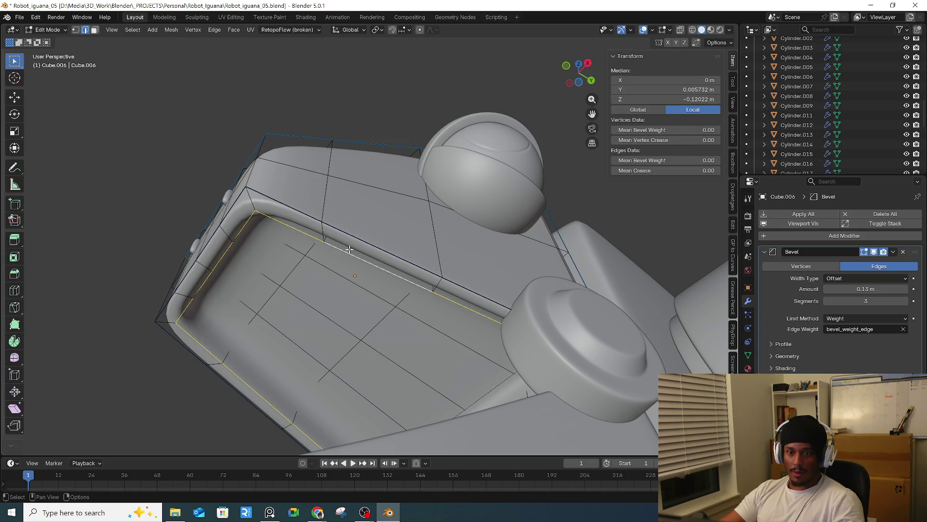
middle_drag(294, 281, 352, 296)
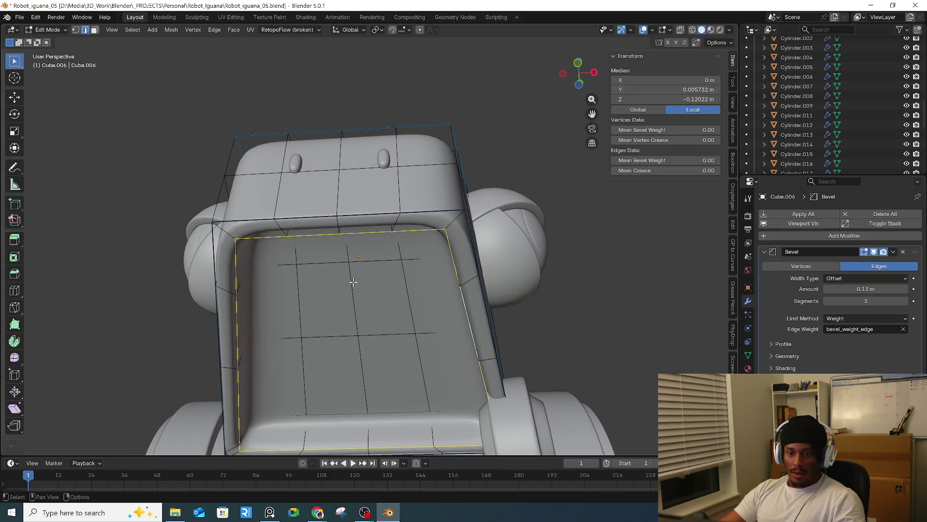
mouse_move(377, 302)
middle_down()
mouse_move(340, 261)
mouse_move(338, 268)
middle_up()
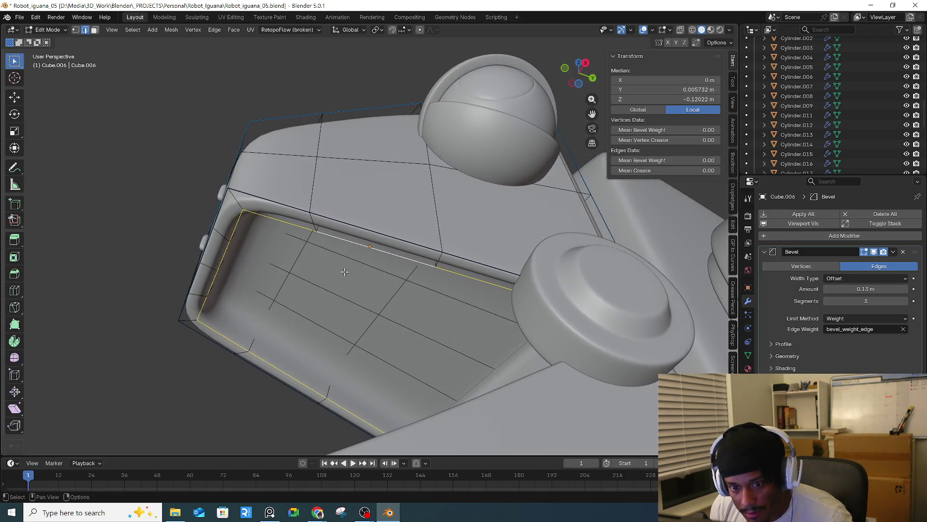
scroll(289, 255, up, 2)
scroll(251, 227, up, 1)
key(ctrl+r)
click(202, 193)
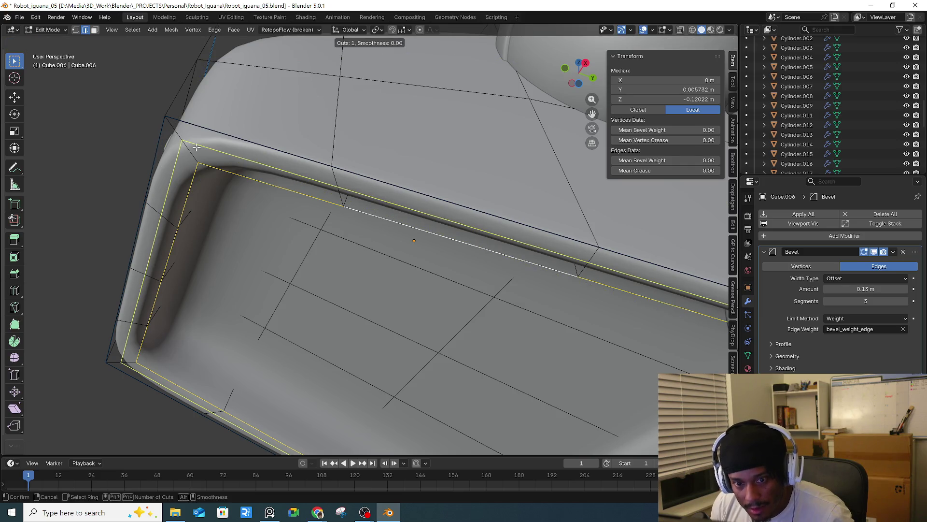
right_click(197, 147)
mouse_move(275, 201)
middle_down()
mouse_move(299, 241)
mouse_move(290, 318)
mouse_move(306, 288)
middle_up()
key(Tab)
- Add an edge loop around the lower jaw's rim
click(304, 321)
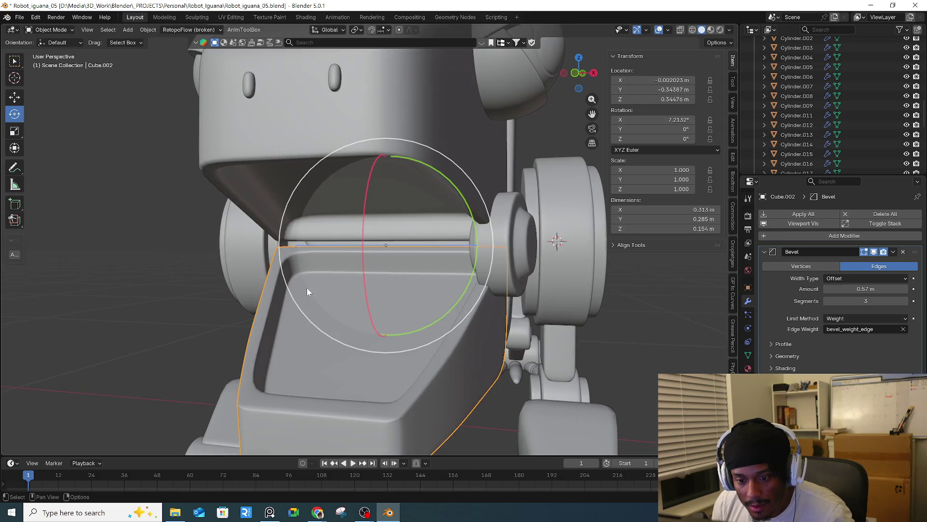
key(Tab)
key(ctrl+r)
click(251, 375)
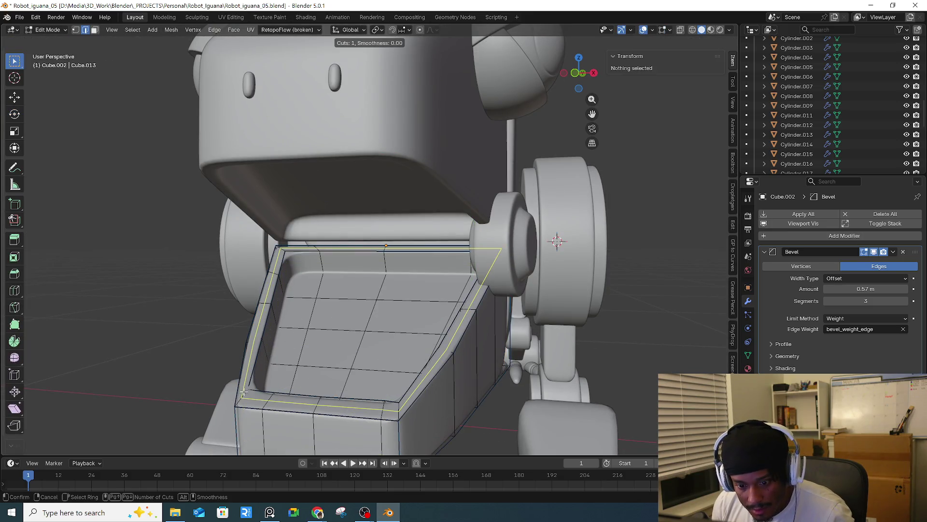
right_click(251, 375)
mouse_move(304, 296)
middle_down()
mouse_move(314, 286)
mouse_move(314, 144)
mouse_move(319, 223)
mouse_move(294, 192)
middle_up()
key(Tab)
- Duplicate the head's rim geometry and separate it into a new object, Cube.035
click(326, 241)
key(Tab)
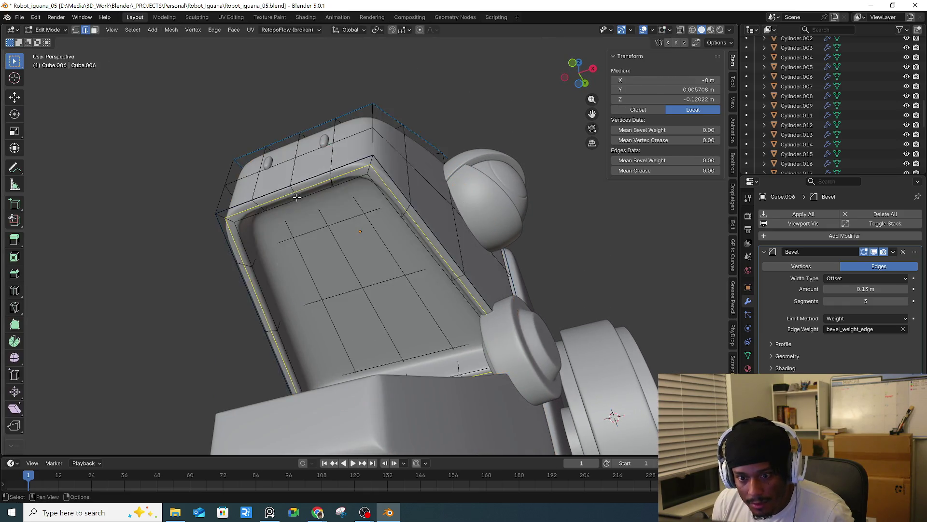
scroll(280, 194, up, 2)
key(ctrl+r)
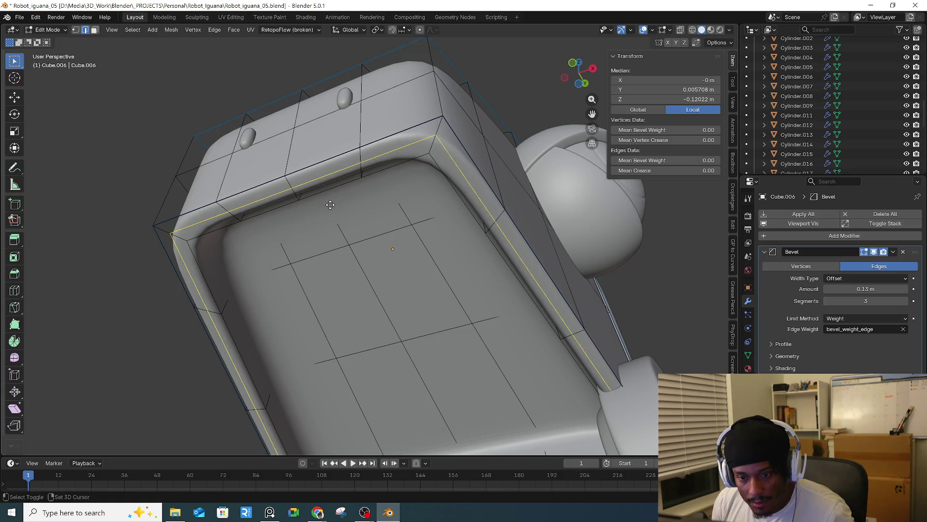
key(shift+d)
right_click(376, 242)
key(p)
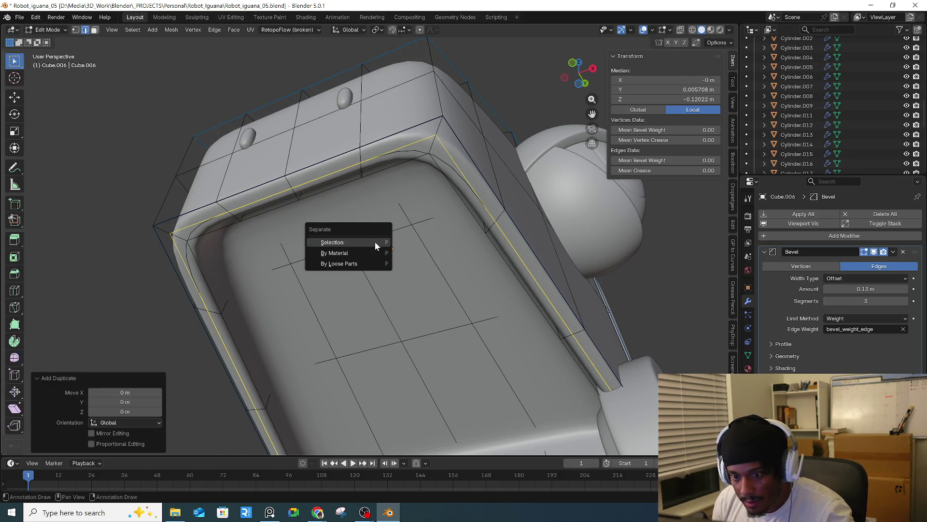
click(375, 242)
key(Tab)
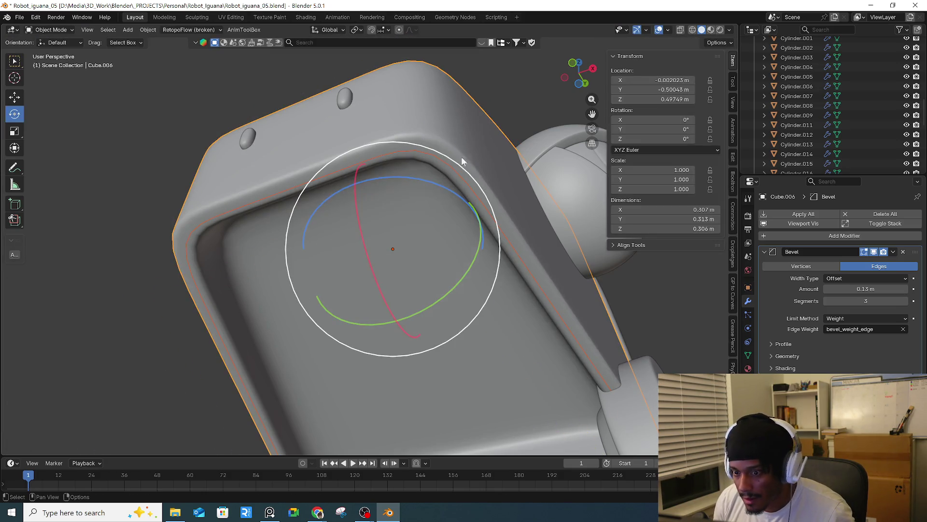
- Select the thin Cube.035 panel inside the upper jaw and view the head from the front
middle_drag(424, 114, 451, 223)
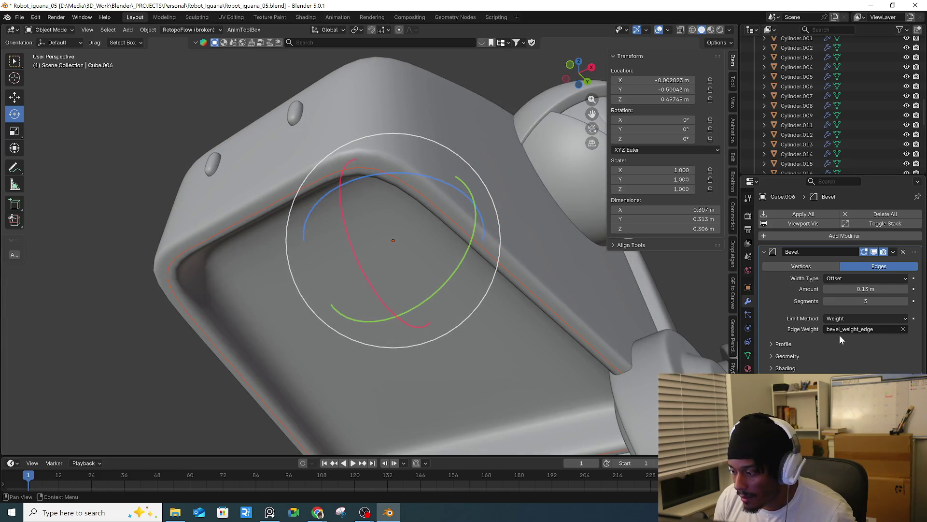
click(903, 252)
key(ctrl+z)
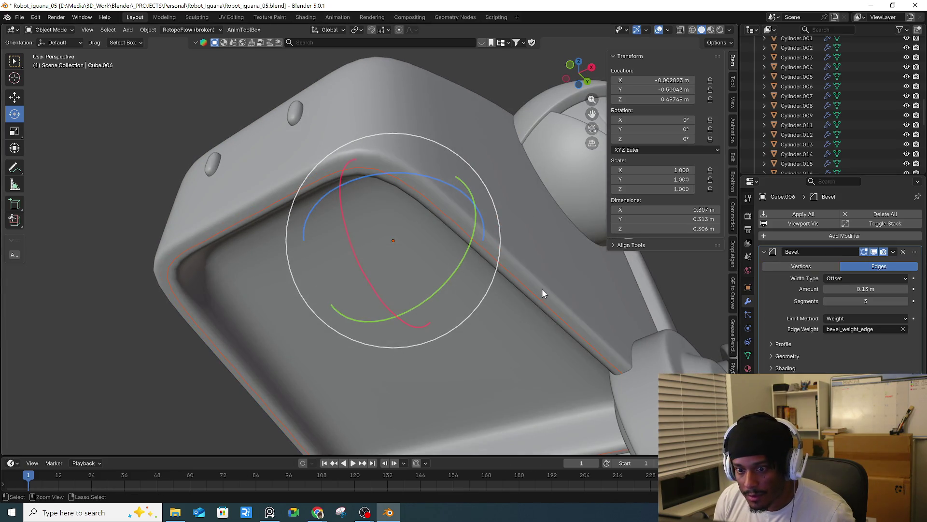
click(111, 341)
click(169, 284)
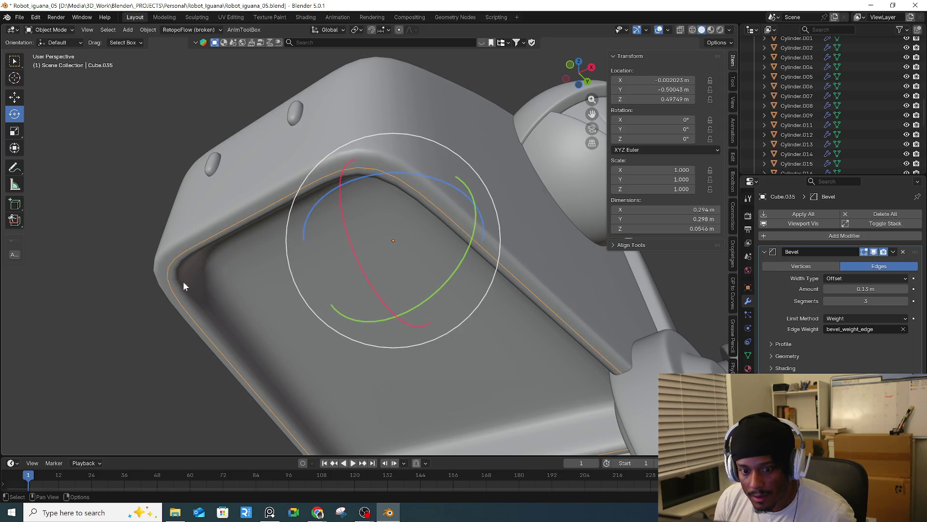
click(903, 252)
mouse_move(506, 302)
middle_down()
mouse_move(427, 340)
mouse_move(493, 336)
middle_up()
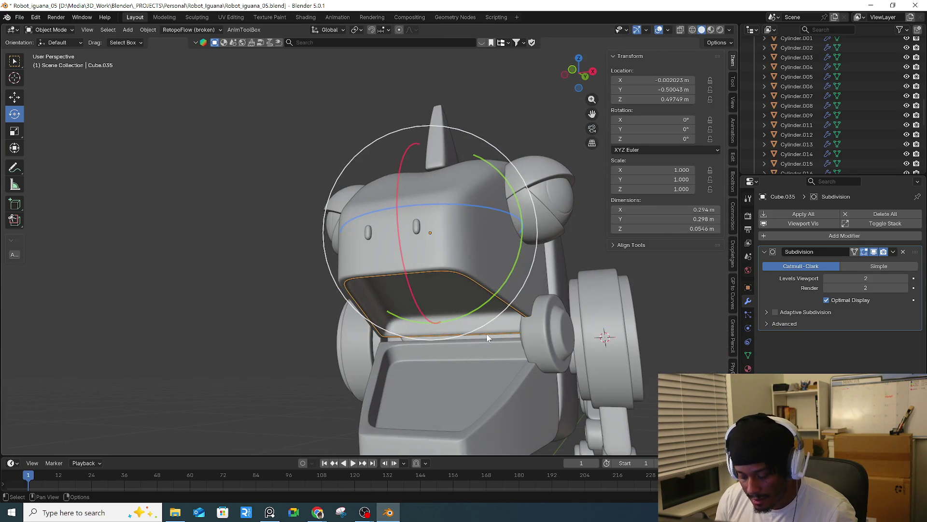
- Isolate the inner jaw panel in local view and orbit to see it from above
key(KP_Divide)
key(Tab)
drag(409, 257, 420, 287)
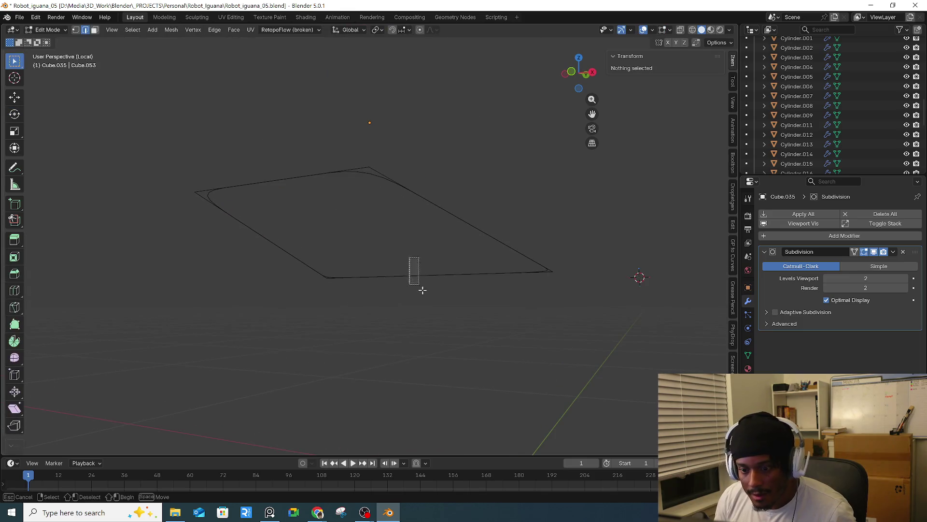
key(Tab)
key(shift+space)
key(r)
middle_drag(425, 292, 374, 283)
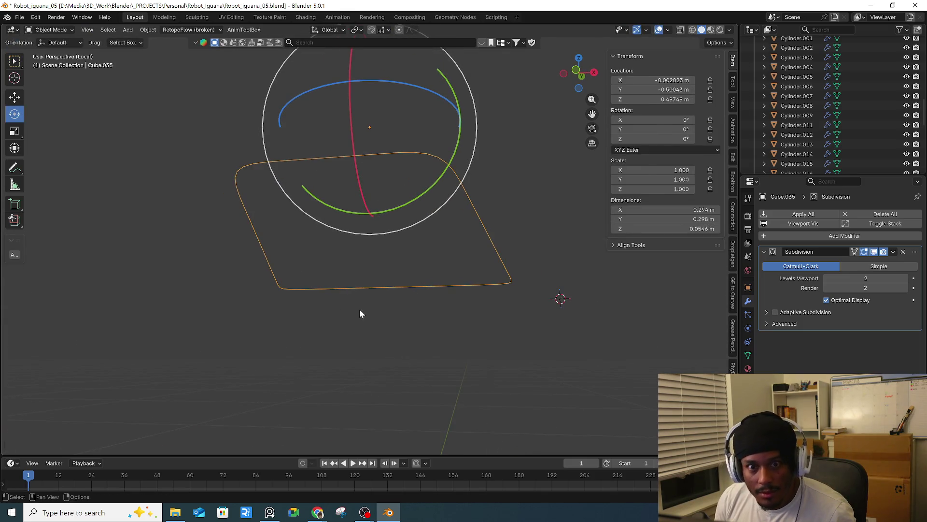
- Delete the panel's back edges with Only Edges & Faces, leaving an open outline
key(Tab)
click(319, 288)
shift+click(305, 288)
shift+click(454, 281)
key(x)
key(Escape)
key(x)
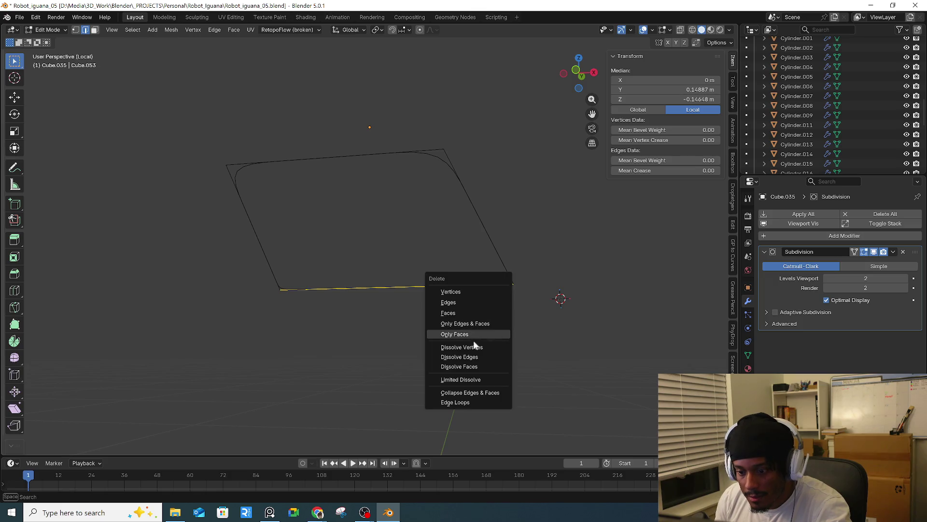
click(471, 303)
middle_drag(403, 321, 386, 314)
- Convert the open outline to a curve, then add and apply a level-2 Subdivision
key(Tab)
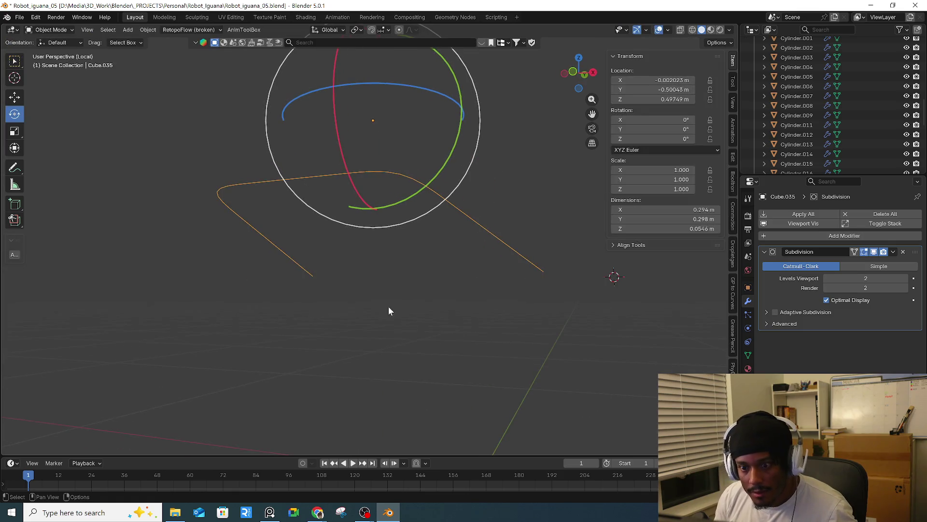
right_click(494, 234)
mouse_move(501, 224)
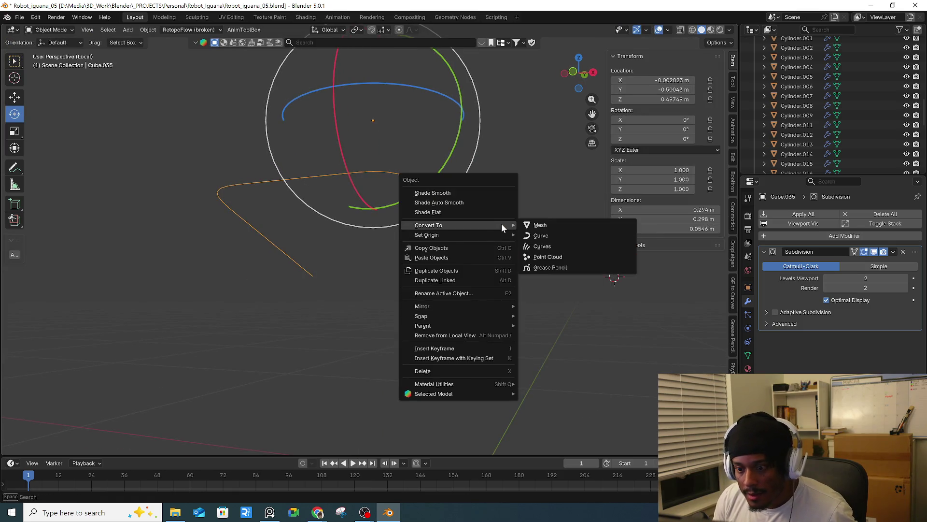
click(553, 235)
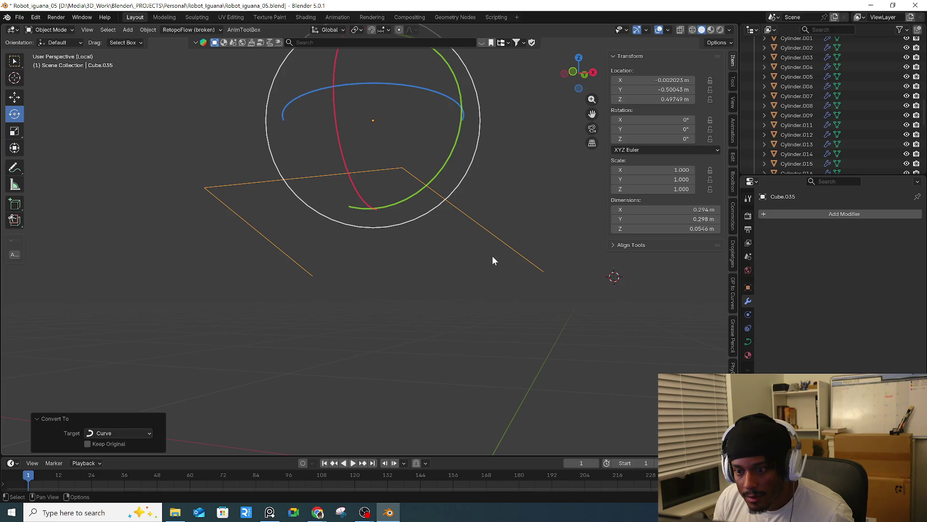
key(ctrl+2)
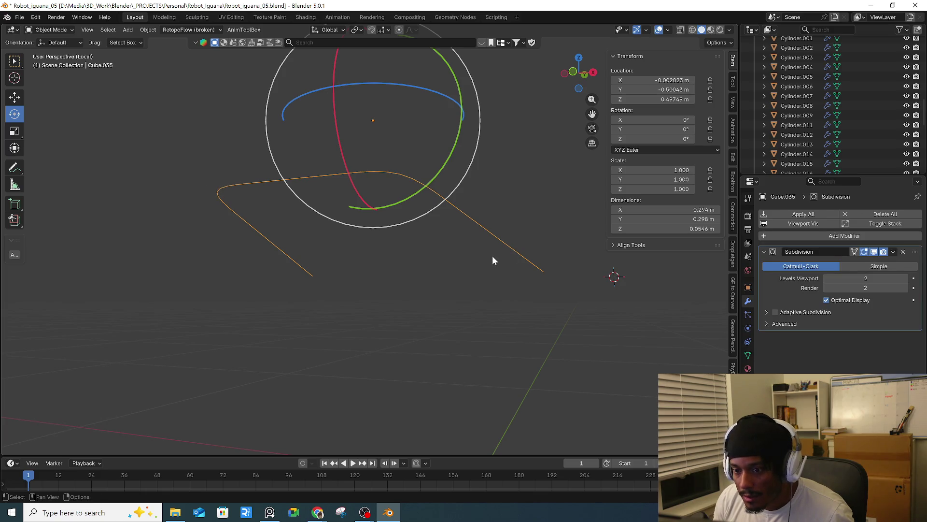
click(893, 252)
click(871, 262)
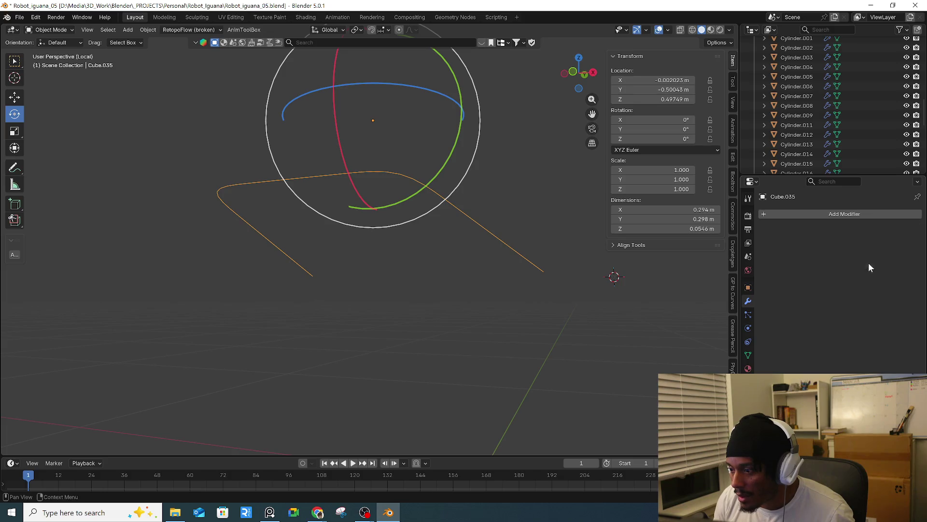
- Convert the smoothed object back into a curve
key(Tab)
key(Tab)
right_click(483, 227)
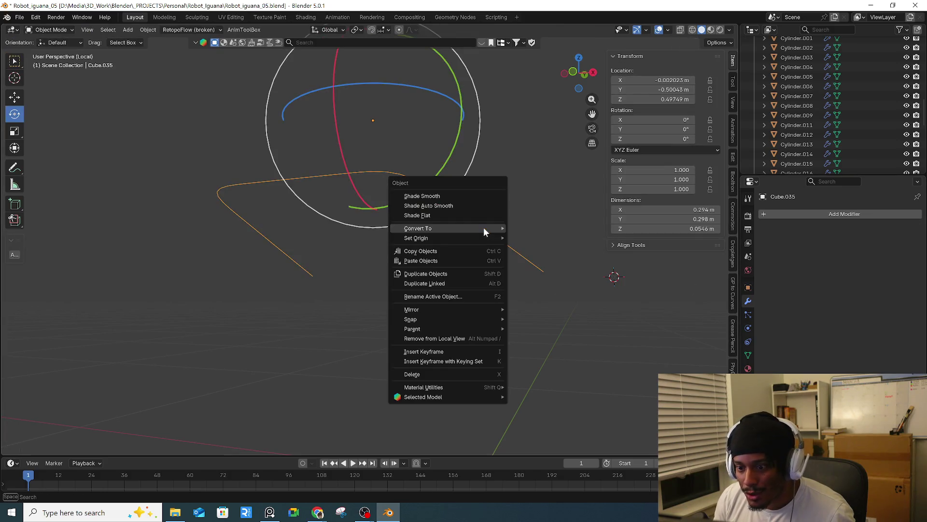
mouse_move(486, 227)
click(549, 240)
- Set the curve's origin to its geometry, exit local view and deselect it
key(Tab)
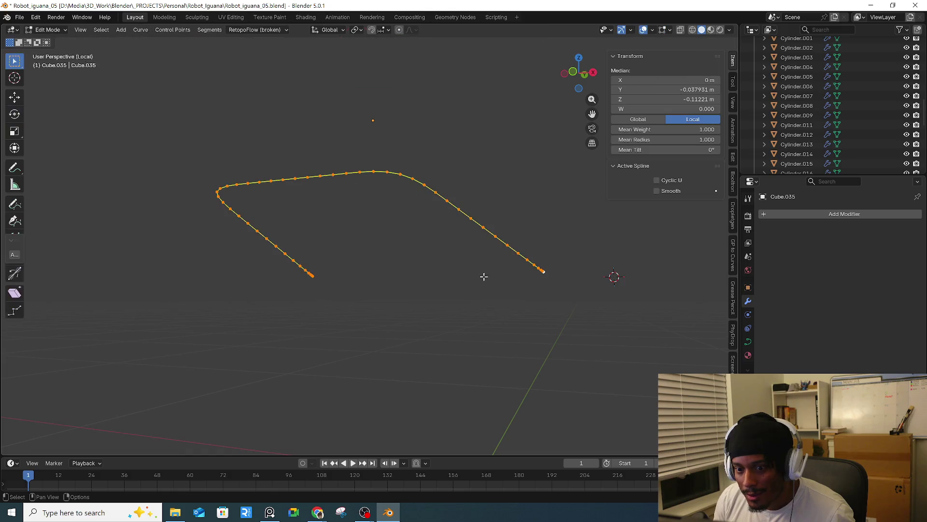
key(Tab)
right_click(473, 242)
mouse_move(457, 239)
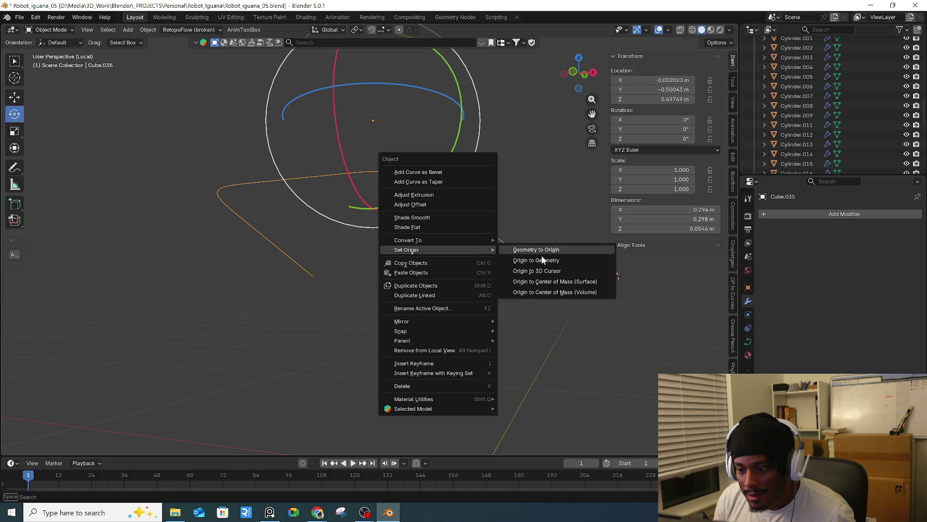
click(555, 260)
middle_drag(556, 261, 414, 329)
key(Tab)
key(KP_Divide)
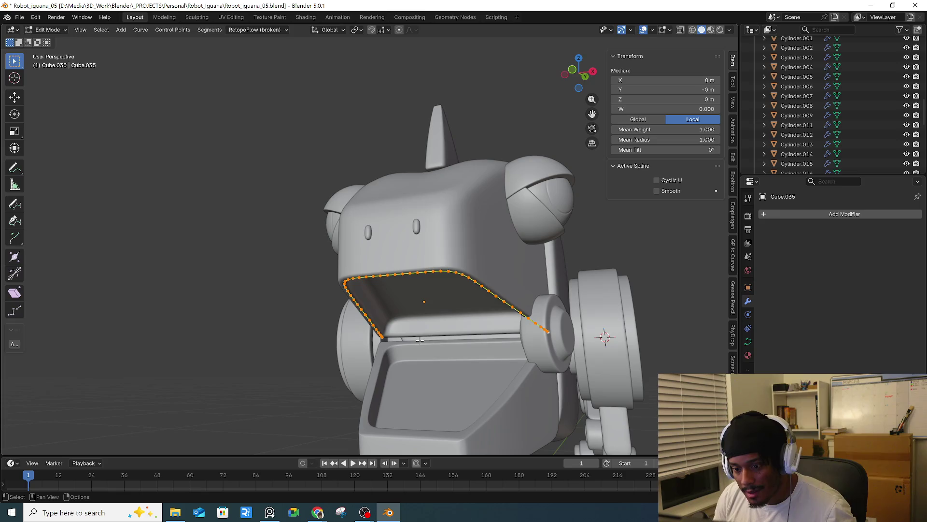
key(Tab)
click(255, 360)
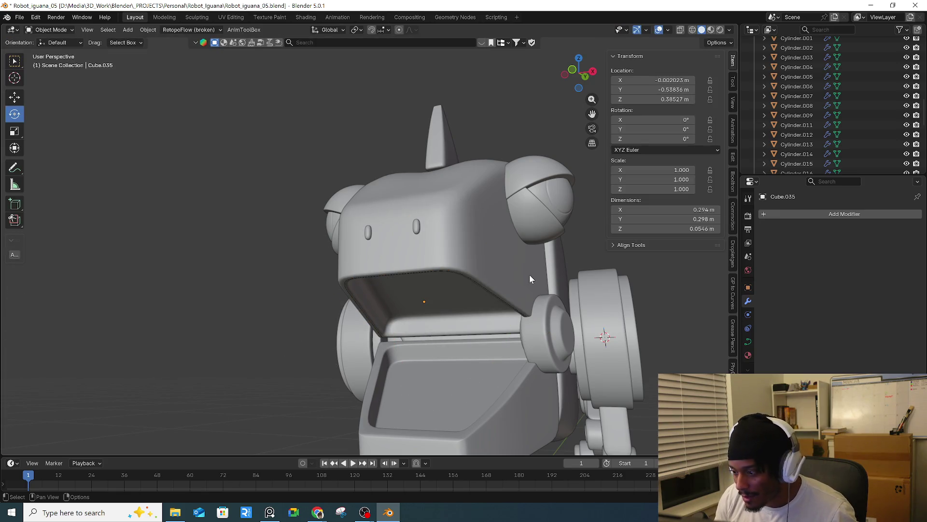
- Briefly select the robot's head, then orbit and zoom to view it from the side
click(486, 288)
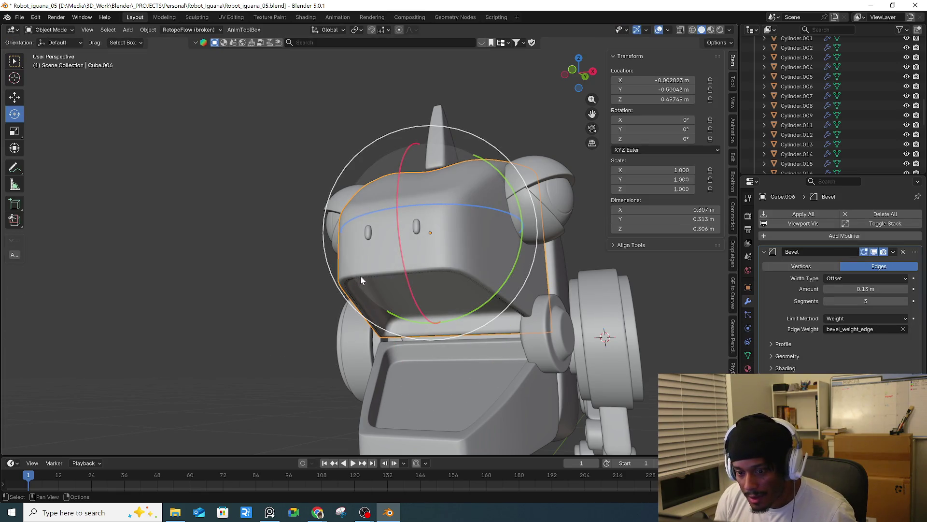
click(303, 323)
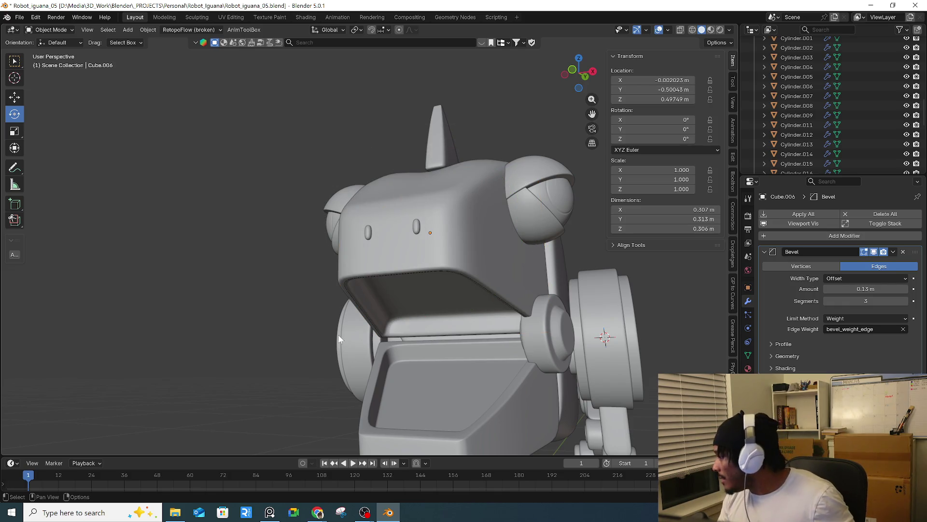
middle_drag(338, 338, 370, 280)
scroll(306, 315, up, 3)
mouse_move(307, 315)
middle_down()
mouse_move(284, 317)
mouse_move(315, 291)
middle_up()
scroll(290, 319, down, 5)
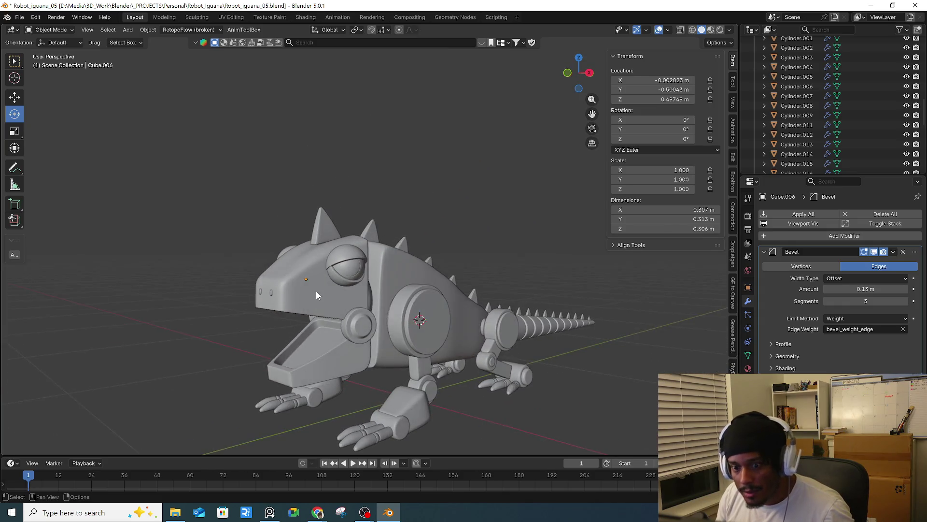
scroll(309, 328, up, 3)
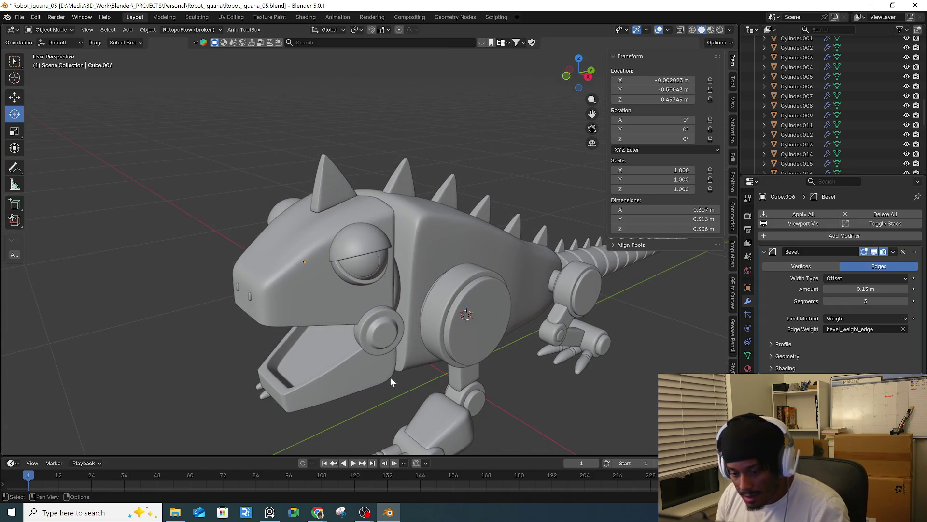
- Snap the 3D cursor to world origin, switch to orthographic right view, and open the Add menu
key(shift+s)
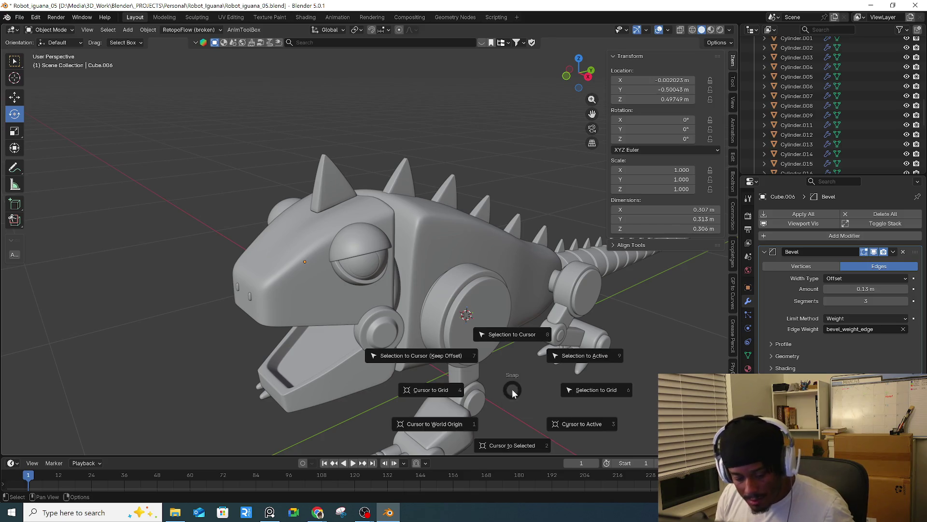
click(464, 424)
middle_drag(464, 424, 399, 308)
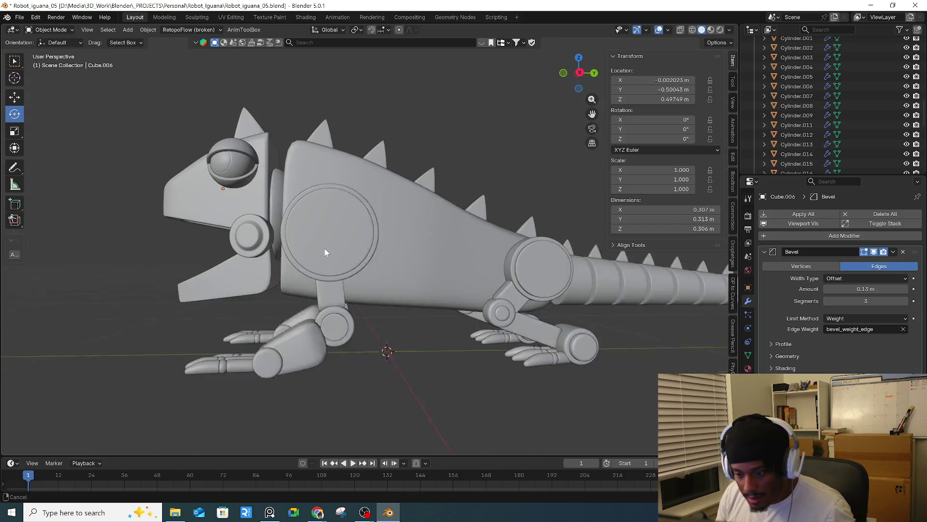
key(KP_5)
key(KP_1)
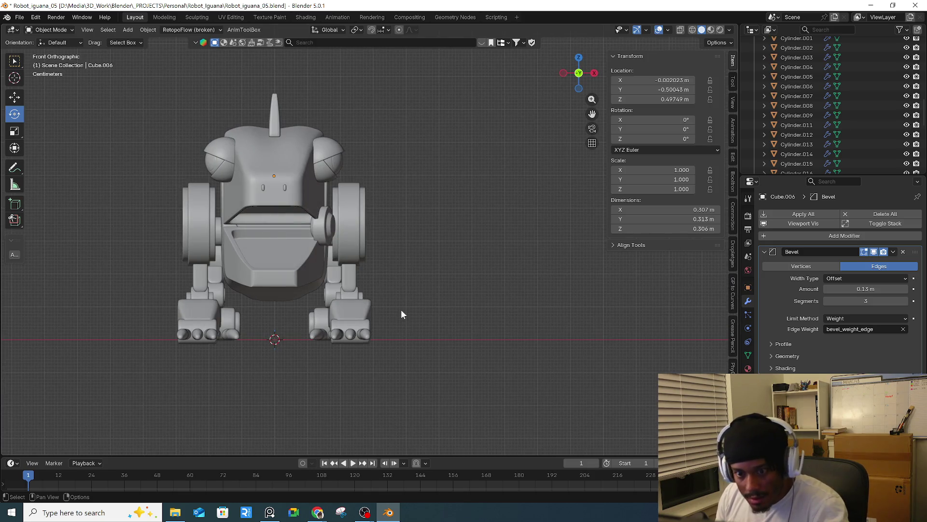
key(KP_3)
scroll(345, 323, up, 6)
key(shift+a)
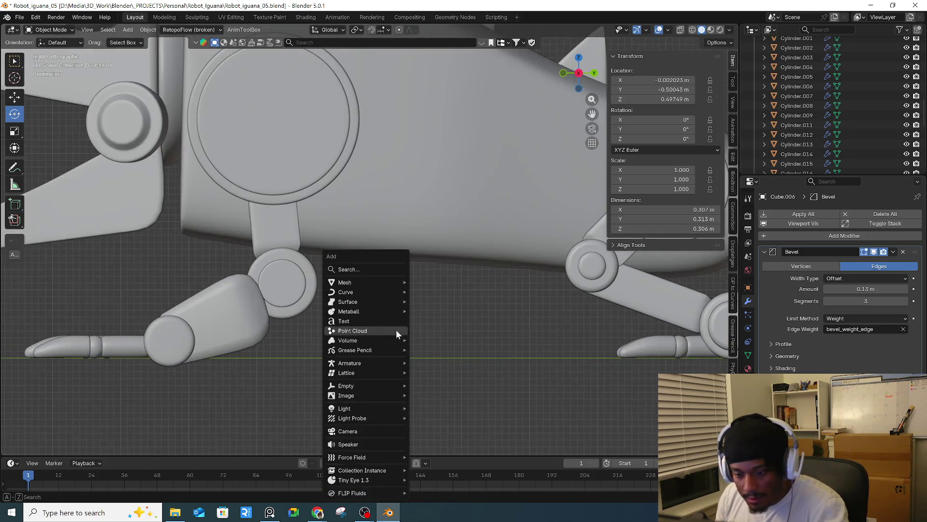
- Add a mesh plane and set its Y rotation to 90°
mouse_move(359, 282)
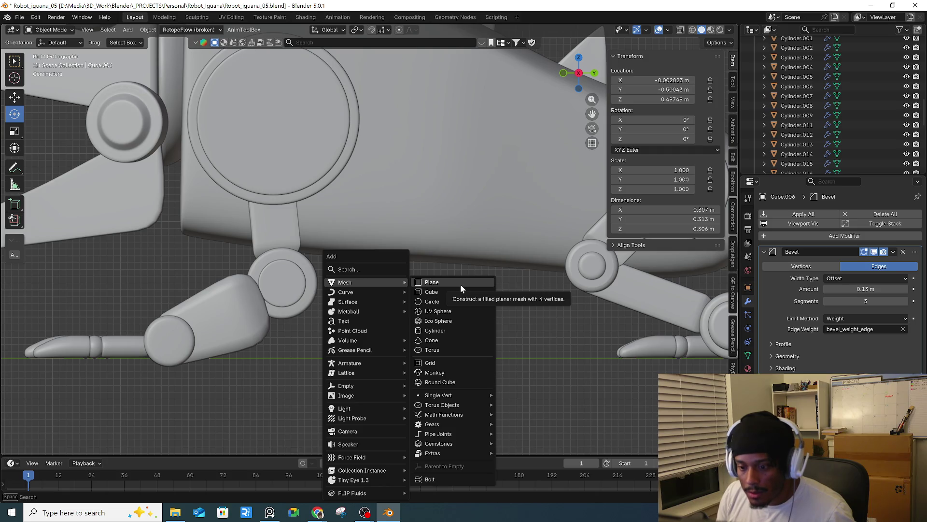
click(461, 285)
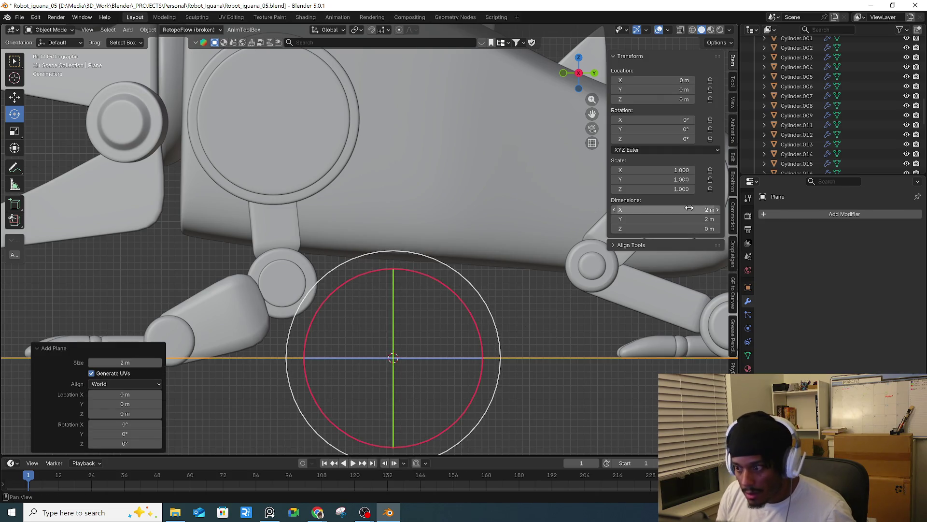
drag(690, 129, 718, 129)
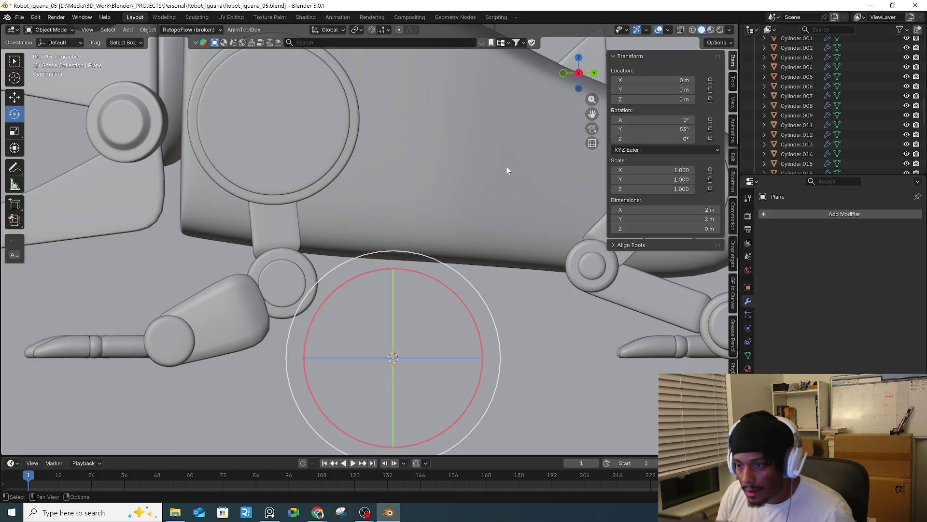
scroll(439, 219, down, 9)
click(671, 129)
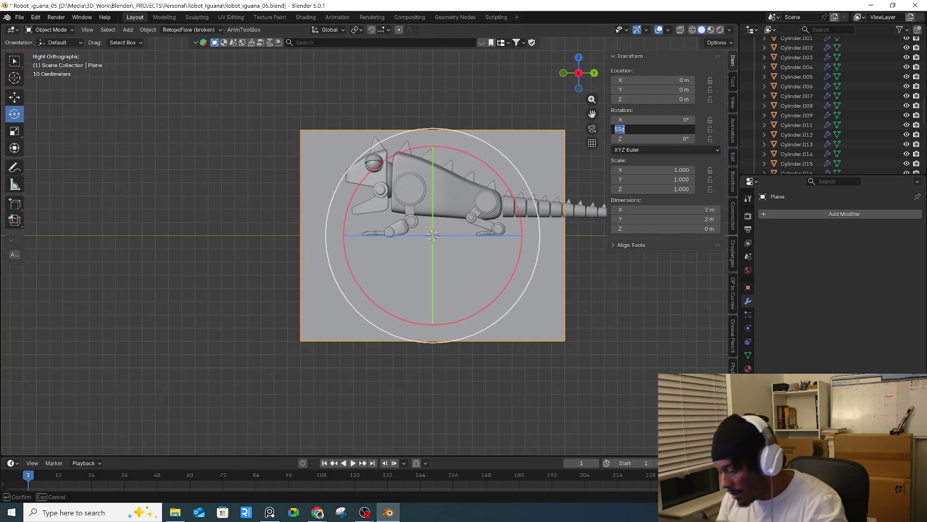
text(90)
key(Return)
- Scale the plane down and move it up from the body toward the head
key(s)
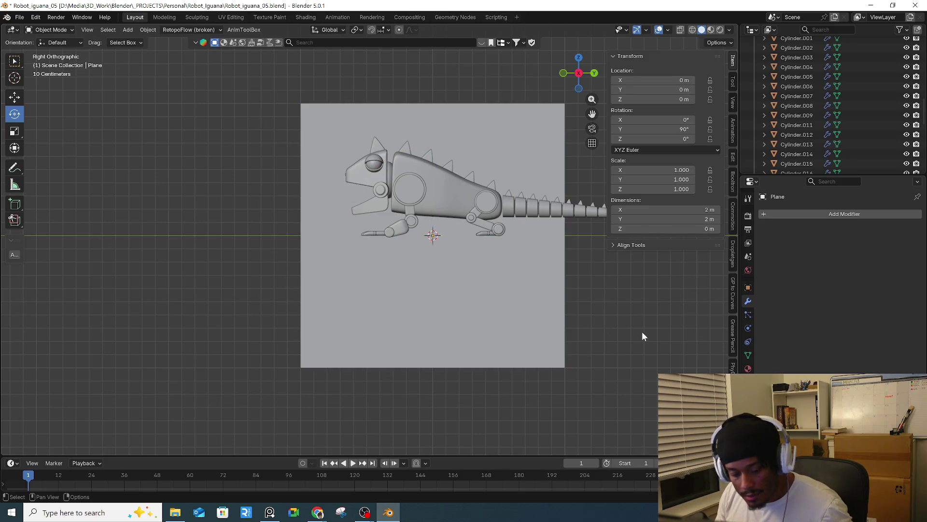
click(460, 249)
scroll(442, 219, up, 4)
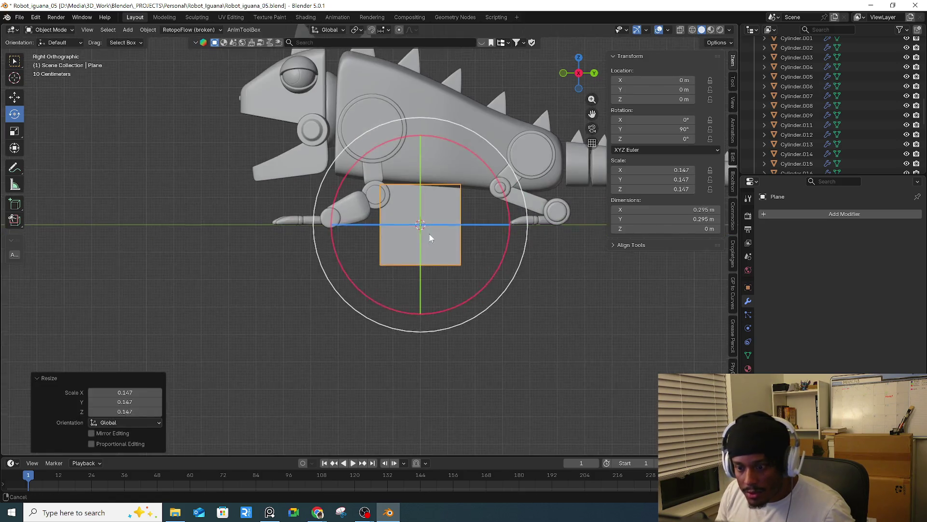
scroll(479, 295, up, 3)
key(g)
key(z)
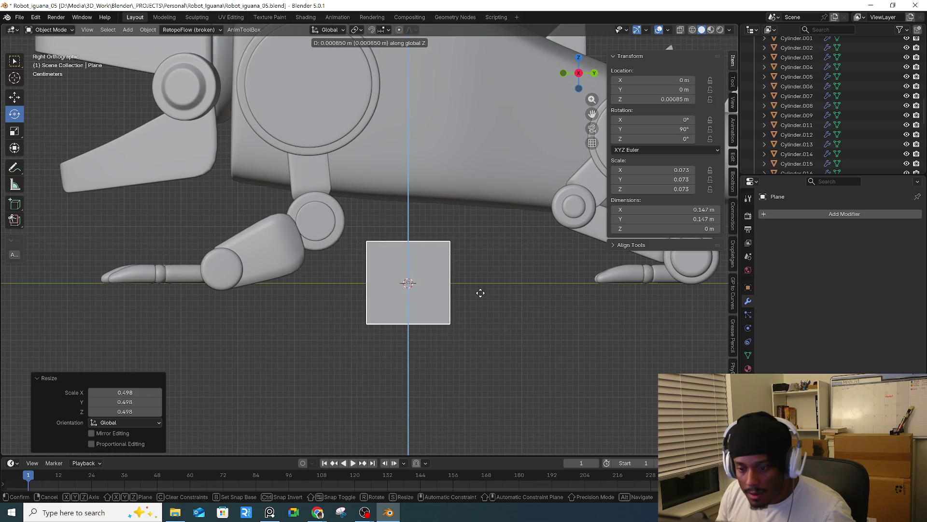
click(496, 261)
key(s)
click(513, 275)
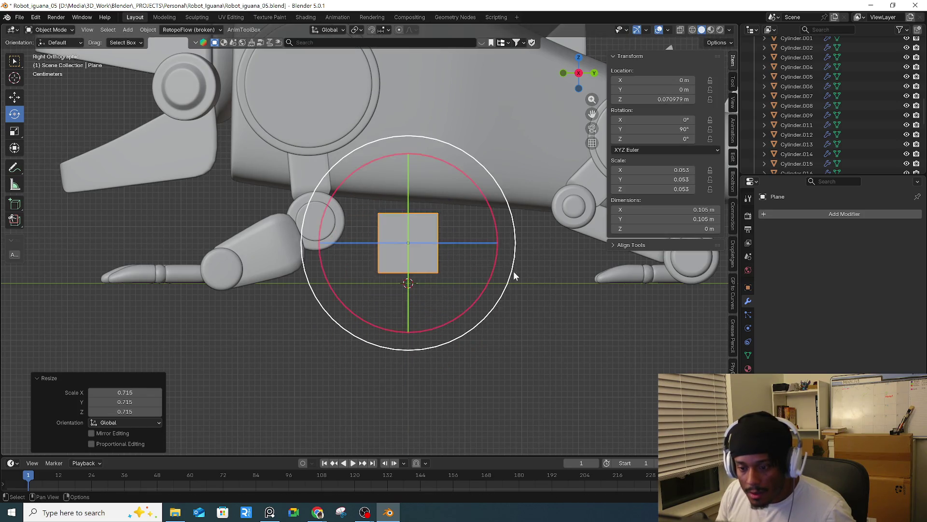
shift+middle_drag(514, 276, 490, 311)
key(g)
click(159, 125)
mouse_move(159, 126)
shift+middle_down()
mouse_move(552, 317)
mouse_move(465, 254)
shift+middle_up()
key(g)
click(457, 243)
- Shrink the plane to 0.007 scale under the jaw edge and apply all transforms
scroll(431, 233, up, 4)
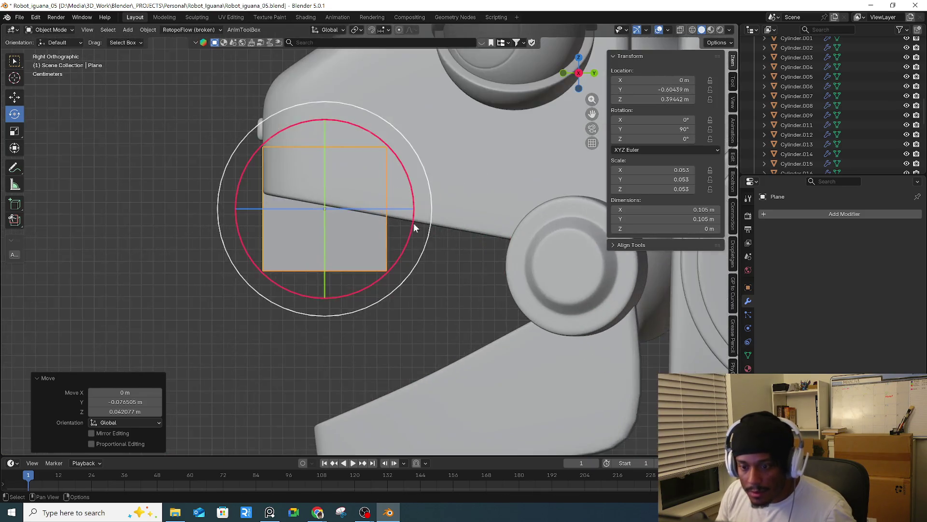
key(s)
click(429, 243)
scroll(429, 244, up, 3)
key(s)
click(431, 262)
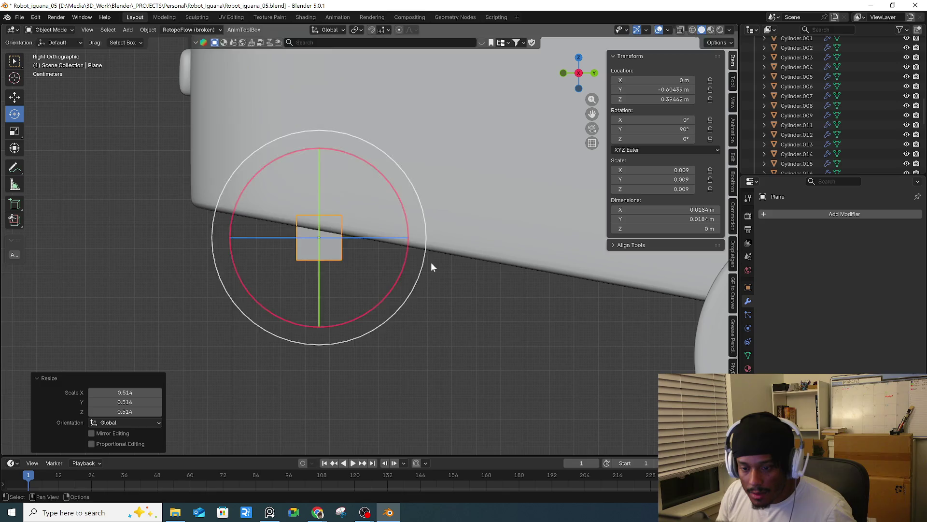
key(g)
click(336, 252)
shift+middle_drag(337, 252, 552, 310)
key(s)
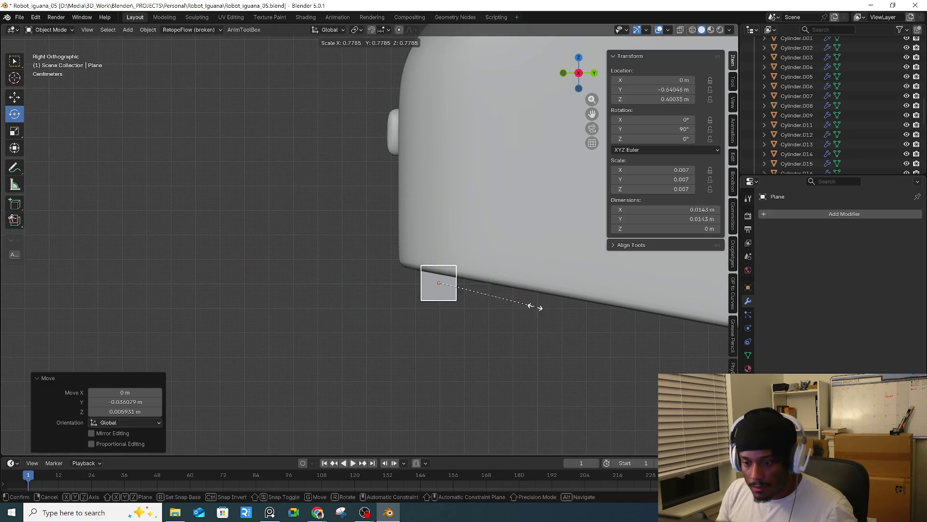
click(534, 308)
scroll(535, 308, up, 3)
drag(414, 315, 412, 316)
key(Escape)
key(ctrl+a)
click(476, 287)
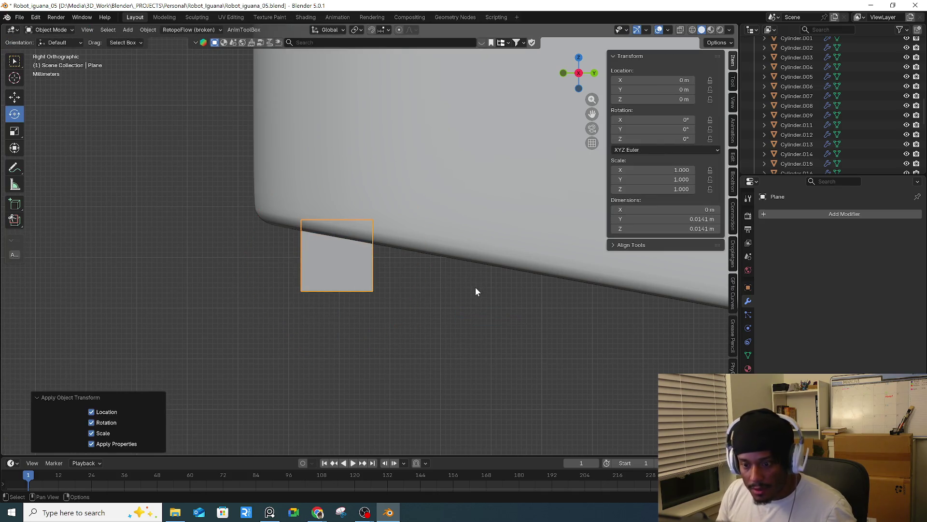
- Undo the all-transforms apply and apply only the plane's scale instead
key(ctrl+z)
key(ctrl+a)
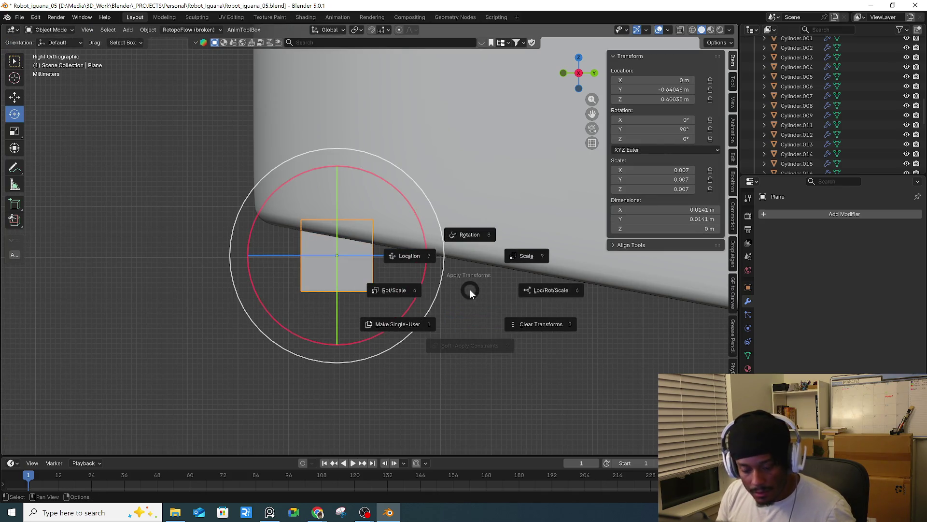
click(514, 257)
- Scale the plane's bottom edge along Y into a sharp point, forming a triangle
key(Tab)
drag(259, 274, 391, 299)
key(b)
key(Escape)
key(s)
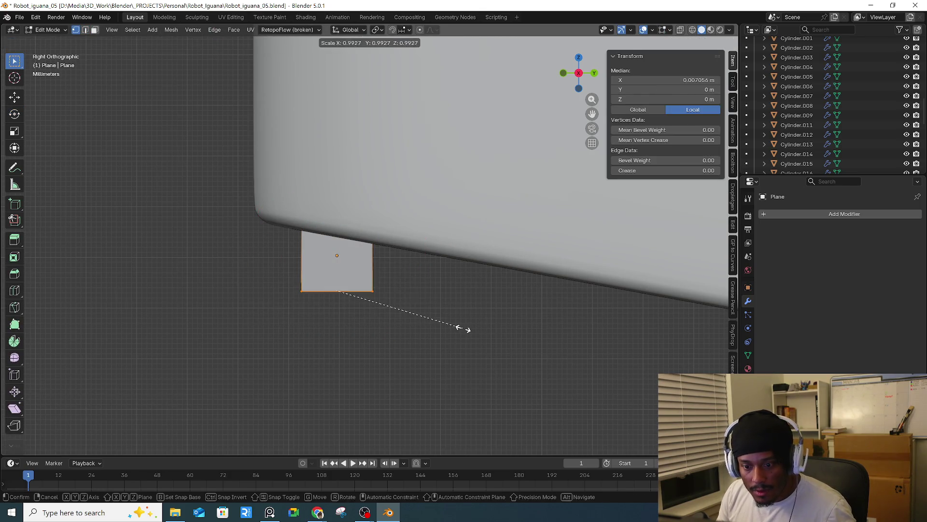
key(Escape)
key(s)
key(y)
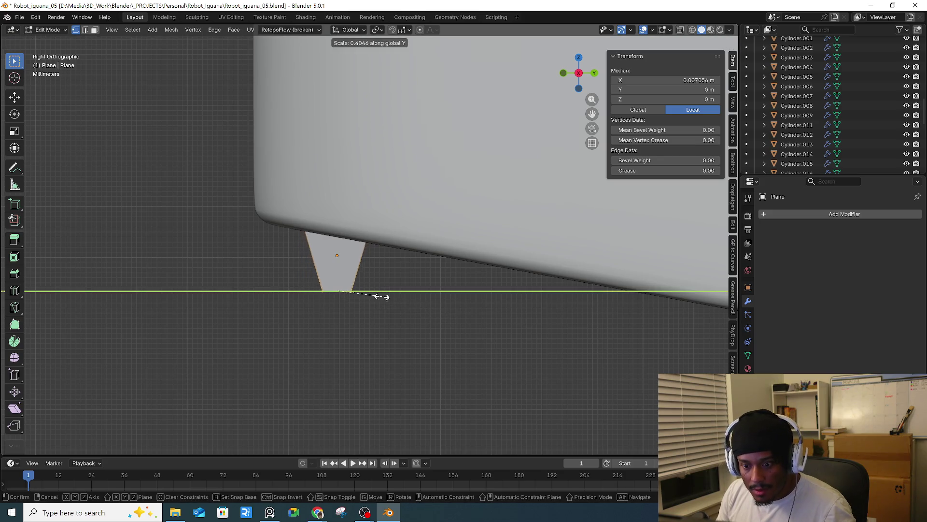
click(350, 289)
key(s)
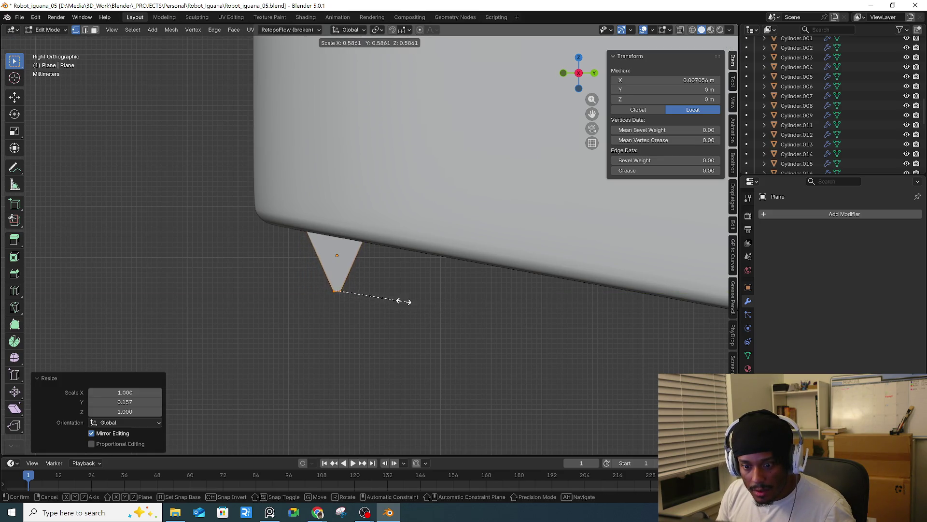
click(386, 295)
- Extrude the triangle to give it about 0.00132 m of thickness
mouse_move(387, 295)
middle_down()
mouse_move(575, 293)
mouse_move(485, 288)
middle_up()
key(r)
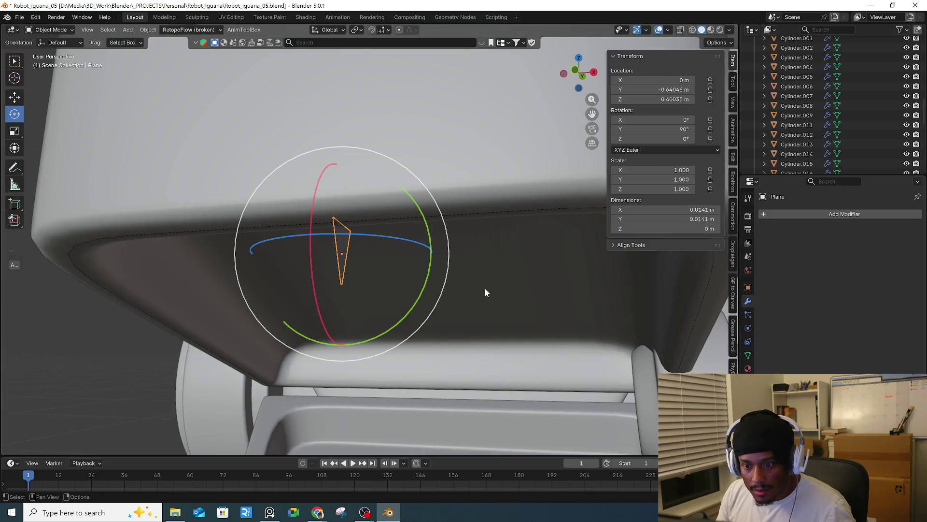
key(Escape)
key(alt+e)
click(485, 285)
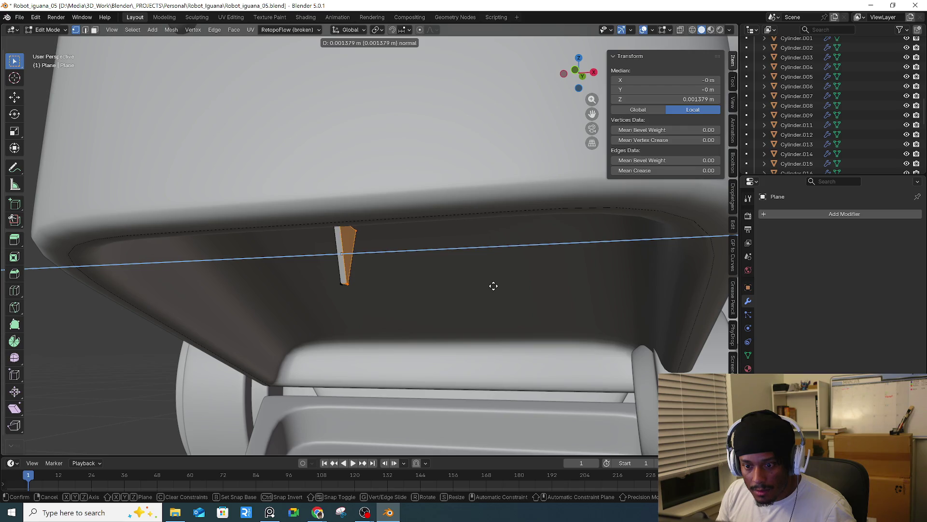
click(493, 286)
mouse_move(493, 286)
middle_down()
mouse_move(514, 300)
mouse_move(358, 301)
mouse_move(370, 237)
middle_up()
key(Tab)
scroll(383, 214, up, 5)
mouse_move(393, 301)
middle_down()
mouse_move(298, 302)
mouse_move(338, 306)
middle_up()
- Add three horizontal loop cuts across the tooth: middle, lower and near the top
key(Tab)
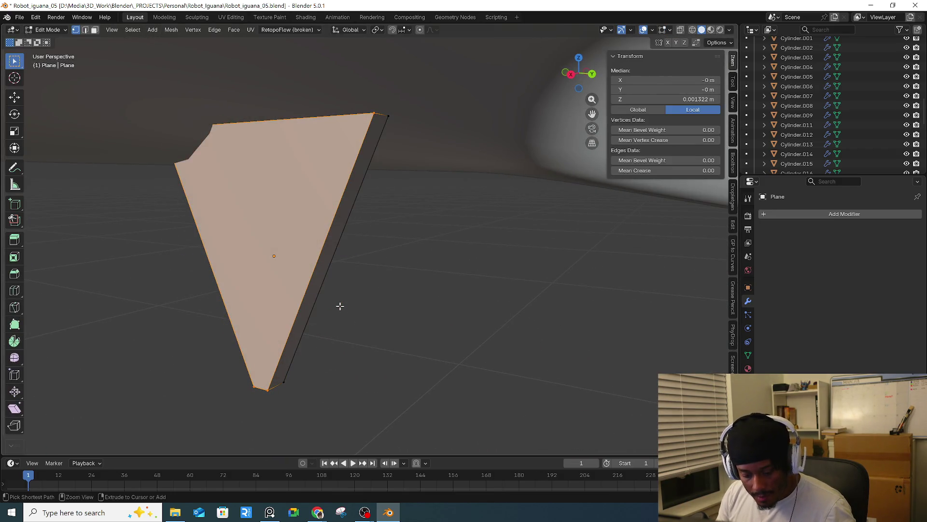
key(ctrl+r)
click(314, 302)
right_click(314, 302)
key(ctrl+r)
click(299, 344)
right_click(296, 357)
key(ctrl+r)
click(317, 199)
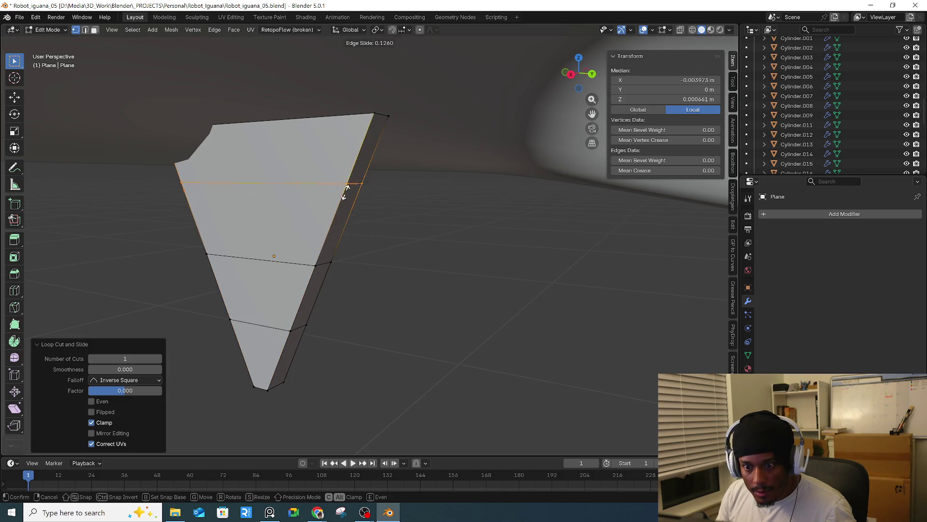
click(366, 157)
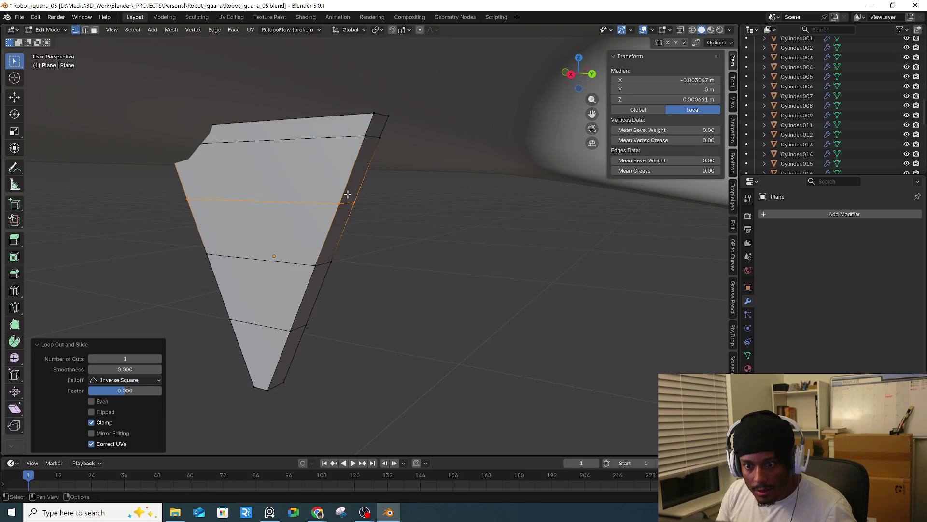
key(Tab)
- Add Subdivision Surface and Bevel modifiers, with Bevel first at 2 segments and Angle limit method
key(q)
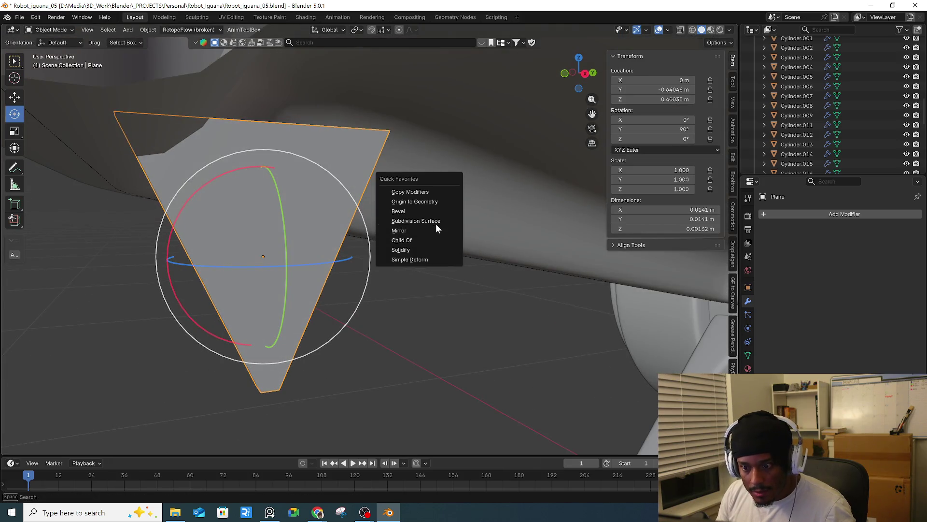
click(436, 230)
key(q)
click(421, 220)
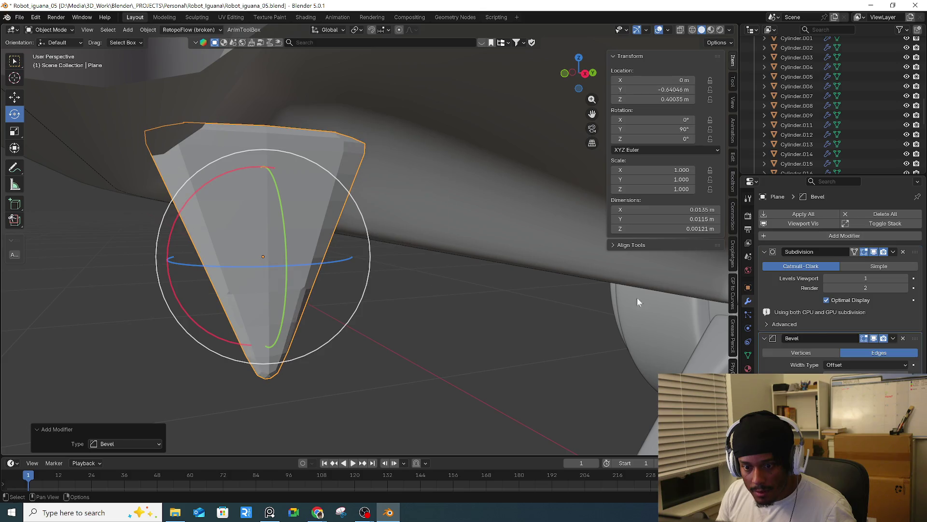
drag(915, 338, 916, 251)
click(905, 300)
click(846, 318)
click(844, 353)
mouse_move(483, 290)
middle_down()
mouse_move(495, 297)
mouse_move(465, 295)
middle_up()
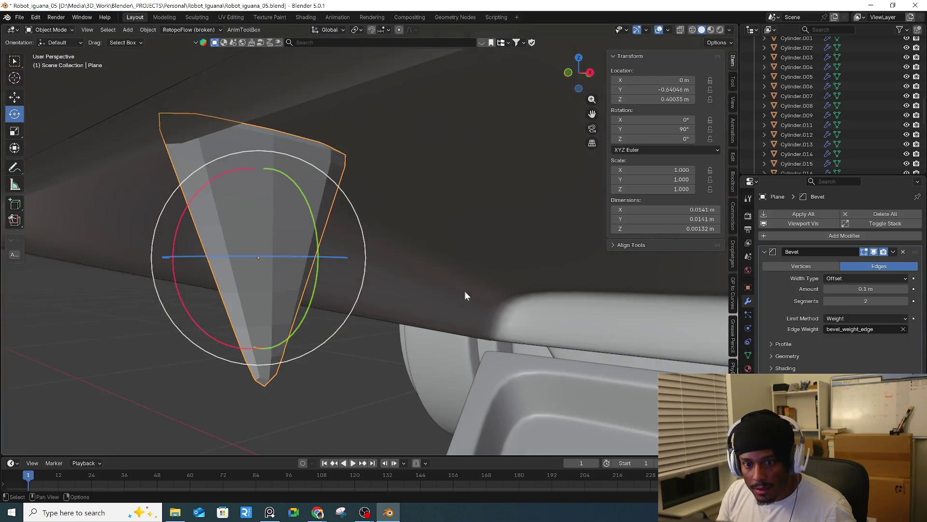
click(838, 321)
click(845, 333)
mouse_move(478, 259)
middle_down()
mouse_move(320, 274)
mouse_move(323, 251)
mouse_move(276, 247)
mouse_move(517, 244)
mouse_move(376, 249)
mouse_move(423, 270)
mouse_move(288, 118)
middle_up()
- Shade the tooth smooth and delete its top face in local view
right_click(323, 252)
click(295, 211)
key(KP_Divide)
key(Tab)
key(3)
click(289, 118)
key(x)
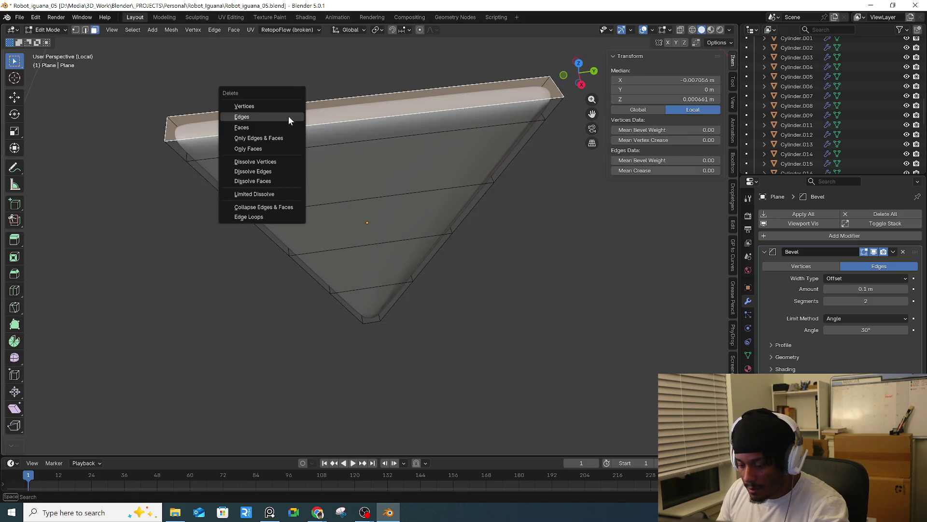
click(278, 127)
key(Tab)
mouse_move(274, 137)
middle_down()
mouse_move(311, 130)
mouse_move(444, 166)
mouse_move(500, 193)
middle_up()
key(KP_Divide)
- Scale the tooth down to 0.704
key(s)
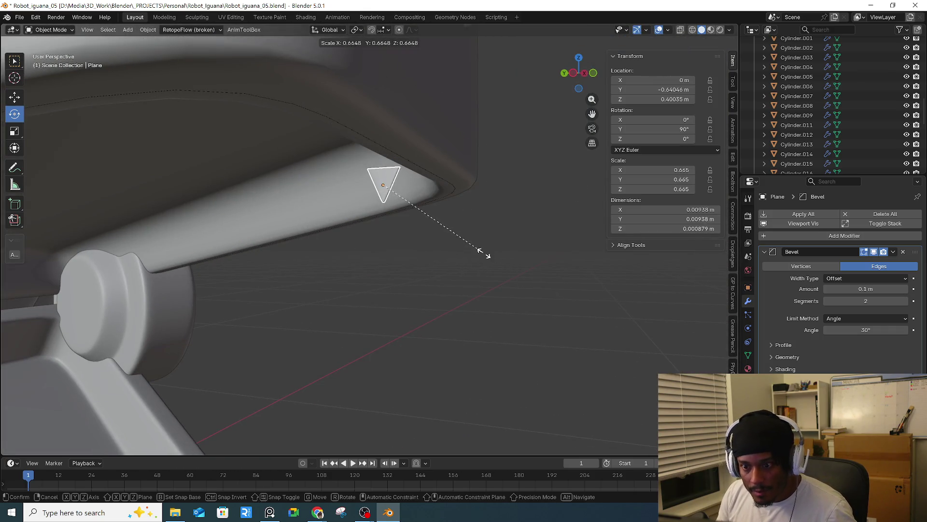
click(479, 245)
scroll(413, 182, up, 5)
scroll(389, 183, down, 3)
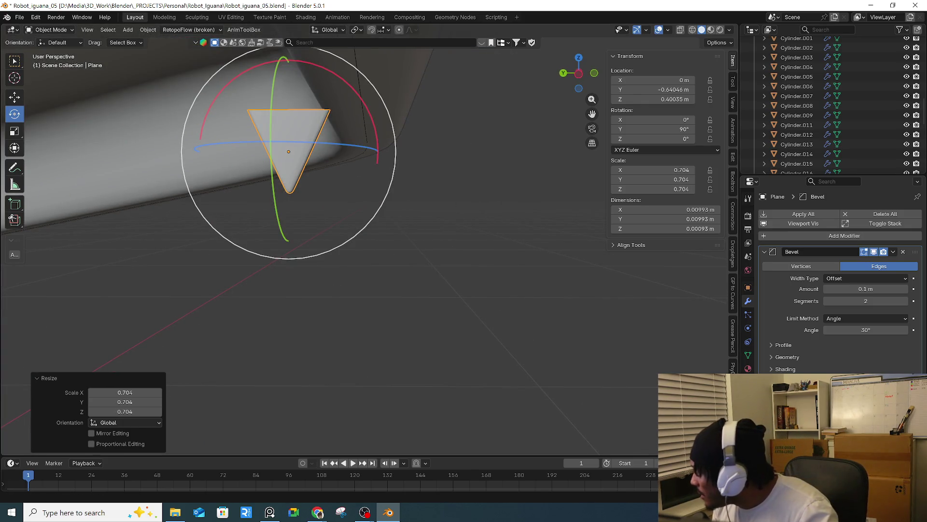
key(alt+Tab)
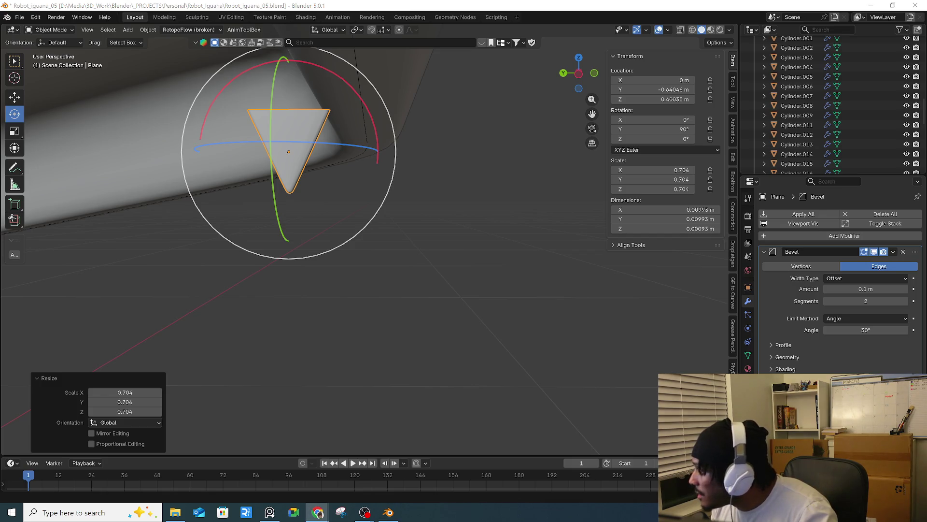
- Preview the Yucatan Living and two blue iguana photos for 'iguana do they have teeth', then close Chrome
drag(925, 205, 499, 117)
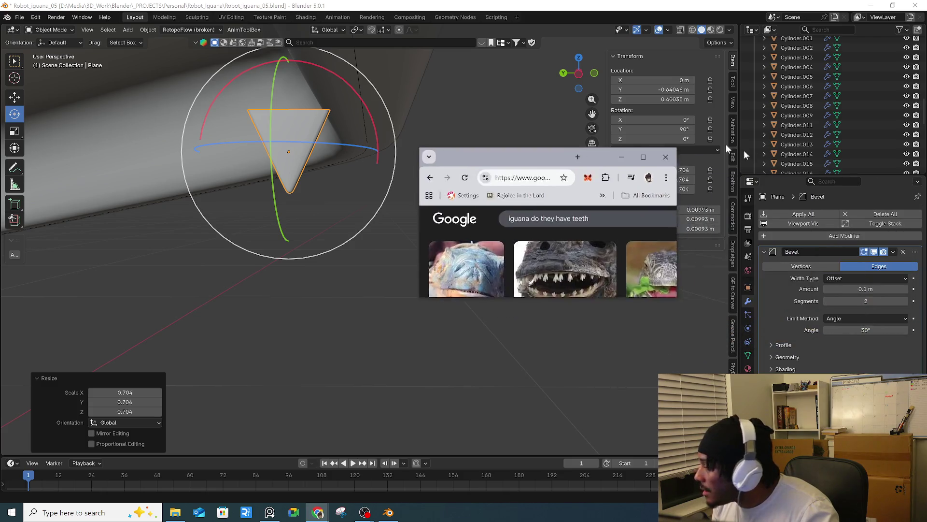
double_click(499, 117)
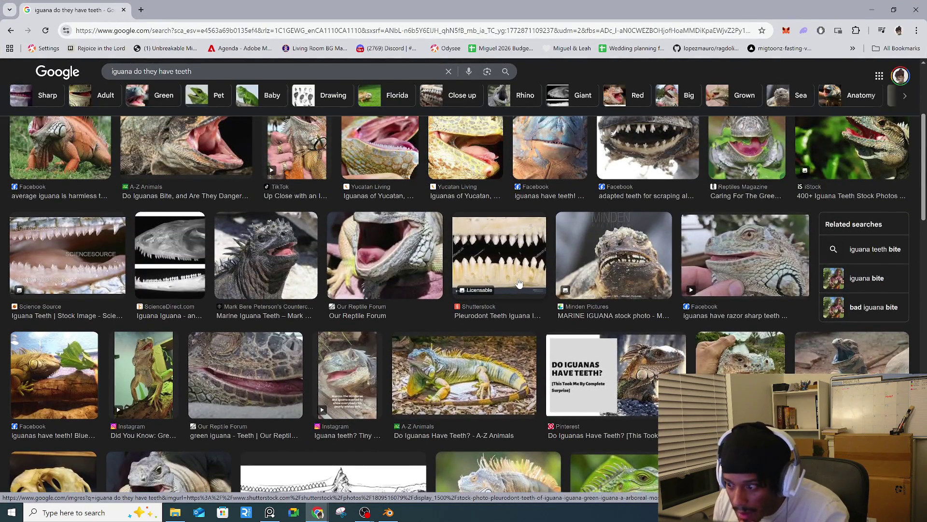
scroll(516, 251, up, 3)
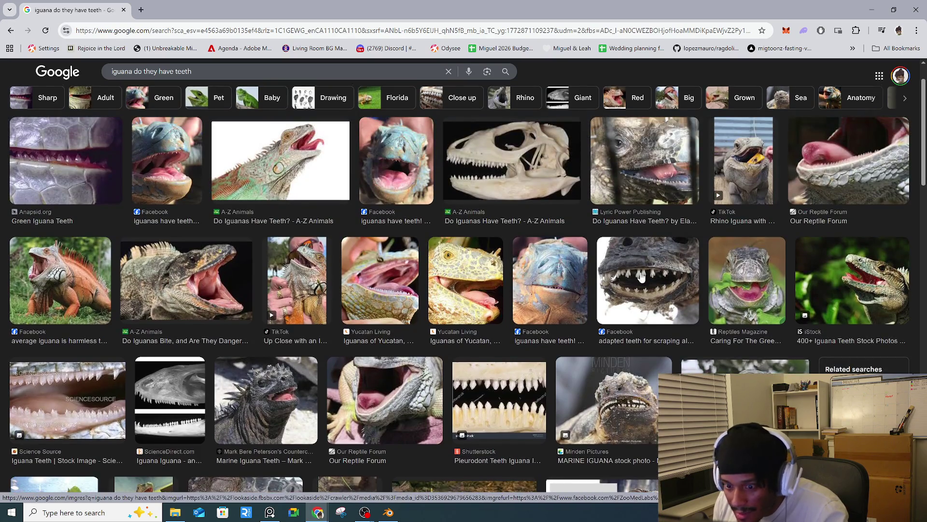
click(381, 295)
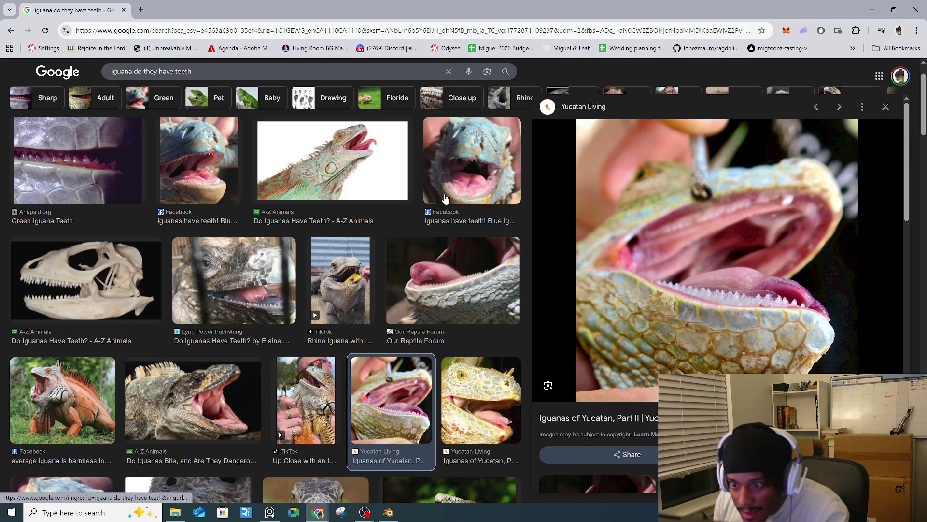
click(466, 186)
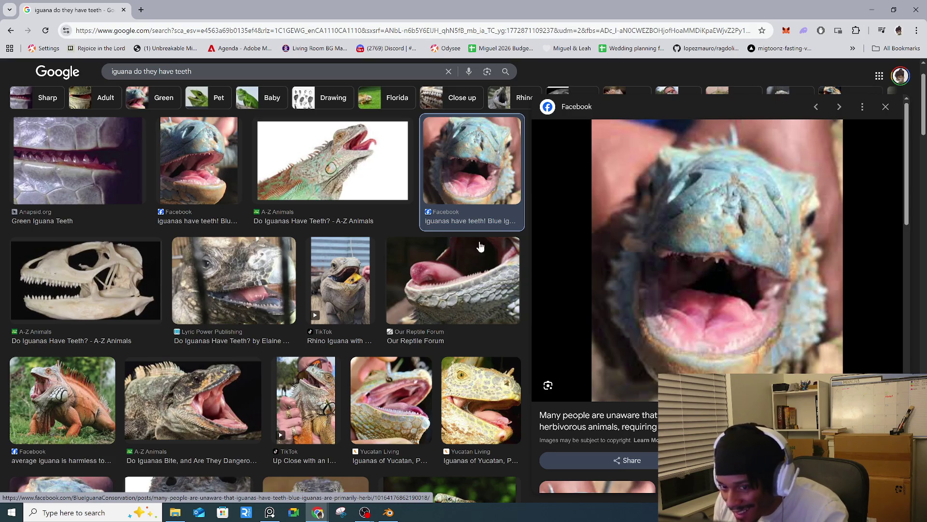
click(174, 165)
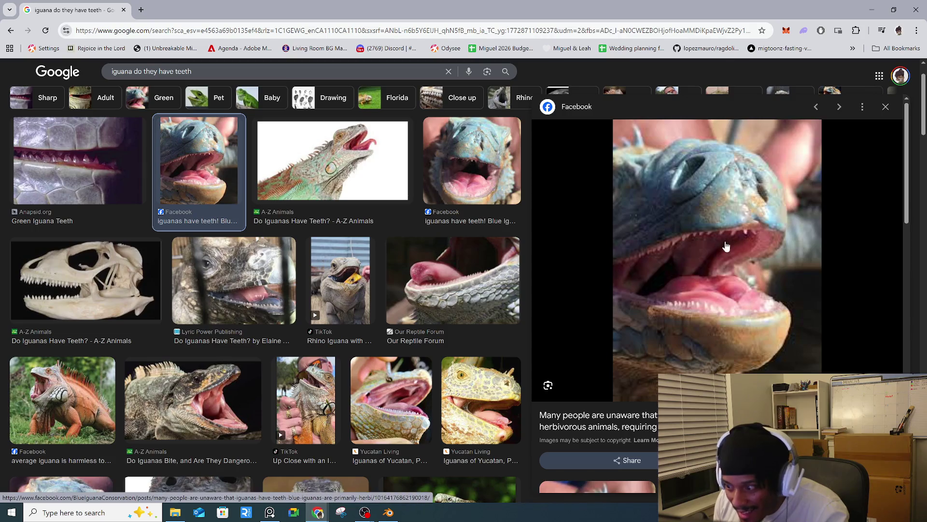
click(912, 10)
mouse_move(604, 221)
middle_down()
mouse_move(395, 200)
mouse_move(474, 179)
middle_up()
- In right view, enter Edit Mode in edge select and select the tooth's middle edge
key(KP_3)
scroll(420, 219, up, 4)
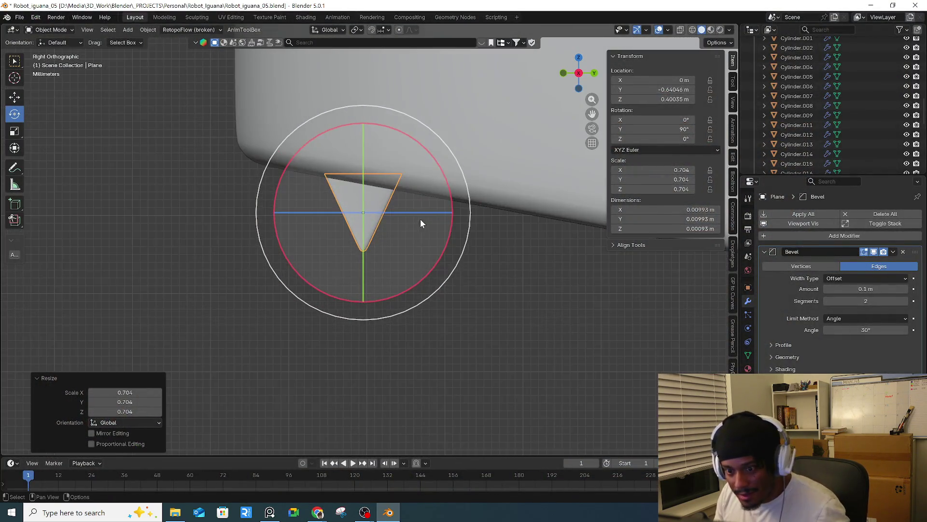
key(Tab)
scroll(385, 211, up, 3)
key(a)
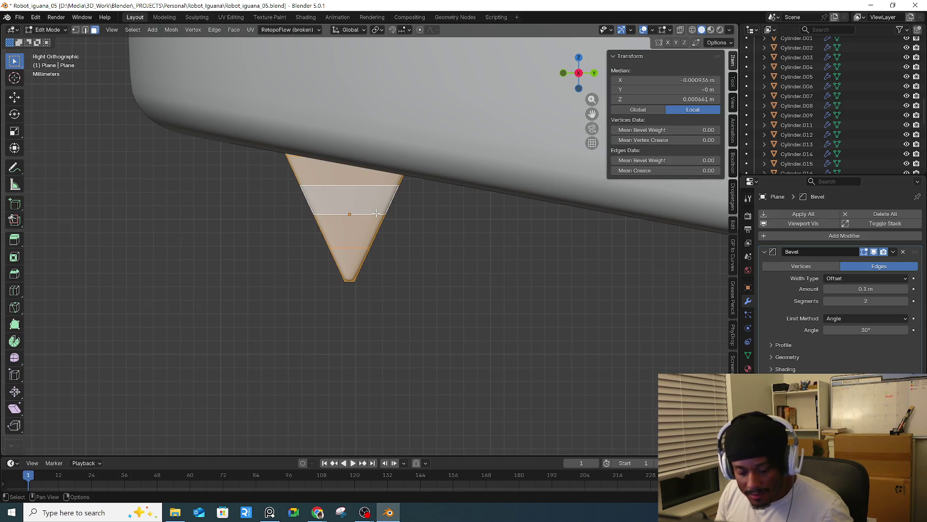
key(2)
click(370, 216)
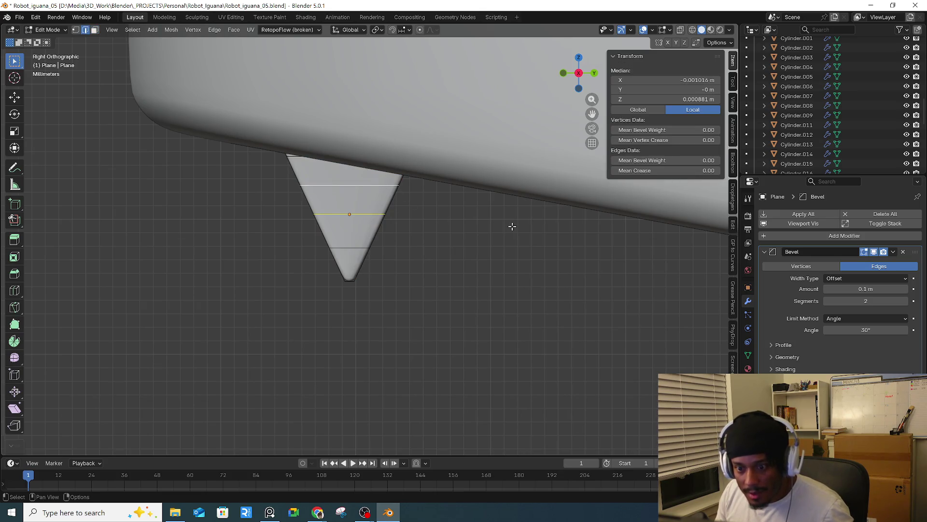
key(y)
key(Escape)
click(370, 213)
- Nudge the middle edge along Y with proportional editing at size 0.002
click(422, 31)
key(g)
key(y)
scroll(504, 267, up, 15)
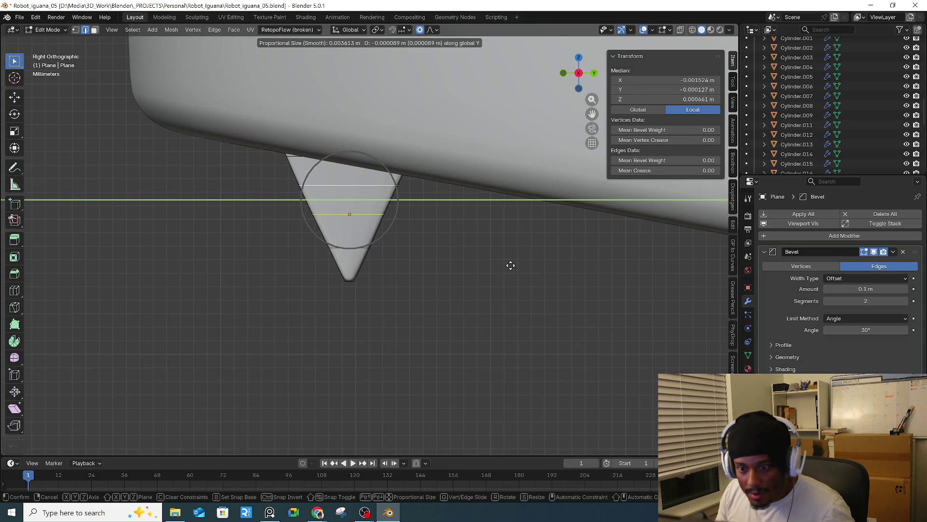
key(Escape)
key(g)
key(y)
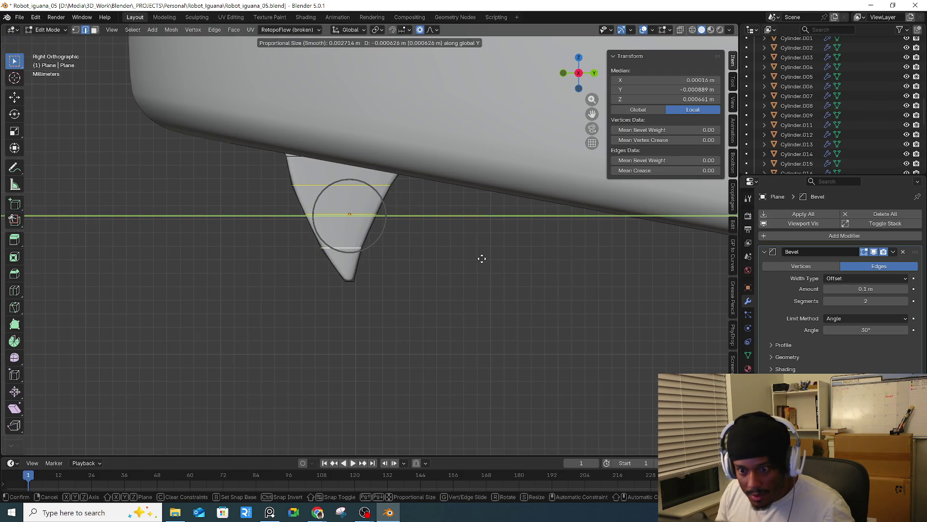
click(482, 258)
key(ctrl+z)
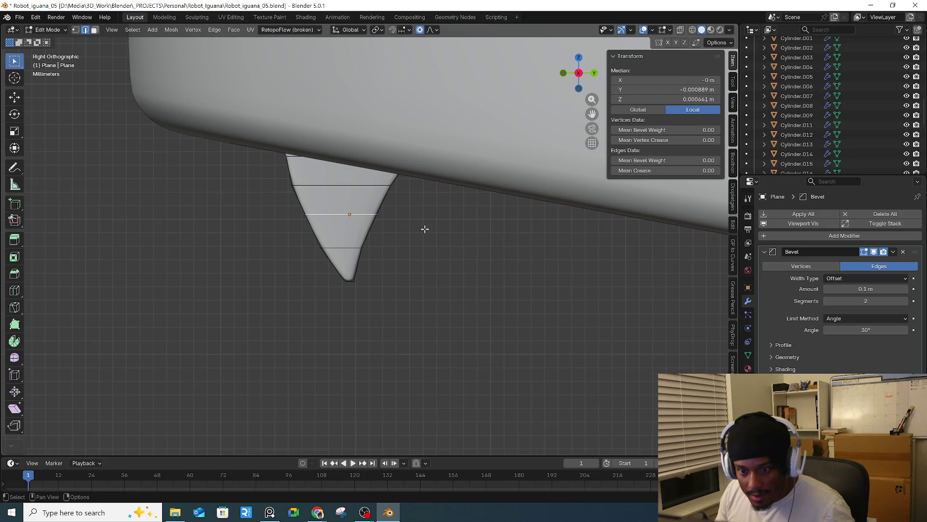
key(g)
key(y)
scroll(428, 227, up, 3)
click(428, 229)
- Move the tooth's top edge along Y and return to Object Mode
middle_drag(426, 245, 425, 204)
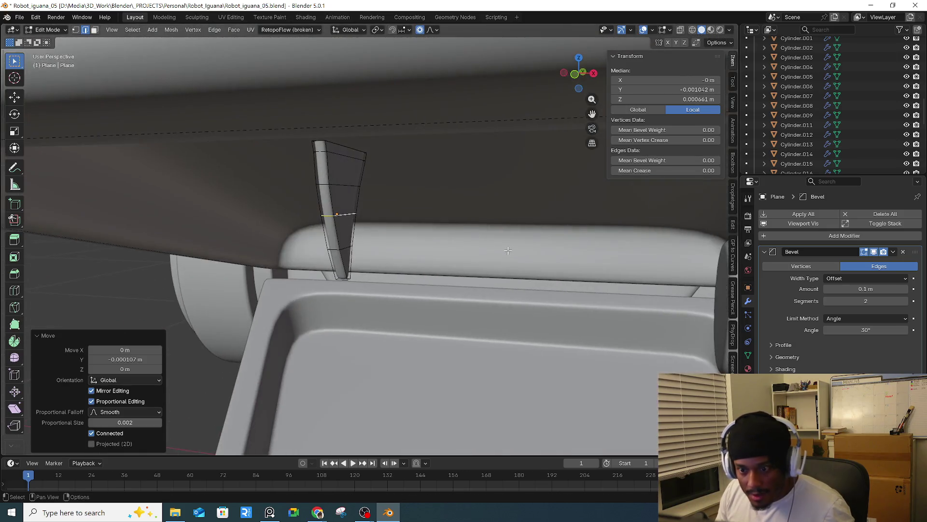
click(362, 155)
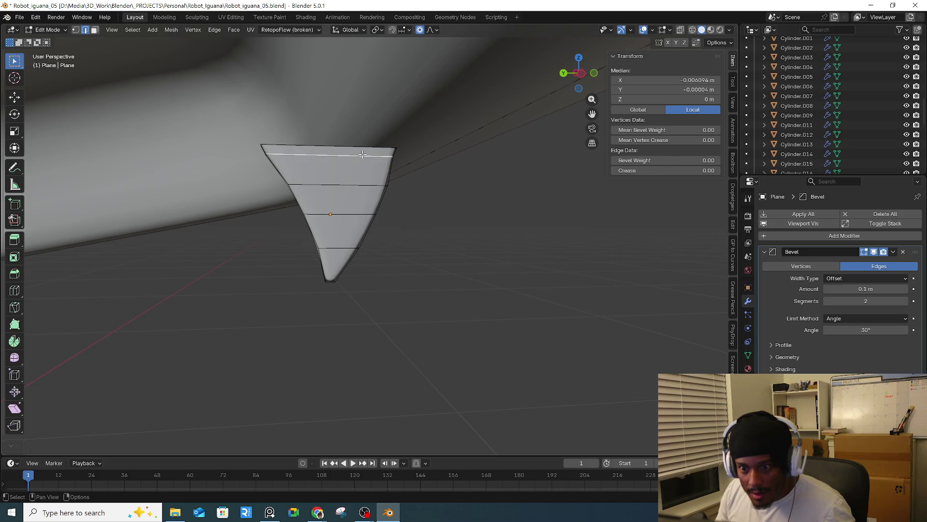
key(g)
key(y)
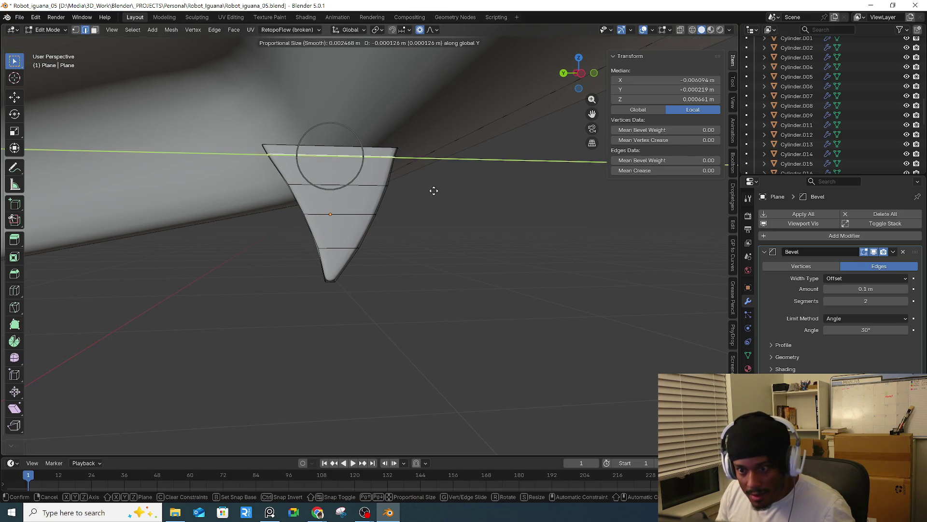
click(435, 191)
key(Tab)
middle_drag(425, 208, 452, 236)
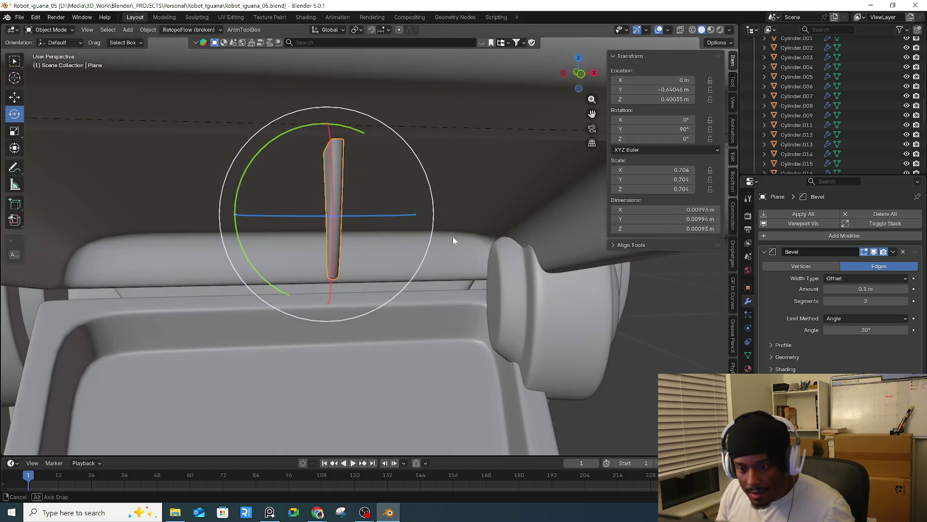
- Give the tooth under the upper jaw an Array (Legacy) modifier with Fit Type Fit Curve
click(513, 260)
middle_drag(513, 260, 401, 249)
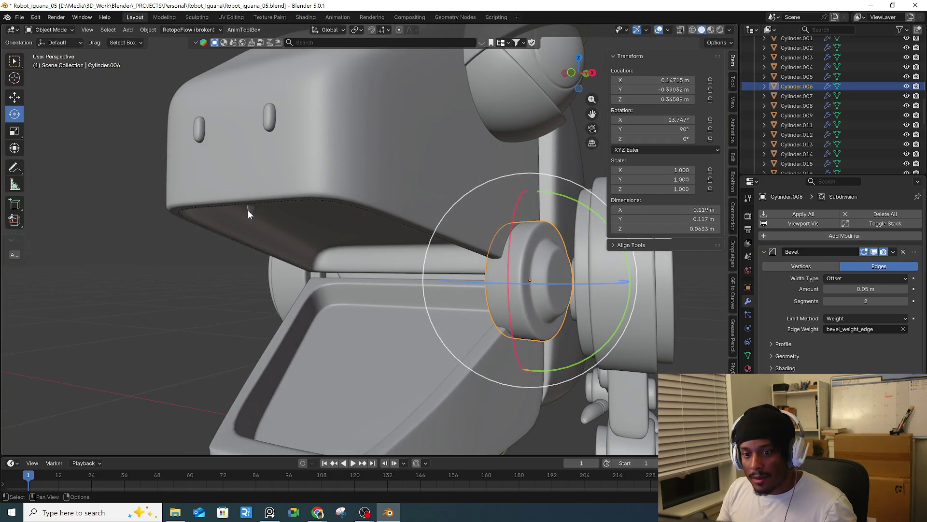
click(247, 210)
middle_drag(262, 202, 251, 192)
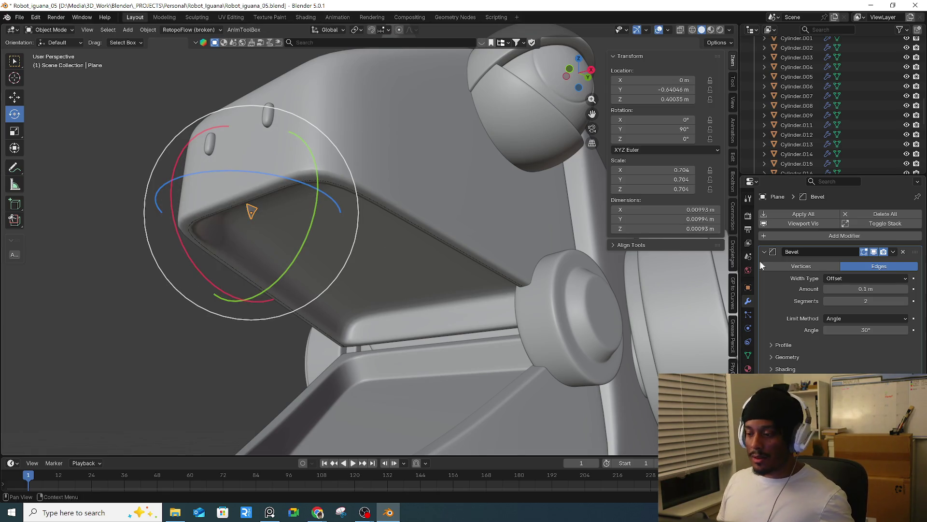
click(807, 236)
mouse_move(809, 236)
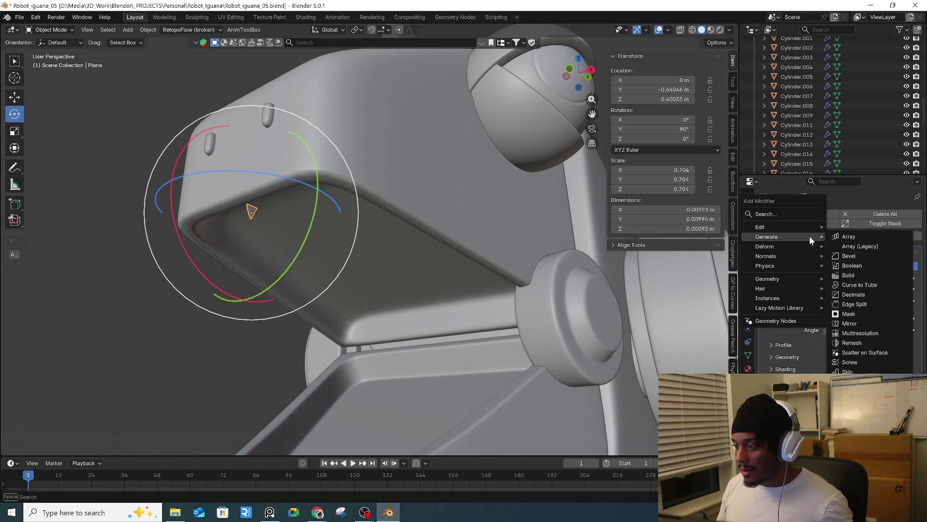
click(864, 247)
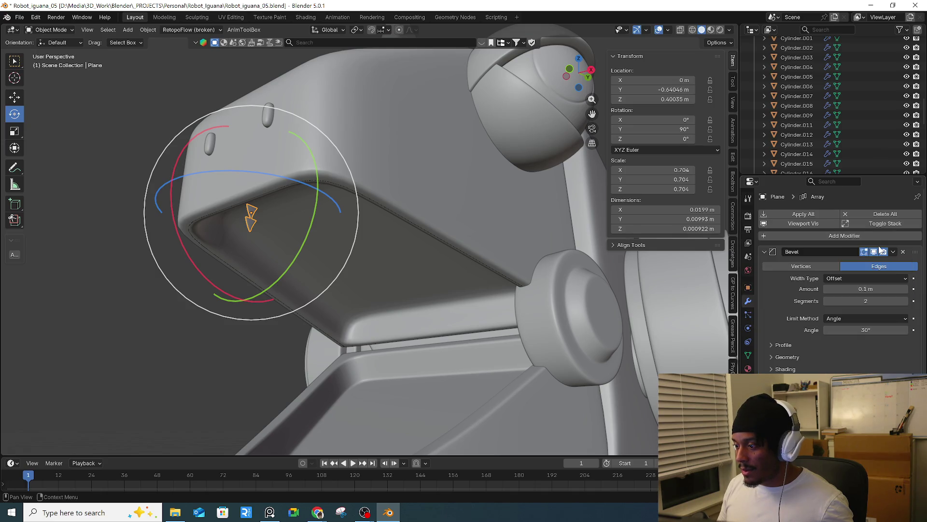
scroll(845, 345, down, 5)
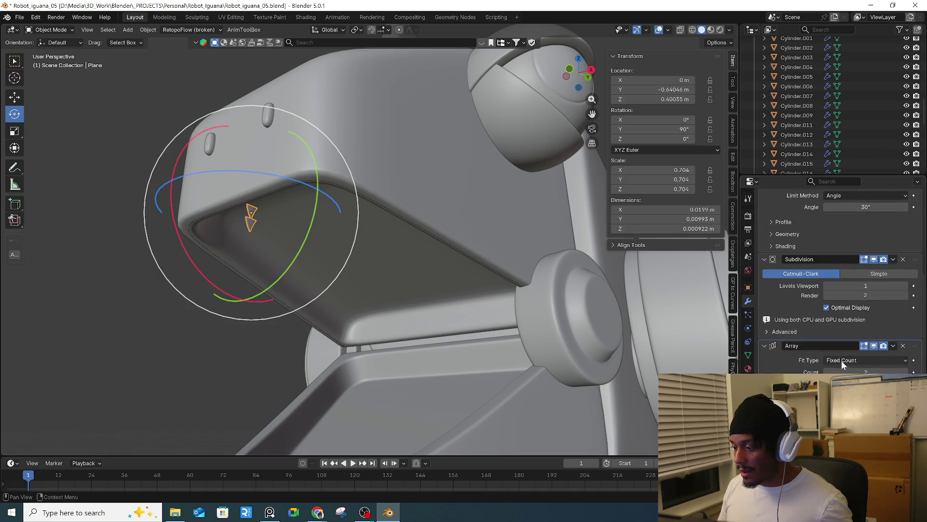
click(842, 361)
click(842, 392)
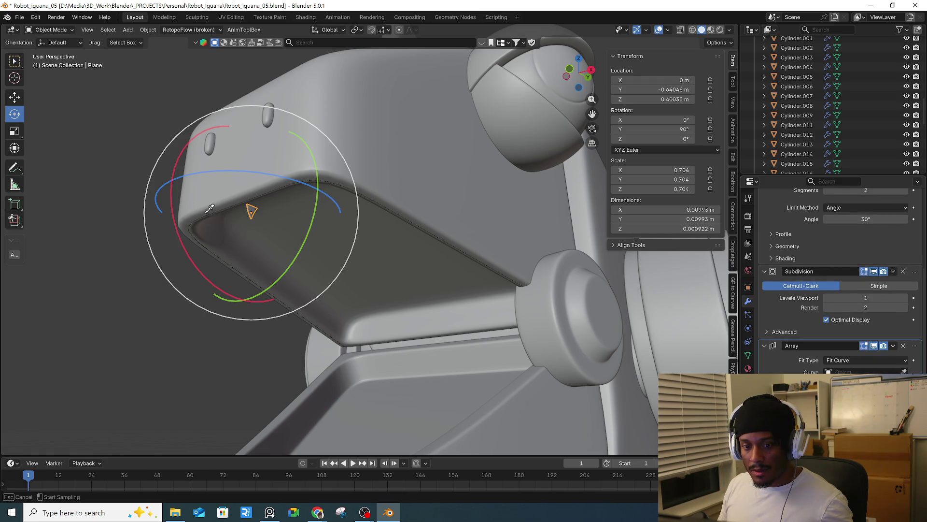
- Reselect the tooth and isolate it in local view
click(461, 252)
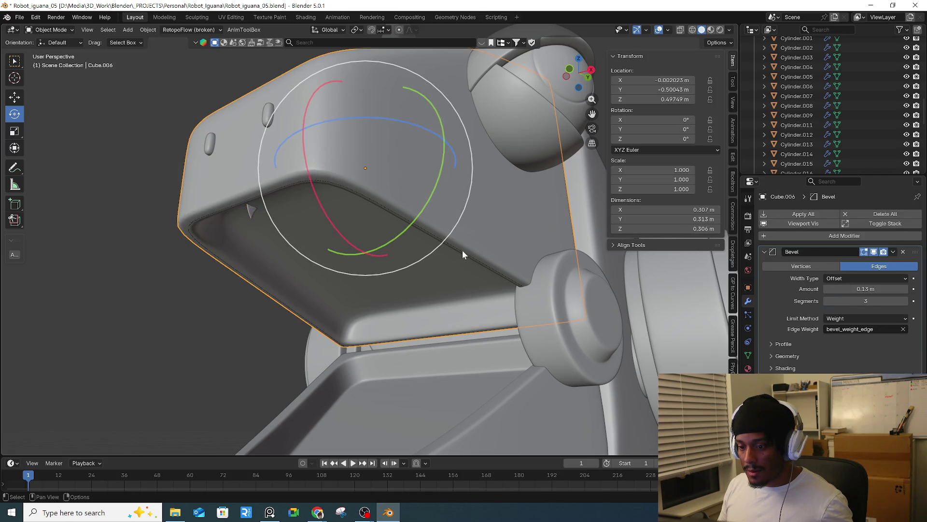
click(462, 251)
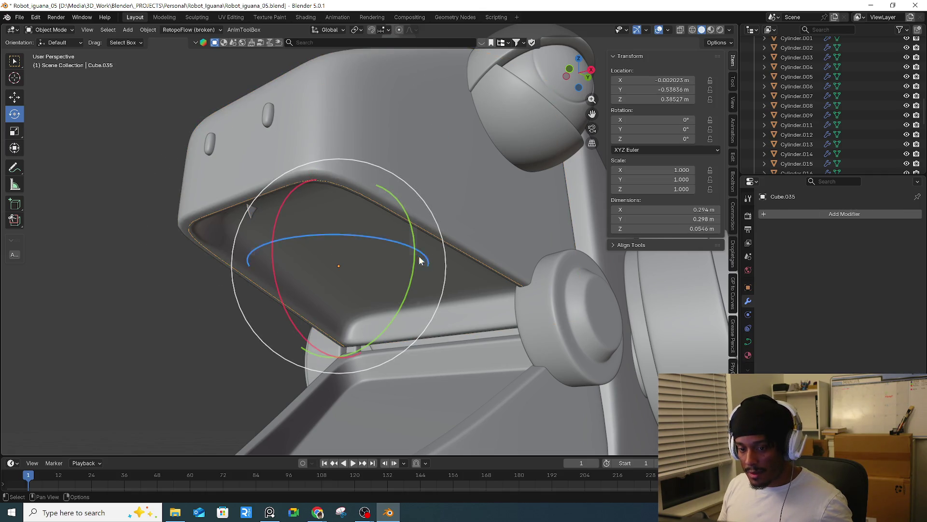
click(250, 211)
key(KP_Divide)
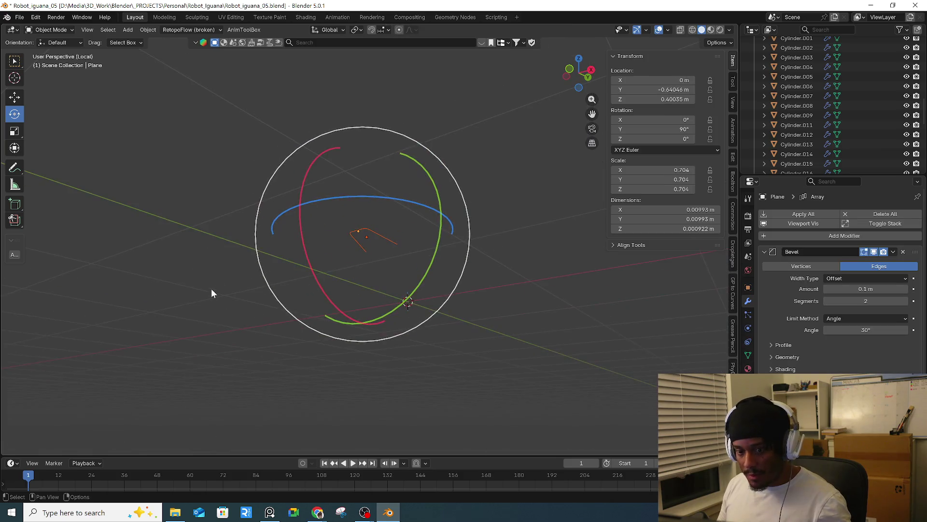
- Pick Cube.035 as the array curve, inspect the tooth chain, then delete the Array modifier
scroll(355, 242, up, 4)
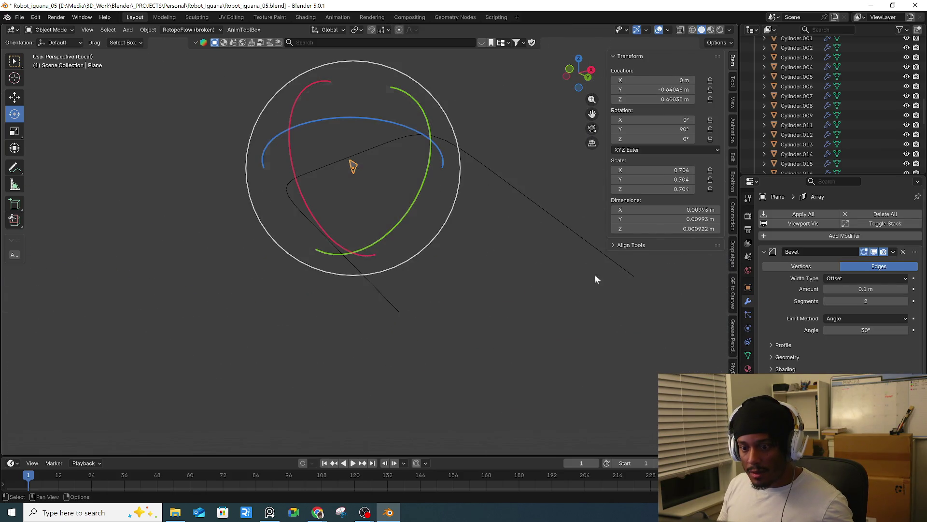
click(507, 185)
scroll(840, 271, down, 5)
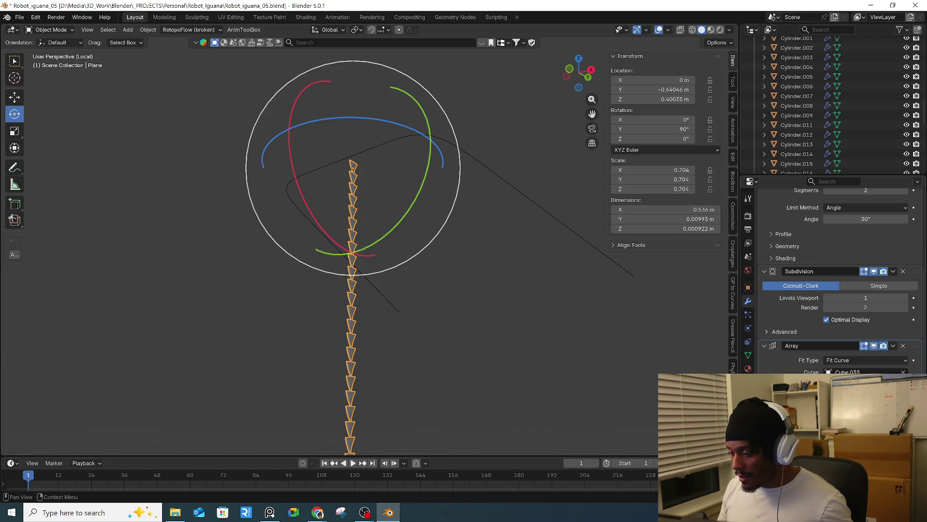
key(Escape)
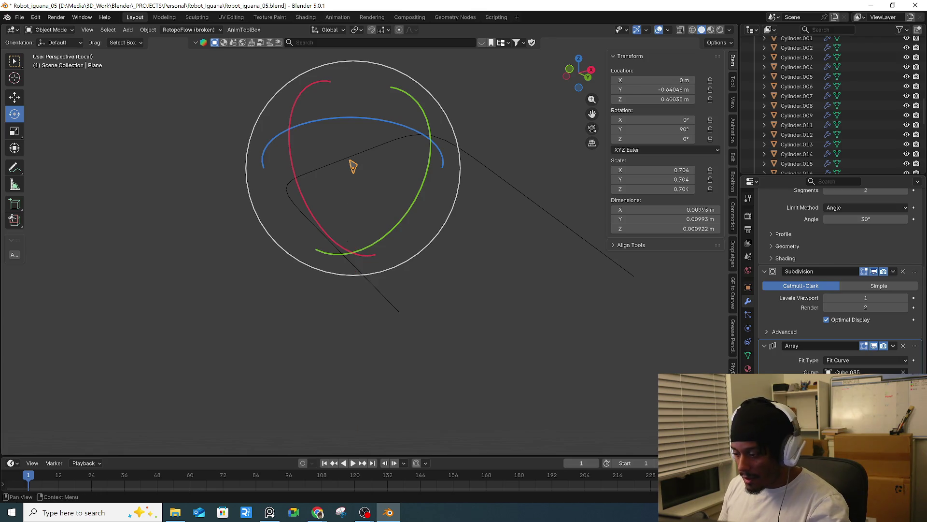
click(507, 185)
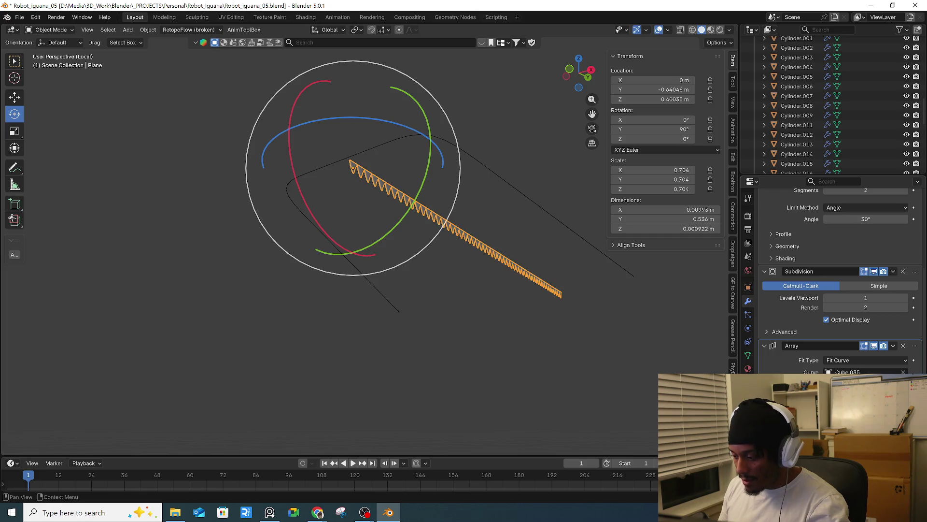
middle_drag(683, 361, 673, 342)
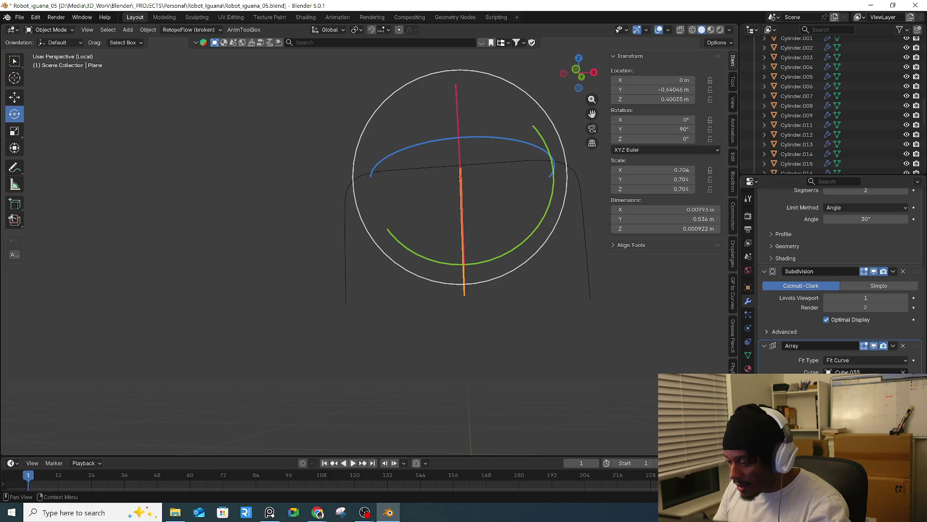
middle_drag(630, 403, 644, 383)
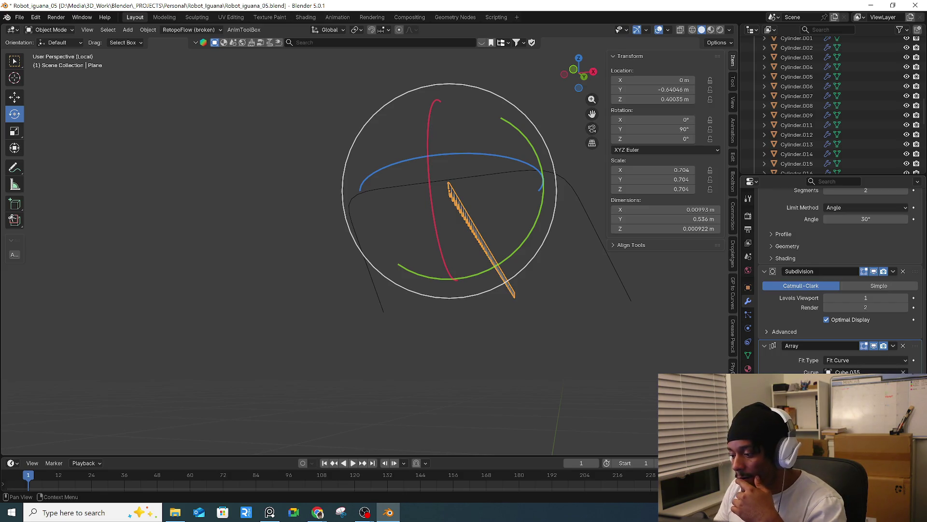
click(902, 347)
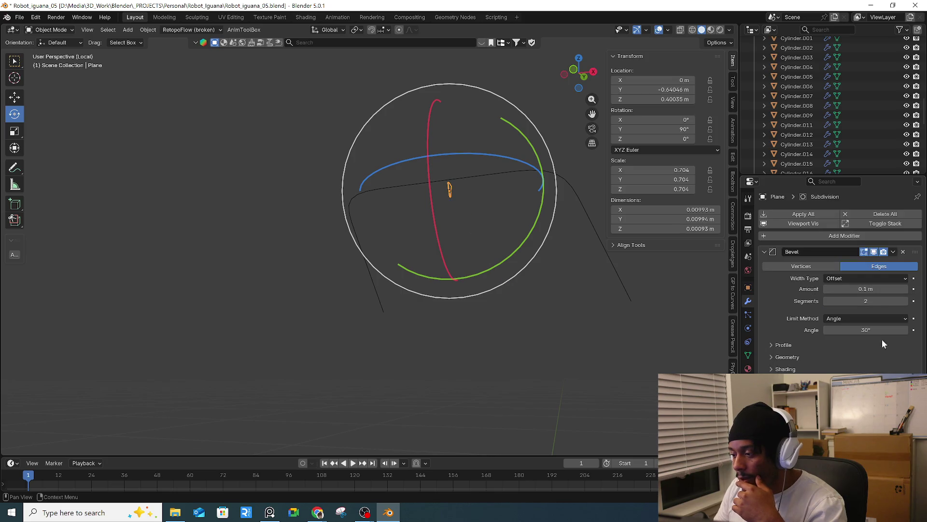
- Replace the legacy array with the newer Array modifier on the tooth
click(778, 236)
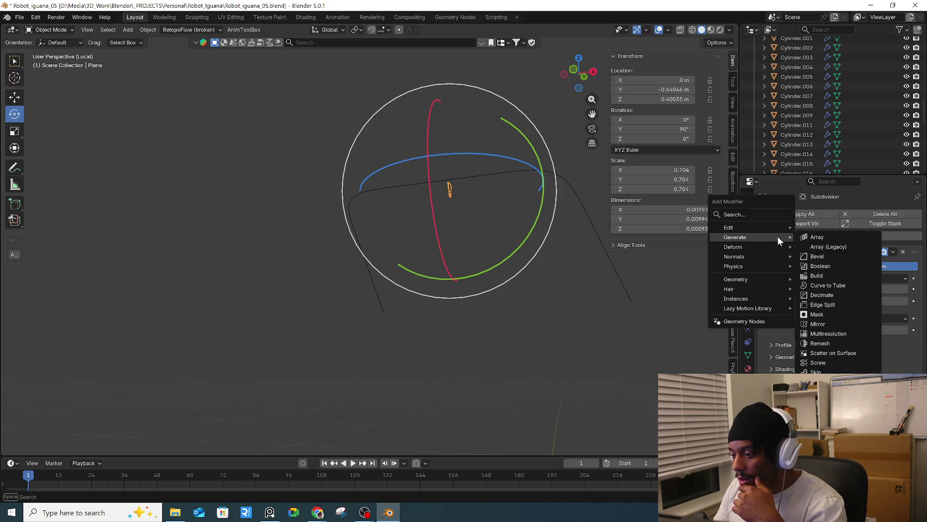
click(823, 247)
scroll(899, 358, down, 2)
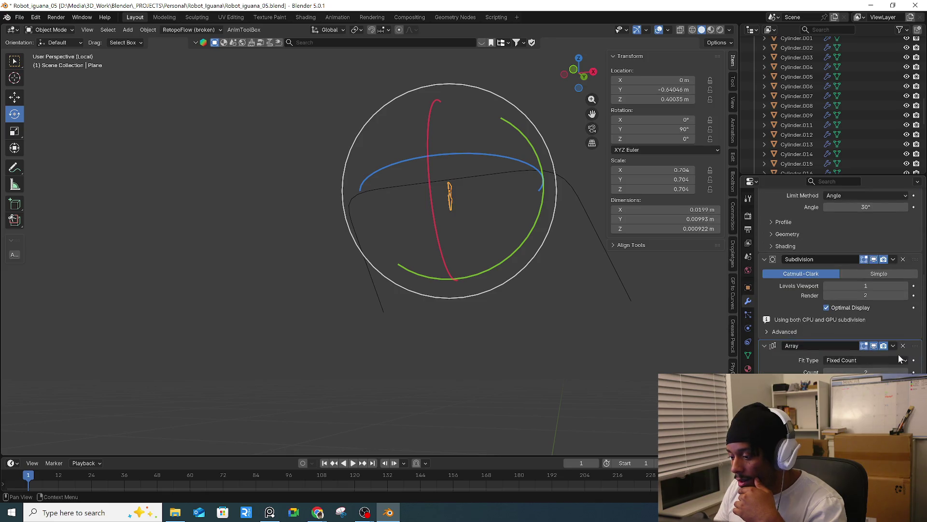
click(903, 346)
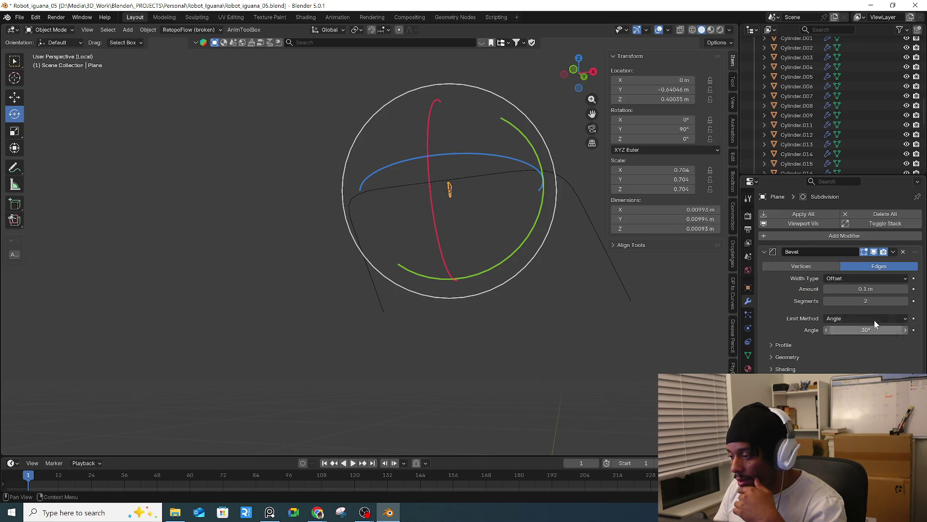
click(781, 237)
click(827, 240)
scroll(840, 343, down, 5)
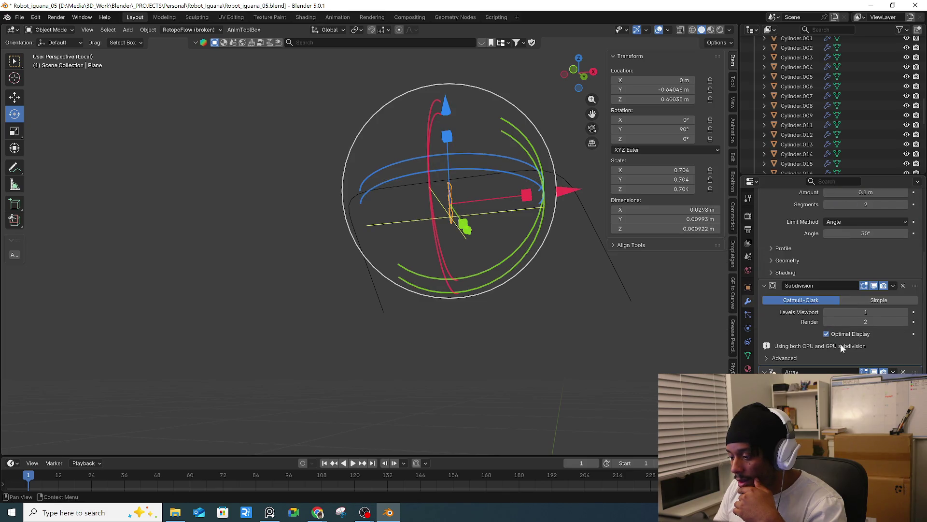
- Set the array Shape to Curve and pick the mouth curve as its path
middle_drag(415, 297, 478, 207)
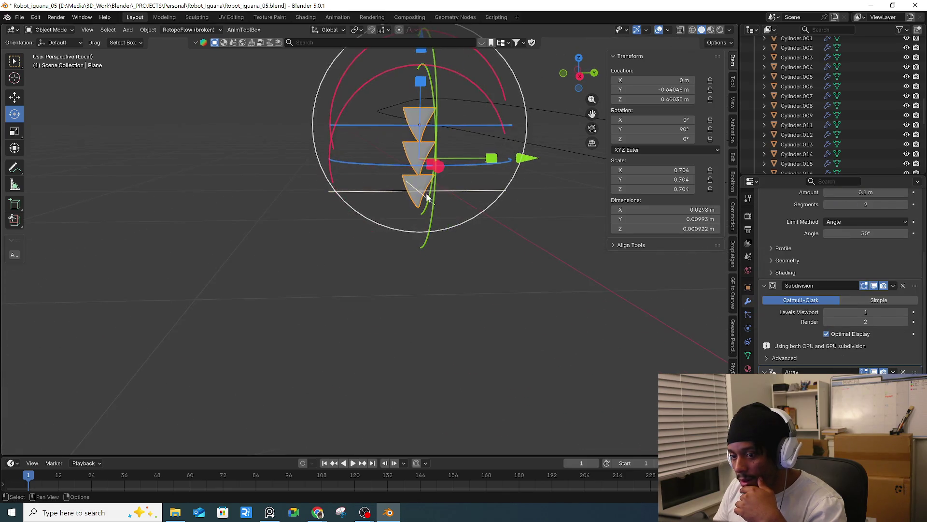
scroll(859, 289, down, 3)
click(884, 329)
click(840, 361)
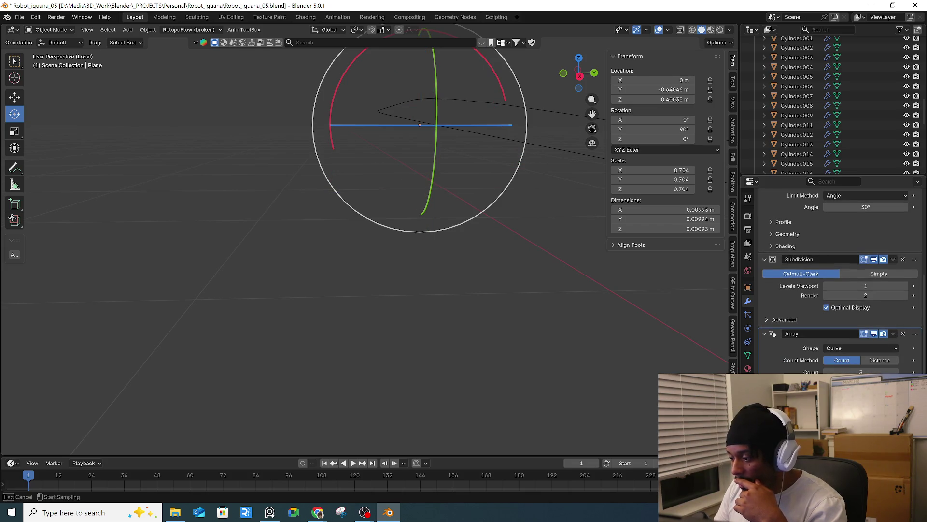
click(541, 138)
middle_drag(537, 143, 462, 239)
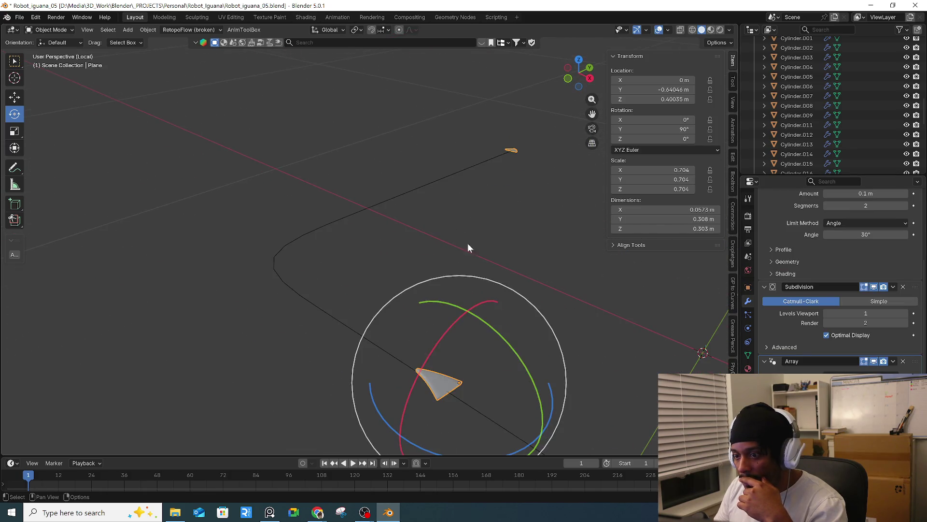
middle_drag(565, 346, 573, 361)
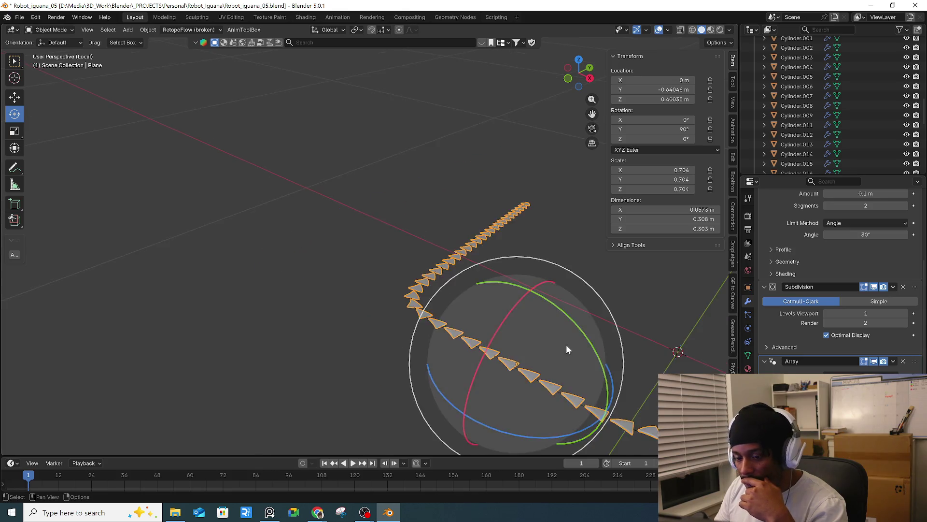
- Rotate the tooth so the arrayed teeth align, then exit local view
drag(607, 342, 606, 343)
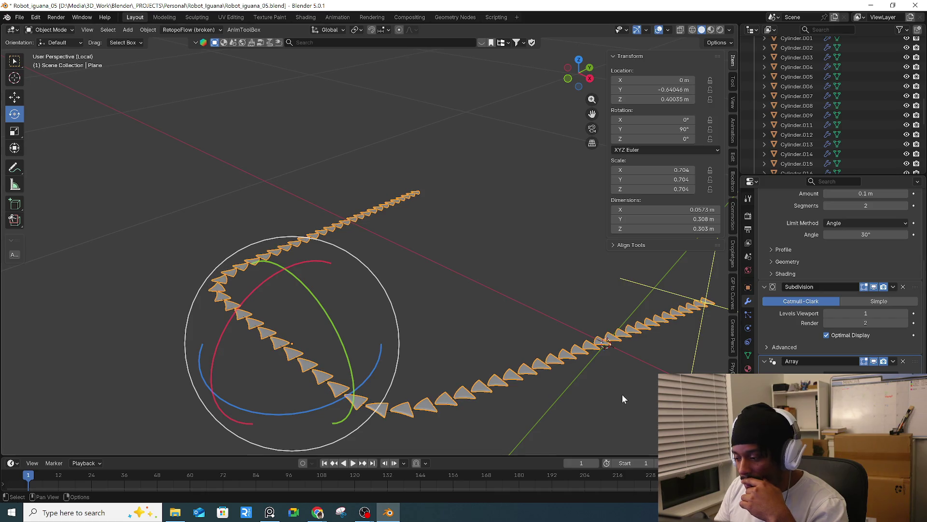
middle_drag(633, 397, 606, 386)
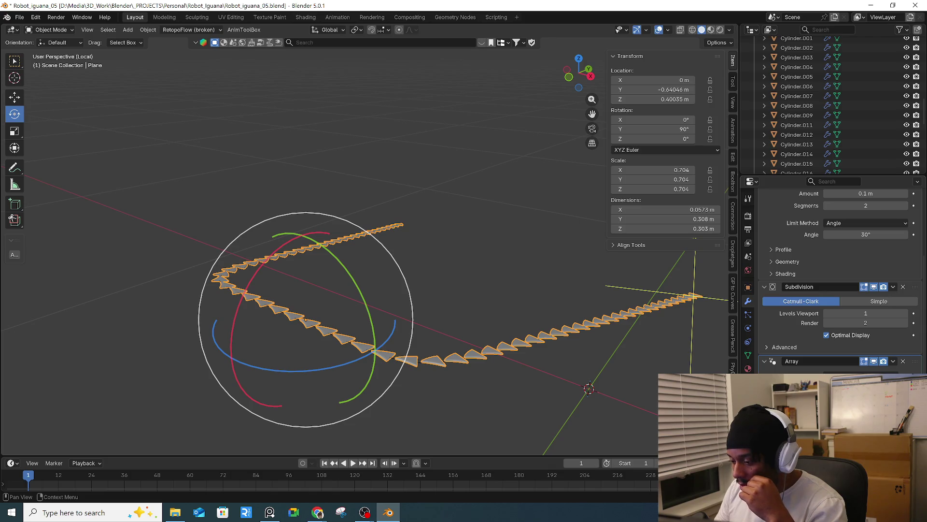
scroll(841, 280, down, 2)
key(ctrl+z)
mouse_move(589, 371)
middle_down()
mouse_move(528, 335)
mouse_move(661, 360)
mouse_move(621, 364)
middle_up()
scroll(472, 326, up, 5)
key(KP_Divide)
scroll(537, 338, down, 5)
scroll(555, 347, up, 2)
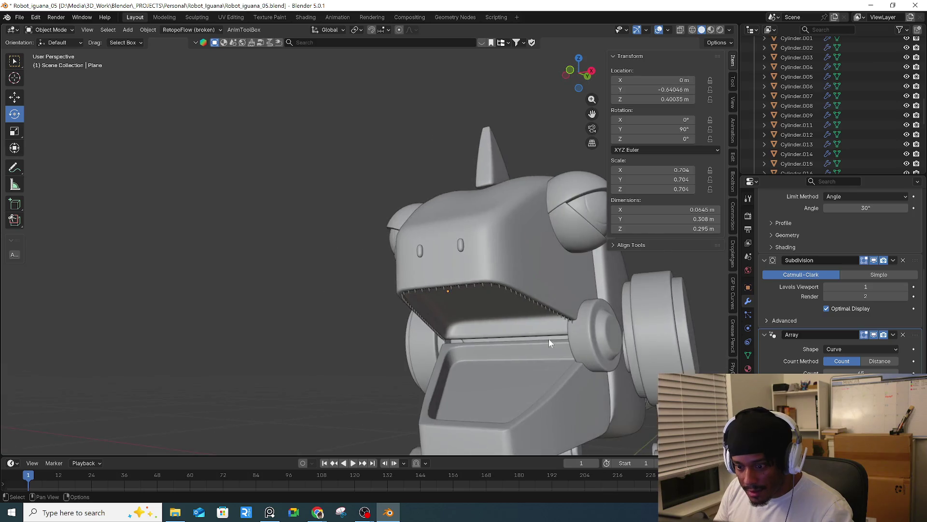
- Select the upper-jaw teeth row and lower its Array Count so fewer teeth spread wider
middle_drag(555, 347, 475, 281)
scroll(424, 276, up, 2)
scroll(427, 309, up, 2)
mouse_move(208, 247)
middle_down()
mouse_move(188, 257)
mouse_move(344, 262)
mouse_move(291, 265)
mouse_move(534, 292)
mouse_move(473, 285)
mouse_move(446, 294)
mouse_move(510, 331)
mouse_move(145, 337)
mouse_move(556, 335)
mouse_move(484, 322)
mouse_move(414, 327)
mouse_move(523, 346)
mouse_move(436, 347)
mouse_move(434, 338)
mouse_move(383, 334)
mouse_move(444, 346)
mouse_move(441, 334)
mouse_move(401, 356)
mouse_move(470, 352)
mouse_move(429, 352)
middle_up()
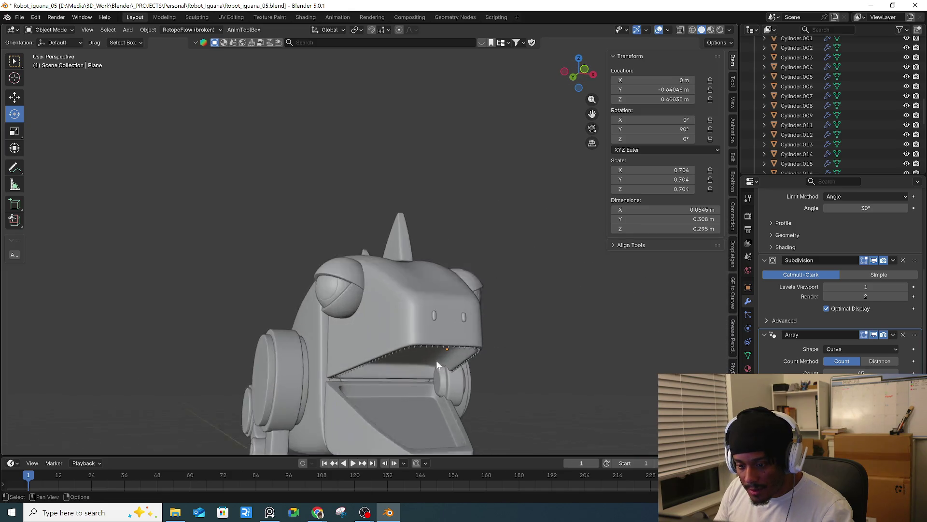
scroll(429, 352, up, 5)
scroll(459, 298, up, 2)
click(459, 298)
drag(861, 373, 908, 373)
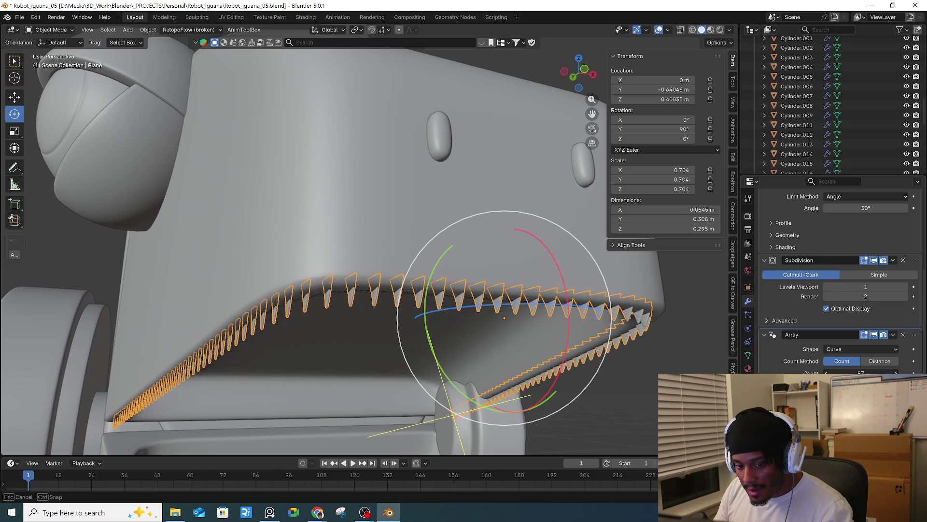
drag(908, 373, 880, 373)
scroll(642, 378, down, 5)
mouse_move(643, 376)
middle_down()
mouse_move(452, 303)
mouse_move(467, 291)
mouse_move(445, 293)
mouse_move(396, 340)
middle_up()
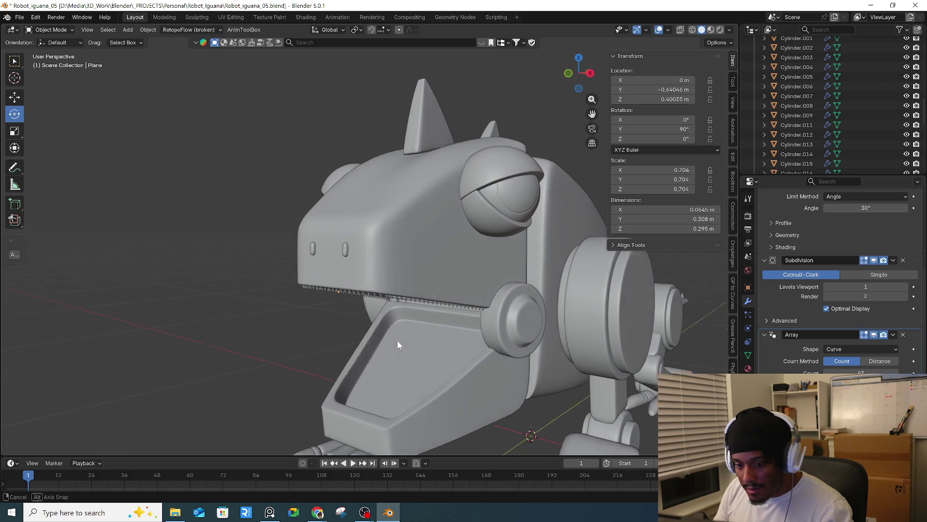
scroll(383, 381, up, 5)
click(359, 199)
middle_drag(359, 199, 387, 283)
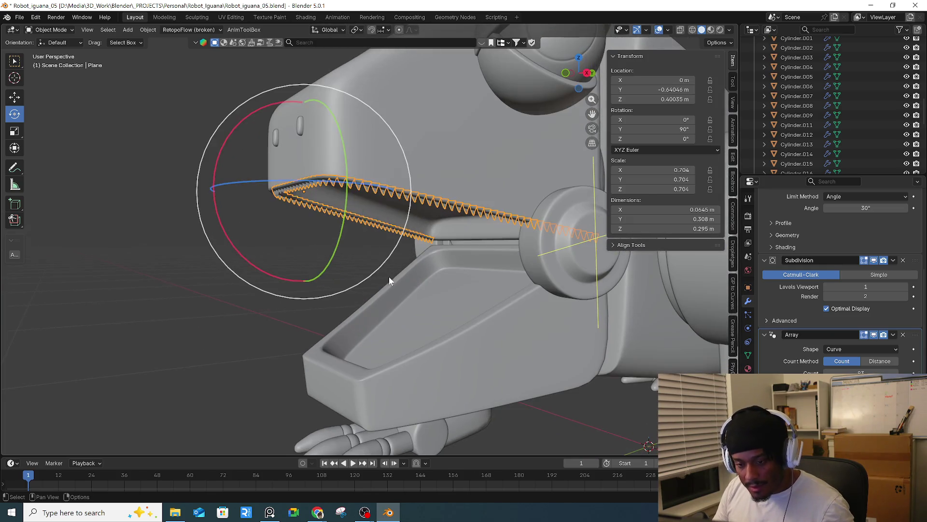
- Duplicate the teeth row in place as Plane.001 and hide its Array in the viewport
key(shift+d)
right_click(370, 329)
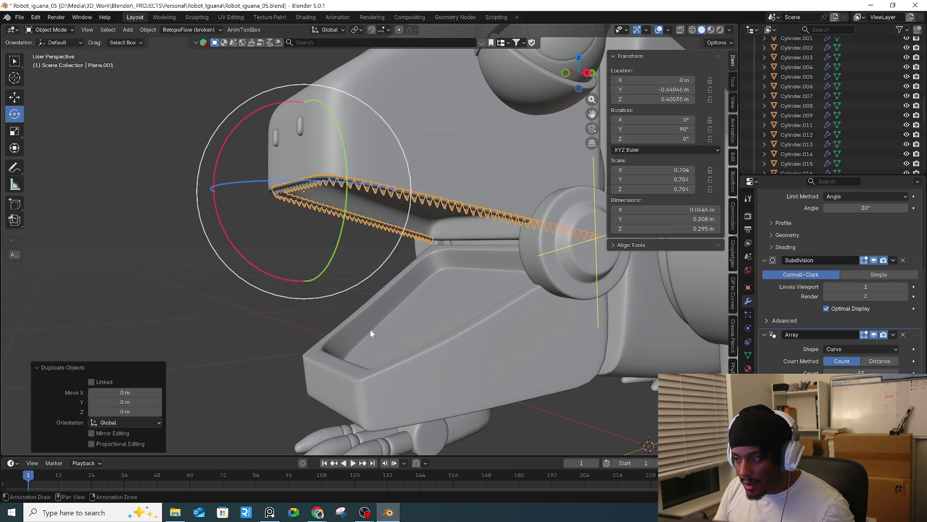
mouse_move(404, 300)
middle_down()
mouse_move(451, 208)
mouse_move(431, 233)
middle_up()
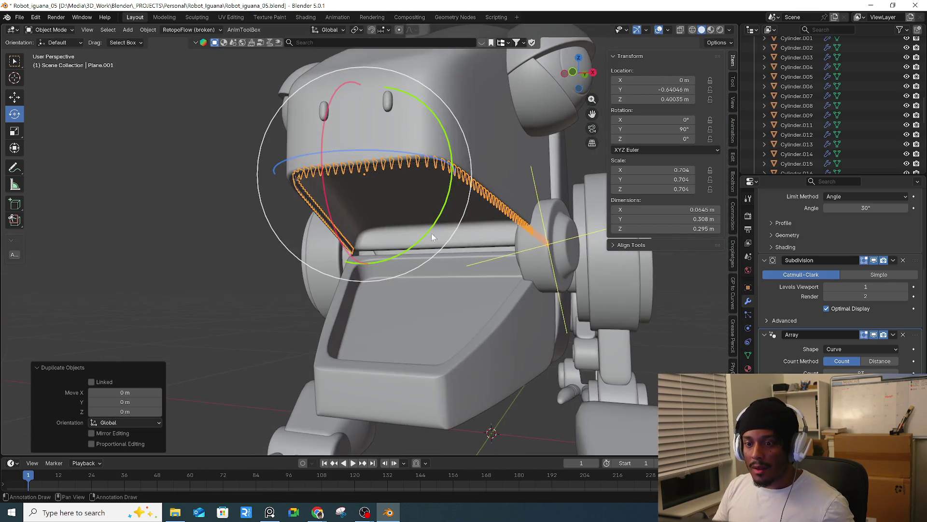
click(874, 334)
middle_drag(540, 254, 329, 221)
scroll(317, 201, up, 5)
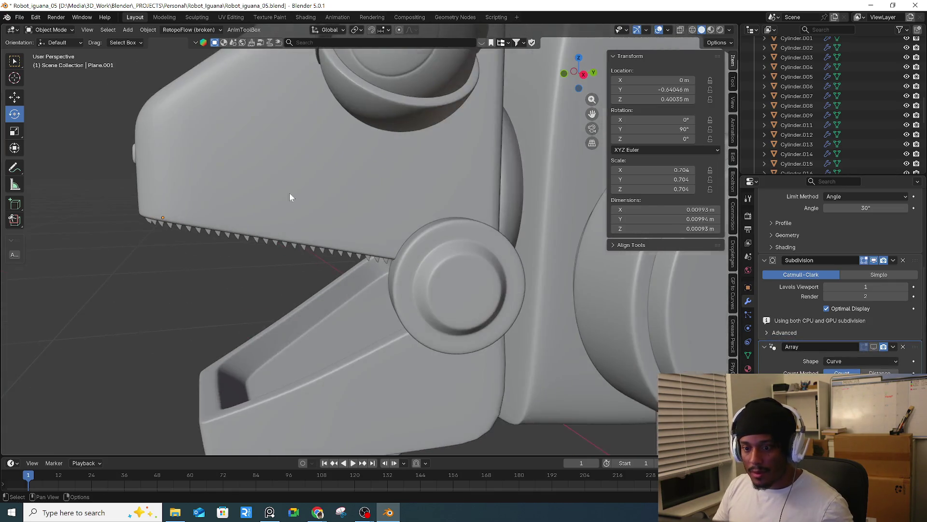
middle_drag(302, 195, 186, 270)
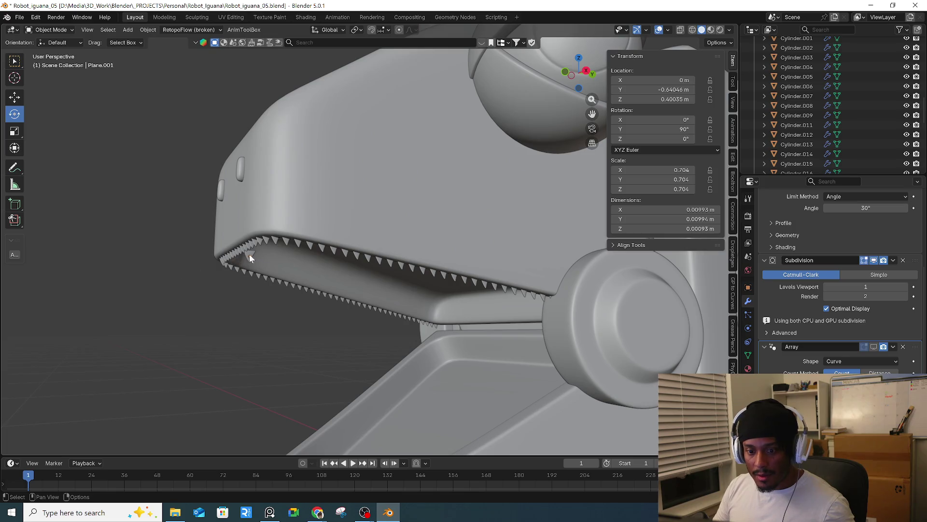
click(251, 258)
key(KP_3)
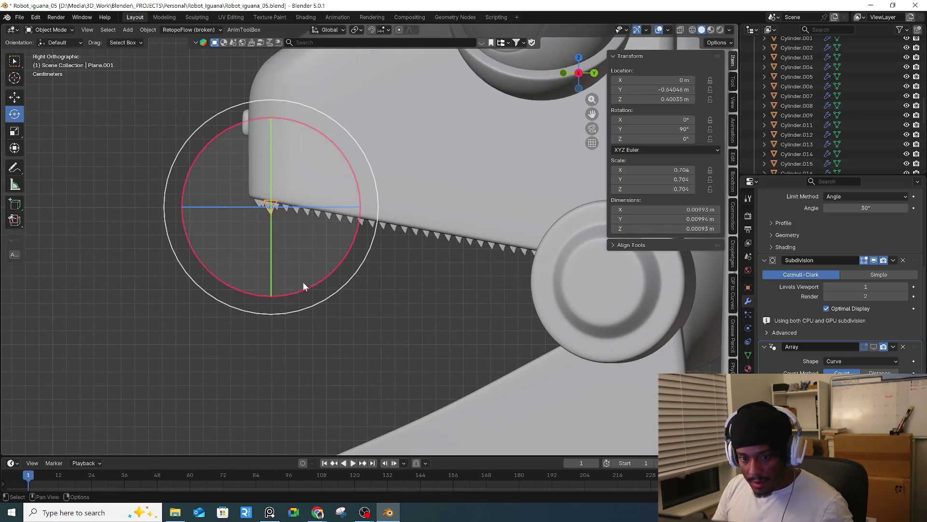
- Duplicate the tooth to the lower jaw's front tip and remove the copy's Array modifier
shift+middle_drag(296, 281, 344, 239)
key(shift+d)
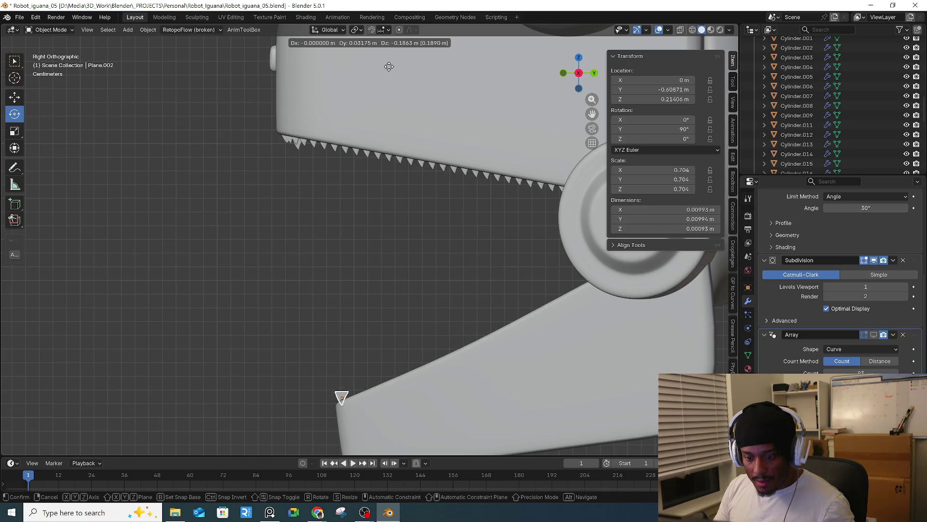
click(389, 68)
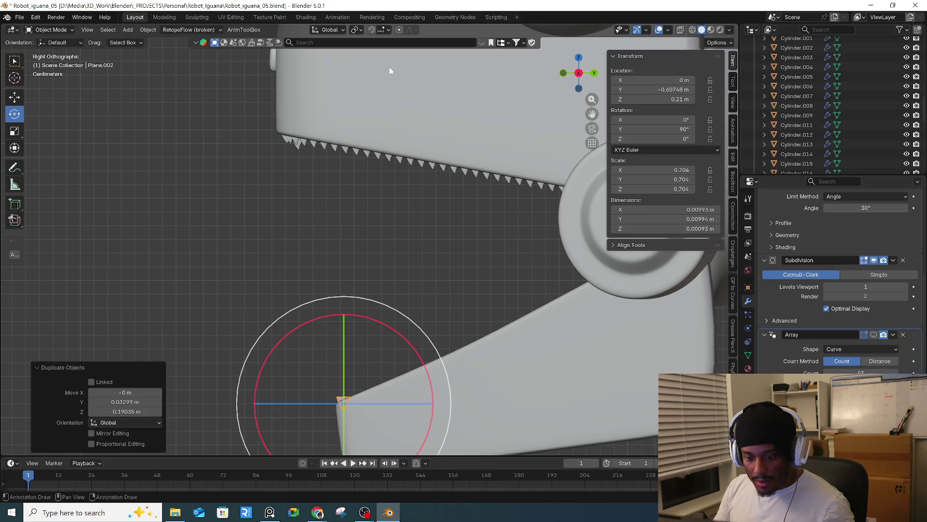
click(903, 335)
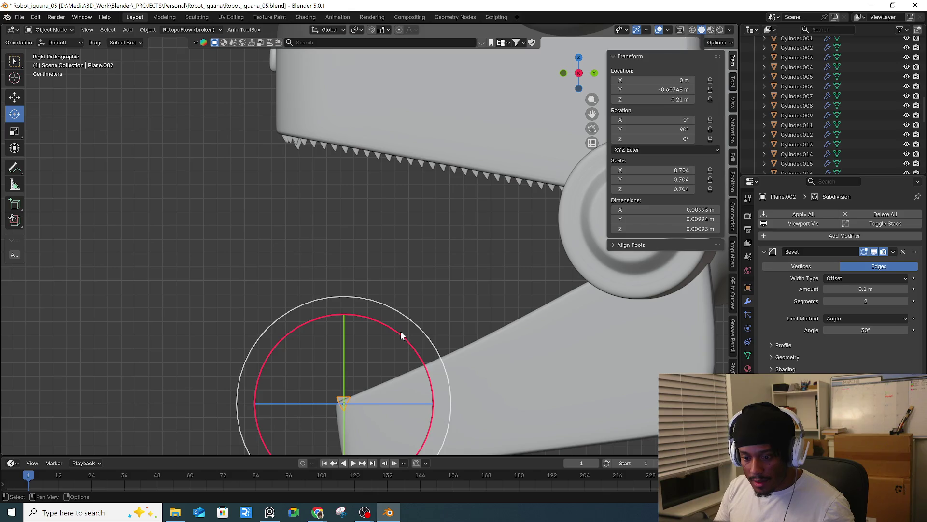
shift+middle_drag(416, 335, 445, 276)
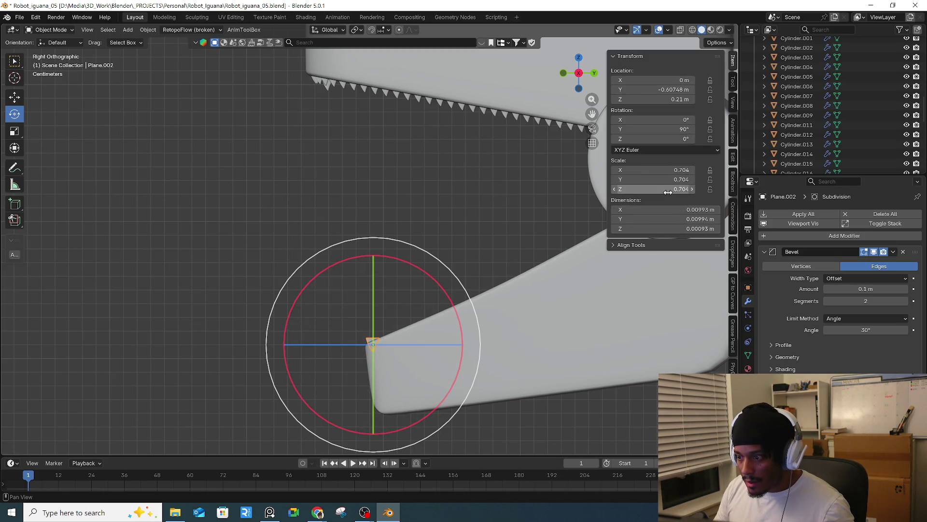
- Adjust the copied tooth's scale values, then apply its scale with Ctrl+A
drag(662, 170, 662, 189)
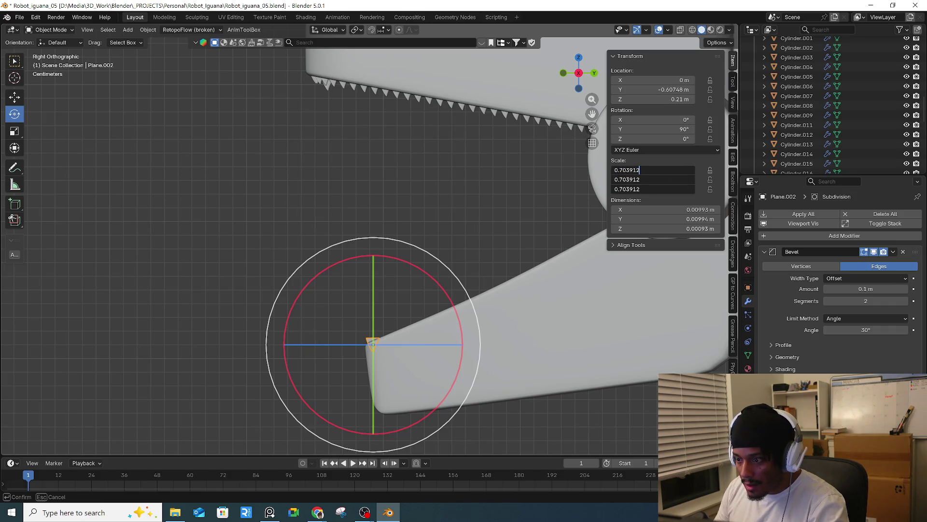
key(Return)
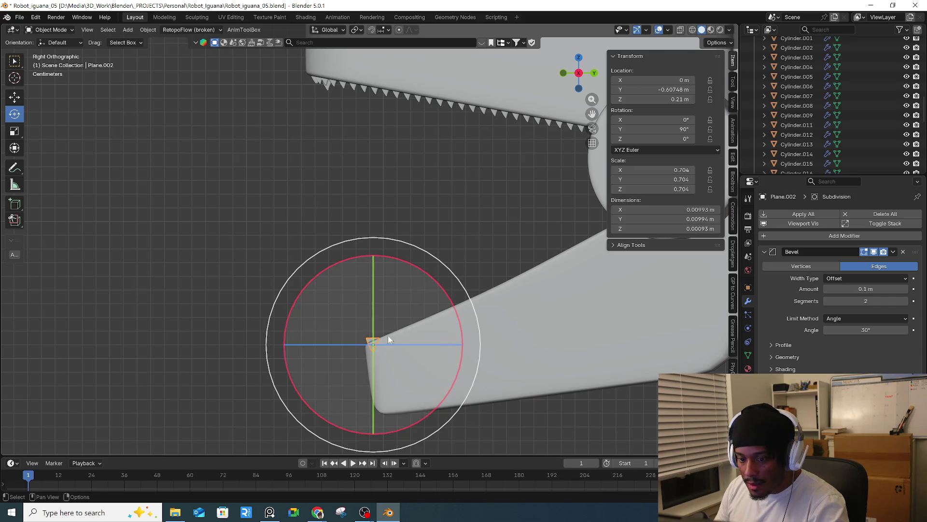
scroll(393, 331, up, 2)
click(352, 344)
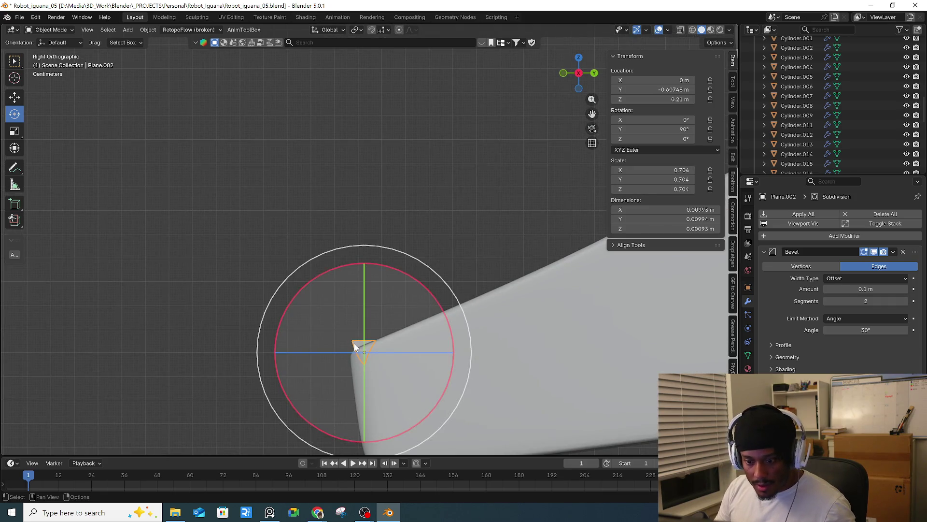
key(ctrl+a)
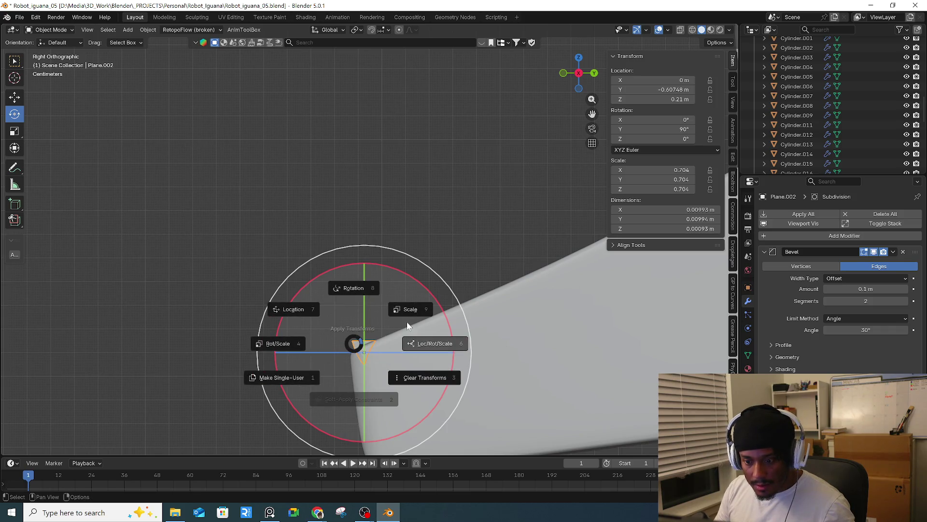
click(424, 307)
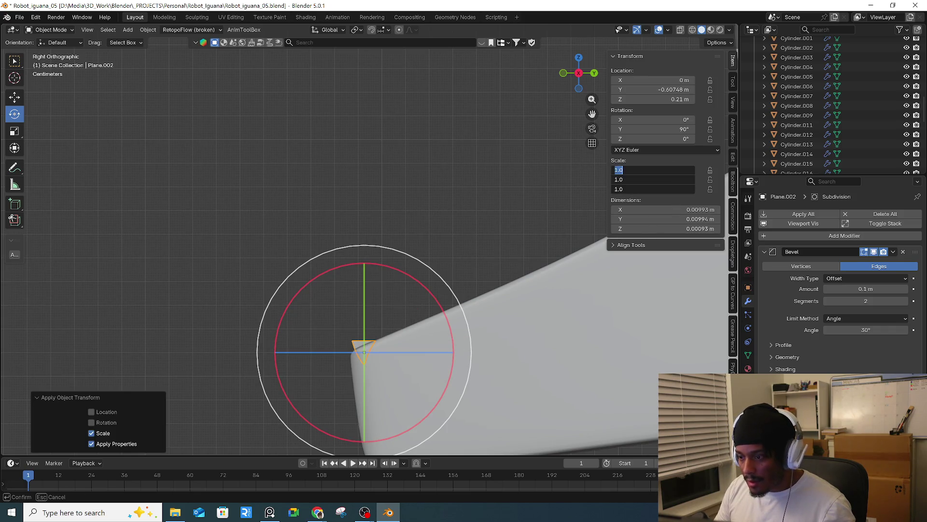
- Flip the tooth by negating its scale, keeping its Y rotation at 90°
key(minus)
click(487, 245)
click(363, 345)
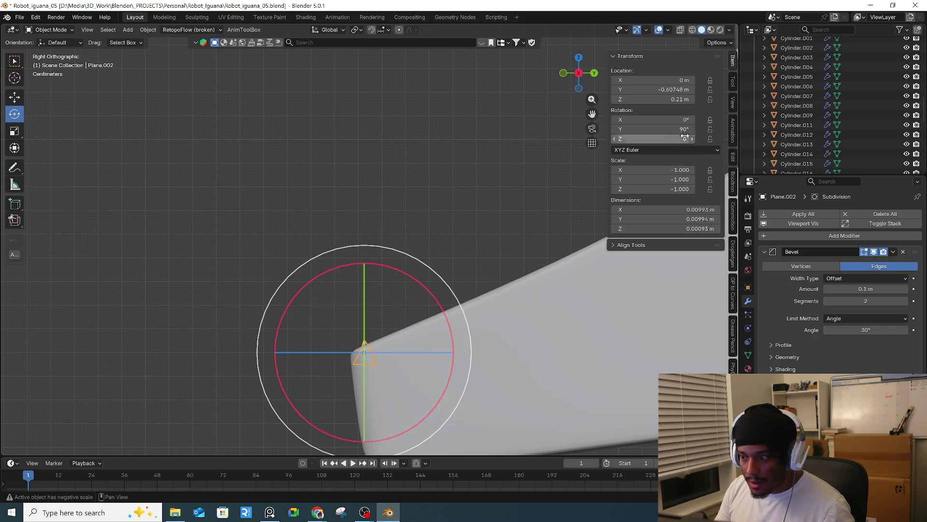
click(652, 129)
text(-90)
key(Return)
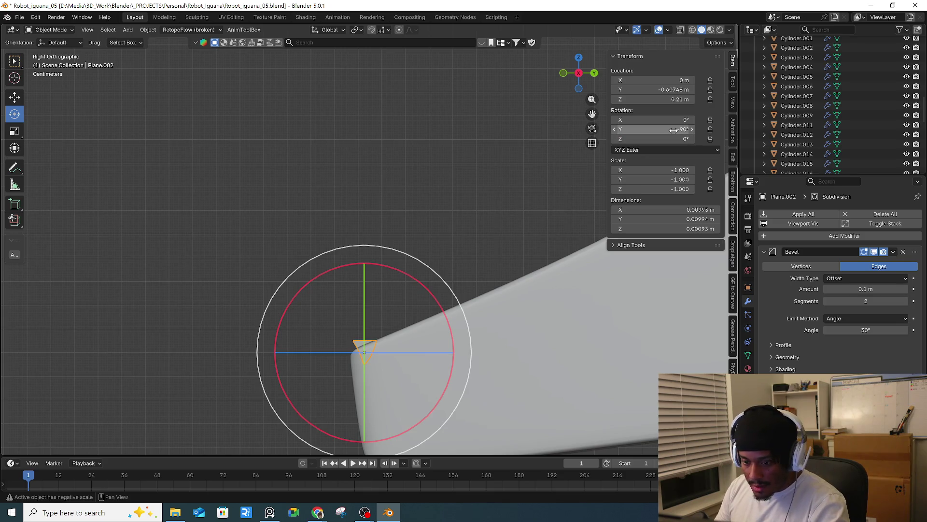
click(673, 130)
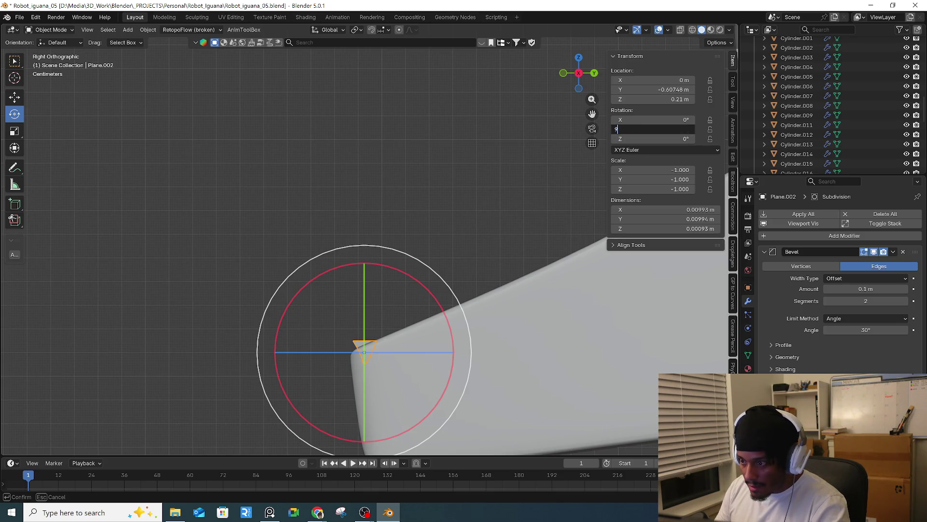
text(0)
key(Return)
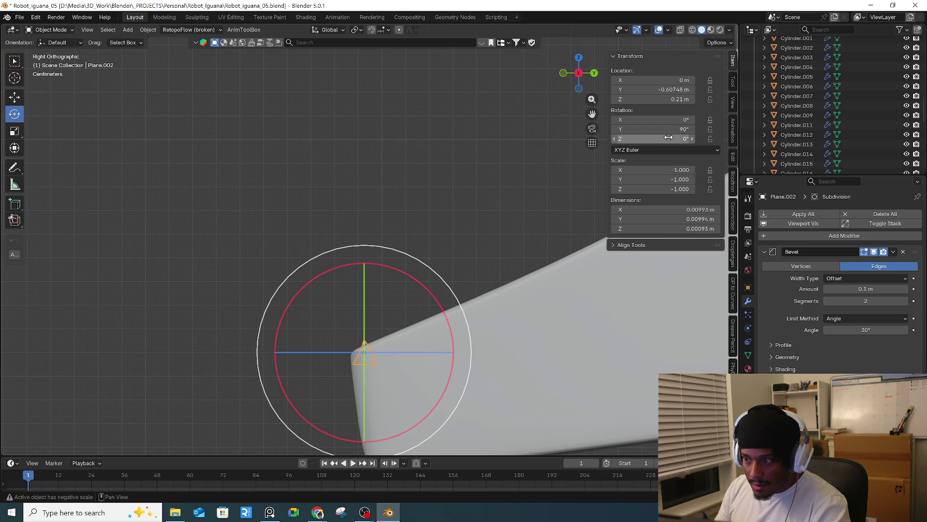
- Rotate the tooth 180° around X so it points upward
click(667, 129)
text(1)
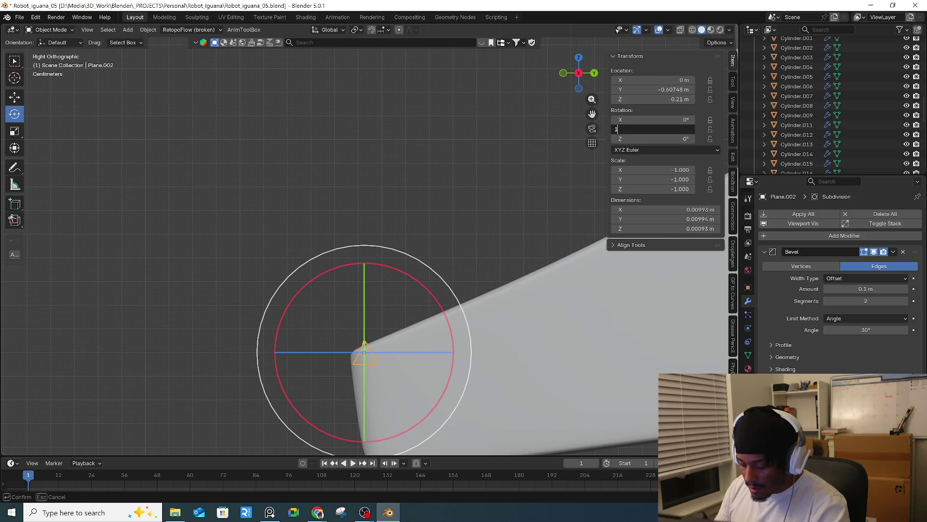
text(80d)
key(Return)
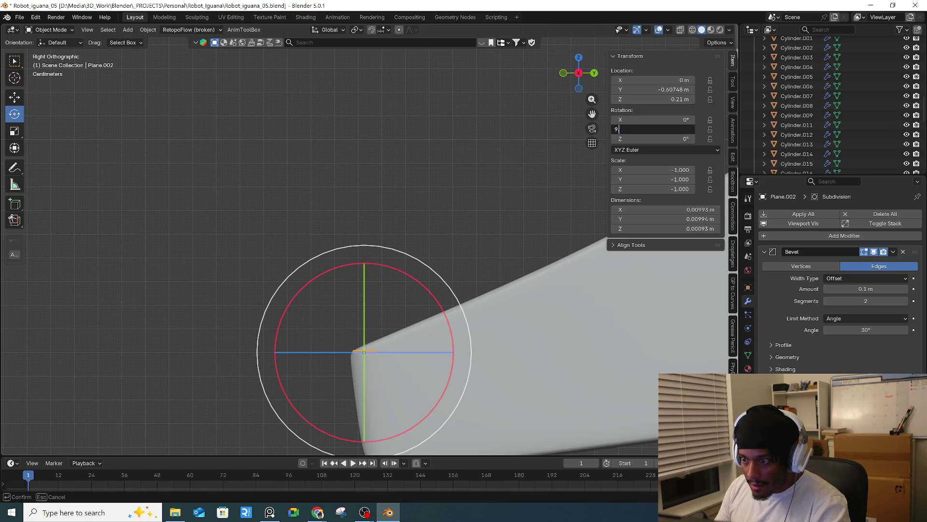
text(0)
key(Return)
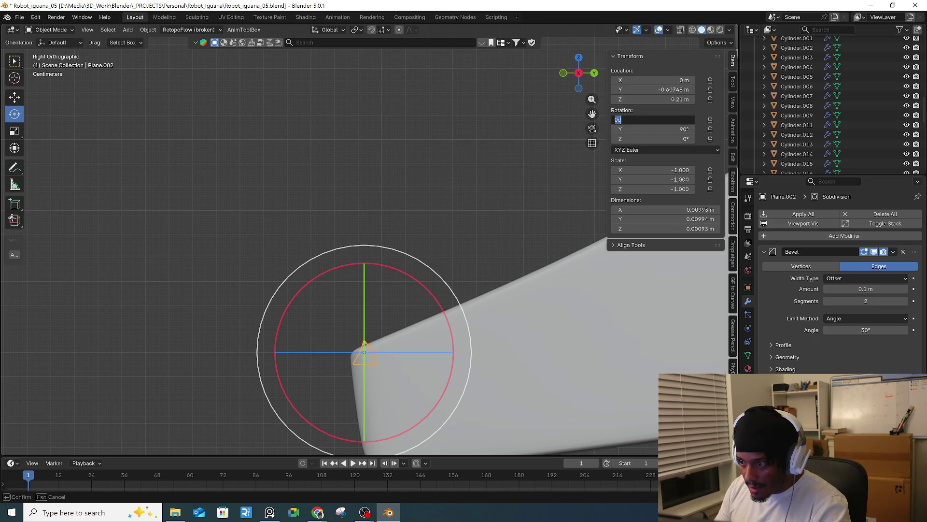
click(654, 119)
text(80)
key(Return)
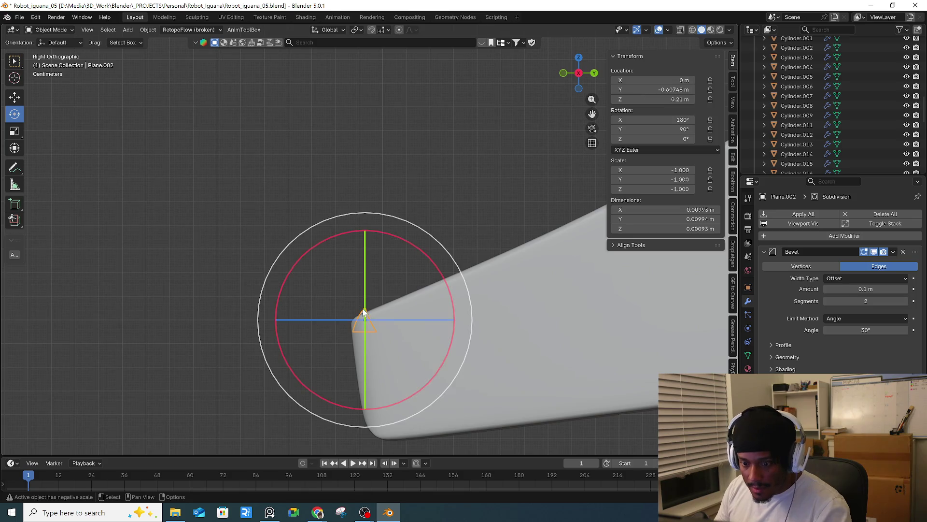
- Raise the tooth along Z to 0.221 m, then select the lower jaw tray
key(g)
key(z)
click(376, 283)
mouse_move(376, 282)
middle_down()
mouse_move(464, 224)
mouse_move(412, 323)
middle_up()
key(Tab)
key(Tab)
click(412, 323)
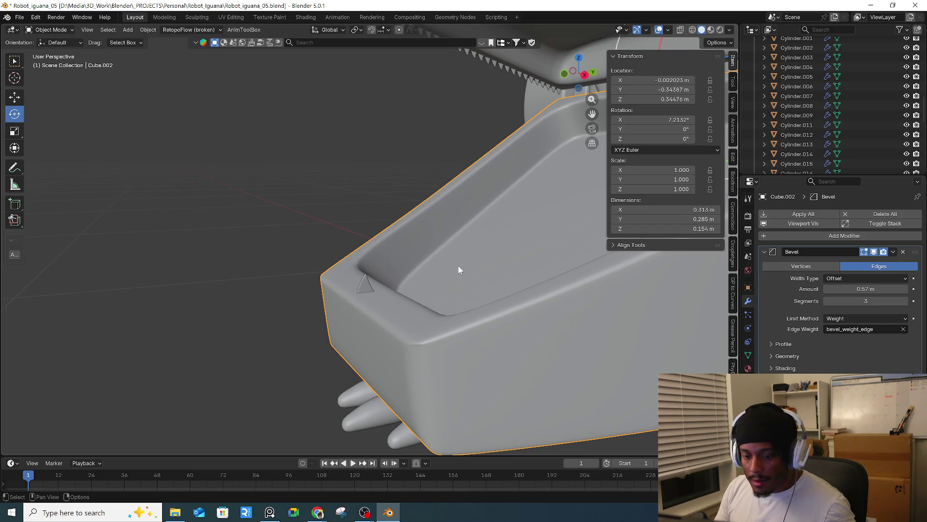
- Duplicate the tray's inner rim loop in Edit Mode and separate it into its own object
key(alt+z)
mouse_move(459, 301)
middle_down()
mouse_move(498, 292)
mouse_move(399, 311)
middle_up()
key(alt+z)
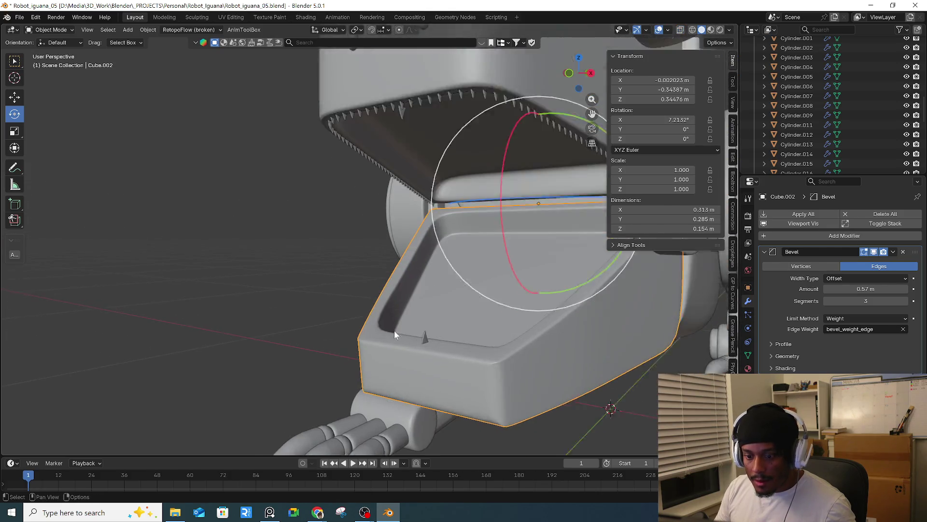
key(Tab)
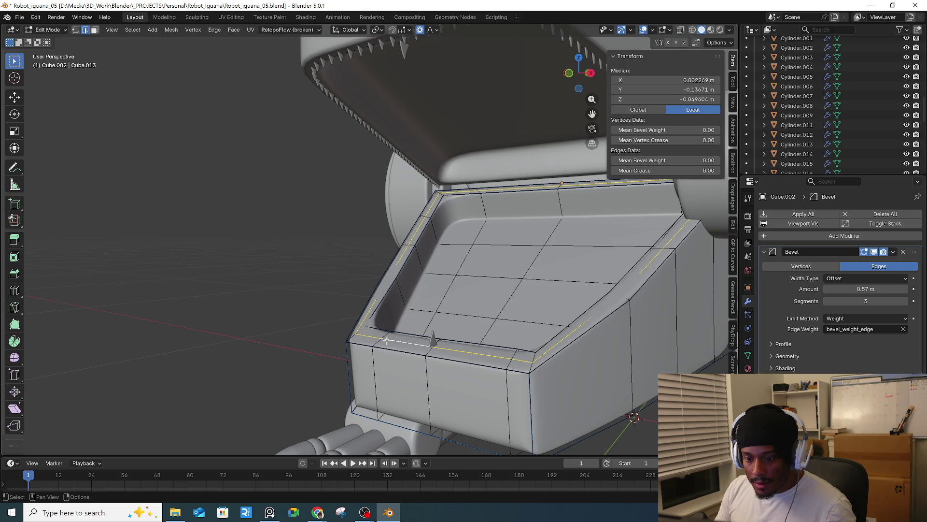
key(g)
click(414, 272)
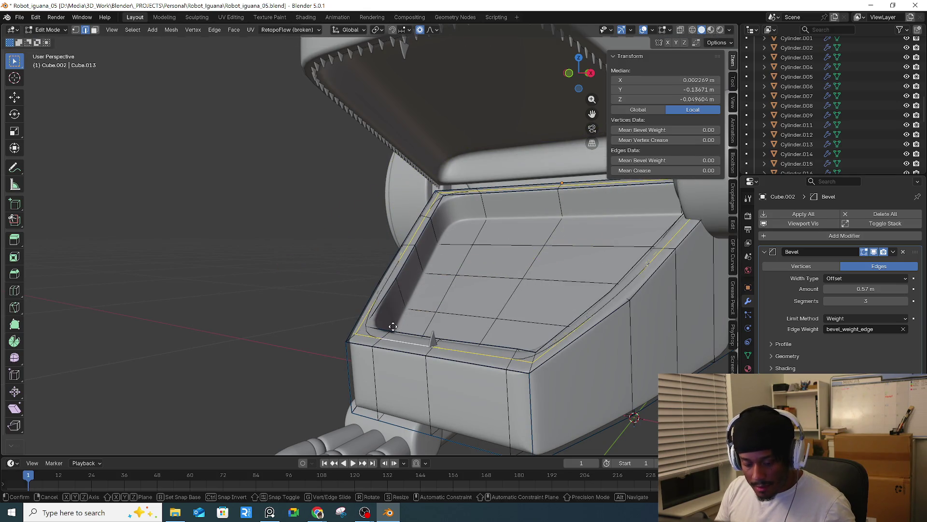
key(shift+d)
right_click(389, 304)
key(p)
click(389, 303)
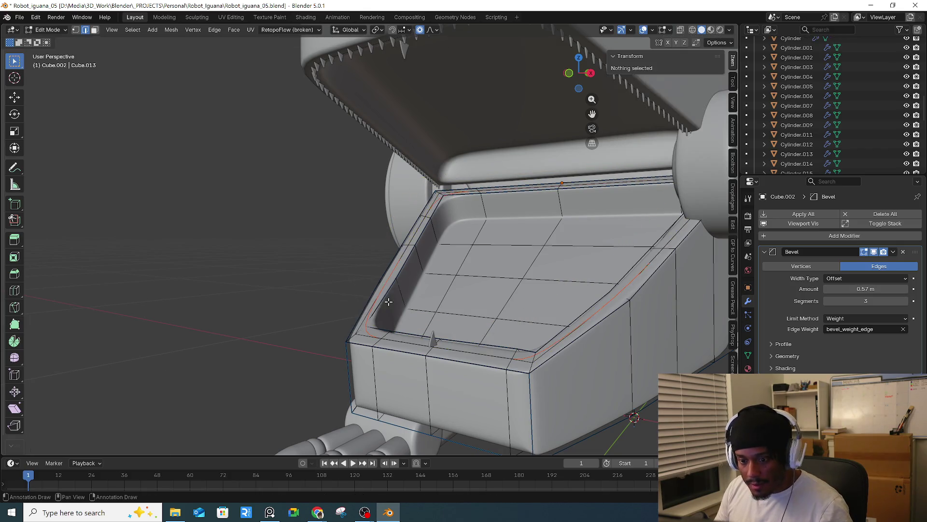
key(Tab)
- Select the Plane.002 tooth at the jaw tip and frame the view on it
ctrl+click(367, 334)
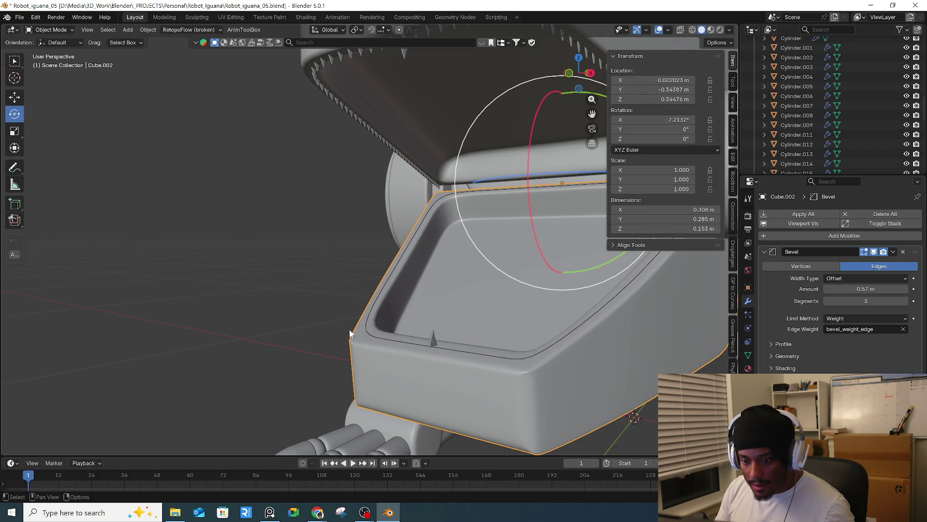
click(432, 338)
key(KP_Decimal)
mouse_move(381, 336)
middle_down()
mouse_move(384, 305)
mouse_move(343, 308)
mouse_move(361, 311)
middle_up()
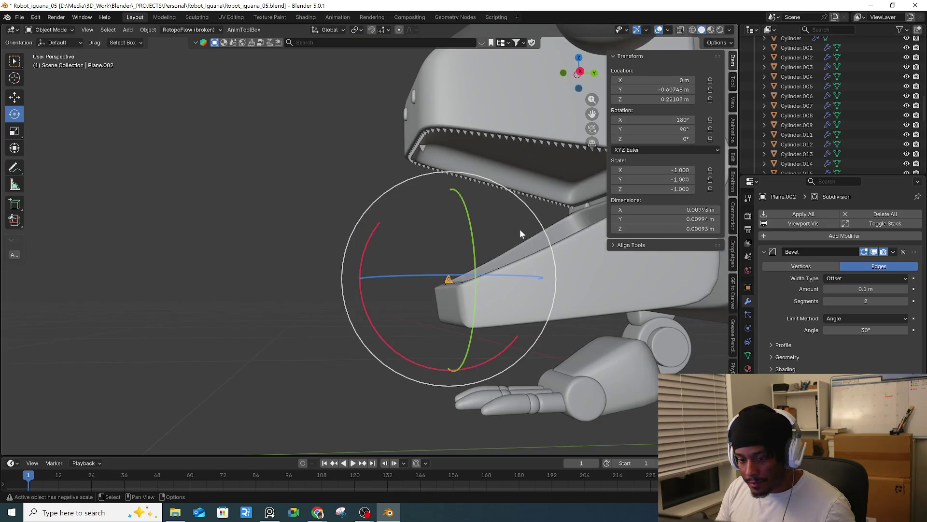
- Apply the jaw piece's scale so it reads 1, then add an Array modifier to it
key(ctrl+a)
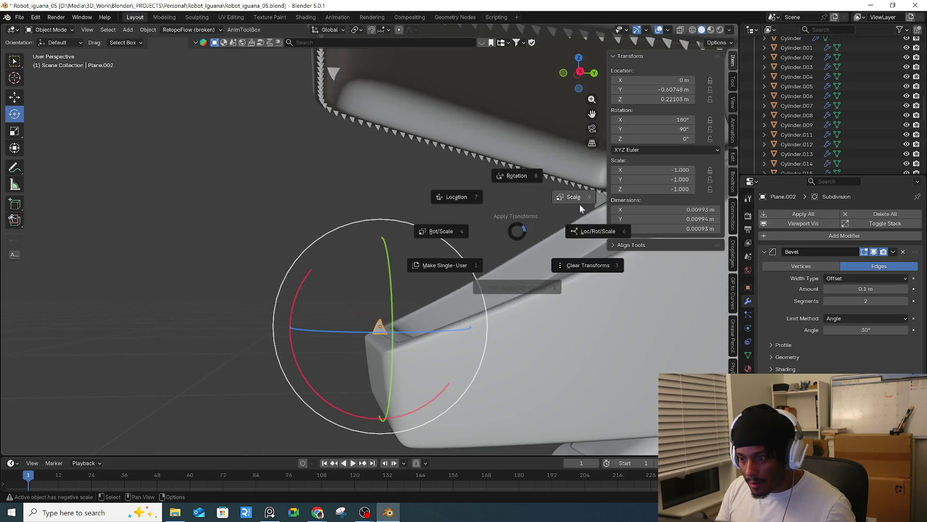
click(581, 198)
shift+middle_drag(535, 237, 480, 213)
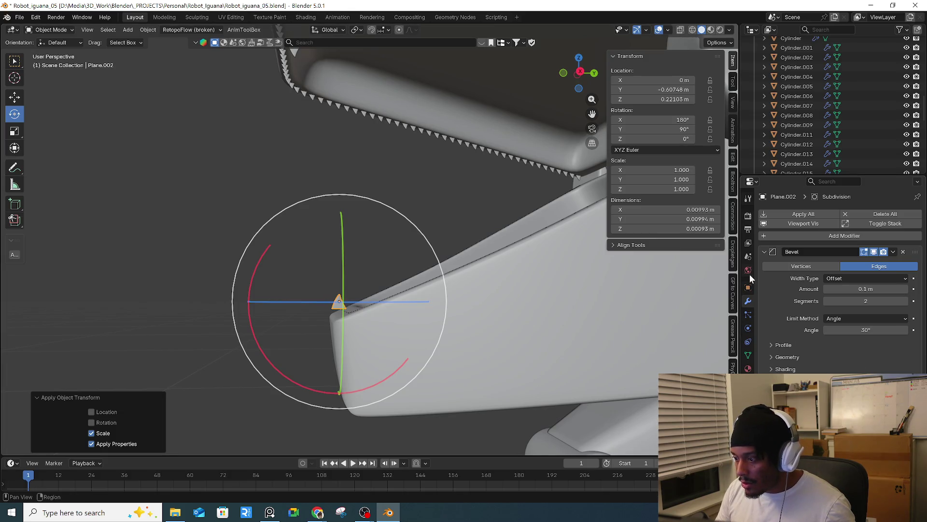
click(785, 236)
mouse_move(785, 233)
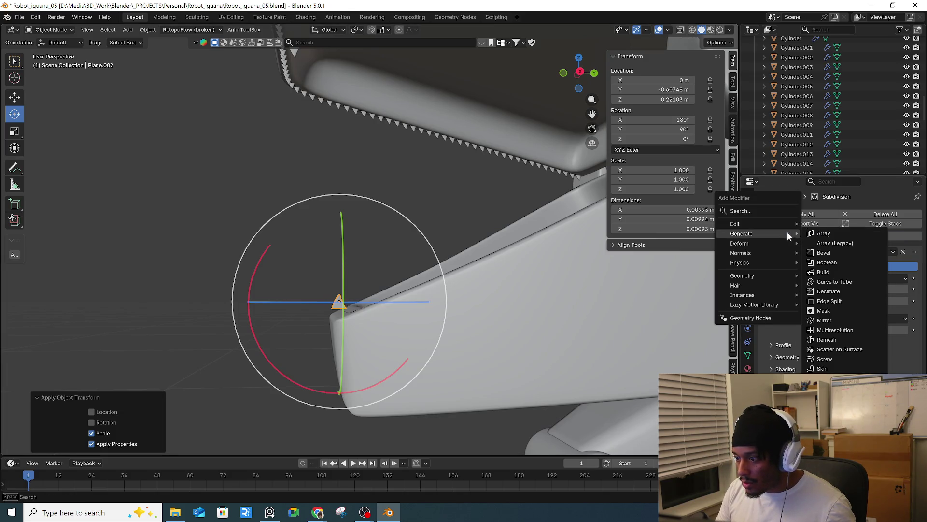
click(843, 233)
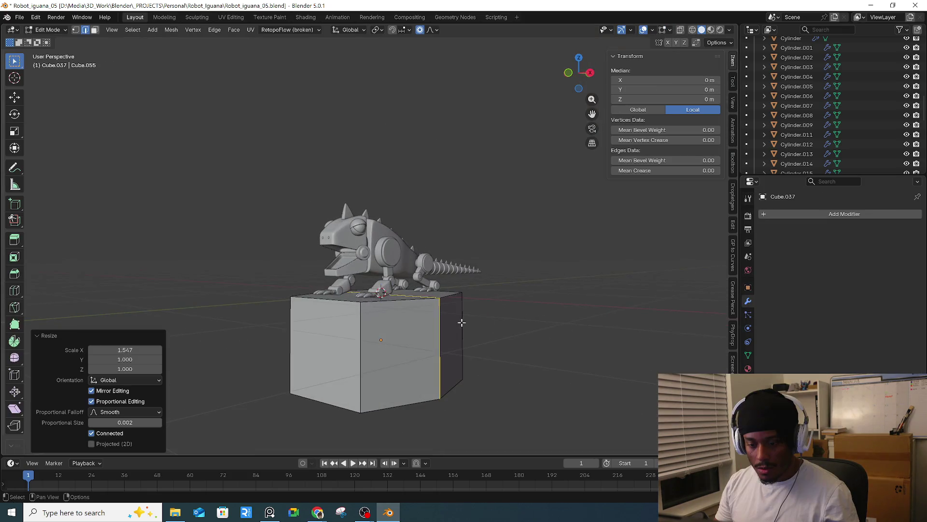
- Vertex-bevel the pedestal's top front corner at 0.621 m
middle_drag(410, 341, 428, 346)
click(418, 317)
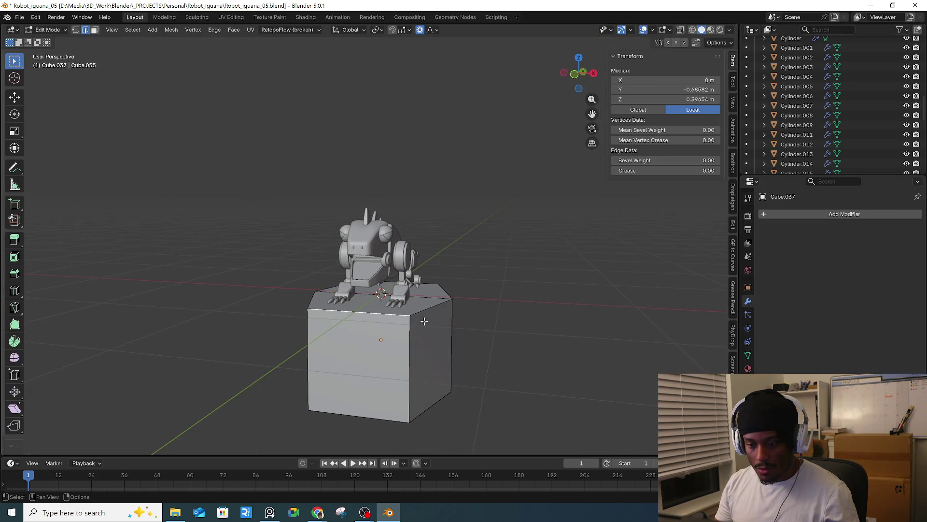
key(1)
key(ctrl+b)
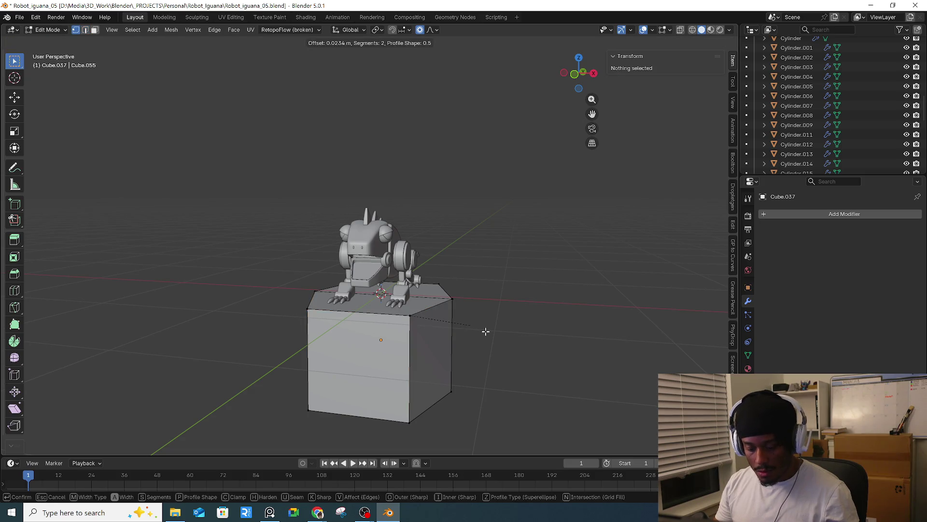
key(Escape)
click(418, 318)
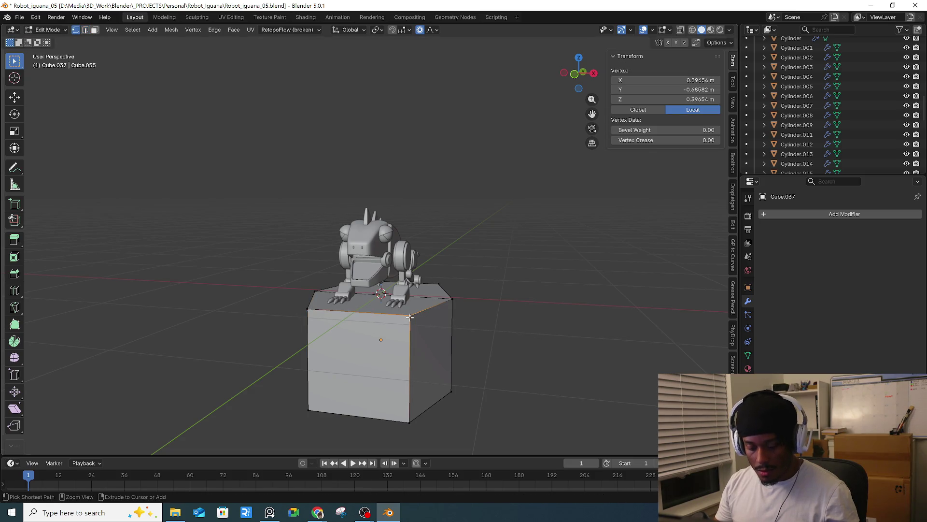
key(ctrl+shift+b)
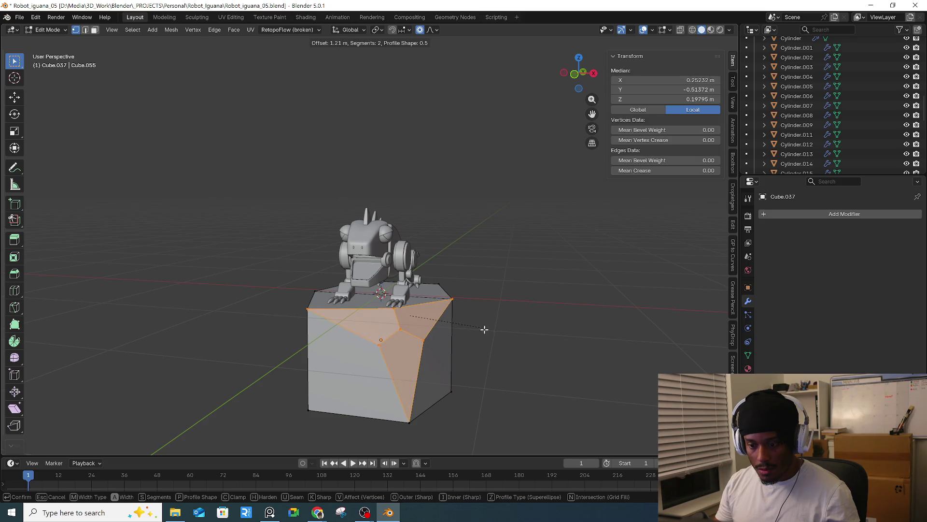
click(453, 325)
- Vertex-bevel three more corners of the pedestal, working around its top
middle_drag(453, 325, 513, 330)
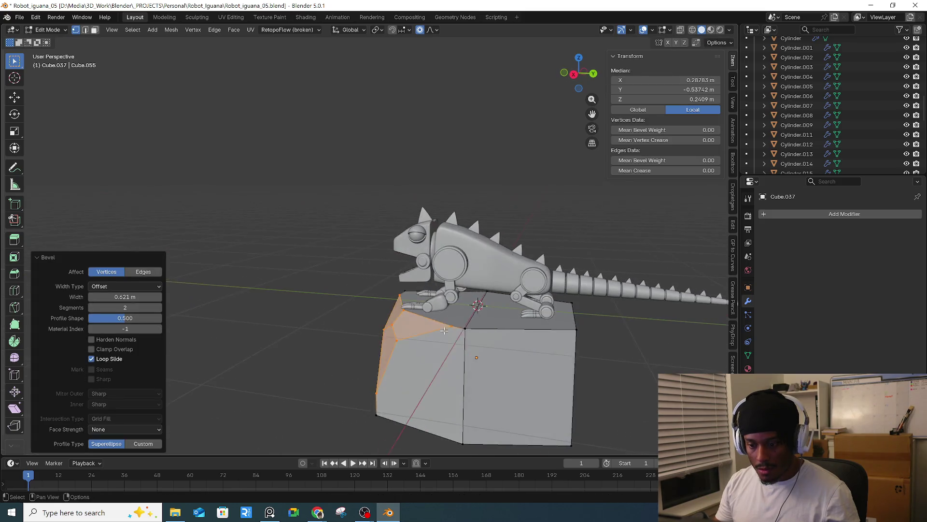
click(518, 326)
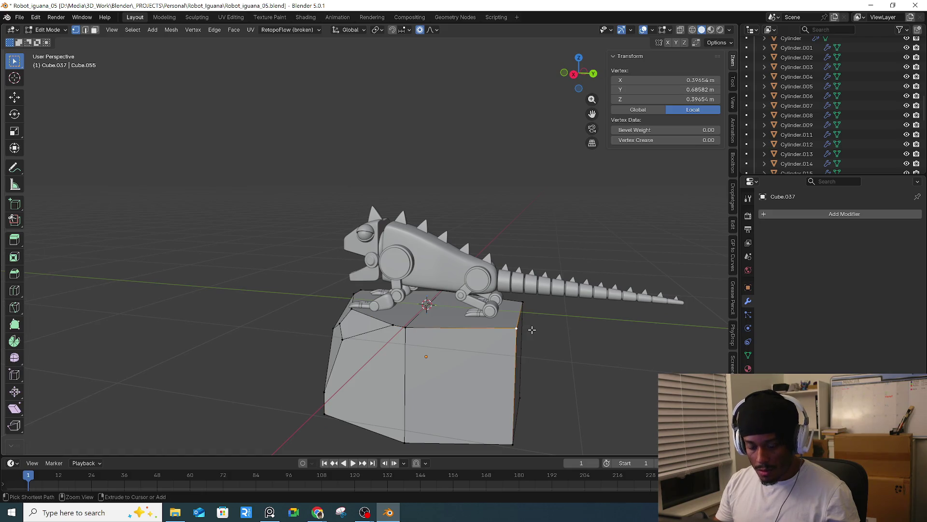
key(ctrl+shift+b)
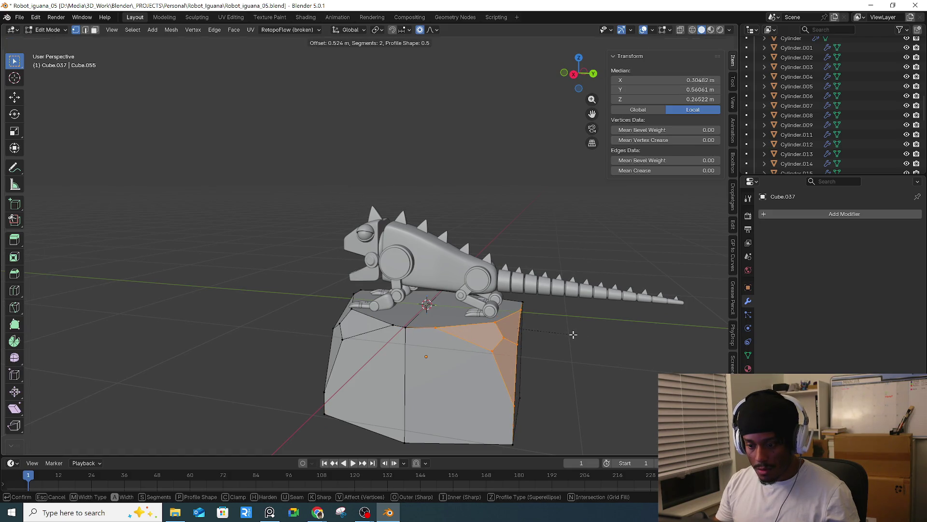
click(578, 335)
middle_drag(579, 334, 528, 353)
click(490, 351)
key(ctrl+shift+b)
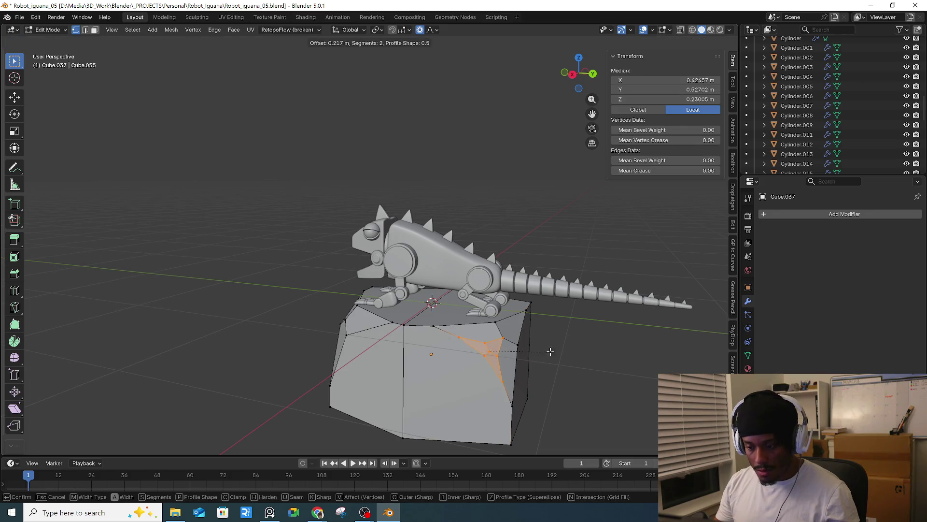
click(546, 350)
mouse_move(546, 351)
middle_down()
mouse_move(442, 351)
mouse_move(426, 363)
mouse_move(491, 339)
middle_up()
click(425, 363)
click(529, 297)
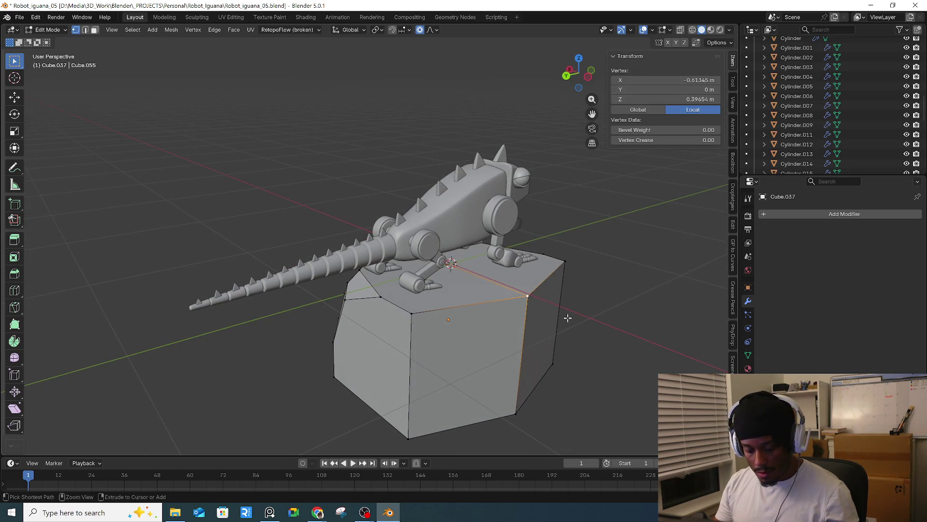
key(ctrl+shift+b)
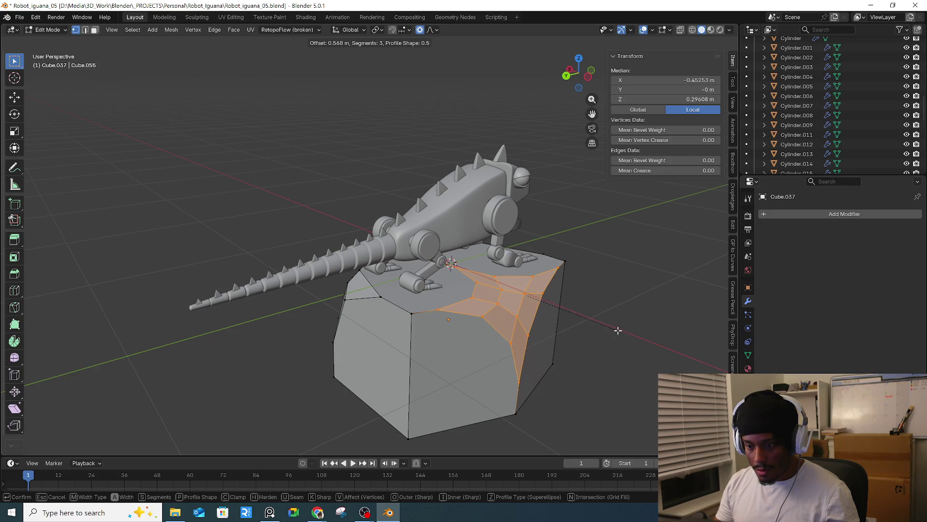
click(618, 330)
- Bevel a bottom corner with a single-segment vertex bevel of 0.526 m
mouse_move(618, 330)
middle_down()
mouse_move(538, 316)
mouse_move(508, 321)
middle_up()
key(alt+a)
click(467, 412)
middle_drag(467, 412, 577, 383)
key(ctrl+shift+b)
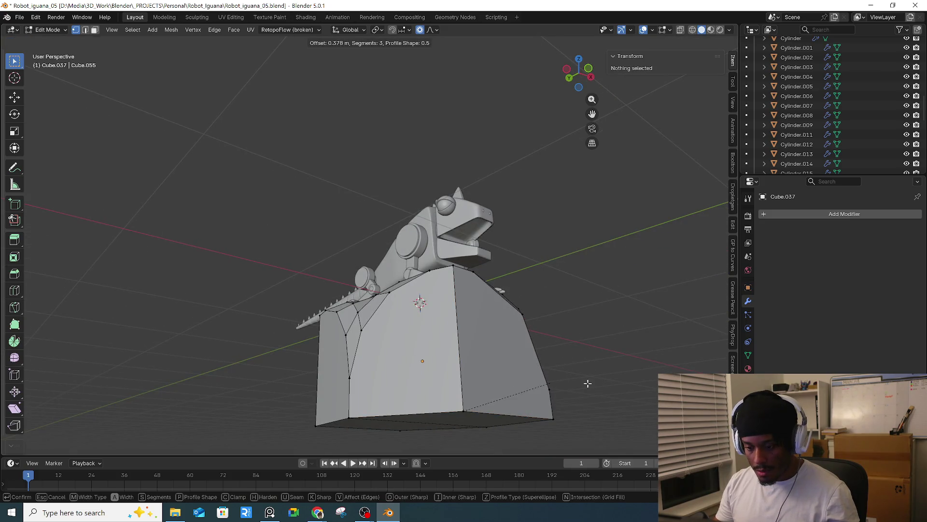
key(v)
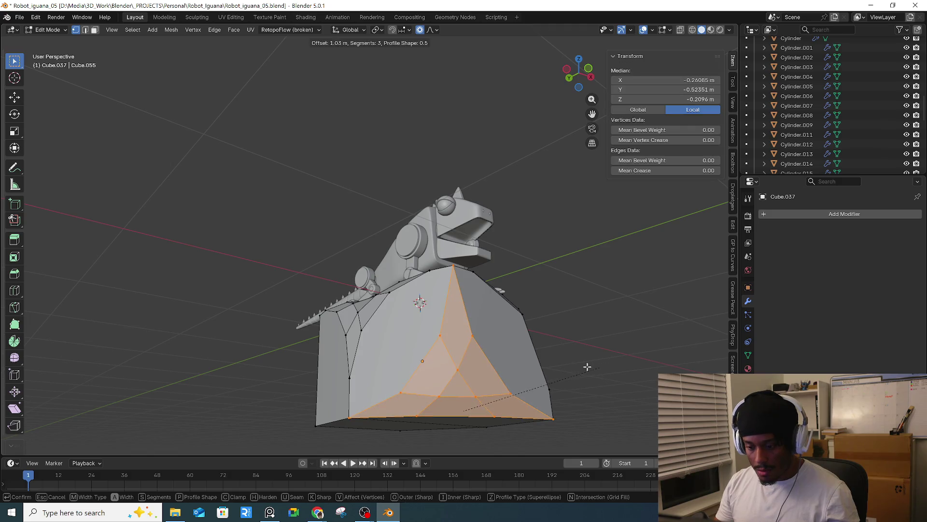
scroll(551, 364, down, 2)
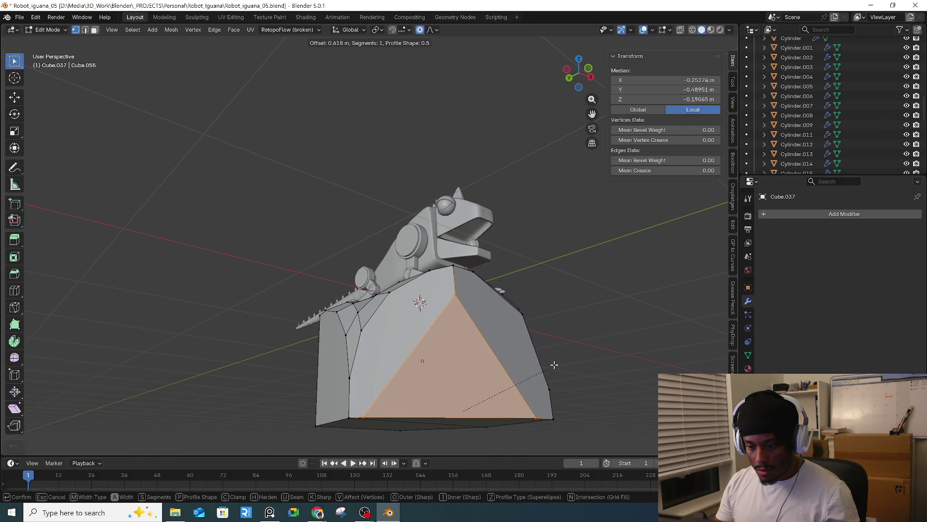
click(548, 367)
mouse_move(554, 363)
middle_down()
mouse_move(524, 400)
mouse_move(456, 310)
middle_up()
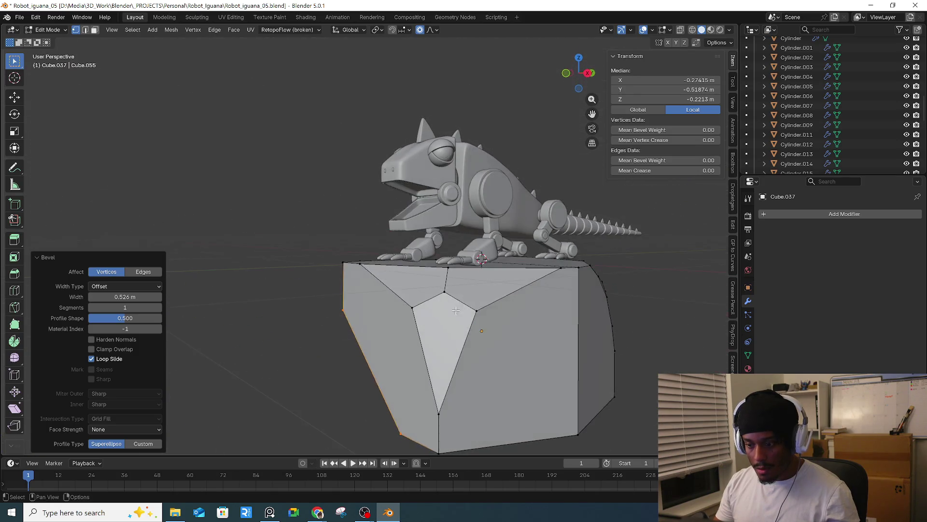
- Vertex-bevel three more bottom corners of the rock, one with two segments
middle_drag(558, 357, 586, 367)
click(580, 380)
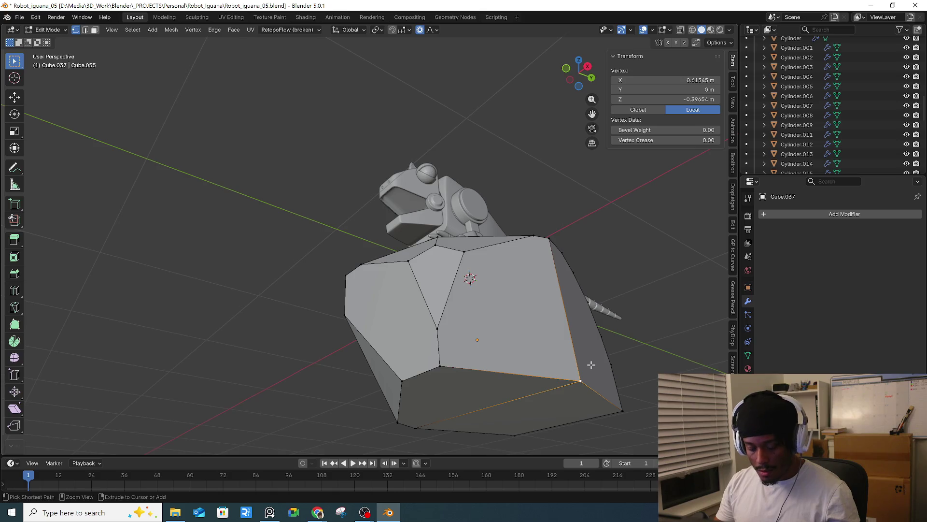
key(ctrl+shift+b)
click(630, 351)
mouse_move(630, 352)
middle_down()
mouse_move(568, 398)
mouse_move(521, 338)
mouse_move(517, 362)
mouse_move(544, 336)
middle_up()
key(Tab)
key(Tab)
click(517, 362)
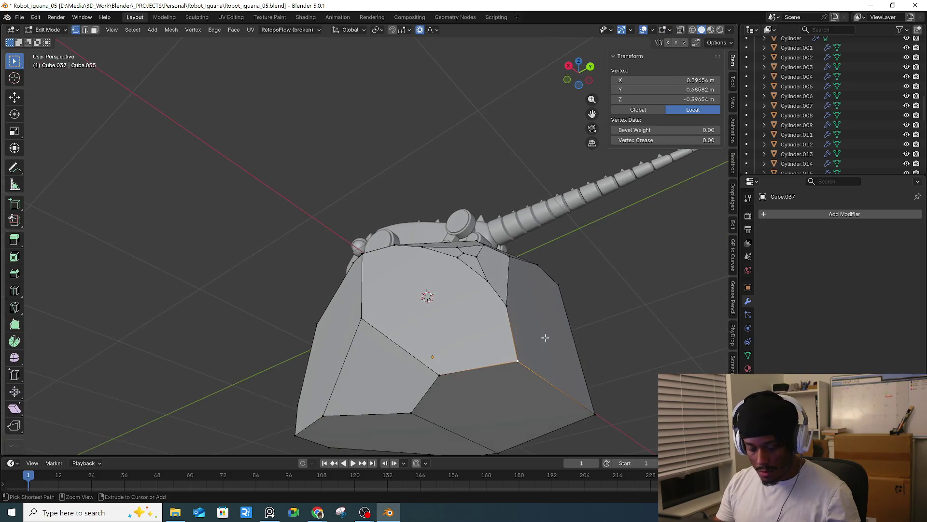
key(ctrl+shift+b)
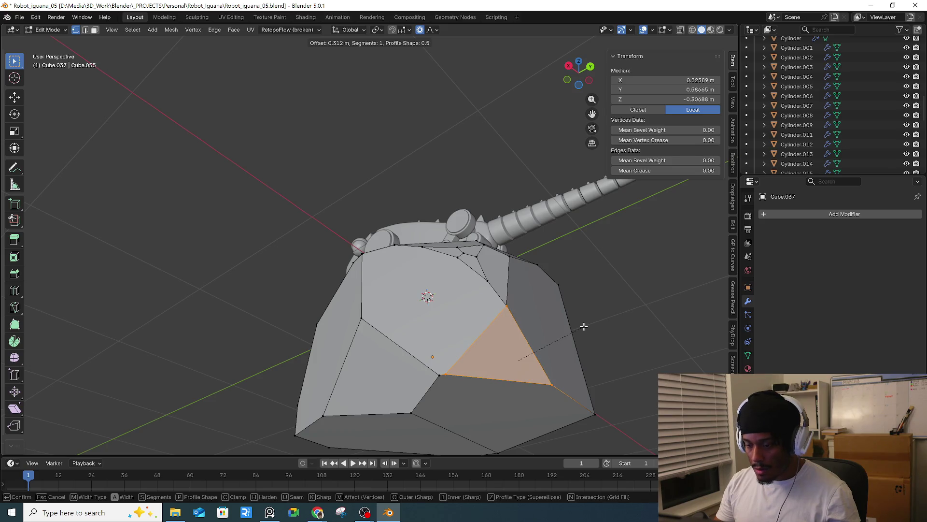
scroll(573, 329, up, 1)
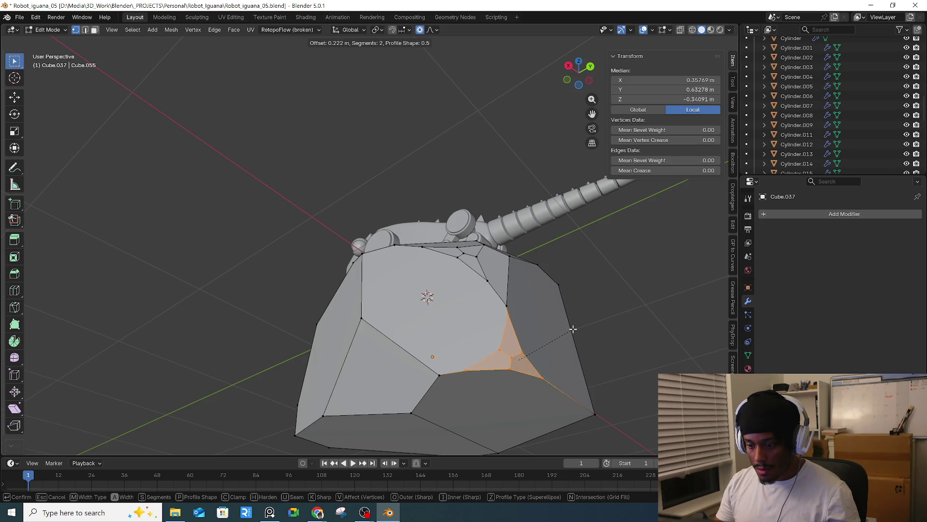
click(574, 329)
middle_drag(586, 331, 525, 351)
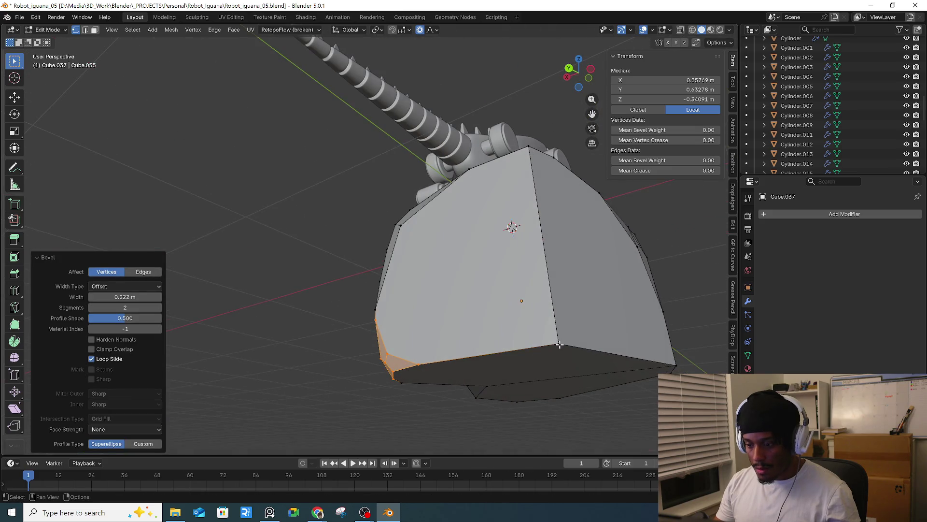
click(559, 345)
key(ctrl+shift+b)
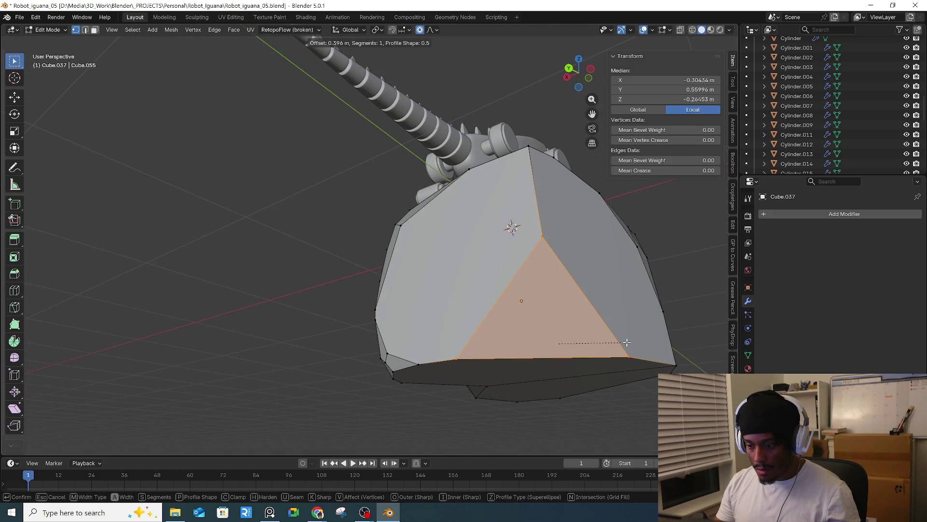
click(619, 343)
- Bevel a side corner and a top corner with single segments, then return to Object Mode
click(549, 250)
right_click(574, 251)
key(Escape)
key(ctrl+shift+b)
scroll(596, 247, up, 1)
scroll(605, 248, down, 1)
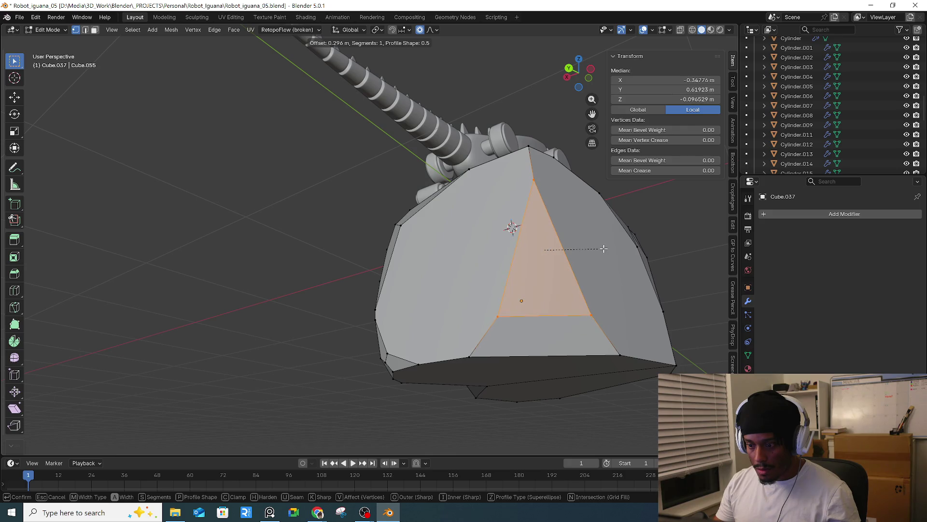
click(602, 248)
mouse_move(601, 248)
middle_down()
mouse_move(506, 275)
mouse_move(517, 215)
middle_up()
click(476, 149)
key(ctrl+shift+b)
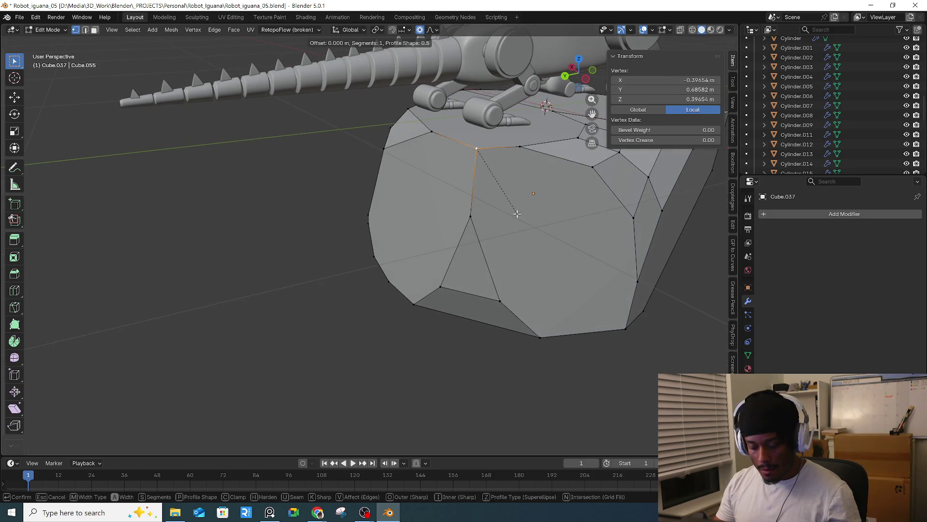
click(539, 219)
key(Tab)
mouse_move(541, 222)
middle_down()
mouse_move(555, 241)
mouse_move(346, 279)
mouse_move(620, 283)
mouse_move(551, 285)
middle_up()
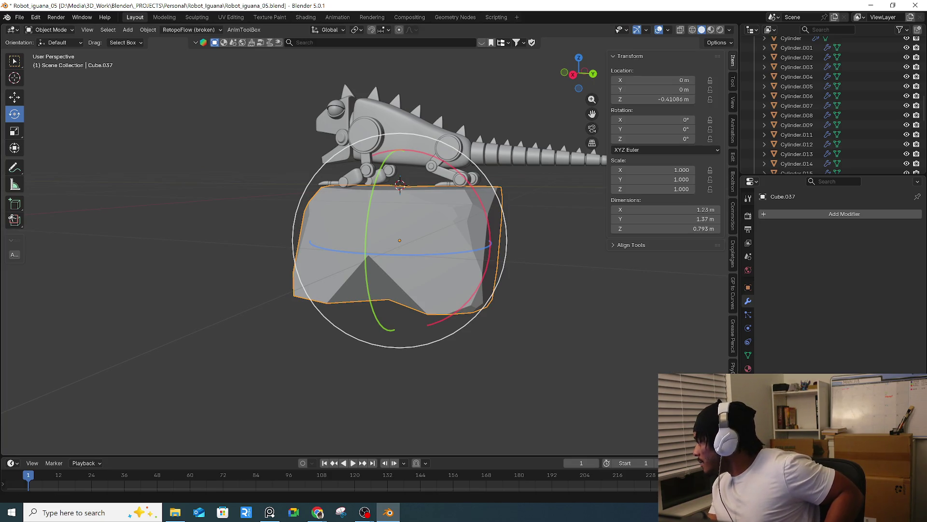
mouse_move(492, 263)
middle_down()
mouse_move(499, 299)
mouse_move(556, 318)
middle_up()
scroll(496, 250, up, 5)
mouse_move(395, 247)
middle_down()
mouse_move(456, 282)
mouse_move(488, 266)
middle_up()
key(alt+a)
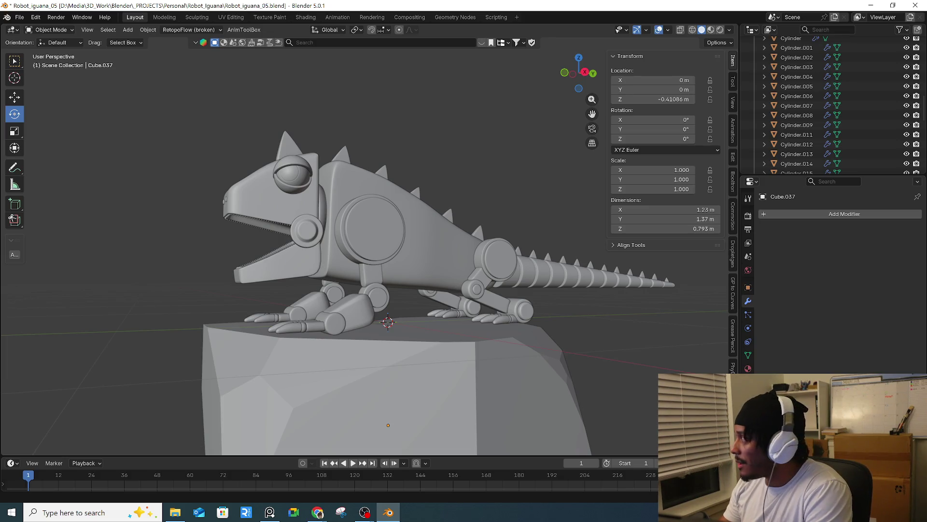
key(alt+Tab)
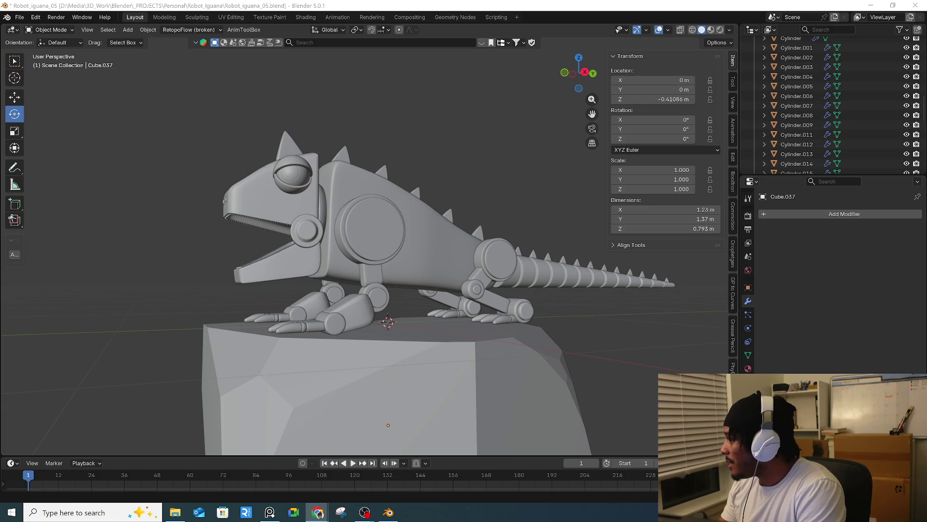
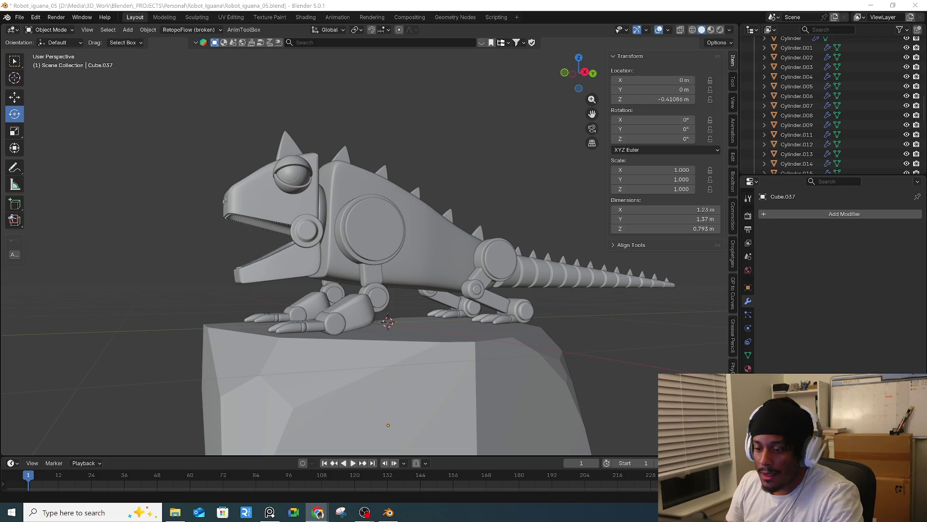
- In Edit Mode, bevel two top edges of the rock one after the other with Ctrl+B
mouse_move(599, 304)
middle_down()
mouse_move(508, 307)
mouse_move(405, 355)
mouse_move(431, 338)
middle_up()
key(Tab)
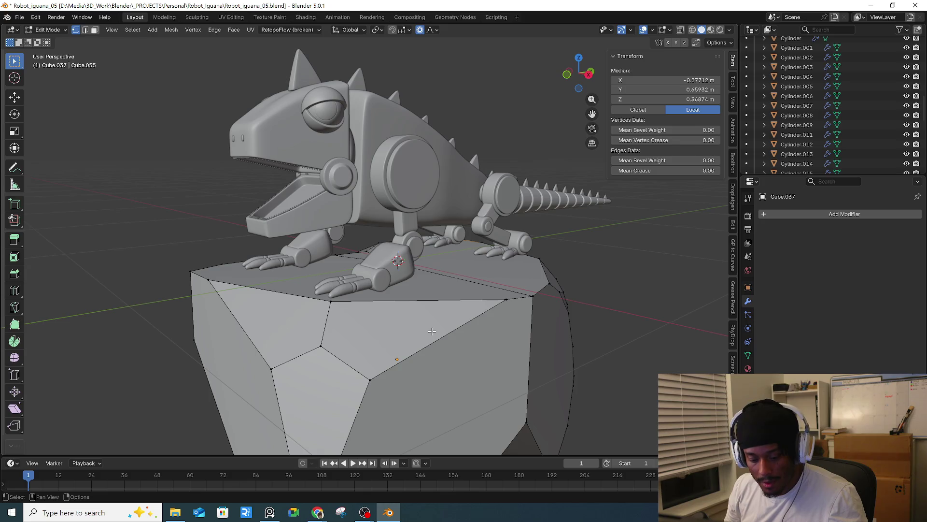
click(438, 302)
middle_drag(438, 302, 483, 321)
scroll(453, 313, up, 3)
scroll(460, 312, down, 5)
scroll(461, 318, up, 5)
key(ctrl+b)
click(460, 320)
click(474, 314)
key(ctrl+b)
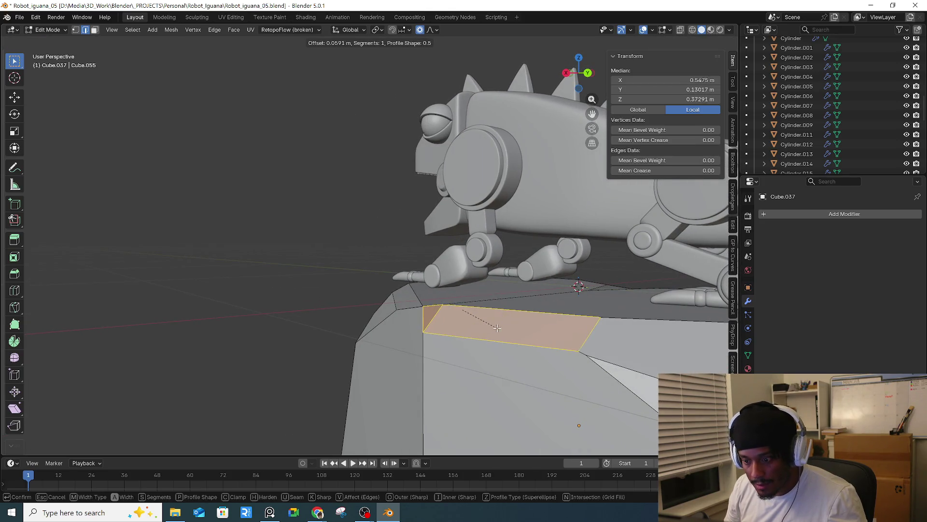
click(496, 328)
- Select a corner vertex of the rock, switch to the front orthographic view, and move it
mouse_move(496, 328)
middle_down()
mouse_move(395, 271)
mouse_move(277, 300)
mouse_move(248, 281)
middle_up()
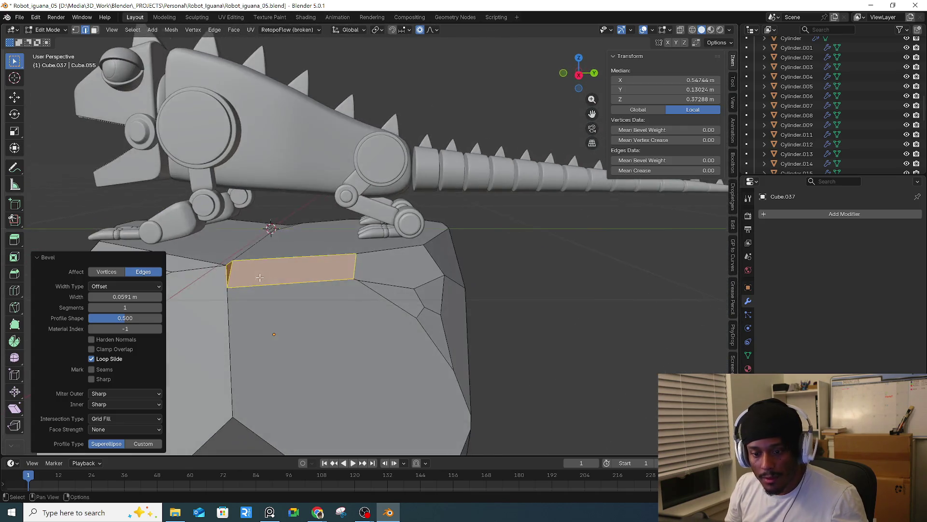
click(249, 281)
click(226, 265)
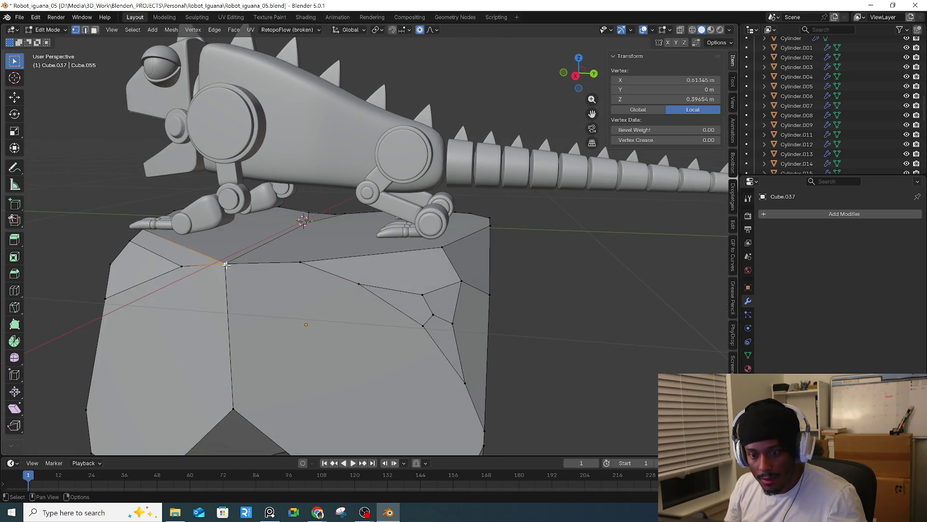
key(KP_Decimal)
key(KP_1)
scroll(507, 225, down, 4)
shift+middle_drag(507, 225, 538, 216)
key(g)
click(483, 228)
- Nudge the selected vertex a few more times to fine-tune its position
key(g)
click(481, 223)
key(g)
click(470, 224)
shift+middle_drag(471, 224, 602, 218)
- Box-select the rock's left-side and then upper-left vertices and move them
drag(243, 203, 320, 270)
key(g)
click(320, 270)
drag(234, 191, 314, 240)
key(g)
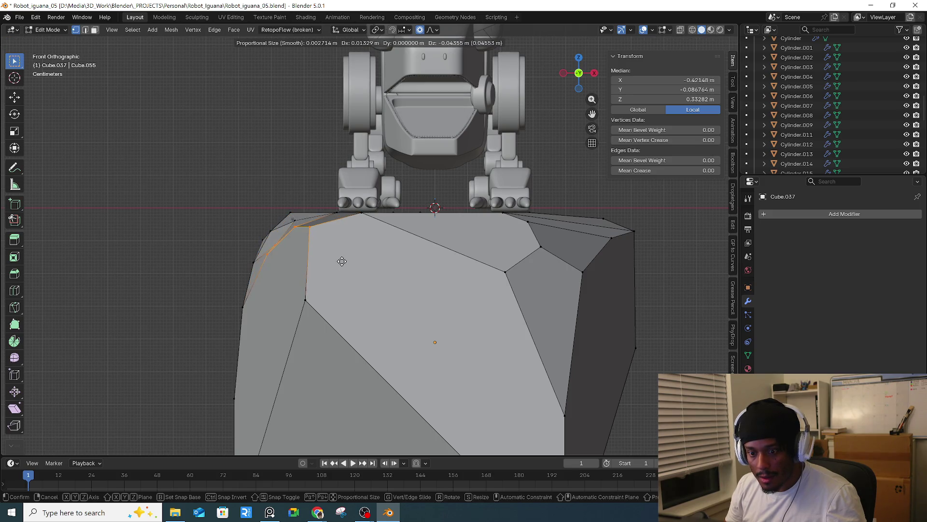
click(342, 262)
- With X-ray on, select the upper-left corner vertices front and back and lower them along Z
key(alt+z)
drag(211, 183, 310, 256)
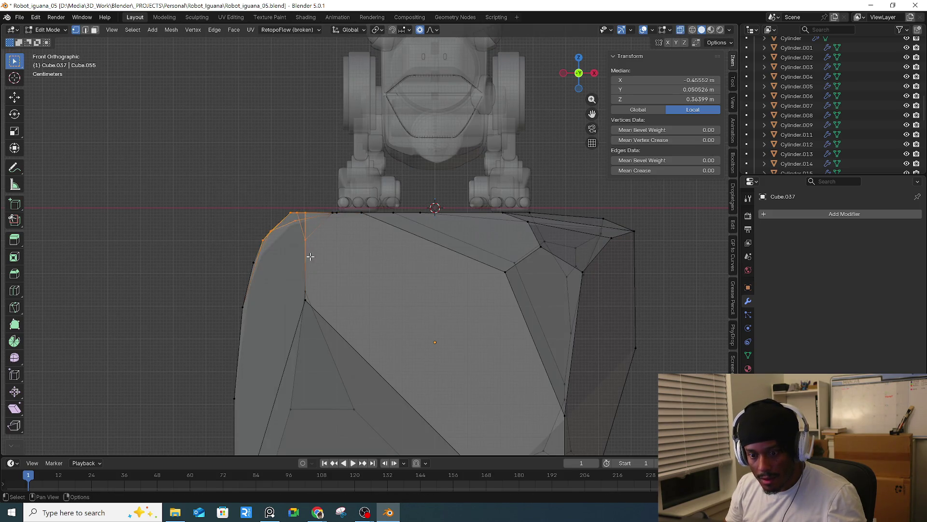
drag(193, 168, 313, 269)
key(g)
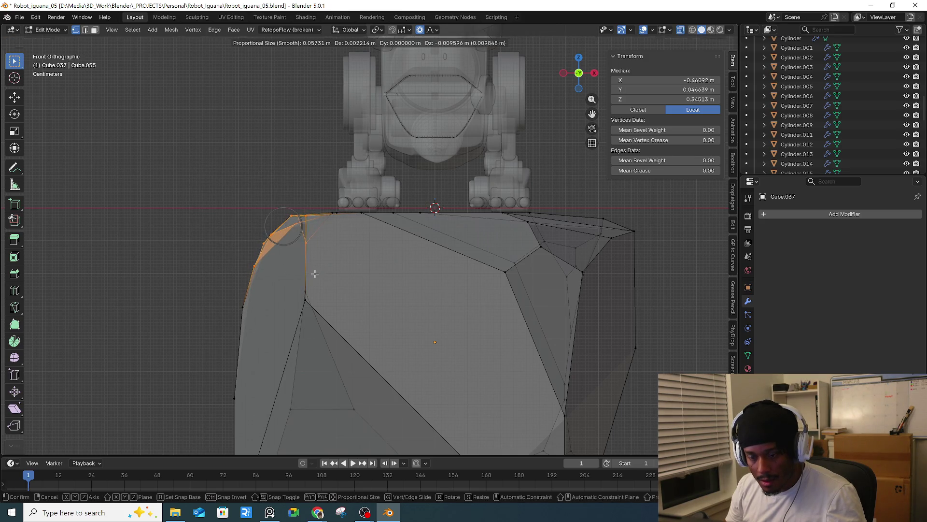
key(z)
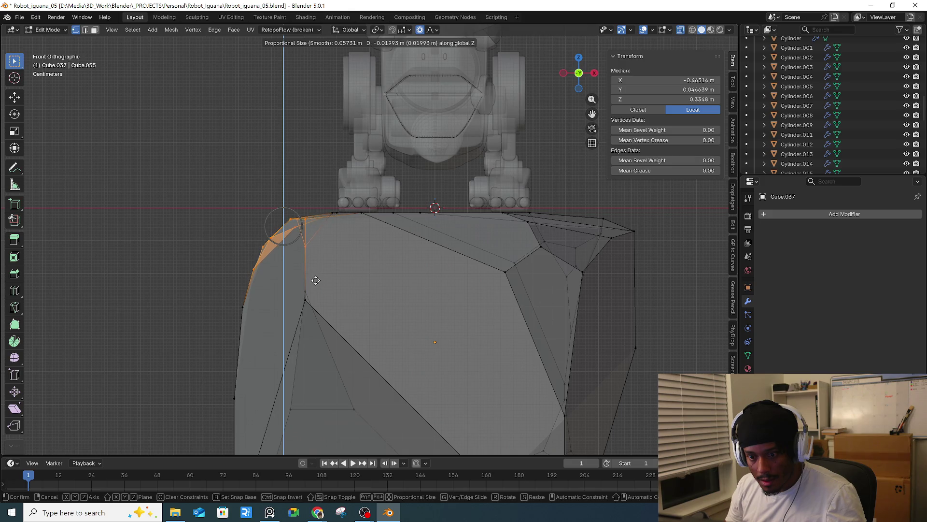
click(316, 280)
- Move the rock's bottom-left and bottom-right corner vertices with proportional falloff
scroll(292, 289, down, 2)
click(248, 320)
key(g)
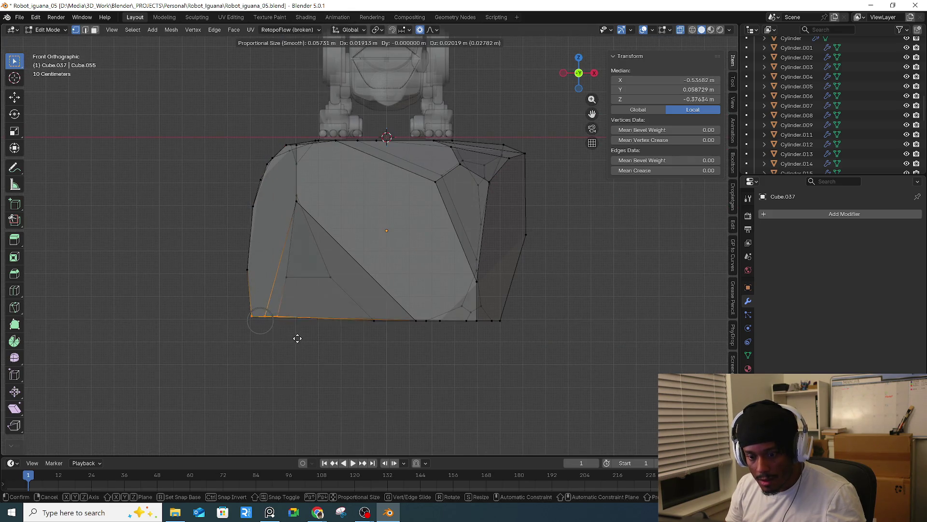
click(245, 312)
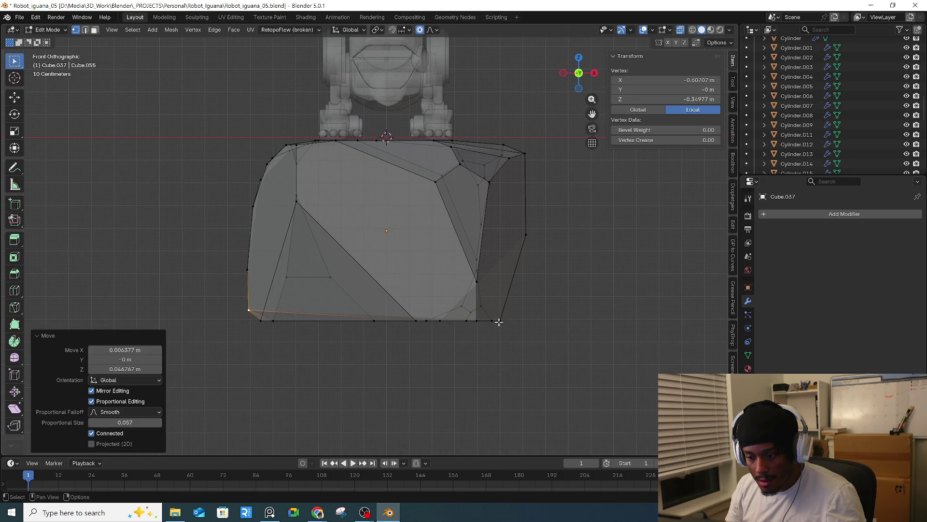
click(498, 322)
key(g)
click(493, 320)
key(g)
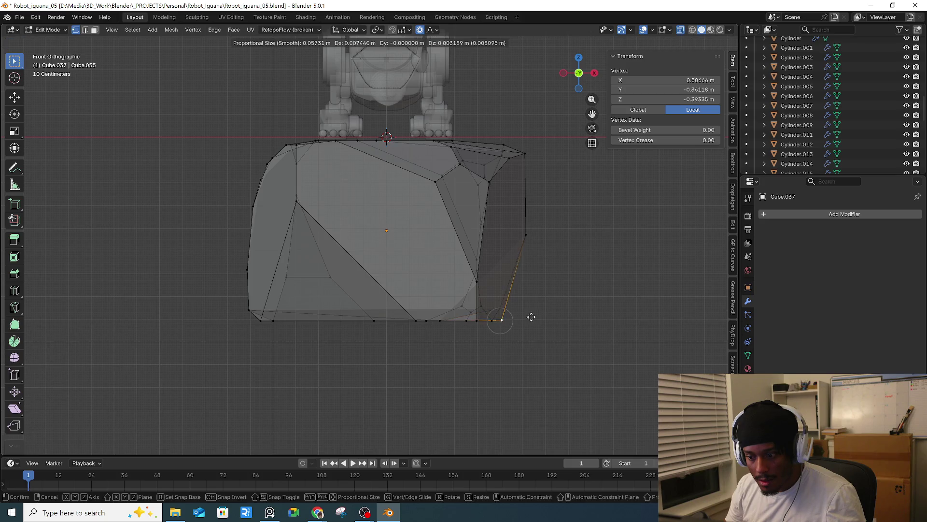
click(530, 308)
- Return to Object Mode and check the rock from the front and right views
key(Tab)
mouse_move(530, 306)
middle_down()
mouse_move(544, 318)
mouse_move(494, 306)
mouse_move(420, 324)
mouse_move(366, 285)
mouse_move(358, 325)
mouse_move(386, 325)
middle_up()
key(KP_1)
key(KP_3)
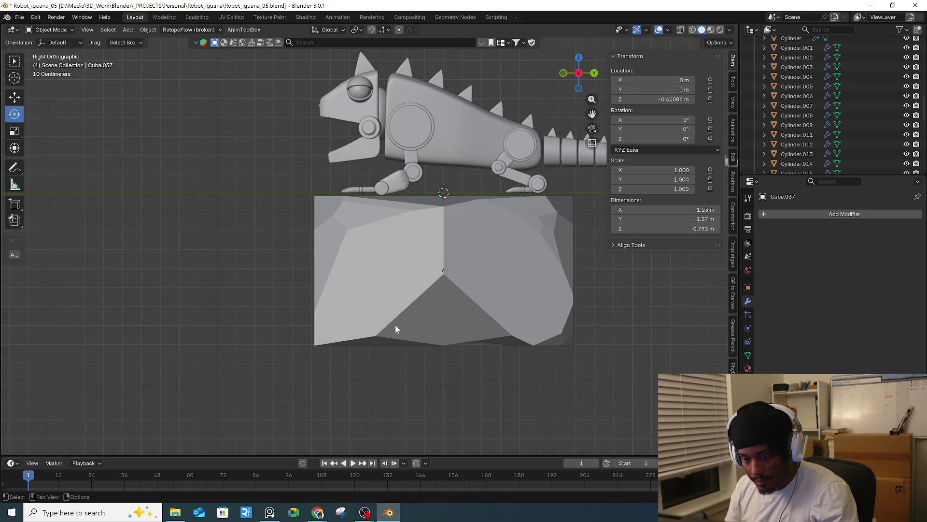
- From the front view, raise the rock's bottom-right corner vertex along Z, then exit Edit Mode
key(KP_1)
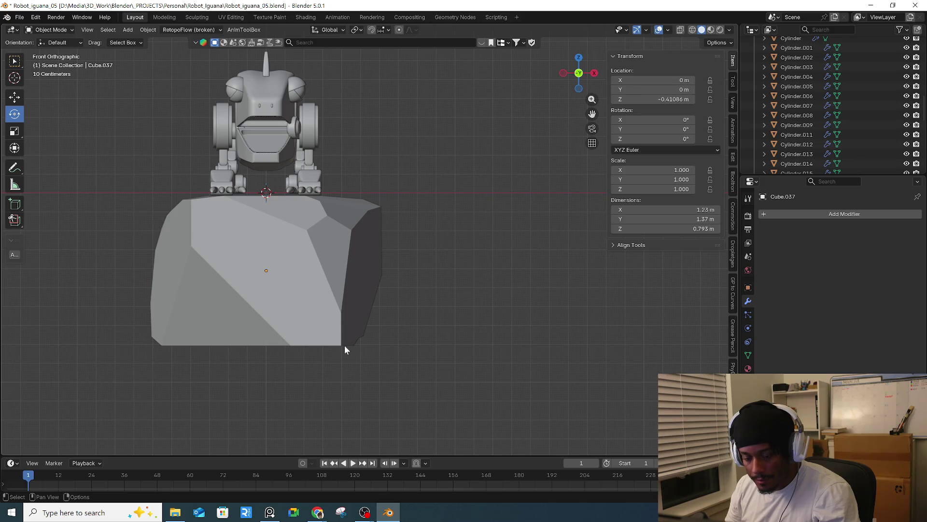
key(Tab)
click(344, 346)
key(g)
key(z)
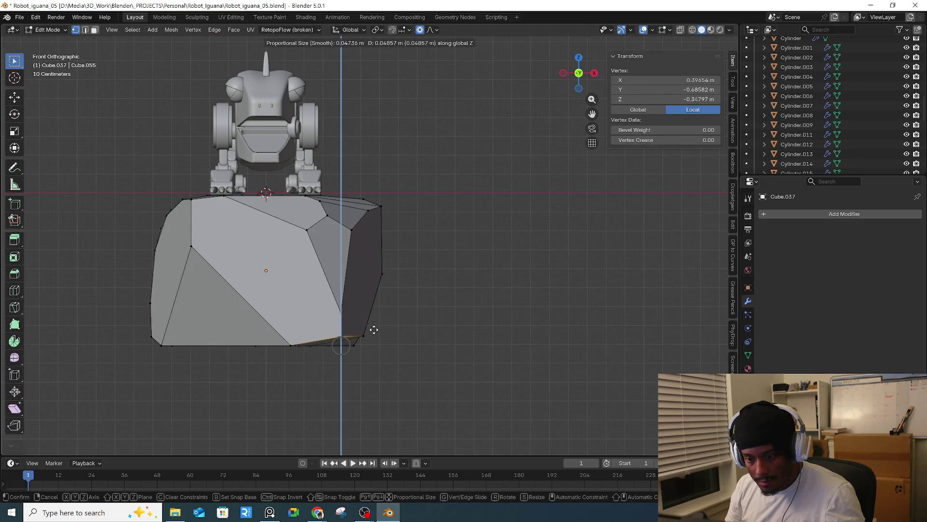
click(374, 329)
middle_drag(374, 330, 259, 323)
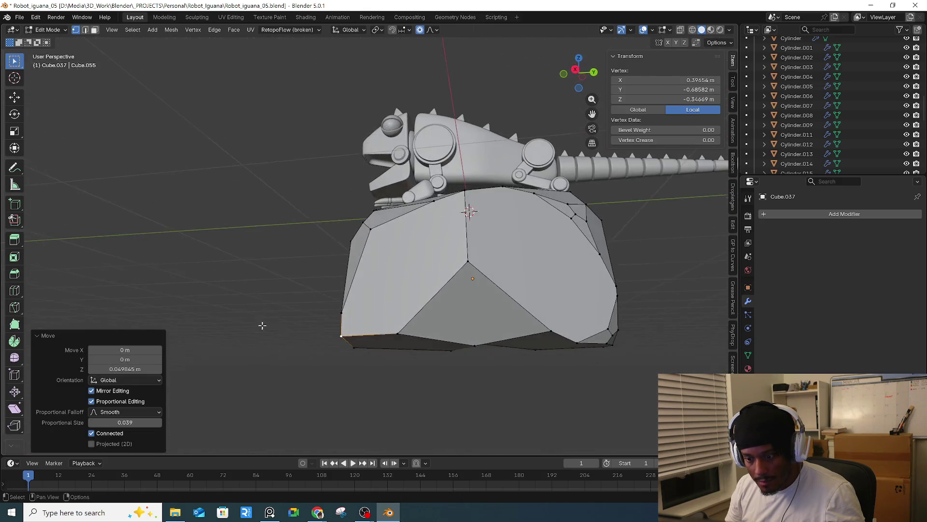
key(Tab)
- Select the rock and toggle Edit Mode on and off to inspect its mesh from several angles
mouse_move(483, 324)
middle_down()
mouse_move(482, 344)
mouse_move(614, 337)
middle_up()
click(482, 344)
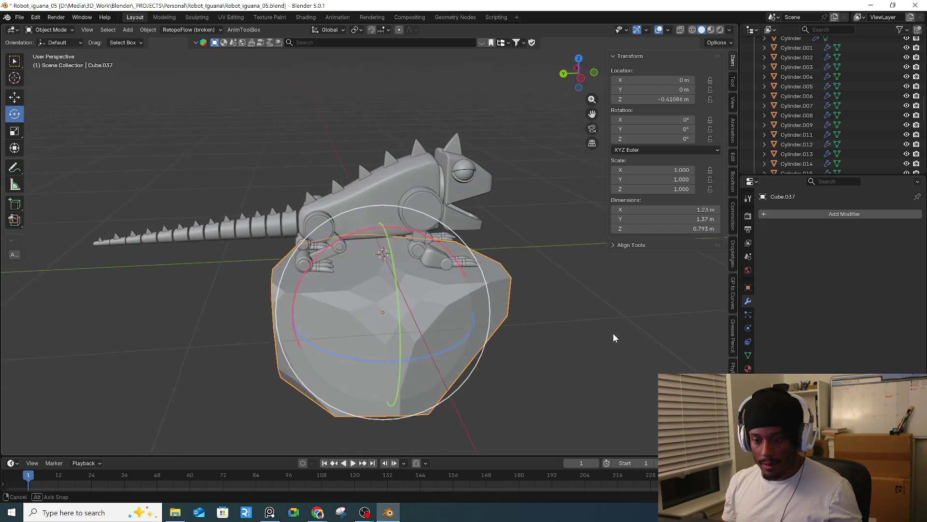
scroll(410, 294, up, 5)
key(Tab)
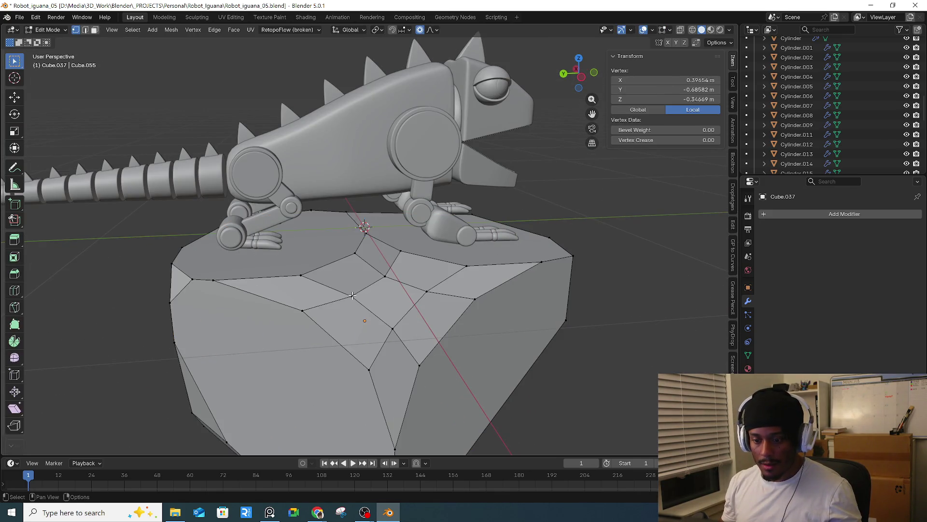
scroll(361, 294, down, 3)
scroll(249, 275, up, 6)
scroll(361, 300, down, 6)
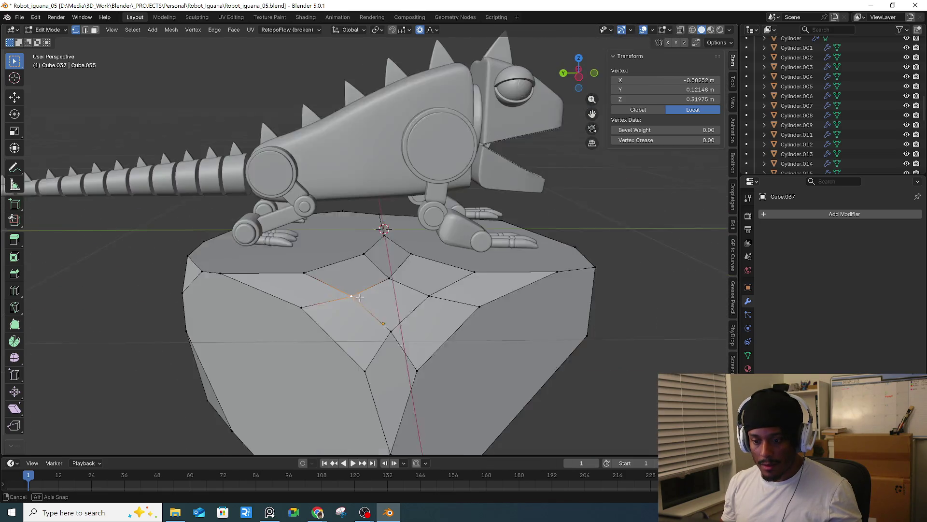
key(Tab)
mouse_move(460, 314)
middle_down()
mouse_move(533, 346)
mouse_move(421, 305)
middle_up()
key(Tab)
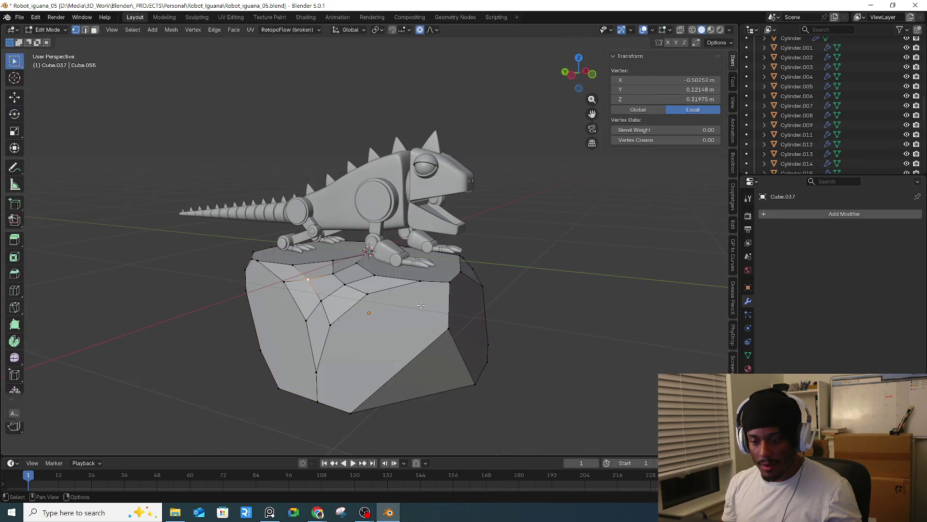
key(Tab)
- Add Subdivision Surface and Bevel modifiers to the rock and apply its scale
key(q)
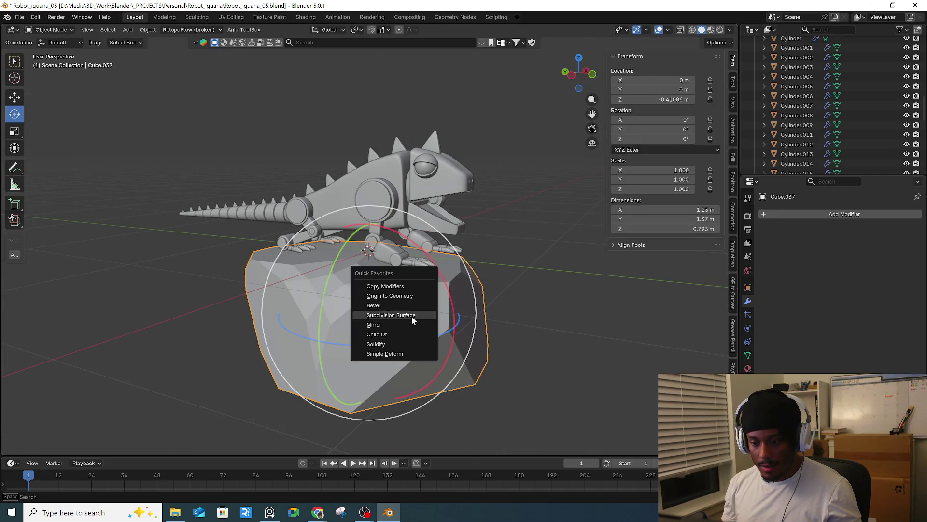
click(412, 316)
middle_drag(429, 313, 419, 320)
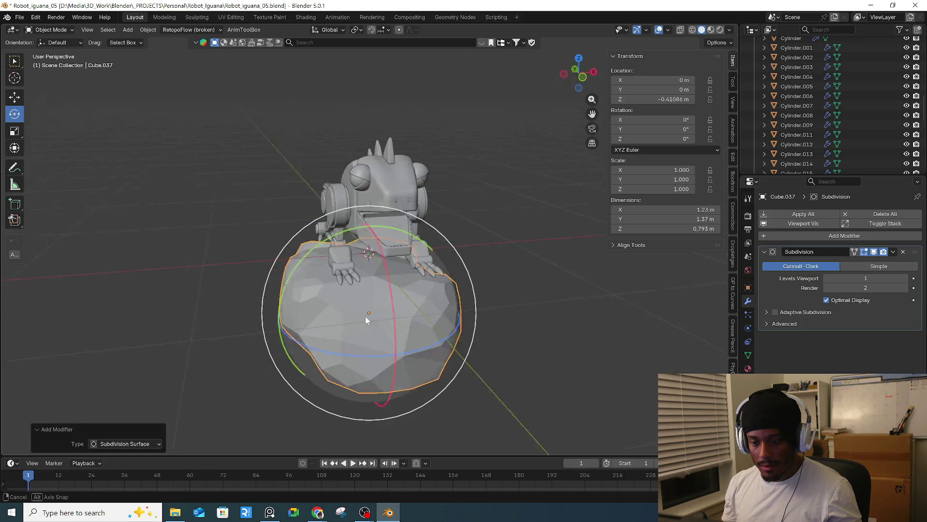
key(q)
click(401, 311)
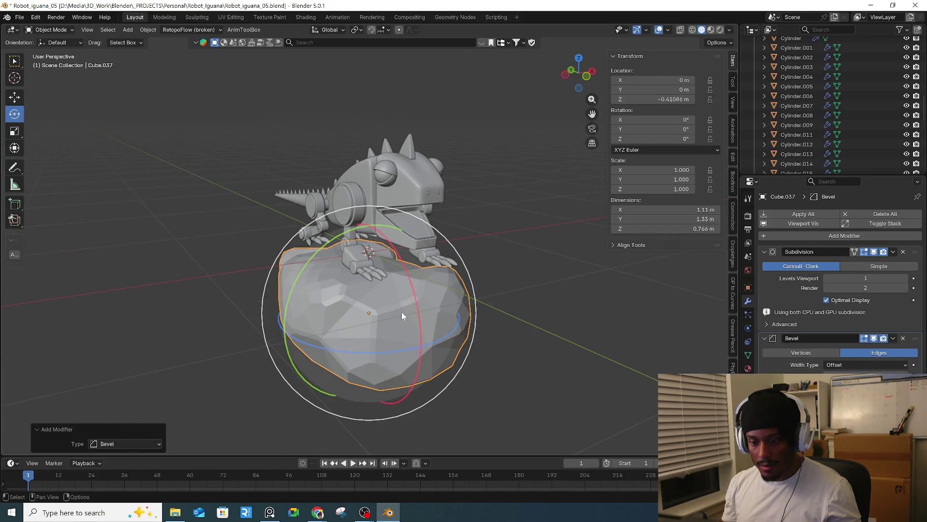
key(ctrl+a)
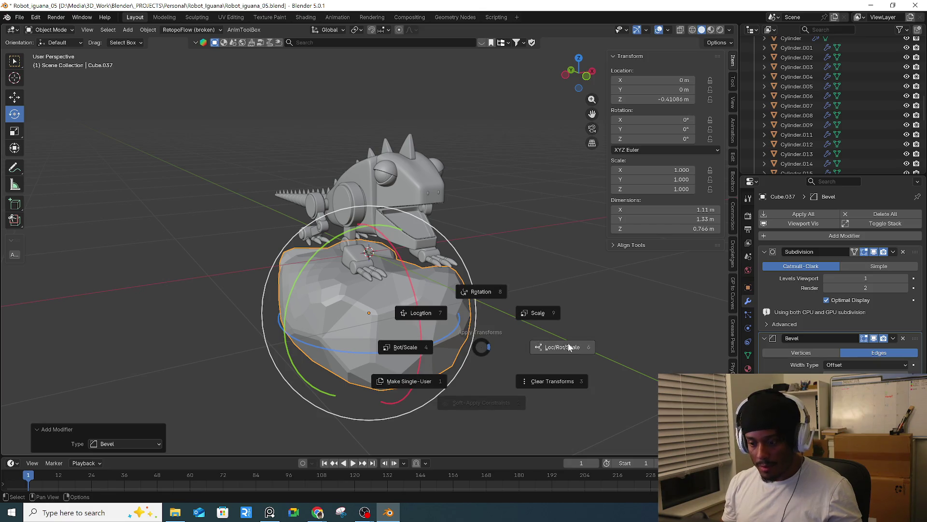
click(546, 314)
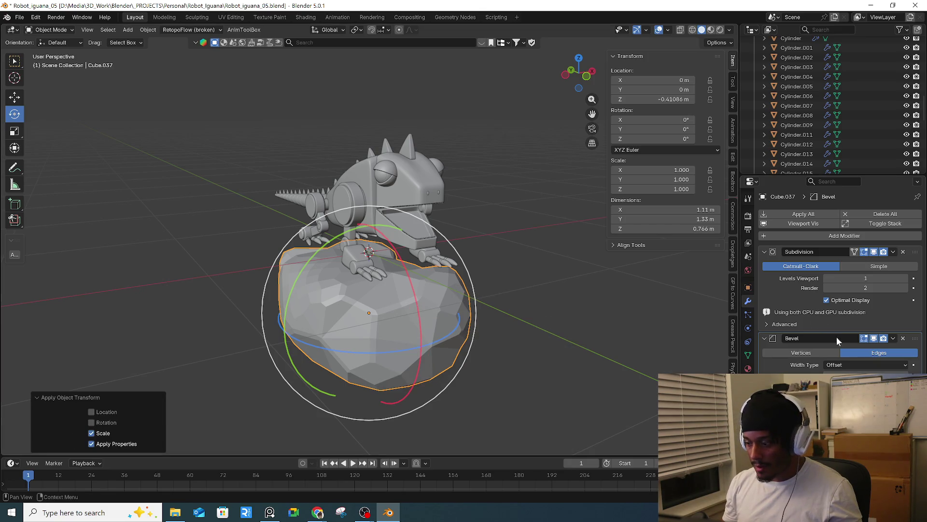
- Remove the Subdivision modifier and set the Bevel to 2 segments with a 0.35 m amount
click(902, 251)
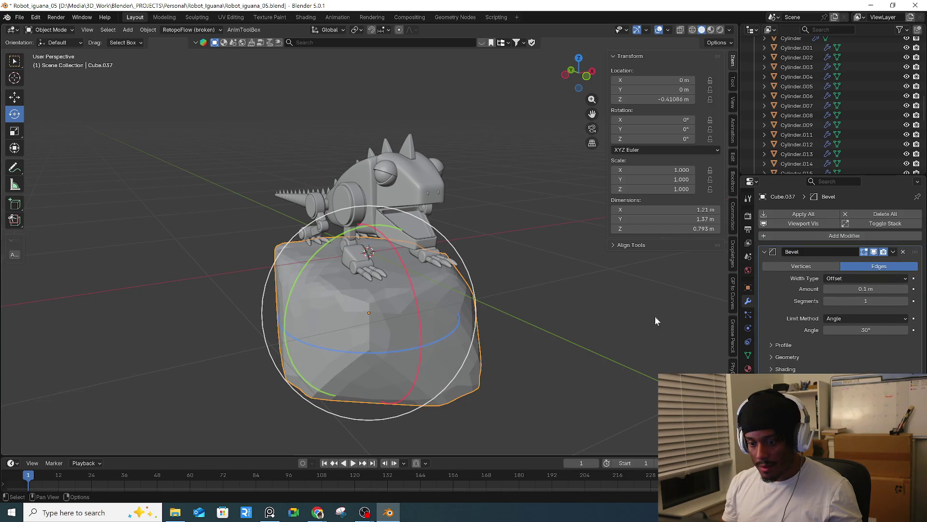
middle_drag(696, 318, 526, 322)
click(905, 301)
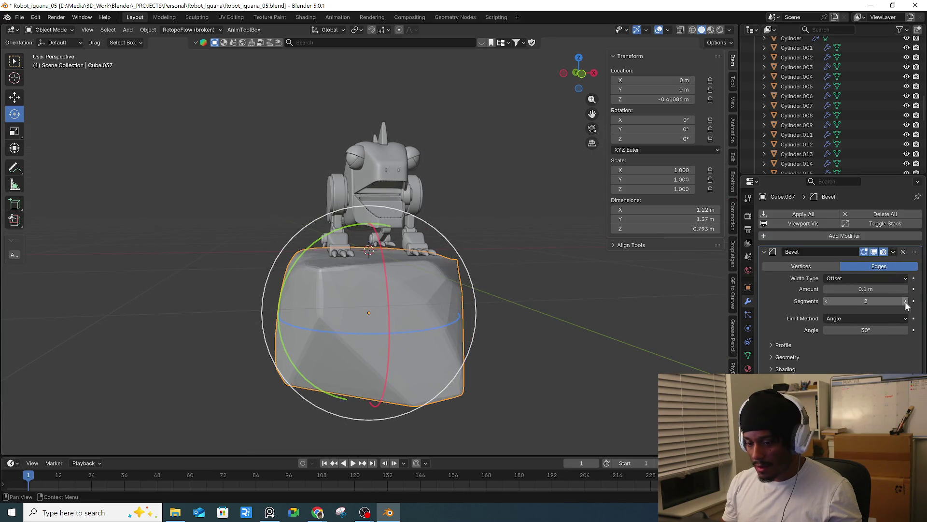
middle_drag(465, 312, 345, 308)
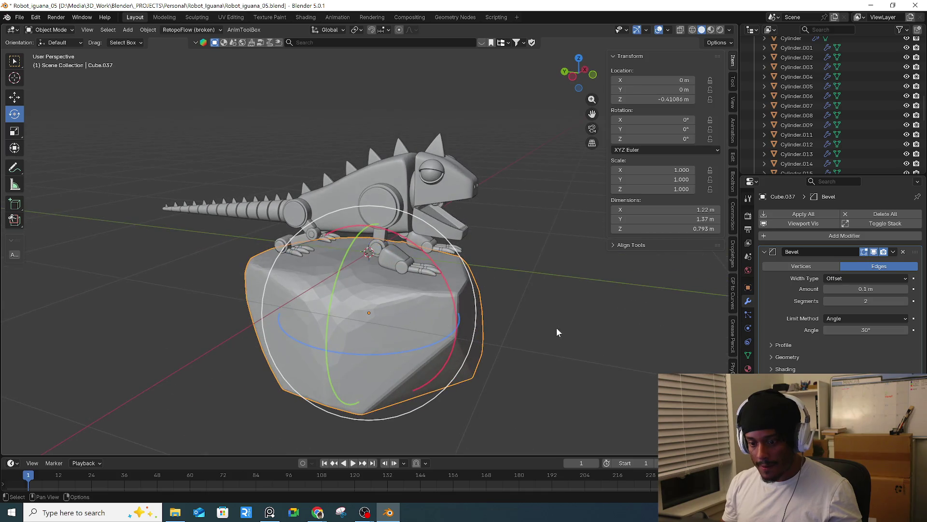
scroll(306, 305, up, 3)
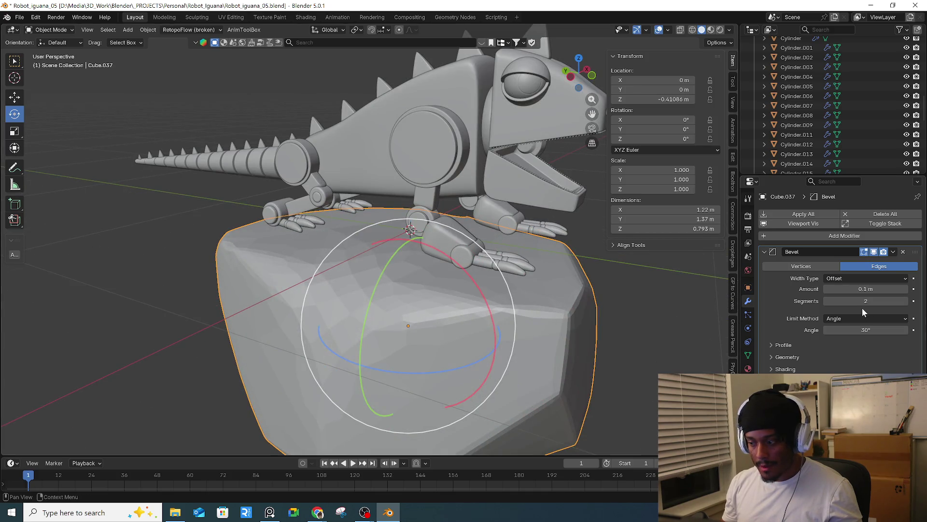
drag(866, 289, 850, 289)
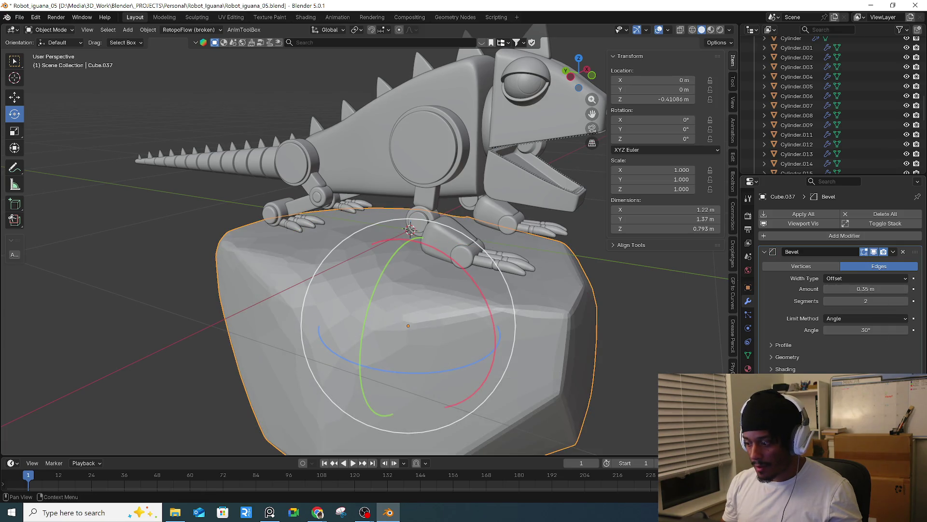
- Shade the rock smooth and reselect it
right_click(517, 330)
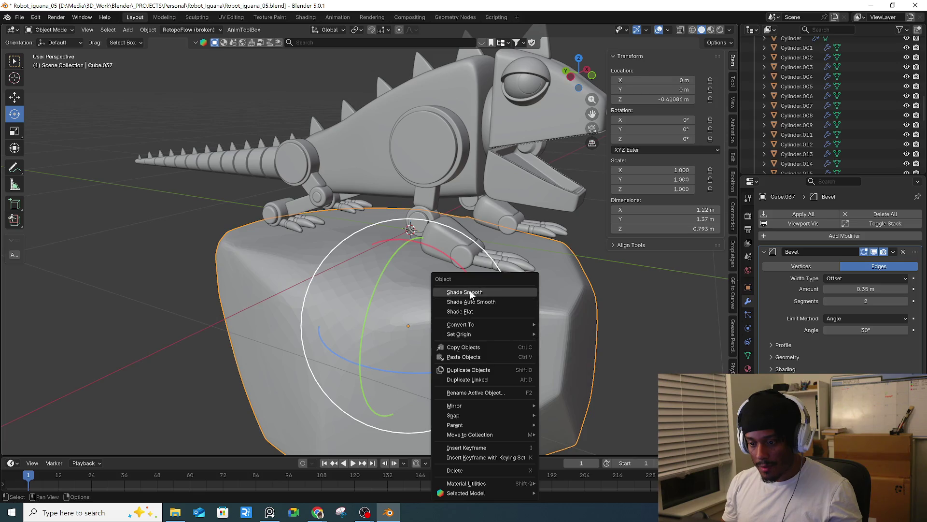
click(502, 291)
mouse_move(633, 331)
middle_down()
mouse_move(426, 298)
mouse_move(452, 321)
middle_up()
scroll(572, 302, up, 5)
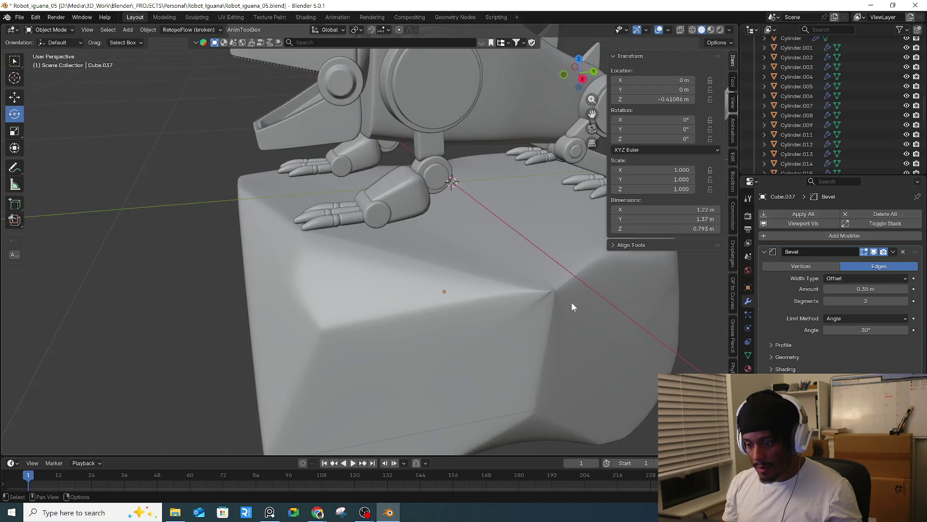
scroll(538, 292, up, 4)
click(546, 275)
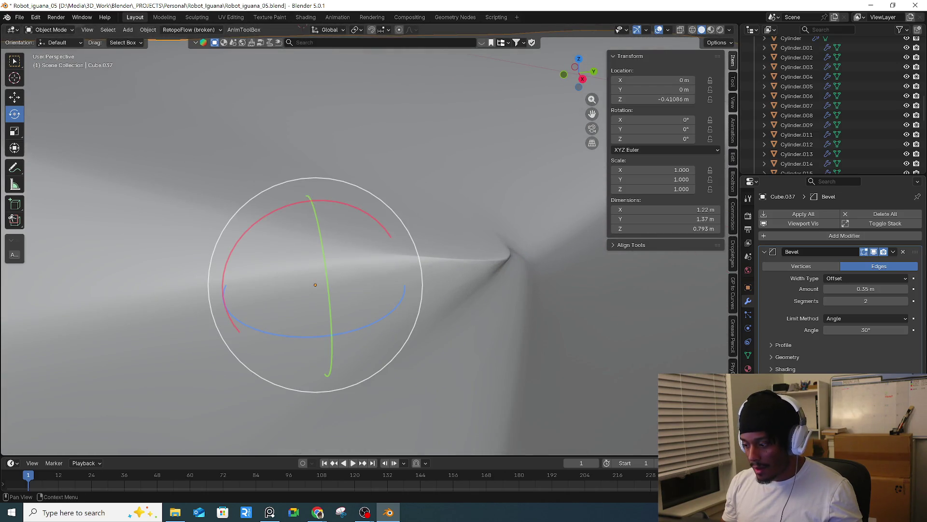
- Set the Bevel modifier's profile shape from 0.50 to 0.45, then enter Edit Mode
click(788, 345)
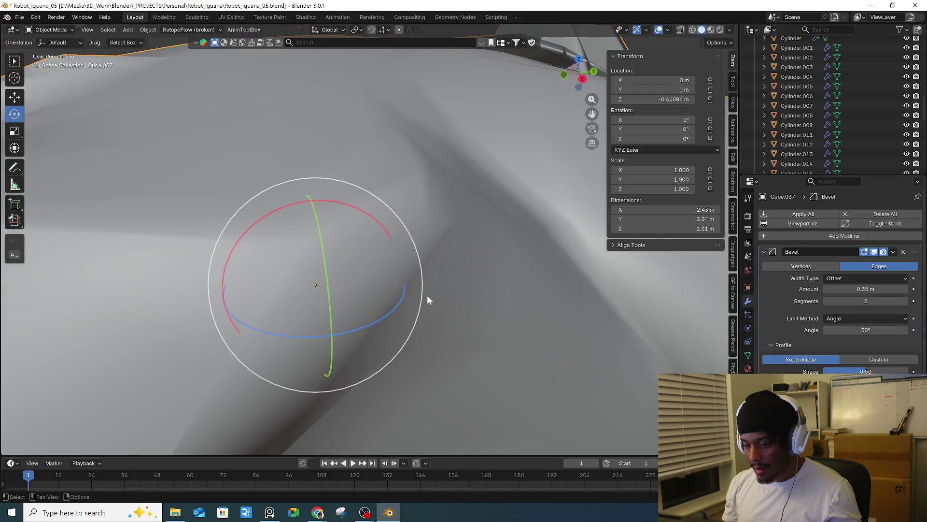
scroll(442, 296, down, 8)
middle_drag(424, 271, 449, 246)
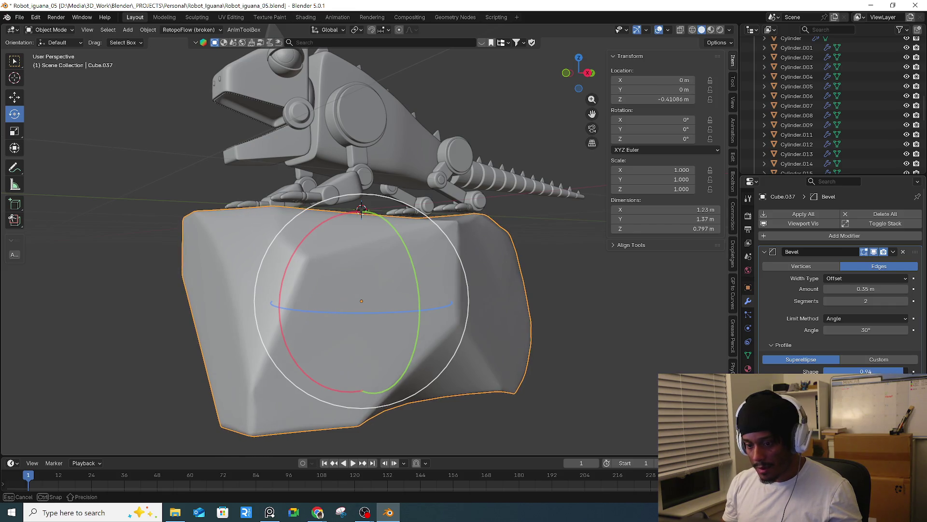
mouse_move(865, 371)
mouse_down()
mouse_move(898, 371)
mouse_move(864, 371)
mouse_up()
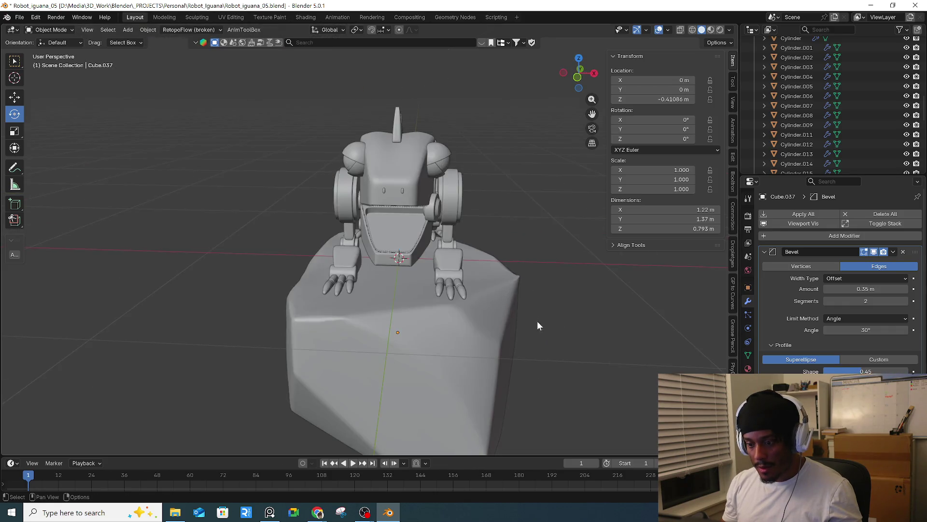
middle_drag(637, 344, 491, 347)
scroll(491, 347, up, 3)
key(Tab)
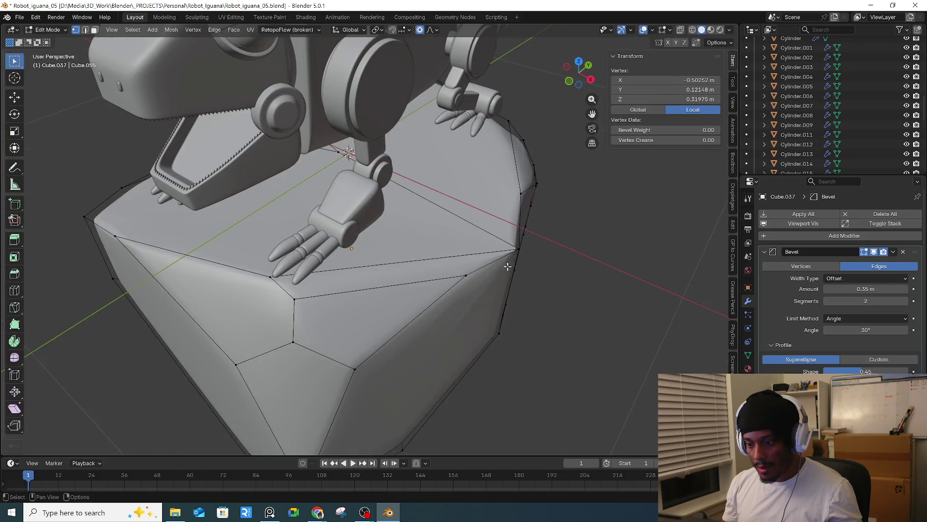
scroll(502, 261, up, 5)
middle_drag(507, 252, 345, 294)
scroll(345, 294, down, 2)
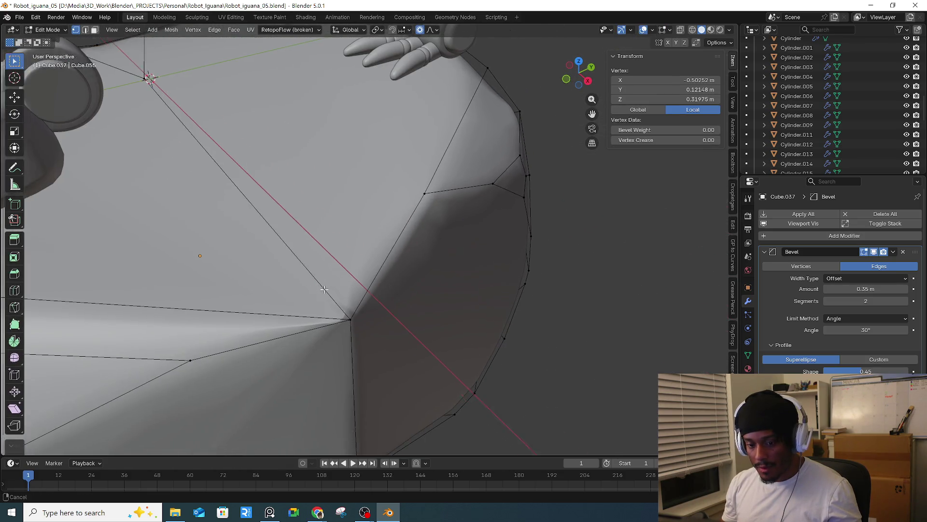
scroll(353, 293, down, 2)
click(361, 292)
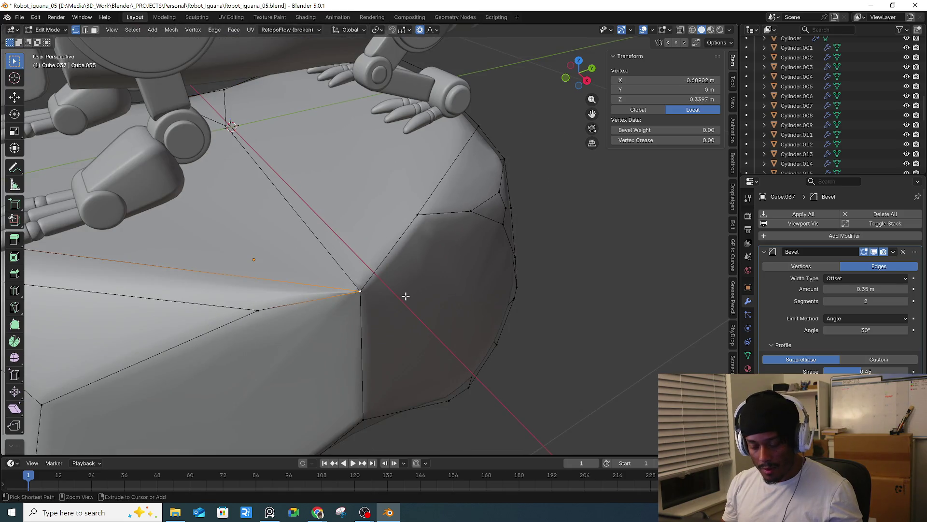
key(ctrl+shift+b)
key(Escape)
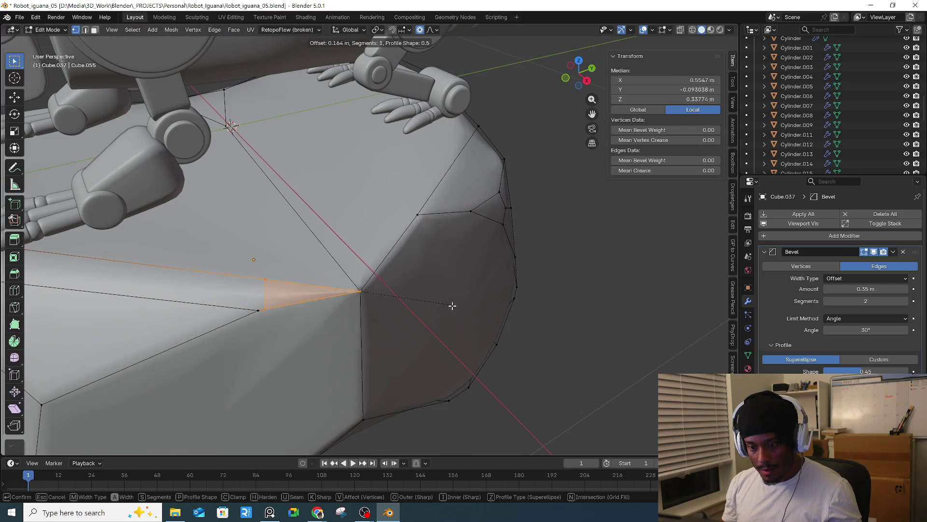
mouse_move(420, 299)
middle_down()
mouse_move(360, 273)
mouse_move(372, 285)
middle_up()
click(372, 285)
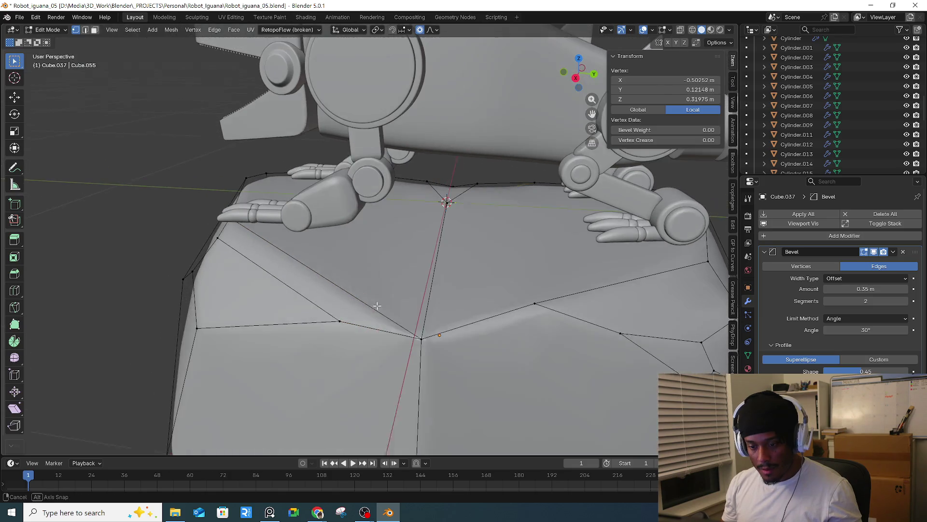
scroll(425, 329, up, 5)
middle_drag(438, 350, 371, 379)
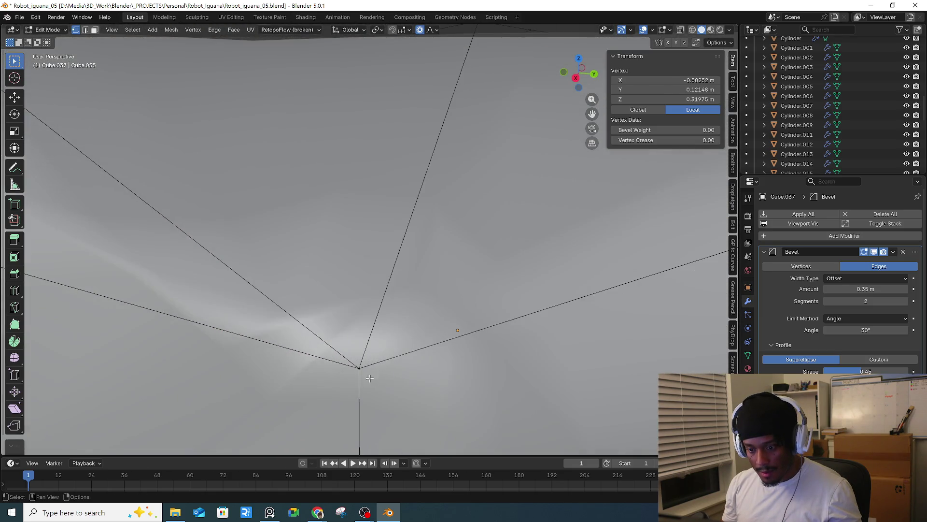
scroll(373, 361, down, 3)
scroll(380, 343, down, 2)
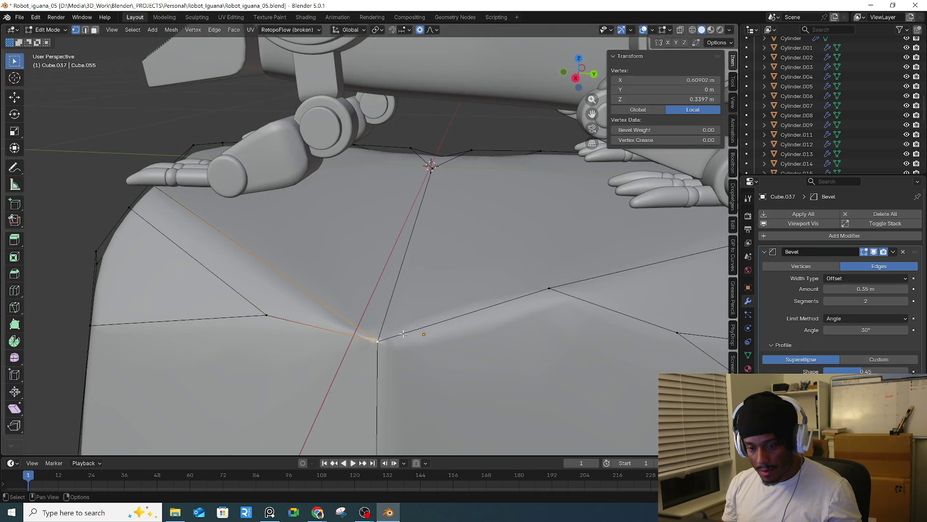
click(397, 339)
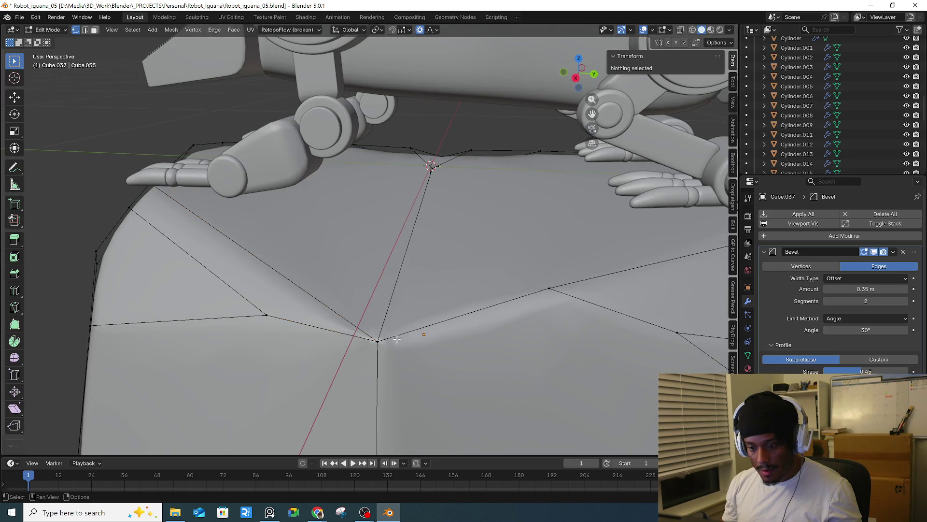
- Add a Subdivision Surface modifier with Ctrl+1 and return to Object Mode
click(763, 251)
key(ctrl+1)
key(Tab)
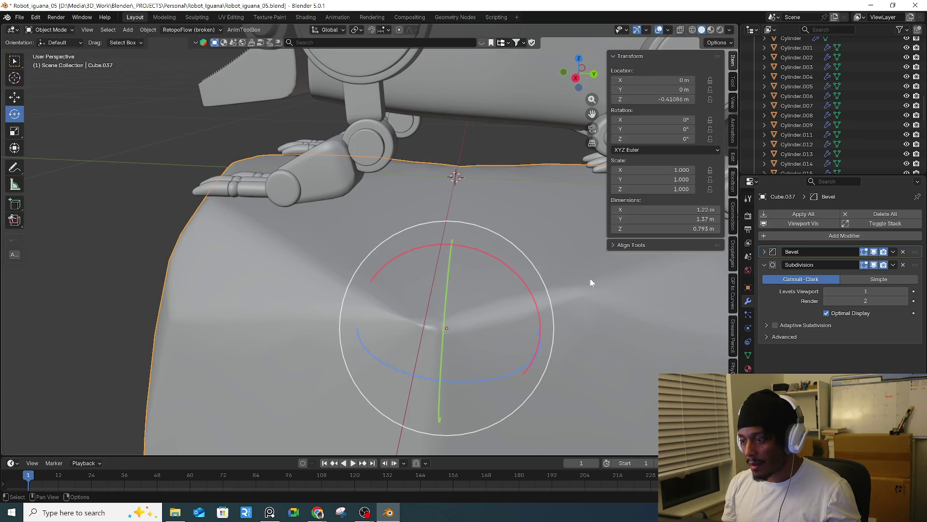
scroll(590, 282, down, 3)
middle_drag(615, 282, 590, 322)
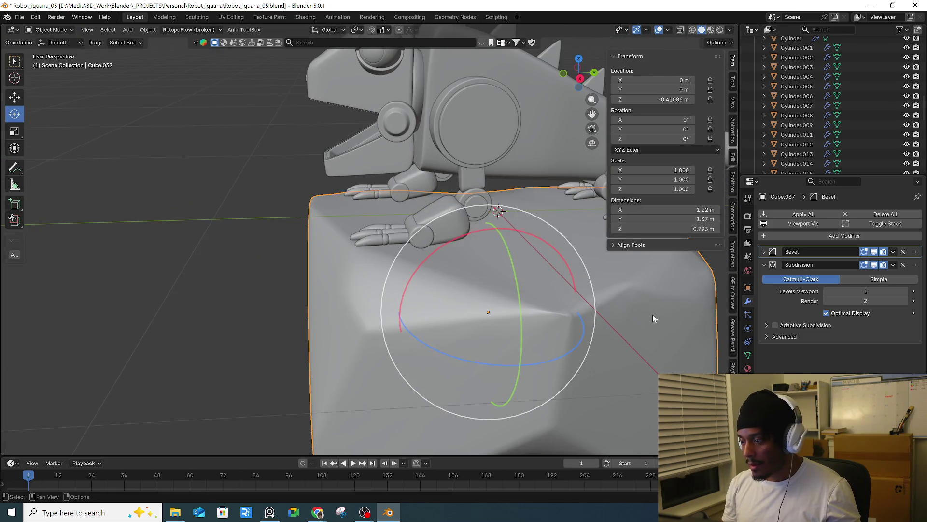
- Raise the Bevel modifier's angle limit from 30° to about 38.2°
click(761, 251)
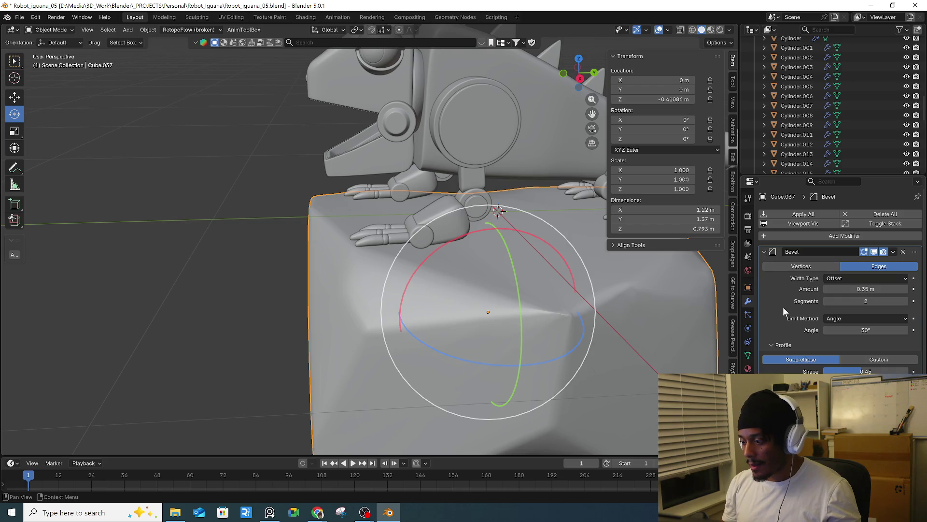
drag(858, 330, 884, 330)
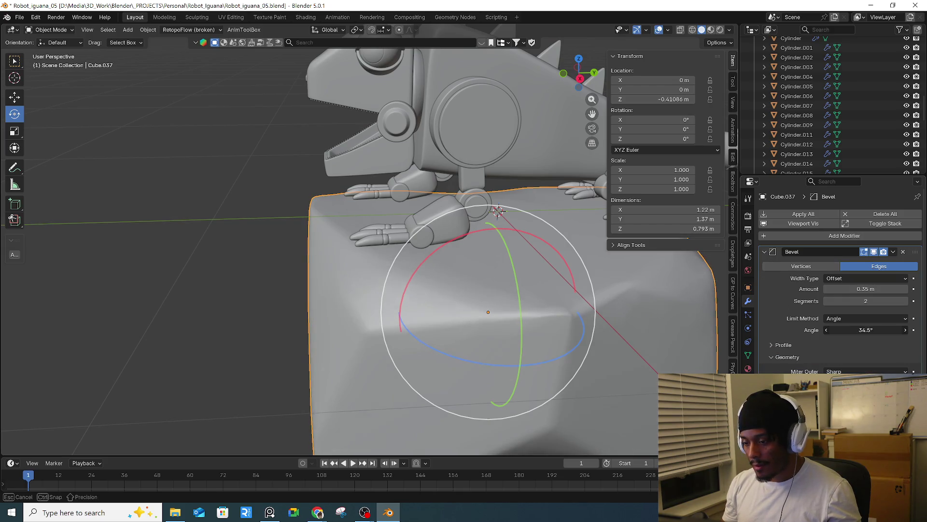
scroll(648, 310, down, 2)
mouse_move(648, 310)
middle_down()
mouse_move(669, 299)
mouse_move(424, 300)
mouse_move(534, 290)
mouse_move(512, 285)
middle_up()
click(764, 252)
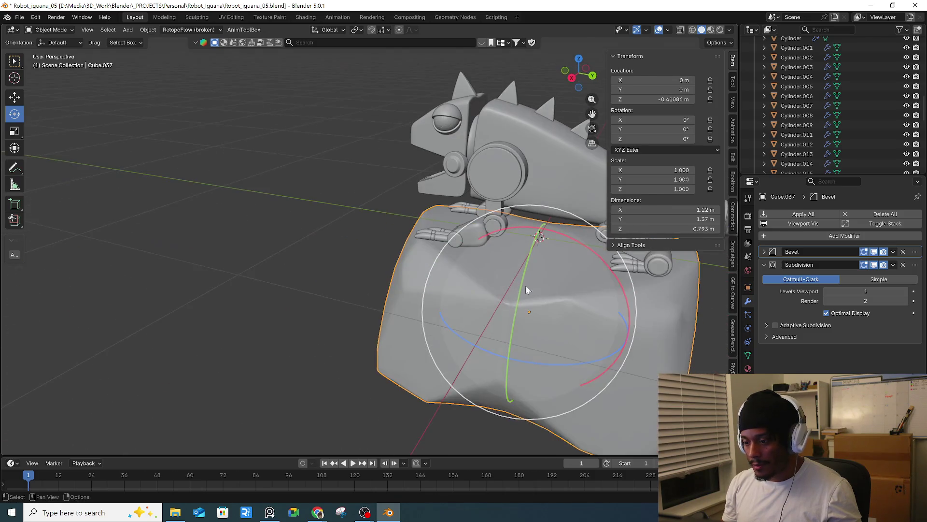
scroll(617, 297, up, 2)
scroll(393, 306, up, 2)
scroll(375, 307, up, 2)
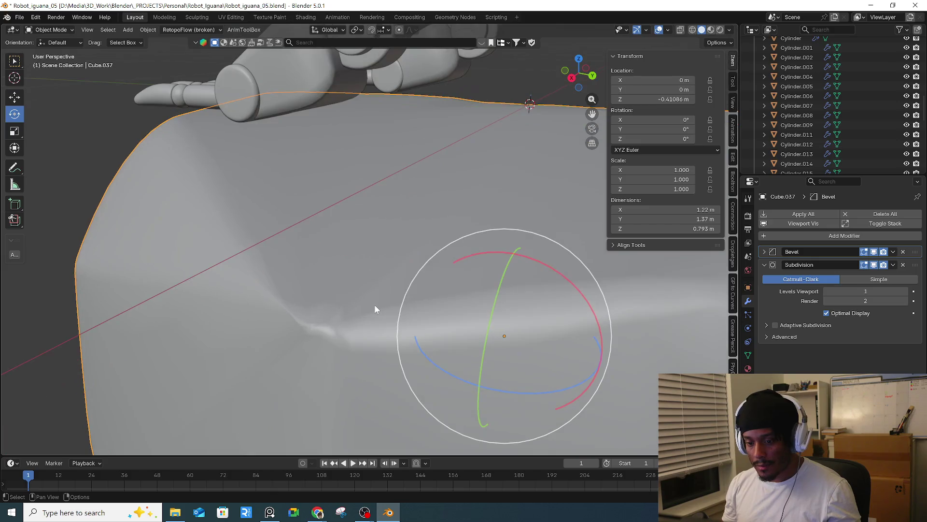
key(Tab)
- Select edges on the block's top and slide them to a new position
click(306, 318)
key(2)
key(g)
key(g)
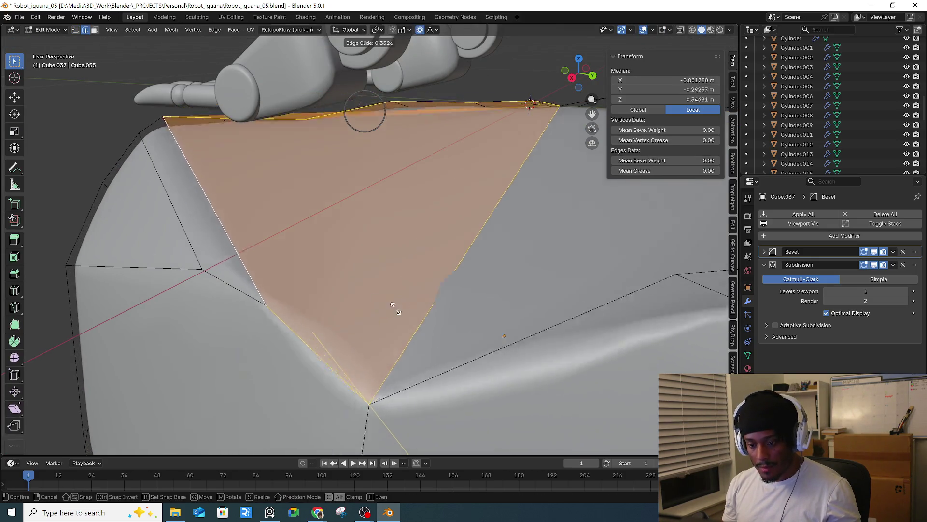
click(375, 304)
key(Tab)
- Slide the edge loop across the block's top, undoing the last slide
mouse_move(491, 303)
middle_down()
mouse_move(520, 277)
mouse_move(488, 356)
middle_up()
key(Tab)
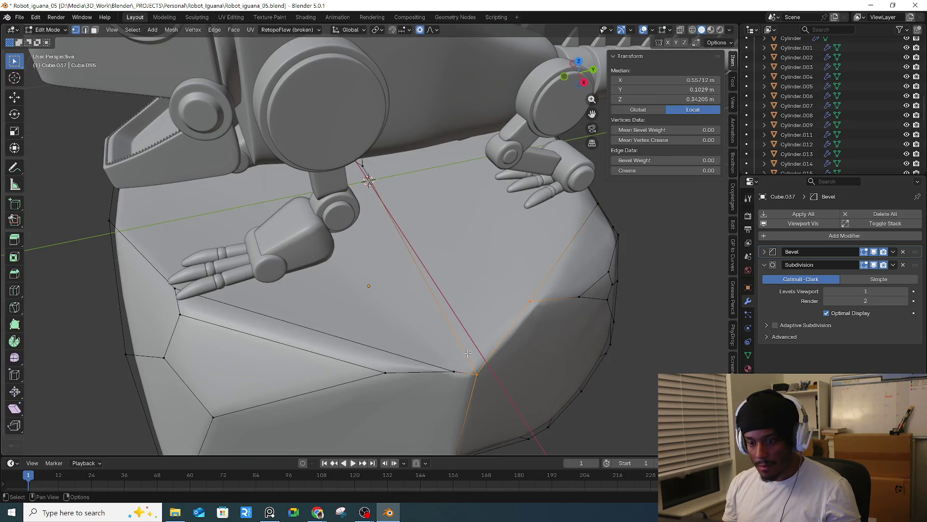
key(g)
key(g)
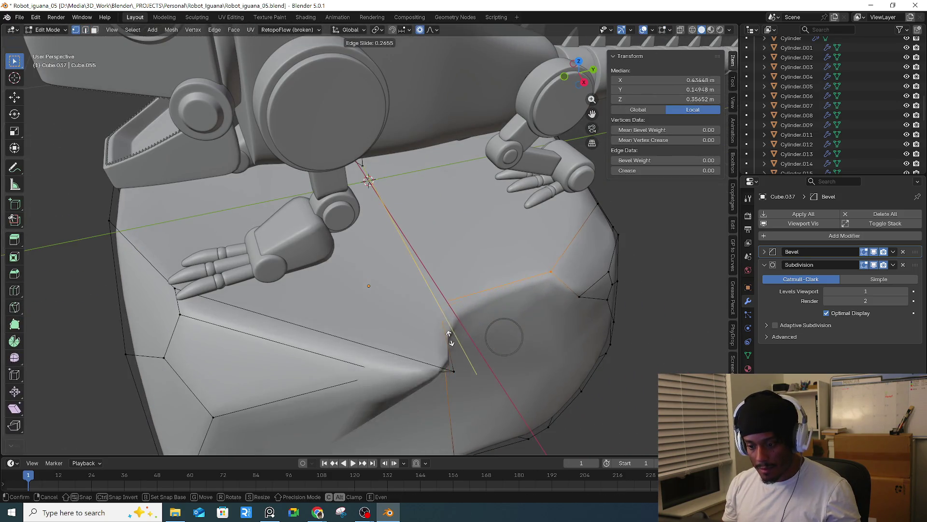
click(466, 335)
middle_drag(466, 335, 441, 284)
key(g)
key(g)
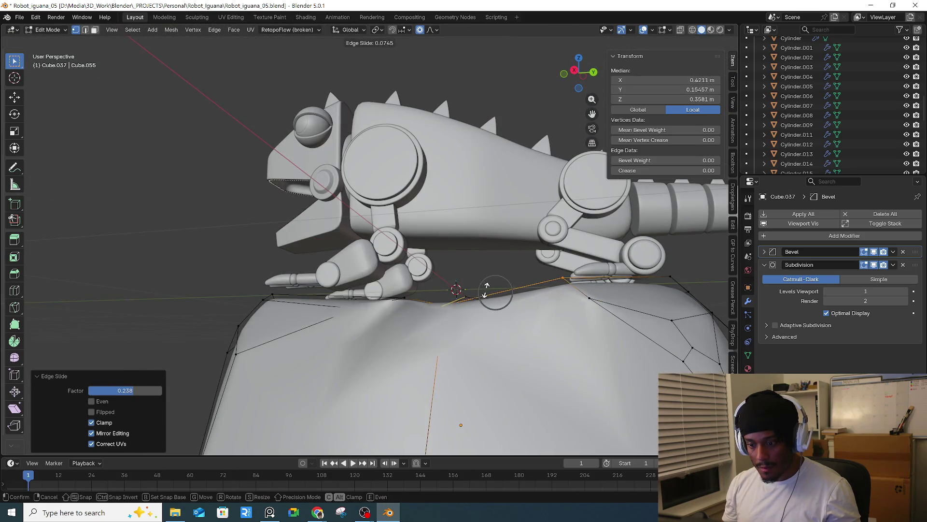
middle_drag(517, 291, 485, 375)
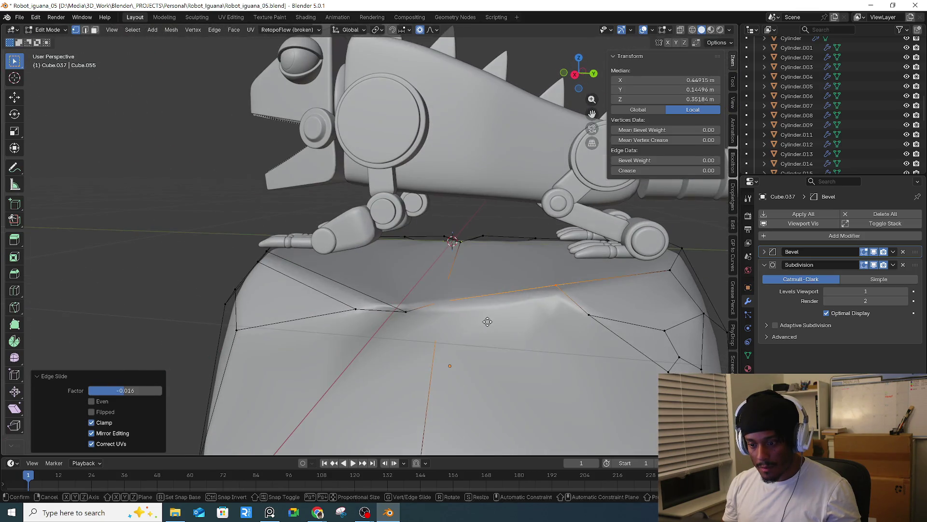
click(488, 283)
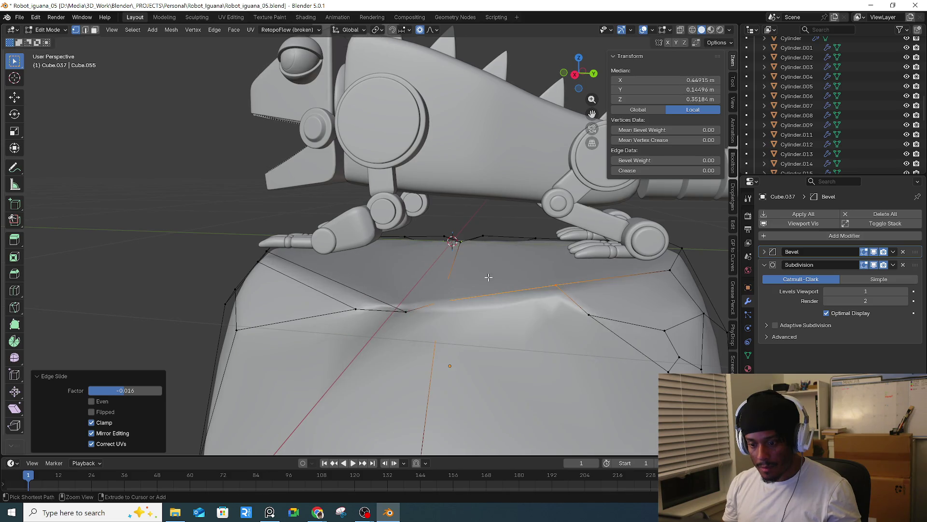
key(ctrl+z)
middle_drag(483, 295, 483, 307)
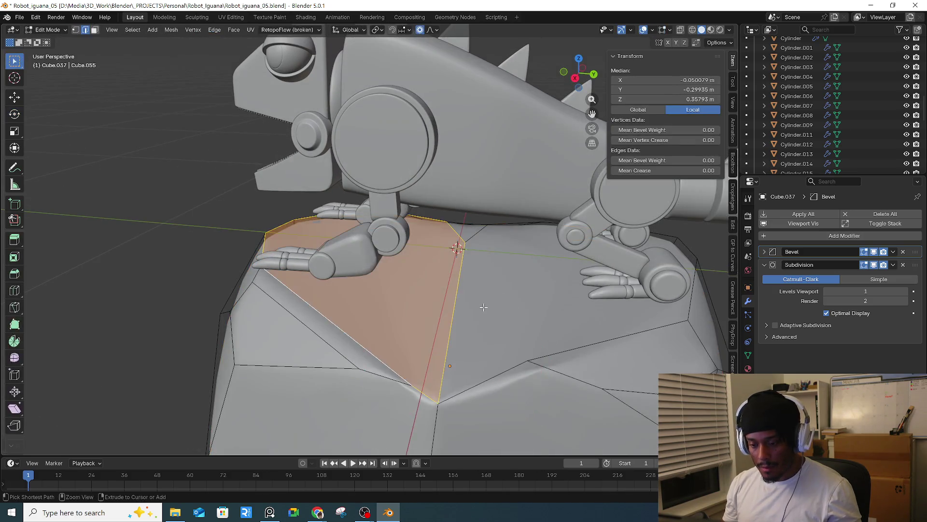
- Move a top vertex with smooth proportional falloff to reshape the block
click(390, 387)
mouse_move(409, 342)
middle_down()
mouse_move(448, 290)
mouse_move(472, 352)
middle_up()
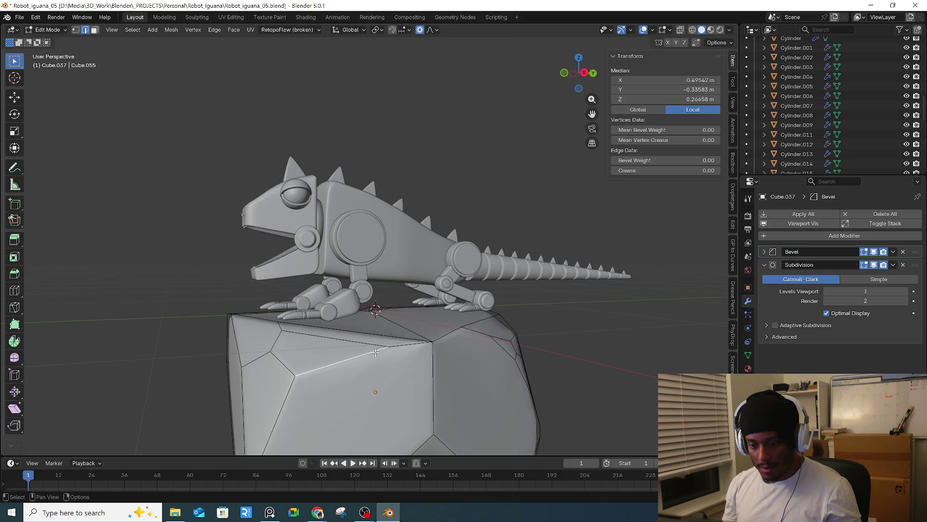
drag(385, 346, 373, 339)
middle_drag(372, 340, 419, 313)
- Add a vertical loop cut down the front, try a vertex bevel and cancel it, then leave Edit Mode
key(ctrl+r)
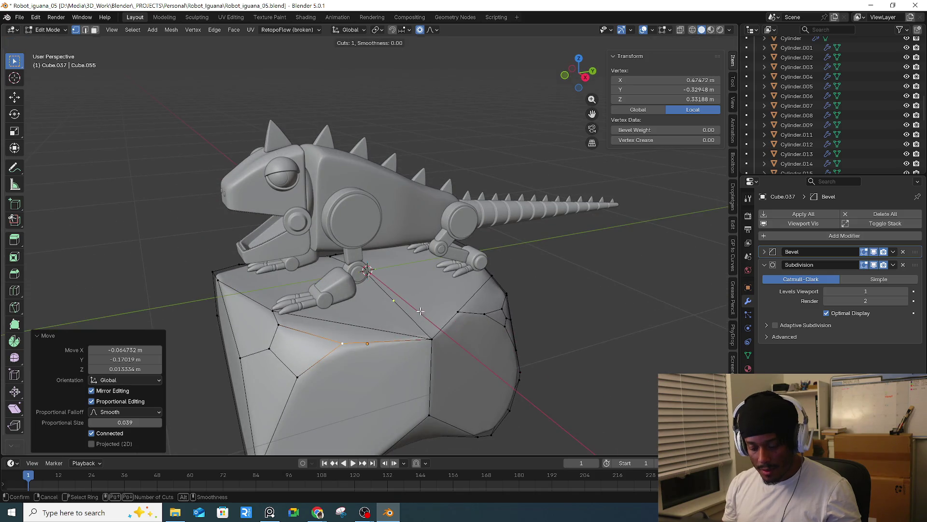
click(427, 306)
right_click(427, 305)
right_click(426, 306)
middle_drag(521, 276, 395, 331)
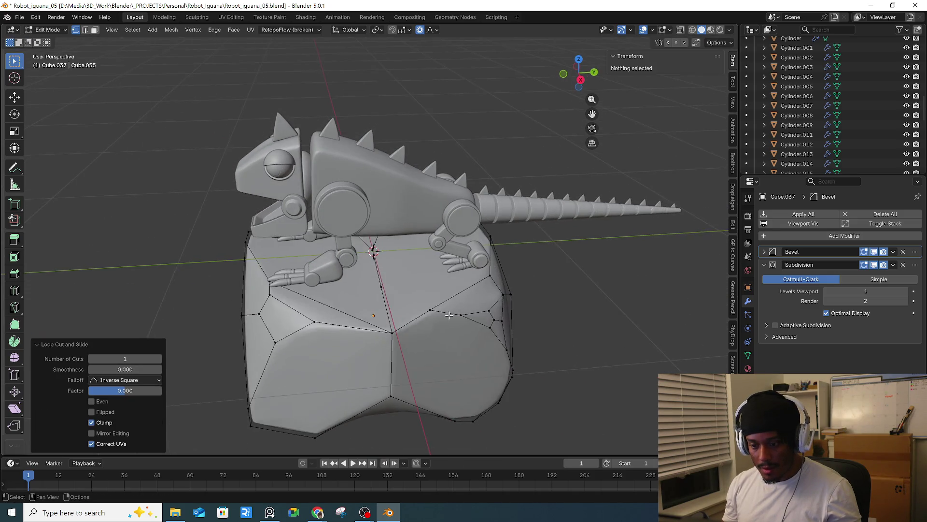
click(391, 330)
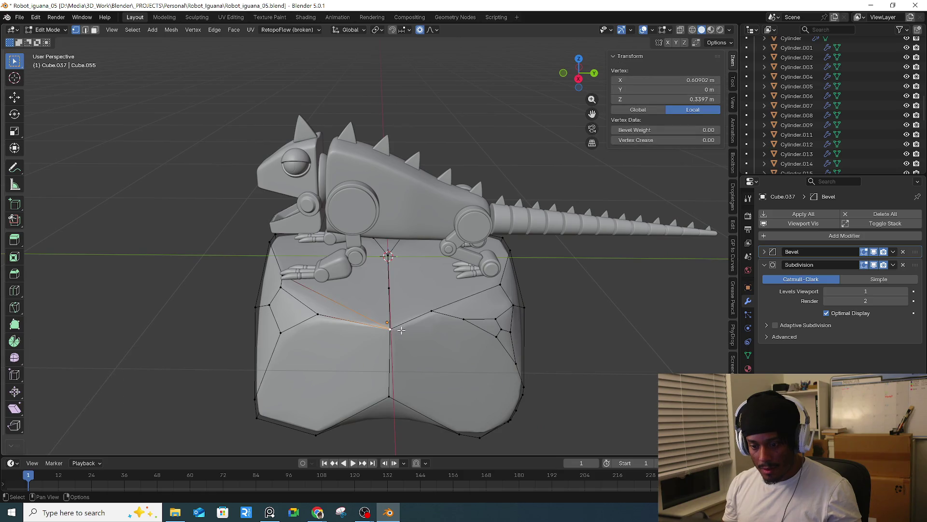
key(ctrl+b)
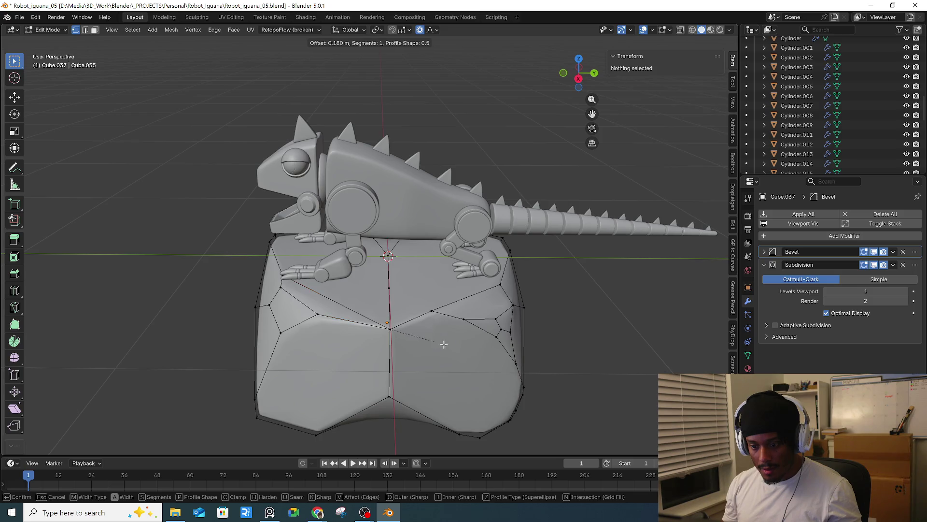
key(Escape)
middle_drag(452, 347, 548, 324)
key(Tab)
key(KP_Decimal)
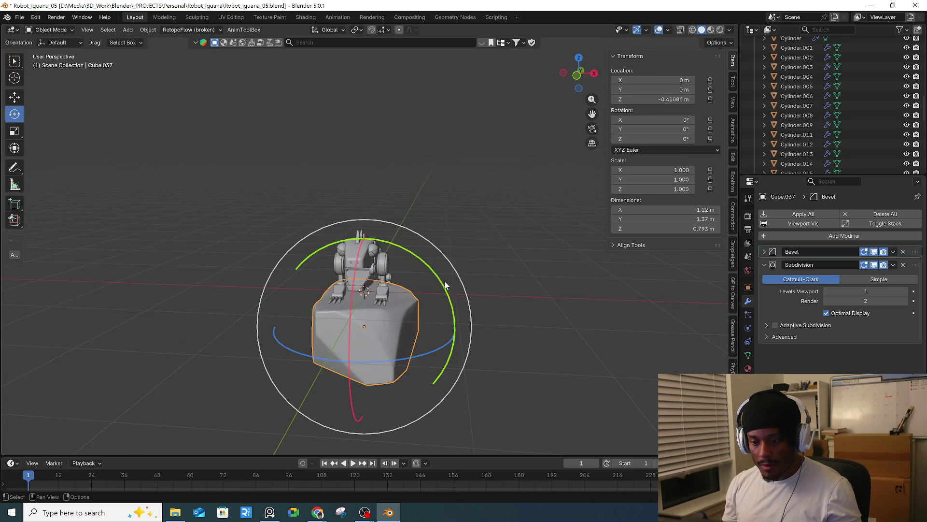
- Set the rock's Bevel modifier Limit Method to Weight, keeping the 0.36 m amount, then reopen its mesh
mouse_move(448, 279)
middle_down()
mouse_move(535, 330)
mouse_move(547, 324)
middle_up()
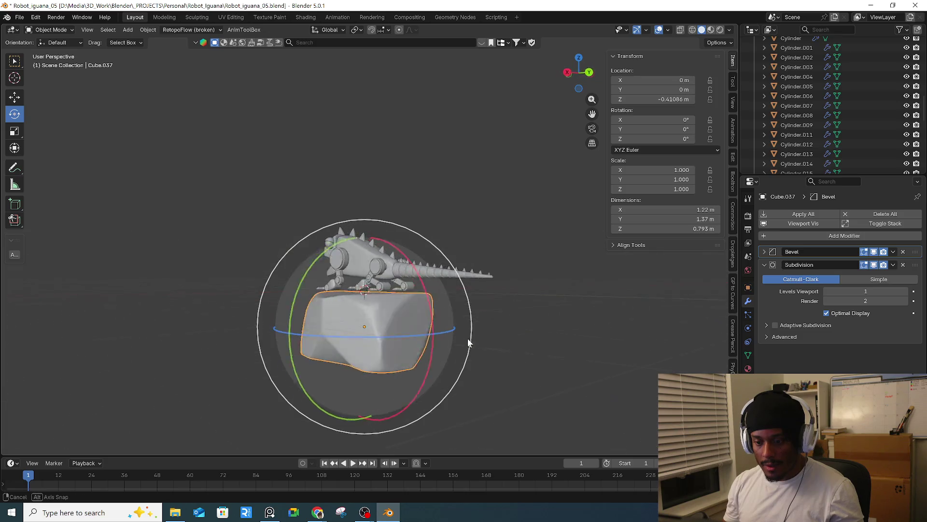
click(765, 265)
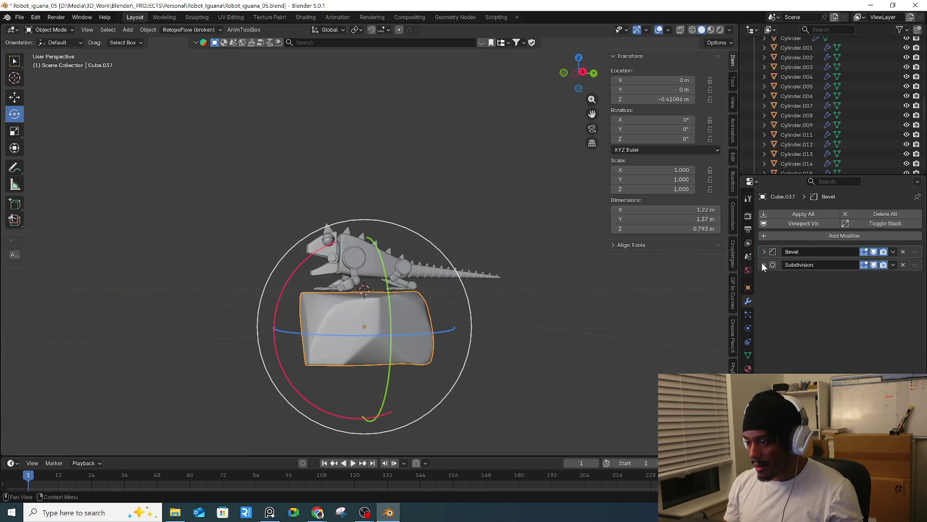
click(764, 251)
mouse_move(869, 289)
mouse_down()
mouse_move(840, 290)
mouse_move(867, 289)
mouse_up()
click(864, 318)
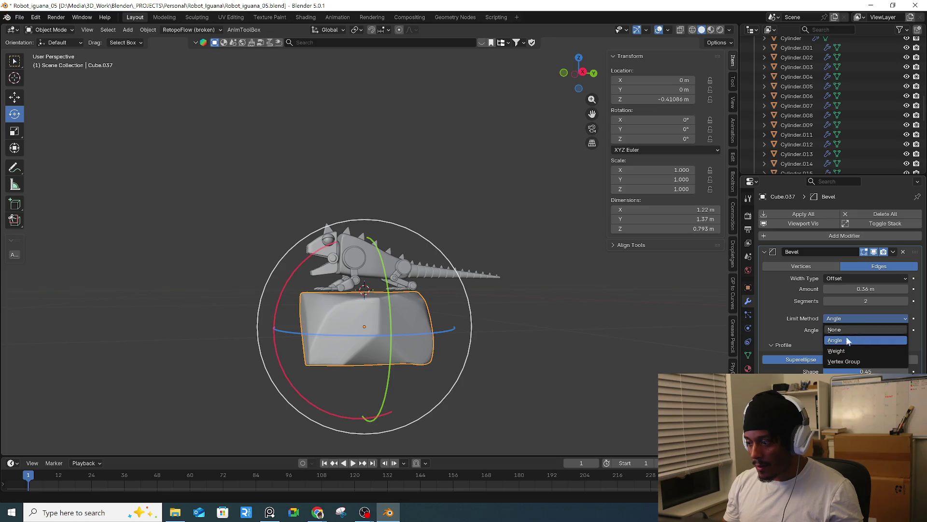
click(853, 351)
mouse_move(538, 274)
middle_down()
mouse_move(410, 341)
mouse_move(599, 320)
middle_up()
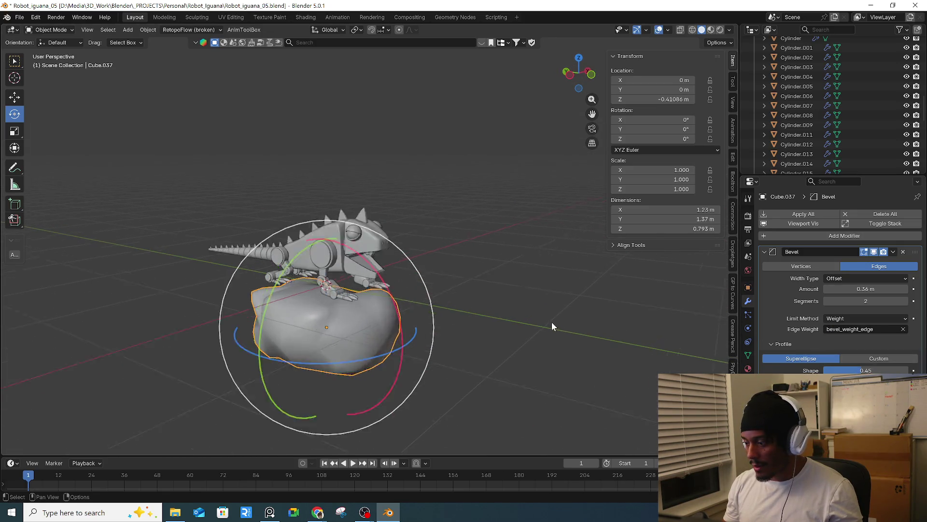
key(Tab)
middle_drag(361, 323, 354, 336)
- Select edges around the rock's large front face in edge select mode
scroll(330, 315, up, 4)
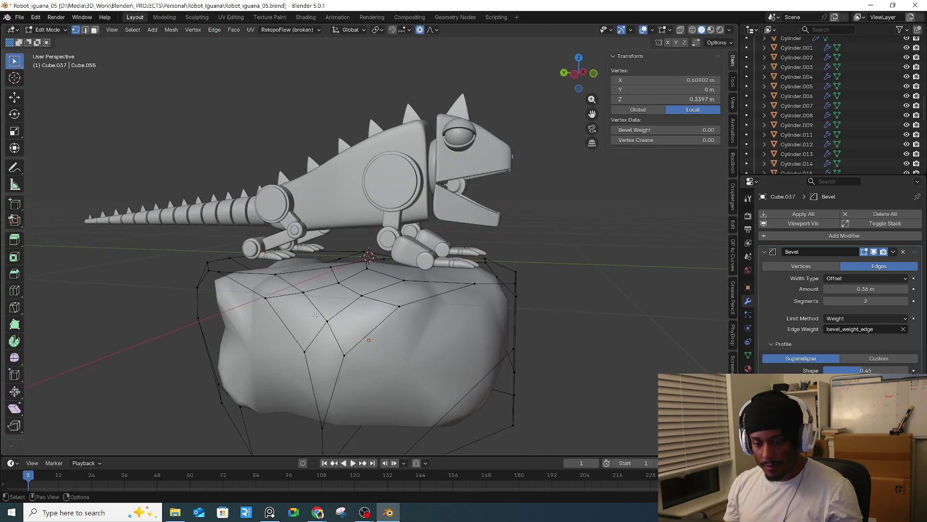
scroll(431, 331, down, 2)
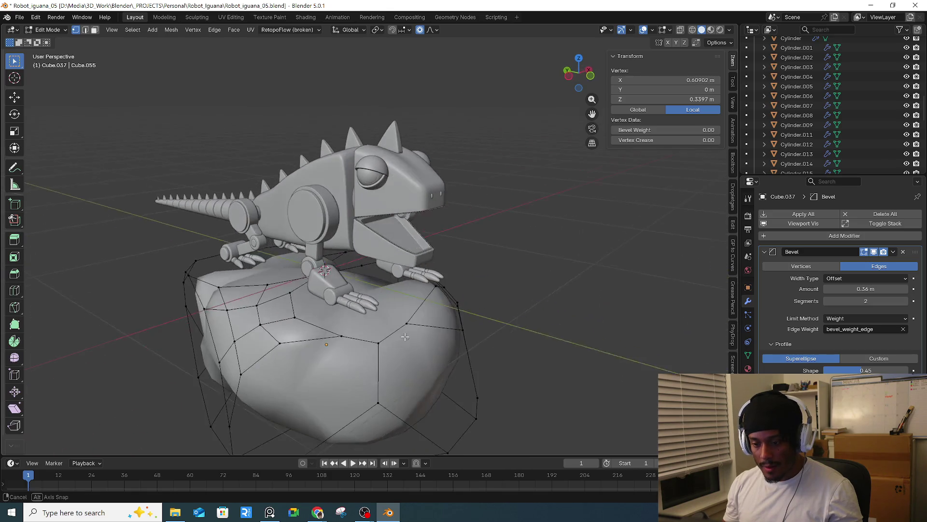
middle_drag(432, 331, 348, 328)
key(3)
click(277, 324)
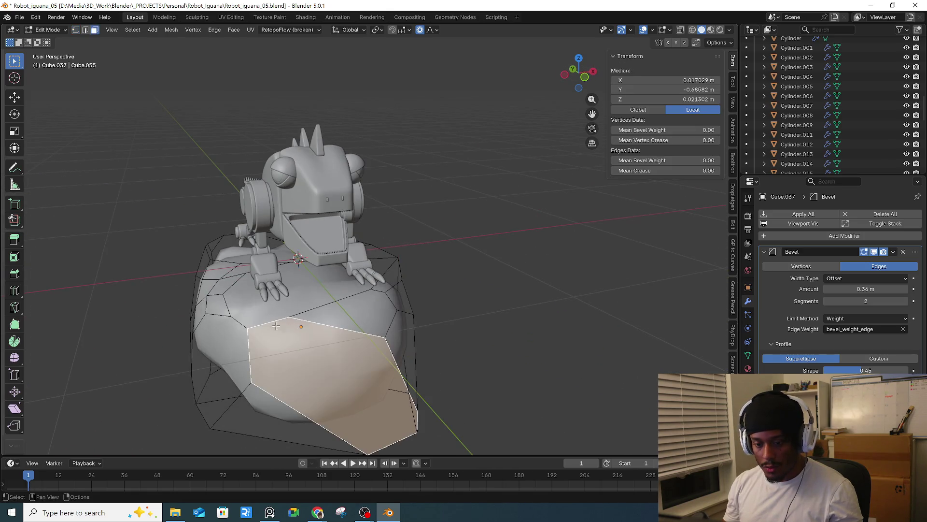
key(2)
click(272, 322)
shift+click(317, 308)
shift+click(287, 405)
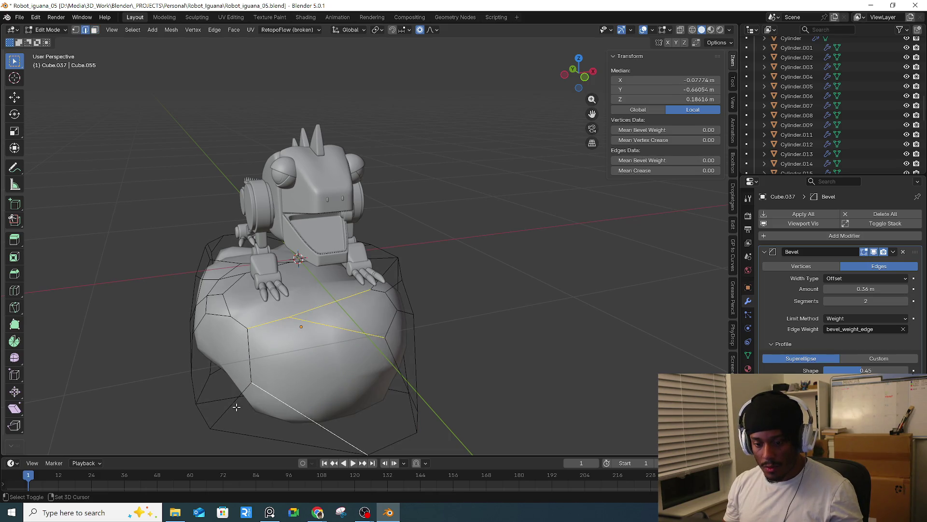
middle_drag(260, 370, 358, 408)
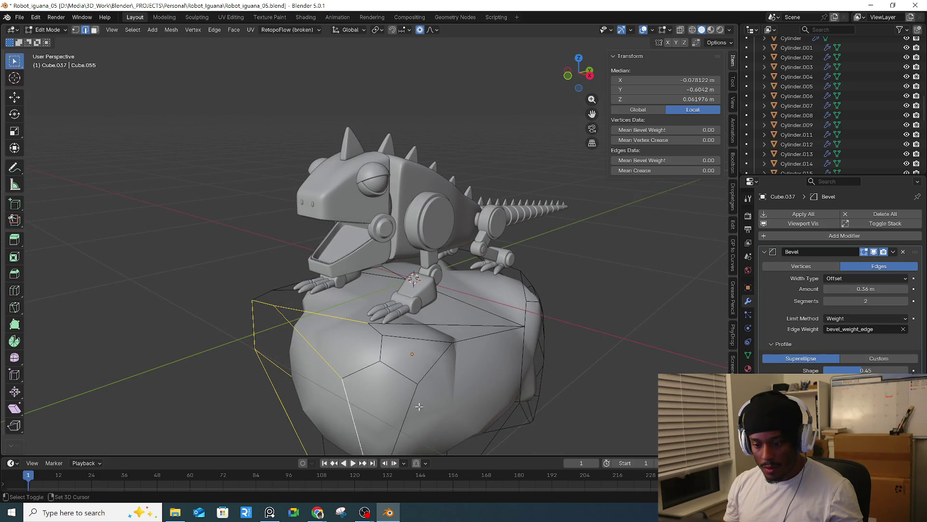
middle_drag(535, 330, 413, 307)
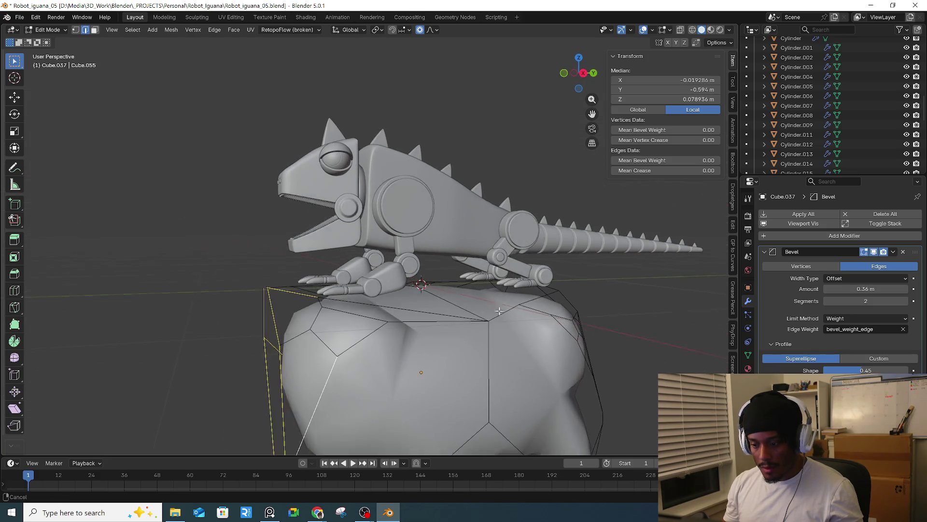
- Add four more rock edges and give the selection a bevel weight of 0.245
shift+click(409, 312)
shift+click(464, 338)
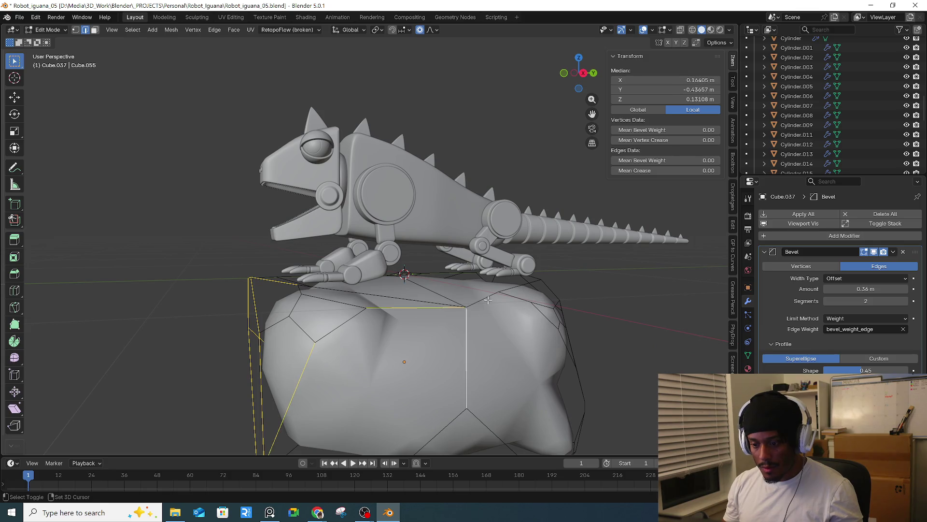
shift+click(481, 299)
middle_drag(482, 299, 492, 260)
scroll(492, 260, down, 2)
shift+click(519, 369)
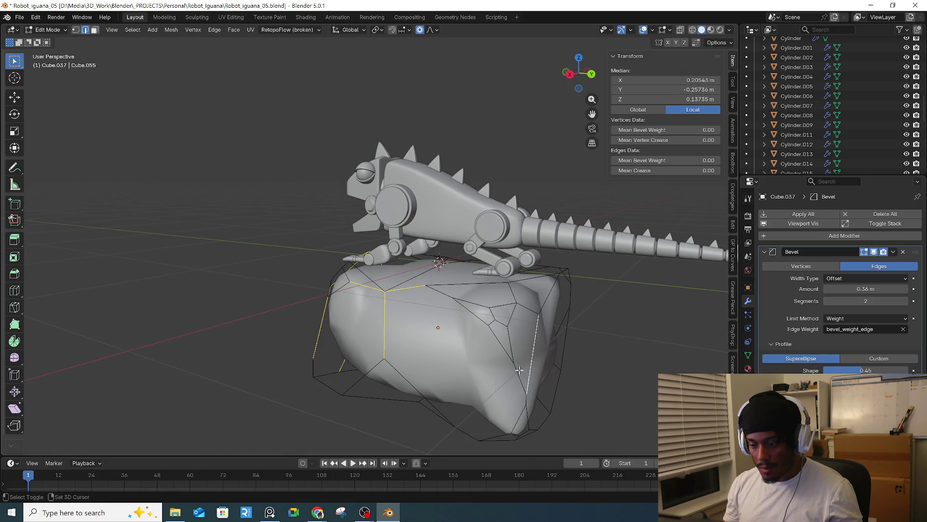
middle_drag(552, 326, 487, 313)
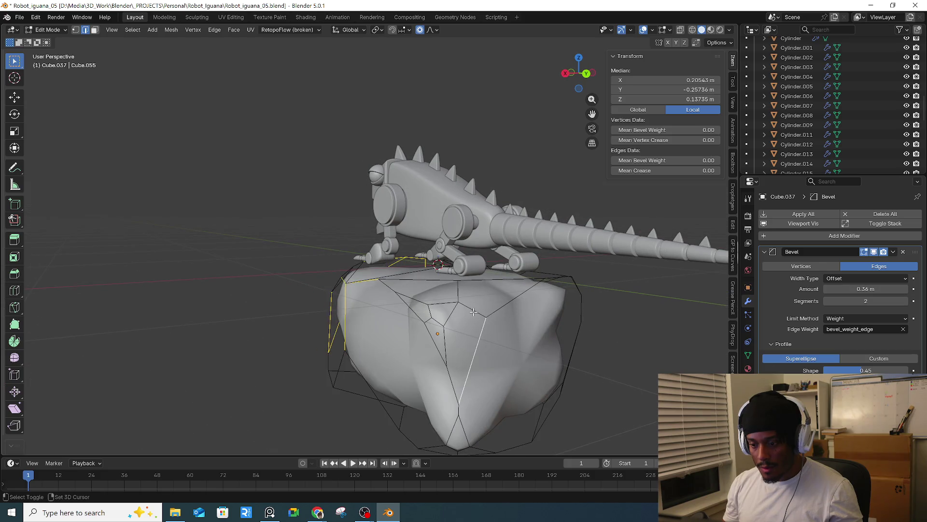
key(ctrl+e)
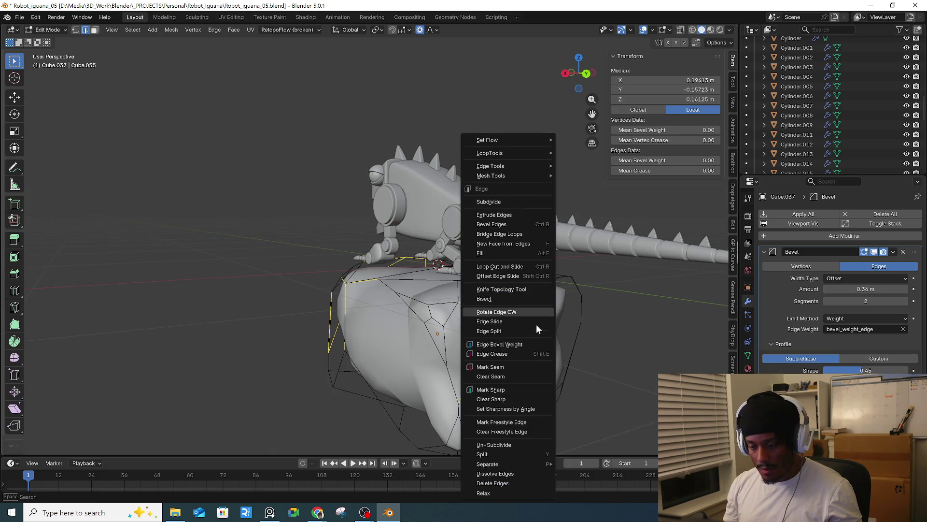
click(521, 345)
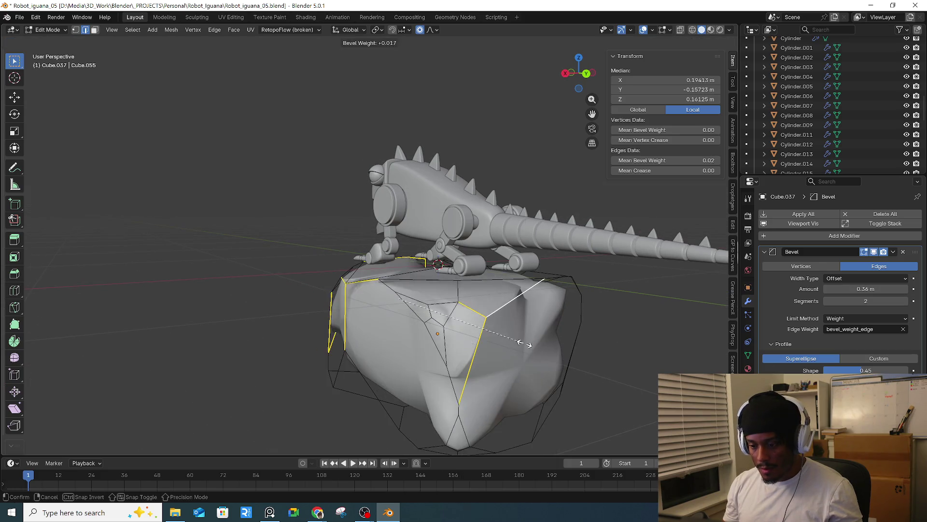
click(554, 344)
middle_drag(555, 344, 471, 329)
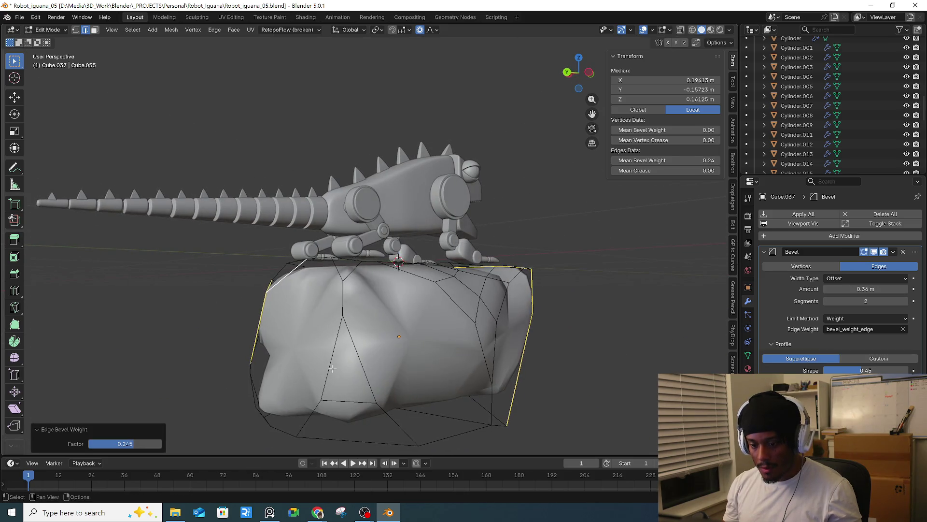
- Give a triangle of front edges a bevel weight of about 0.259 and return to Object Mode
click(333, 368)
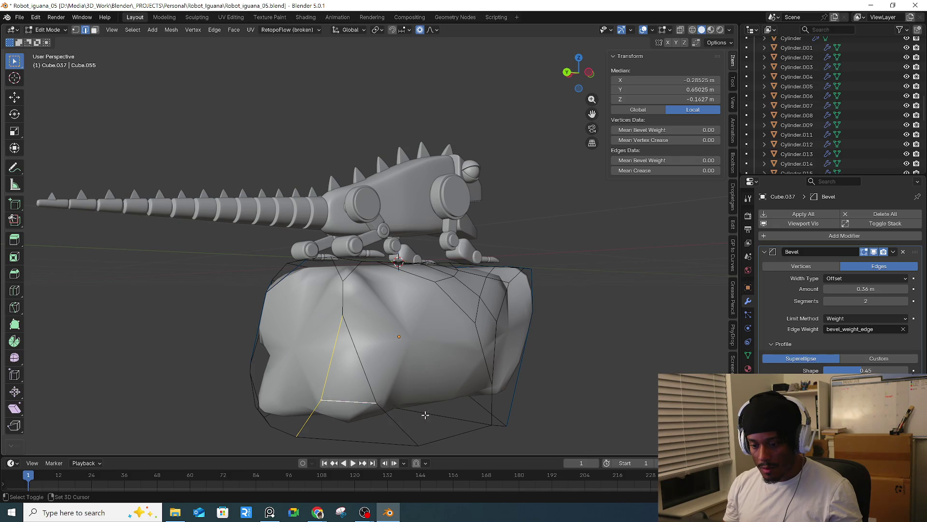
shift+click(378, 384)
key(ctrl+e)
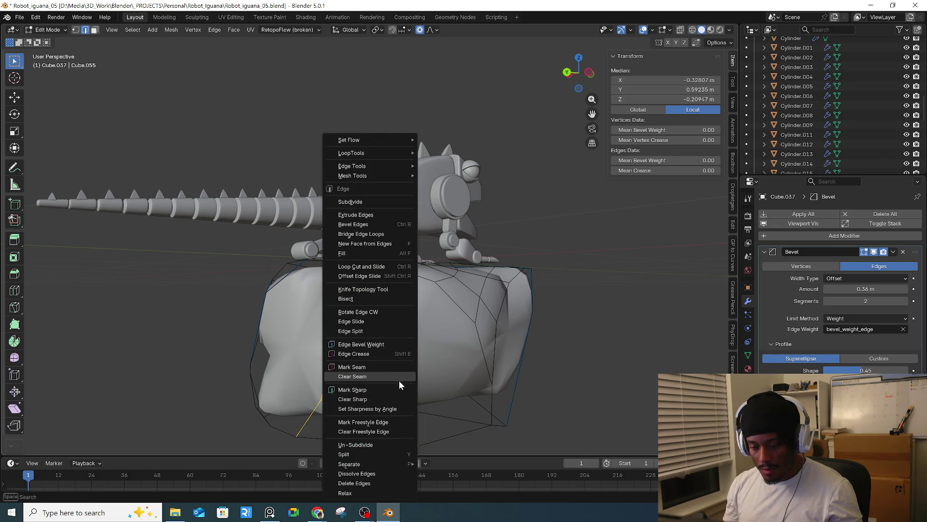
click(384, 349)
click(411, 340)
mouse_move(411, 341)
middle_down()
mouse_move(476, 329)
mouse_move(458, 354)
mouse_move(332, 356)
mouse_move(335, 305)
mouse_move(475, 355)
mouse_move(523, 383)
middle_up()
key(Tab)
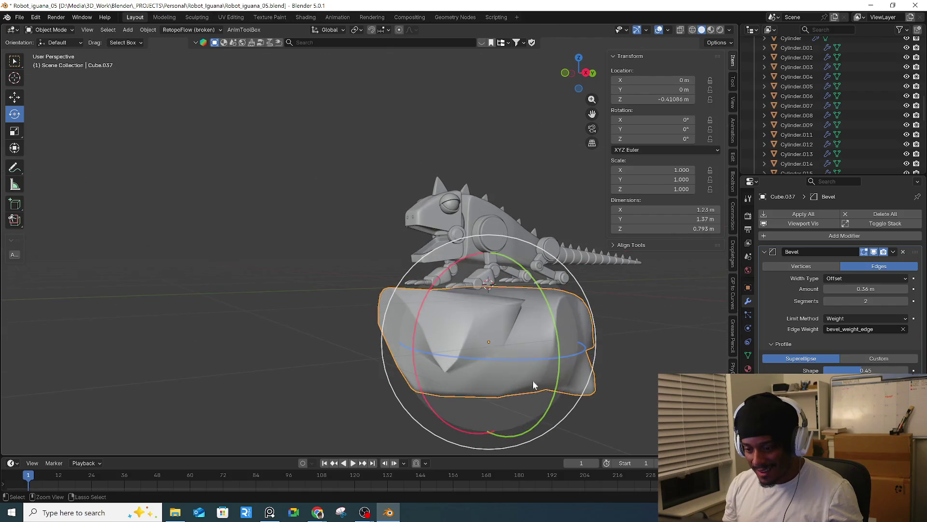
- Undo back to the 30° Angle-limited bevel, keeping 0.36 m and 2 segments
key(Tab)
alt+click(610, 326)
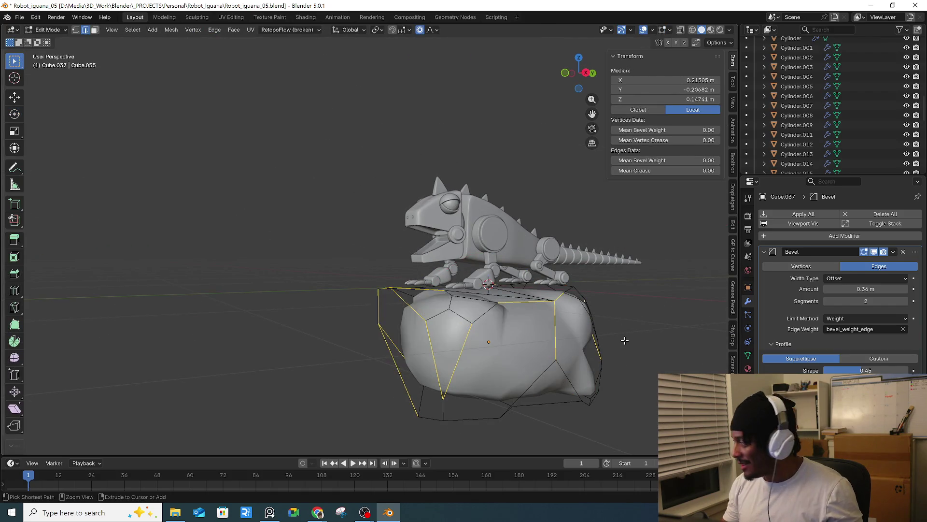
key(ctrl+z)
key(ctrl+z)
key(ctrl+z)
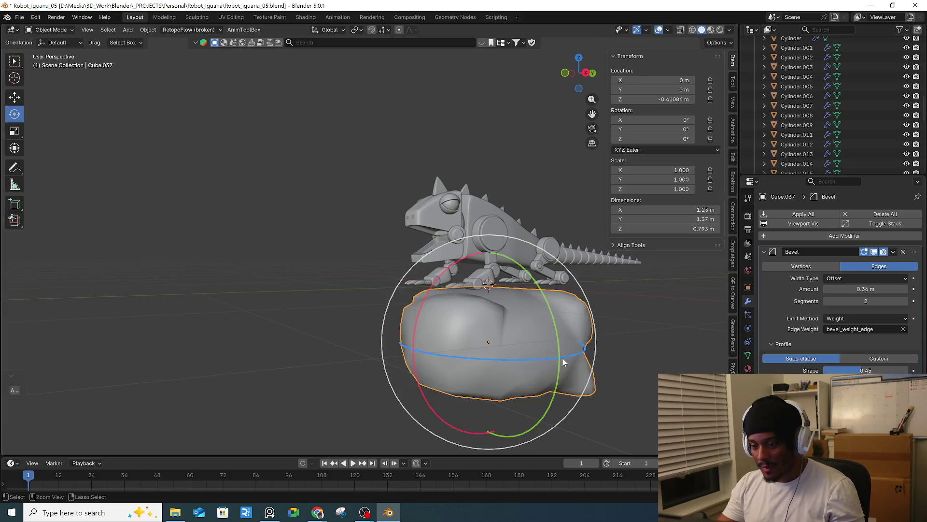
key(ctrl+z)
key(ctrl+z)
middle_drag(546, 335, 630, 353)
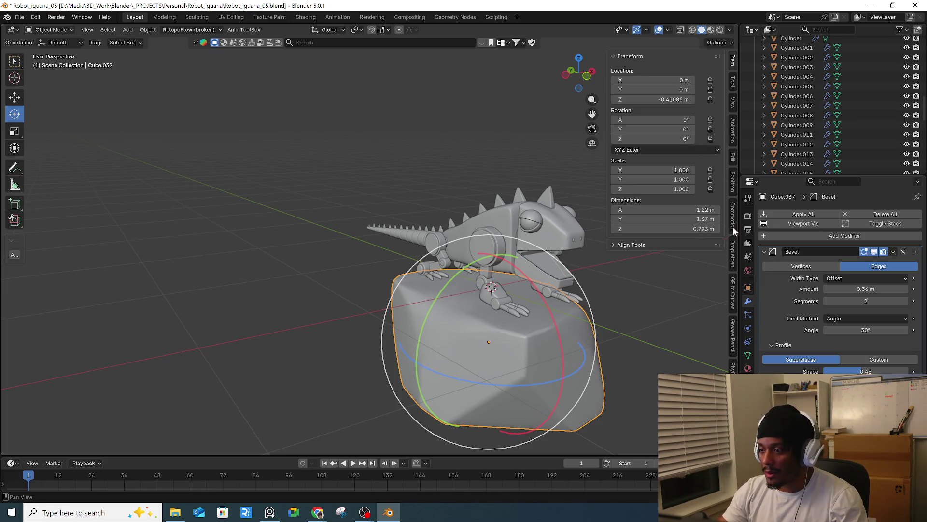
middle_drag(727, 333, 735, 338)
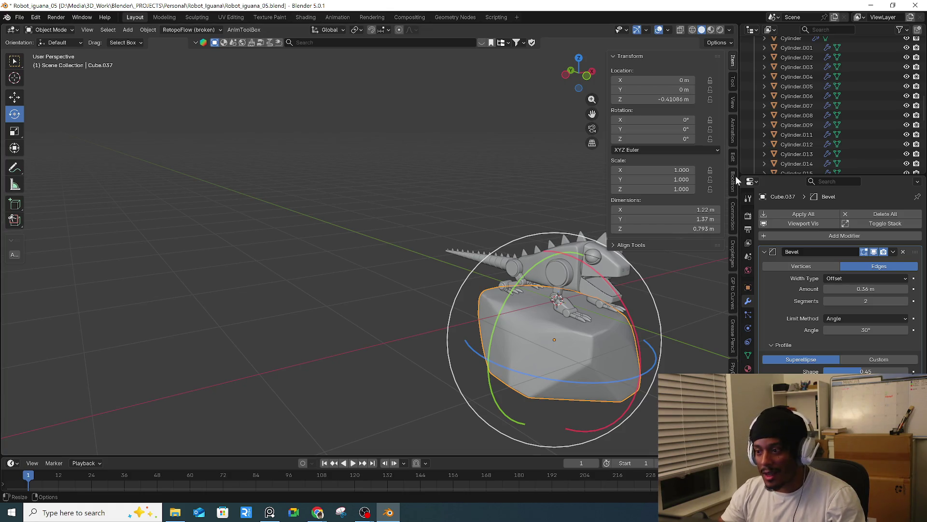
scroll(732, 308, down, 4)
scroll(736, 327, down, 2)
scroll(736, 327, down, 2)
- Run Quad Remesher on the rock at 5000 quads, creating Retopo_Cube.037
scroll(736, 328, down, 2)
scroll(736, 327, down, 2)
scroll(733, 309, down, 2)
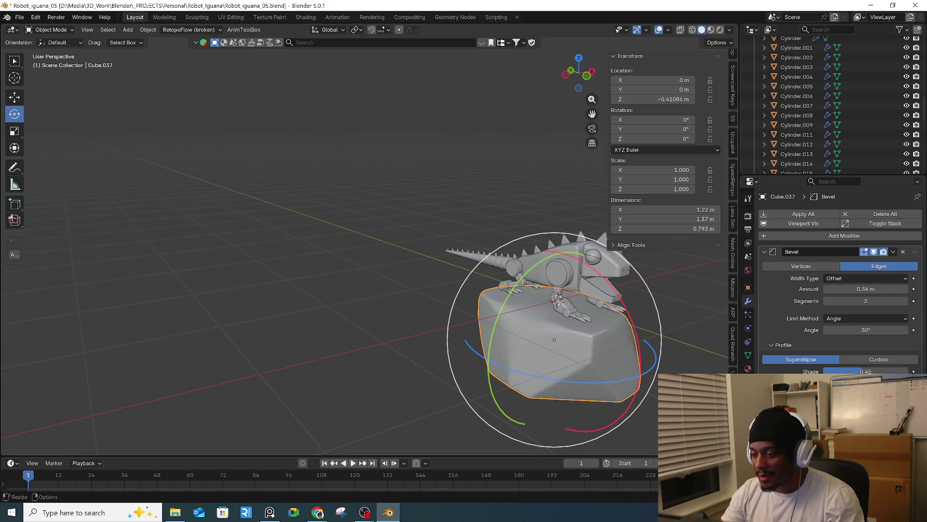
click(733, 357)
shift+middle_drag(705, 334, 569, 334)
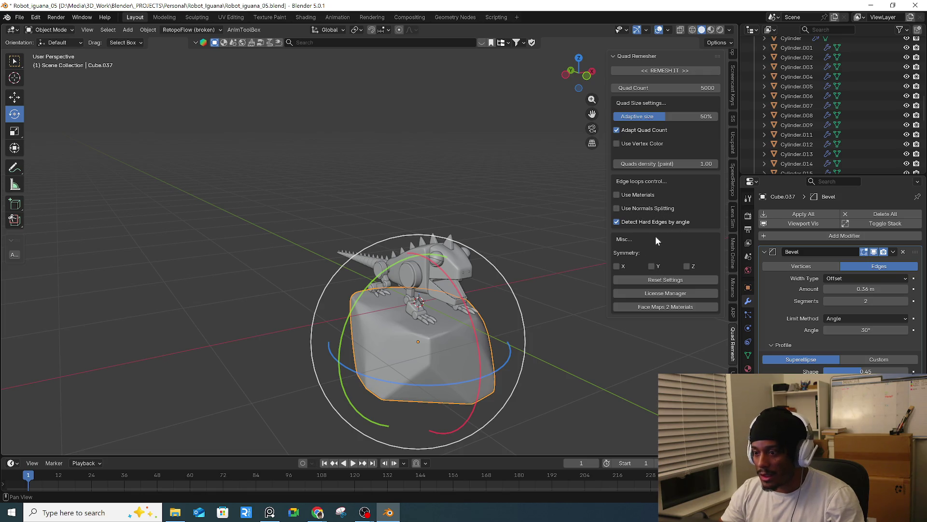
click(688, 71)
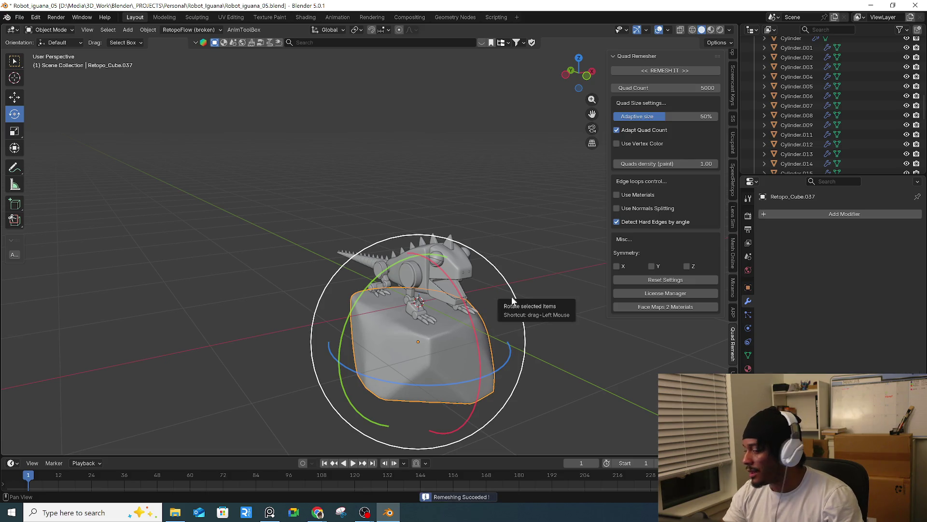
- Inspect the remeshed rock's quad topology in Edit Mode
middle_drag(503, 298, 380, 306)
scroll(404, 347, up, 3)
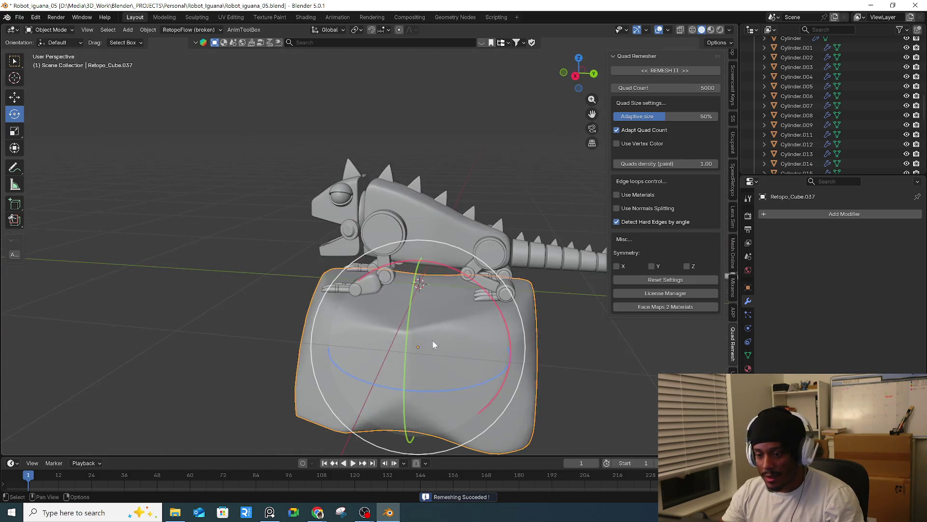
key(Tab)
middle_drag(440, 358, 503, 370)
key(Tab)
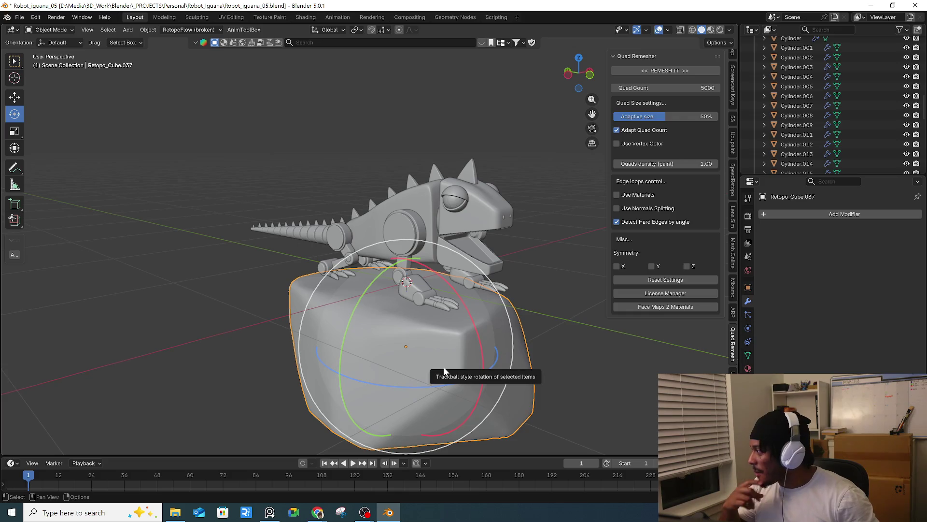
- Rotate the remeshed rock around the Z axis, then begin editing the Quad Count value
drag(444, 367, 289, 331)
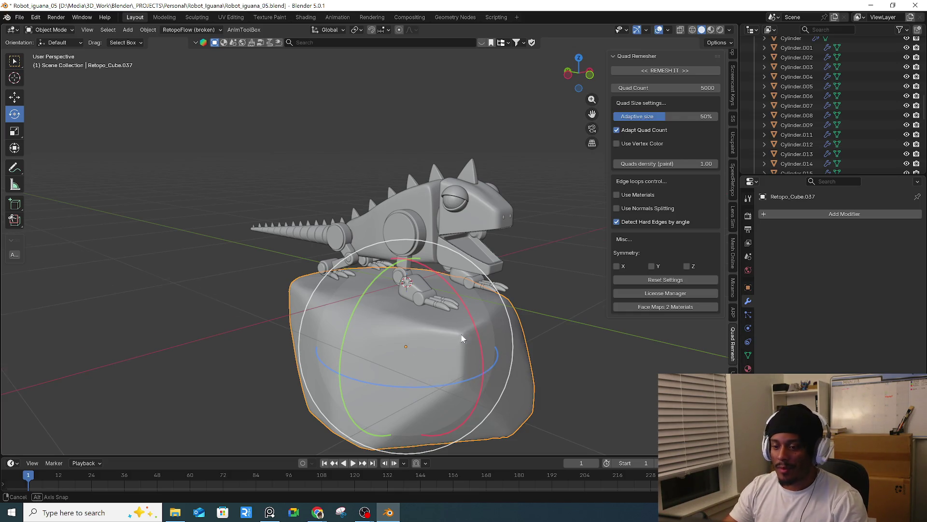
middle_drag(290, 332, 540, 349)
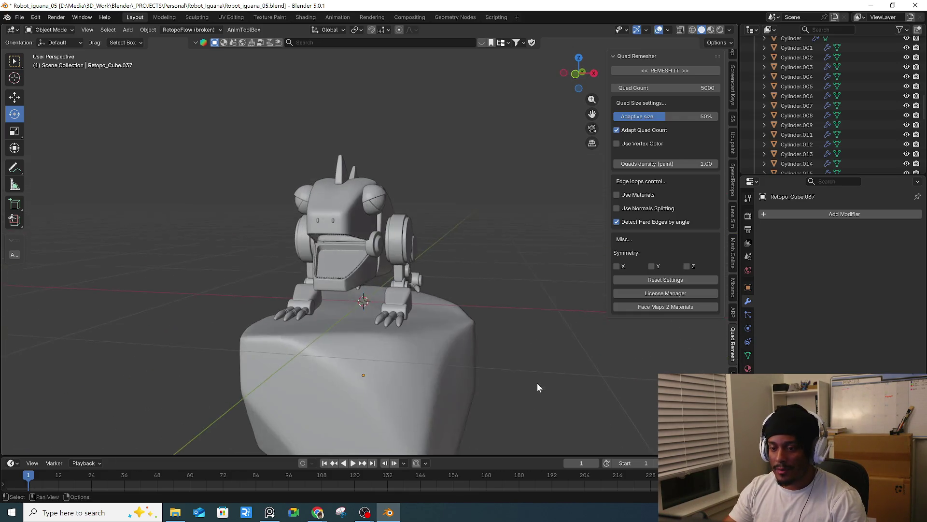
middle_drag(540, 349, 495, 346)
mouse_move(494, 346)
mouse_down()
mouse_move(465, 345)
mouse_move(599, 359)
mouse_up()
key(z)
mouse_move(598, 359)
middle_down()
mouse_move(453, 340)
mouse_move(505, 339)
middle_up()
key(Tab)
key(Tab)
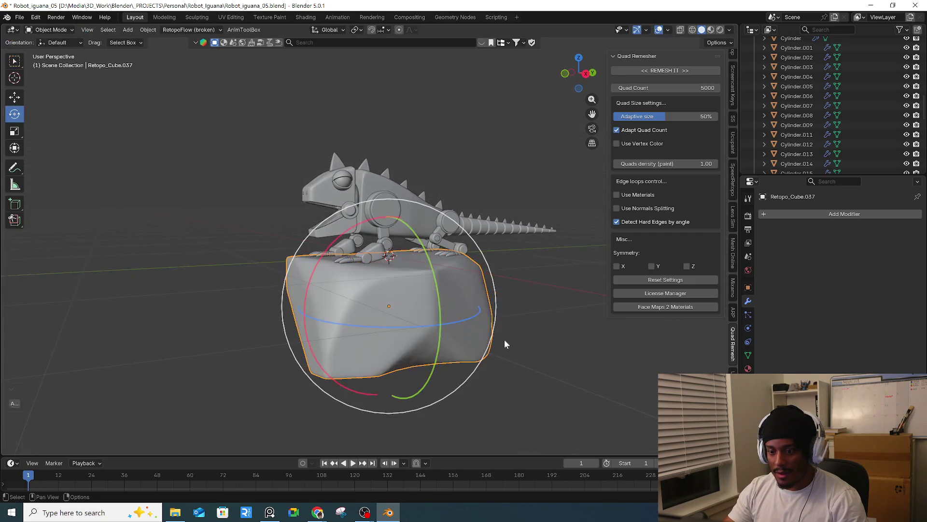
click(666, 87)
text(1000)
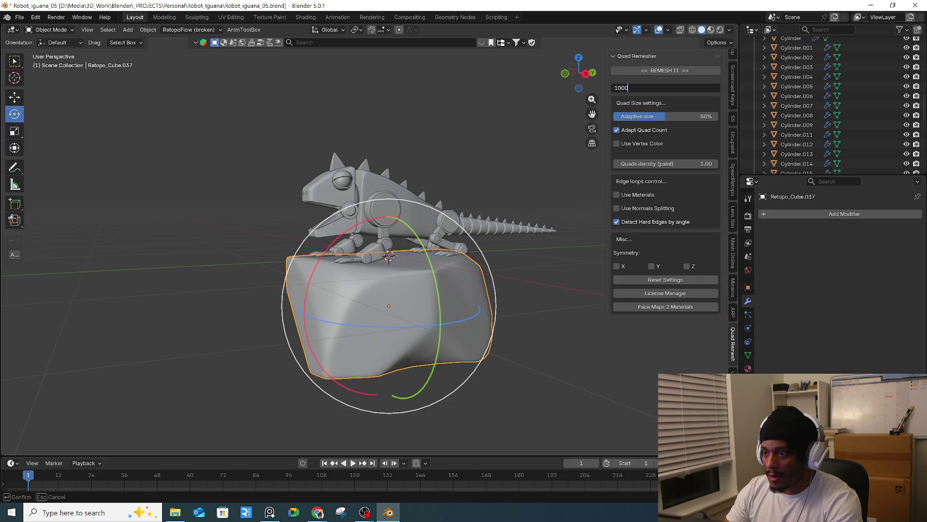
- Remesh the rock again with a Quad Count of 1000
key(Return)
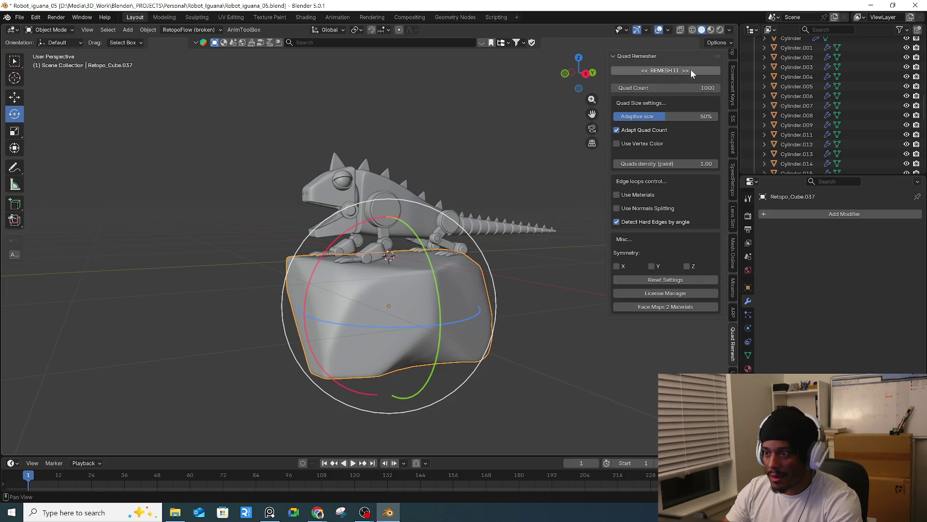
click(691, 70)
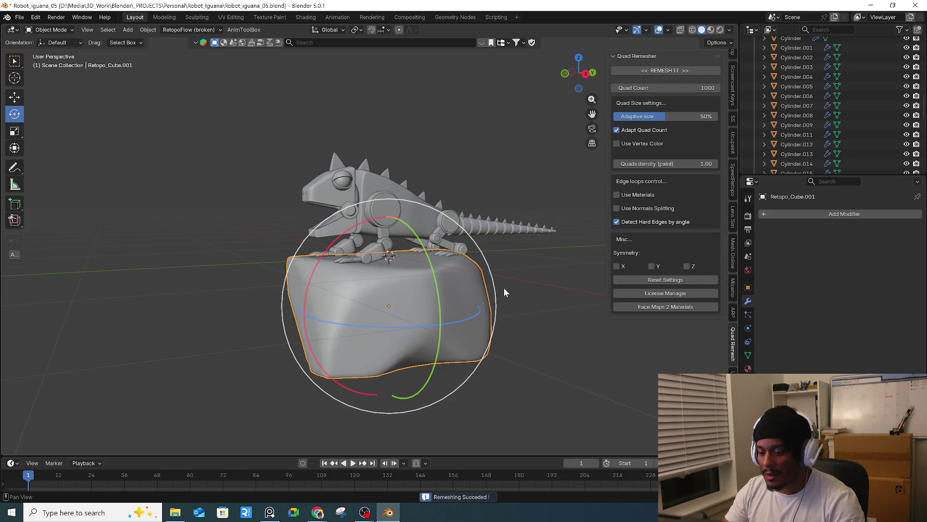
key(Tab)
middle_drag(531, 356, 451, 343)
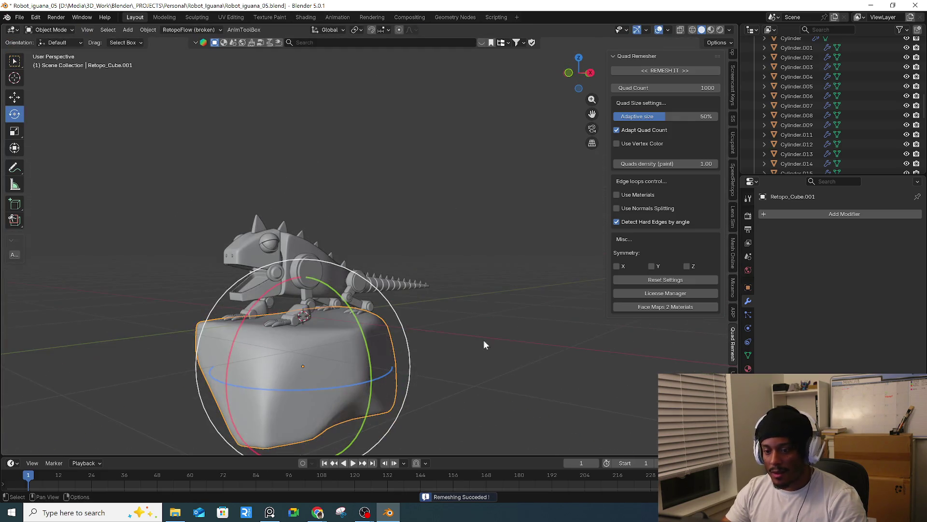
scroll(870, 121, down, 10)
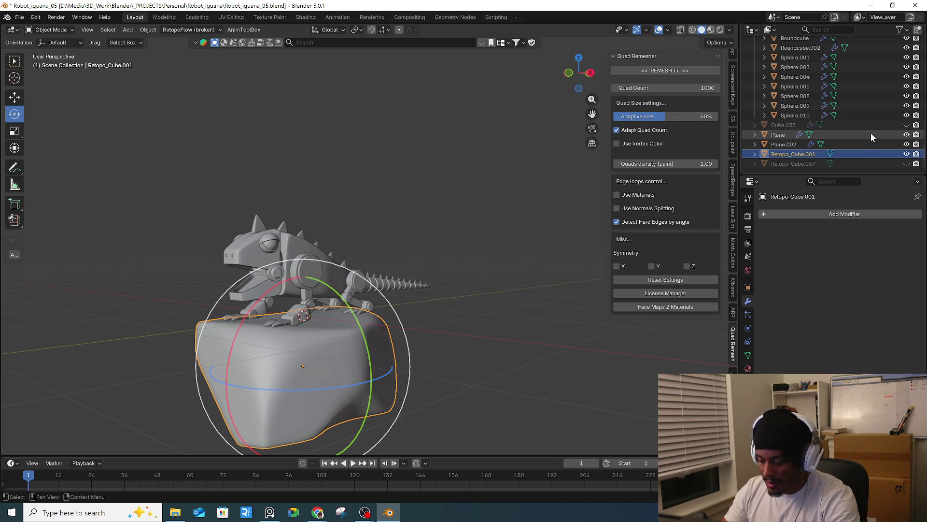
- Delete the spare Retopo_Cube.037 object from the Outliner
click(798, 164)
click(906, 163)
click(907, 164)
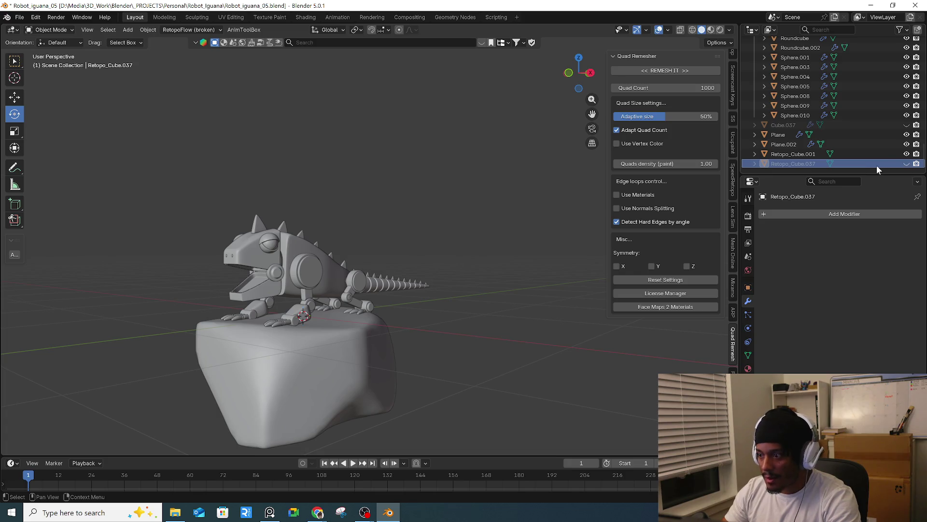
key(x)
- Rename Retopo_Cube.001 to 'rock' and deselect it
double_click(795, 164)
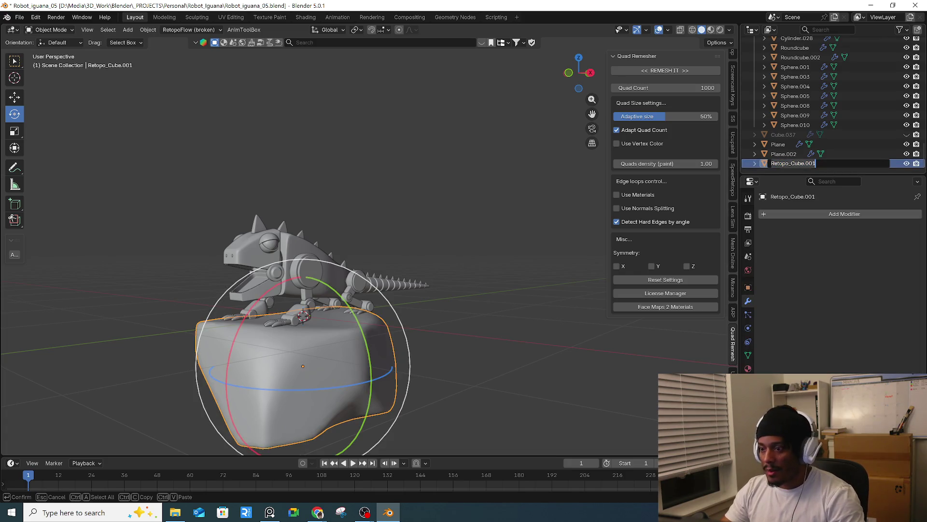
text(rock)
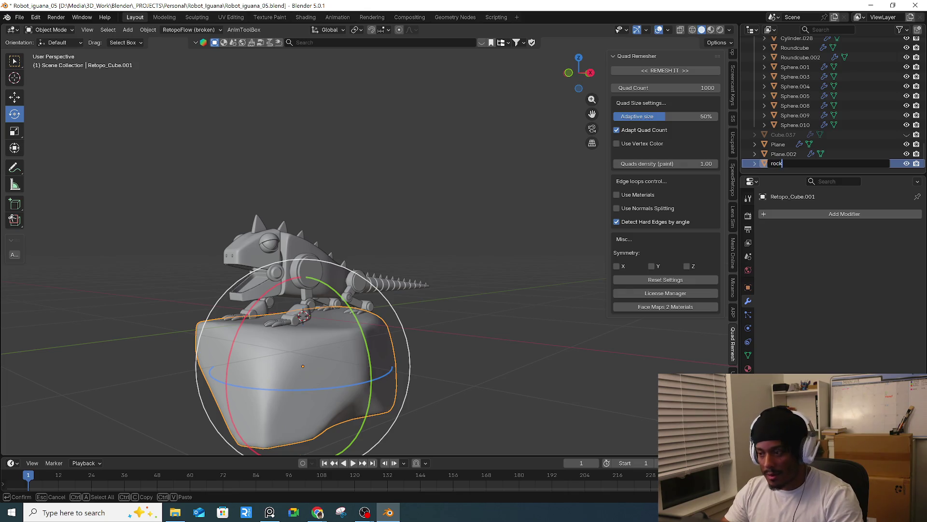
key(Return)
click(467, 358)
- Orbit and zoom around the iguana on its rock, then select its eye sphere
mouse_move(497, 341)
middle_down()
mouse_move(527, 322)
mouse_move(503, 335)
mouse_move(556, 345)
middle_up()
scroll(503, 335, up, 2)
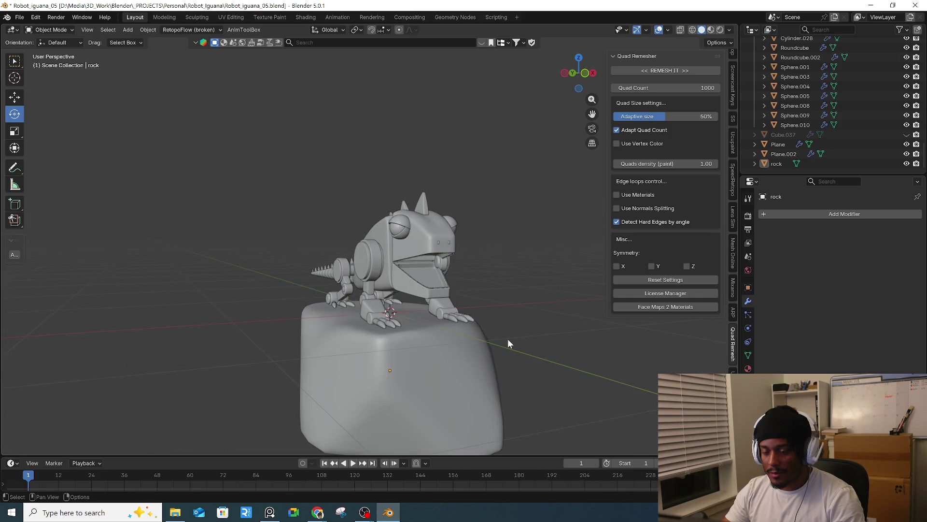
mouse_move(556, 345)
middle_down()
mouse_move(381, 310)
mouse_move(465, 337)
middle_up()
scroll(381, 310, up, 3)
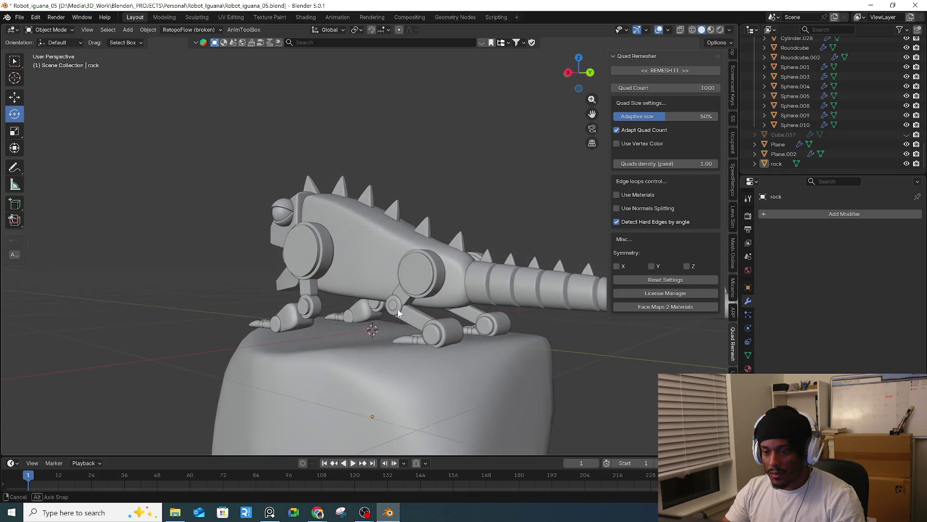
scroll(465, 336, down, 5)
middle_drag(326, 341, 379, 401)
scroll(378, 400, up, 5)
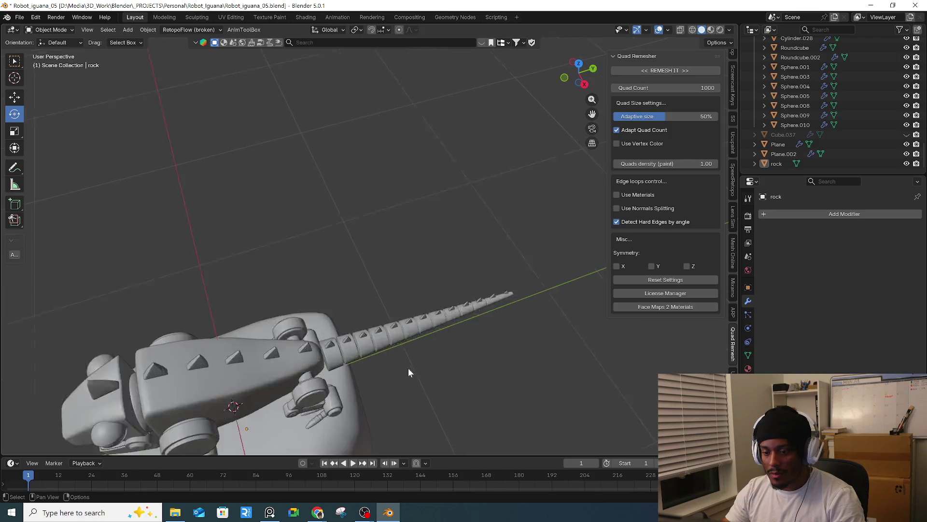
middle_drag(408, 367, 417, 357)
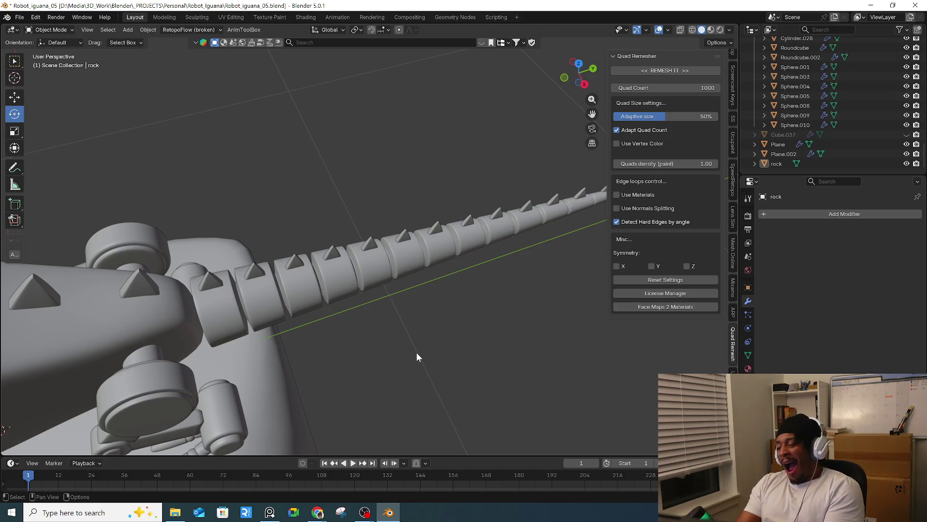
mouse_move(416, 352)
middle_down()
mouse_move(276, 249)
mouse_move(387, 262)
mouse_move(333, 262)
middle_up()
scroll(384, 257, up, 5)
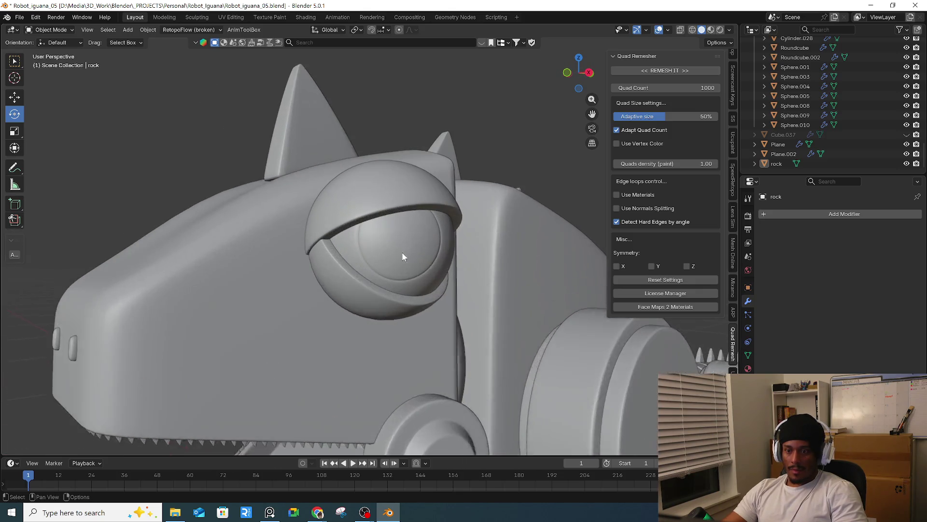
click(409, 248)
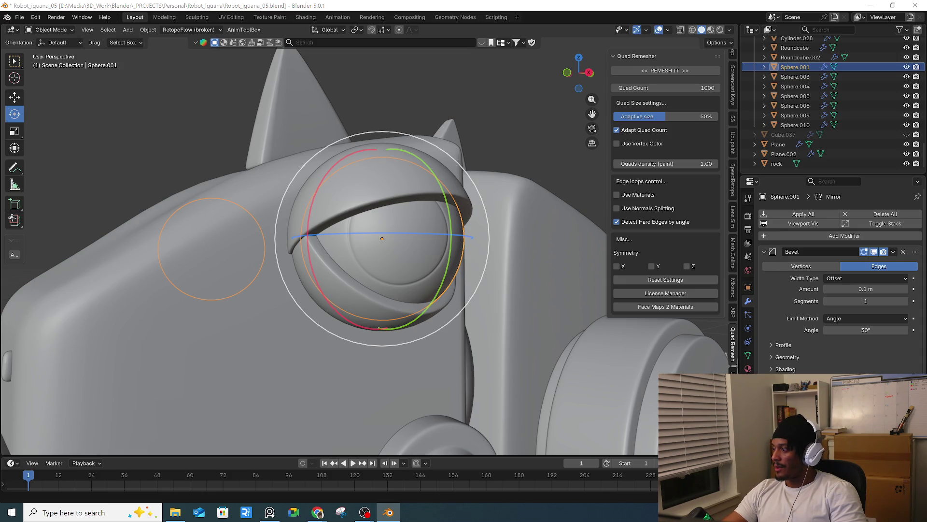
- Bring up the browser and play the robot YouTube Short
key(alt+Tab)
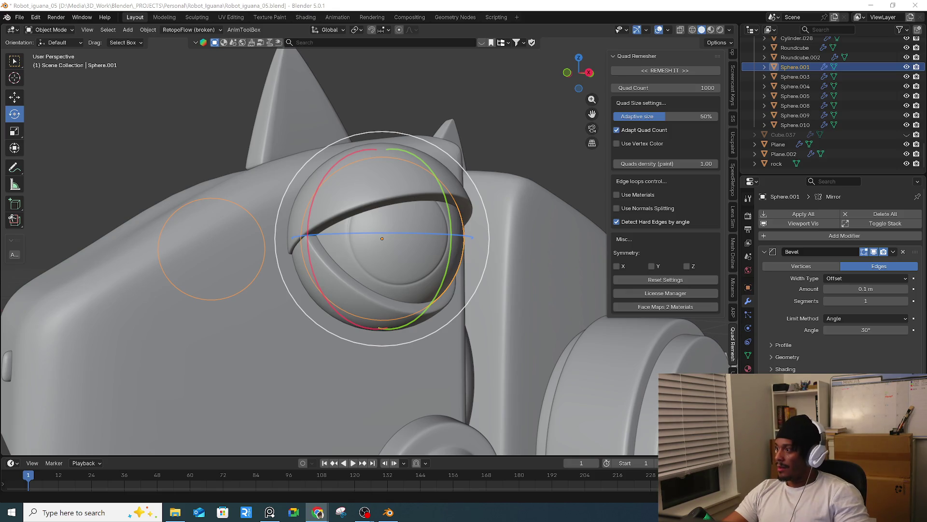
key(alt+Tab)
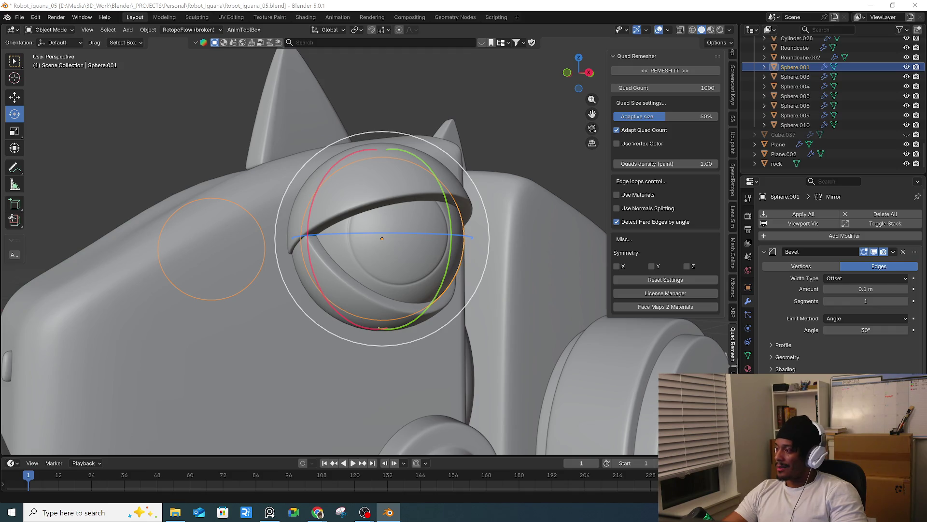
key(alt+Tab)
click(470, 319)
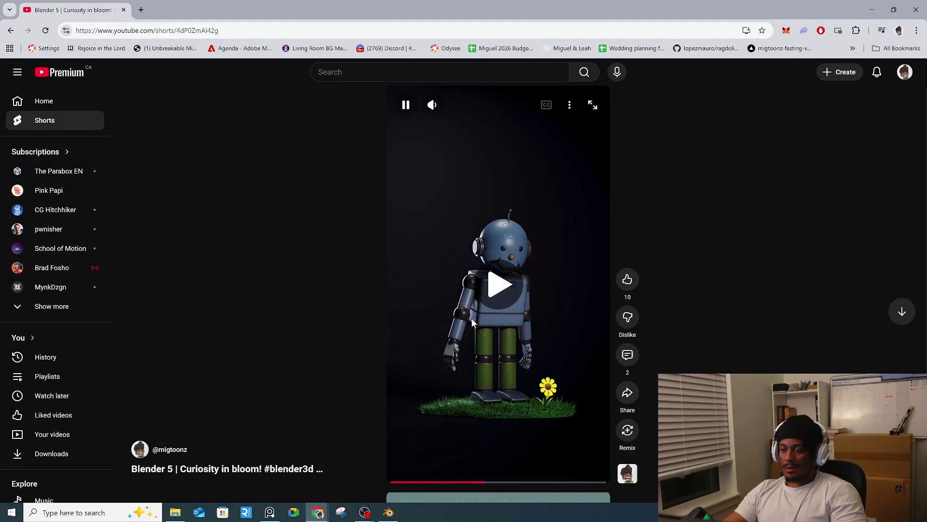
- Open your own YouTube channel page from the account menu, browse it, then minimize the browser
scroll(404, 360, down, 1)
scroll(420, 357, up, 1)
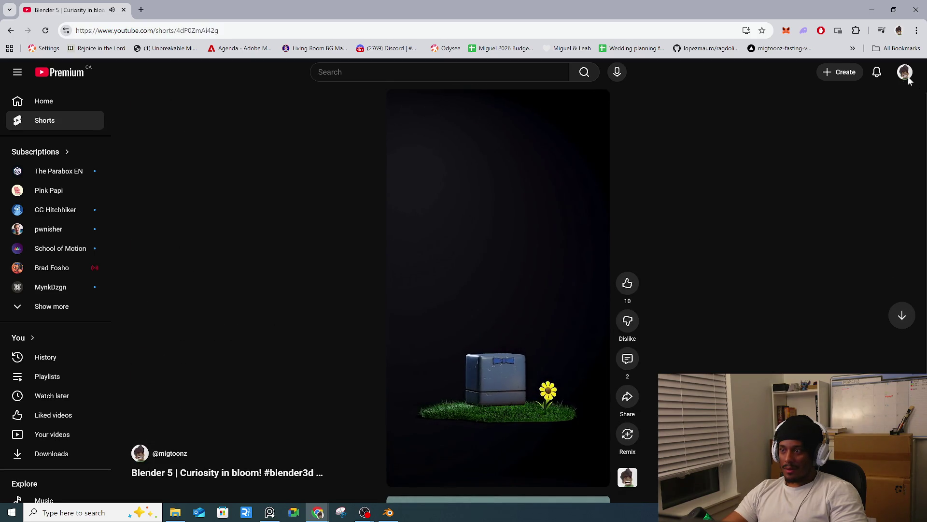
click(905, 72)
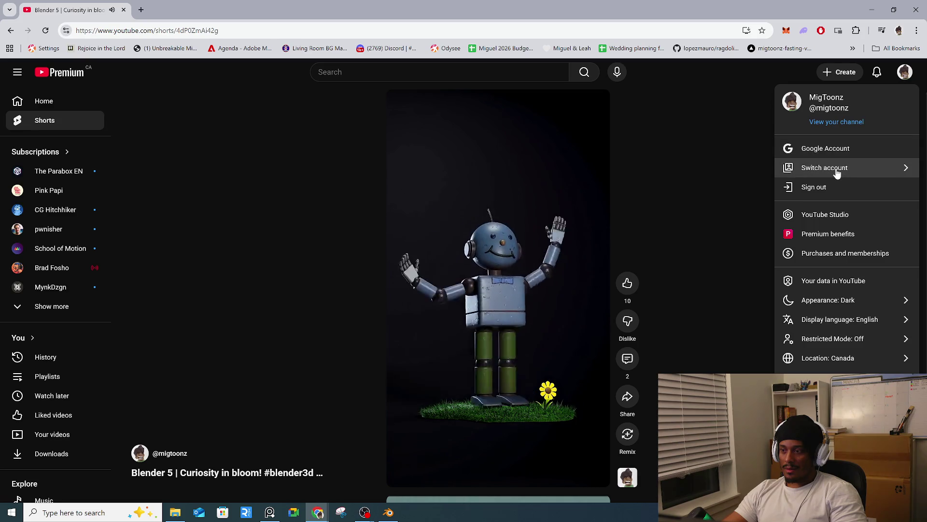
click(828, 123)
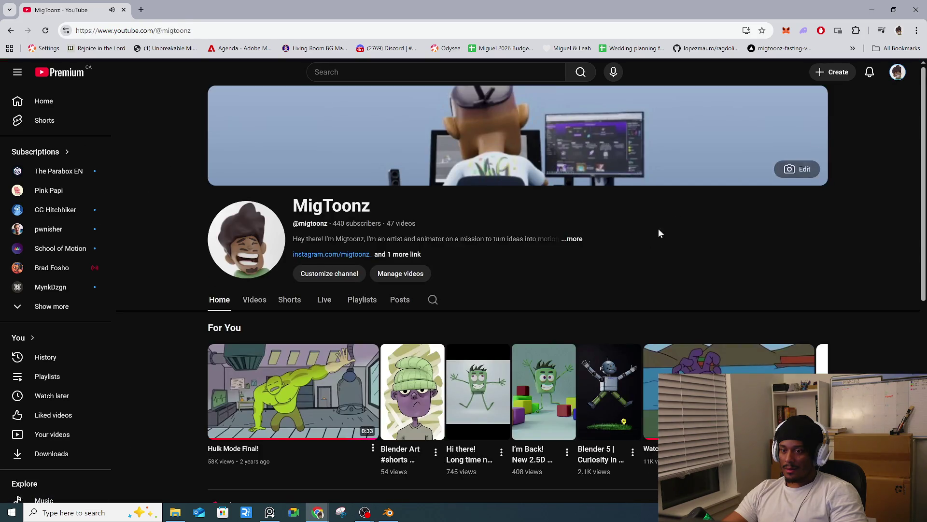
scroll(628, 251, down, 4)
scroll(626, 256, down, 3)
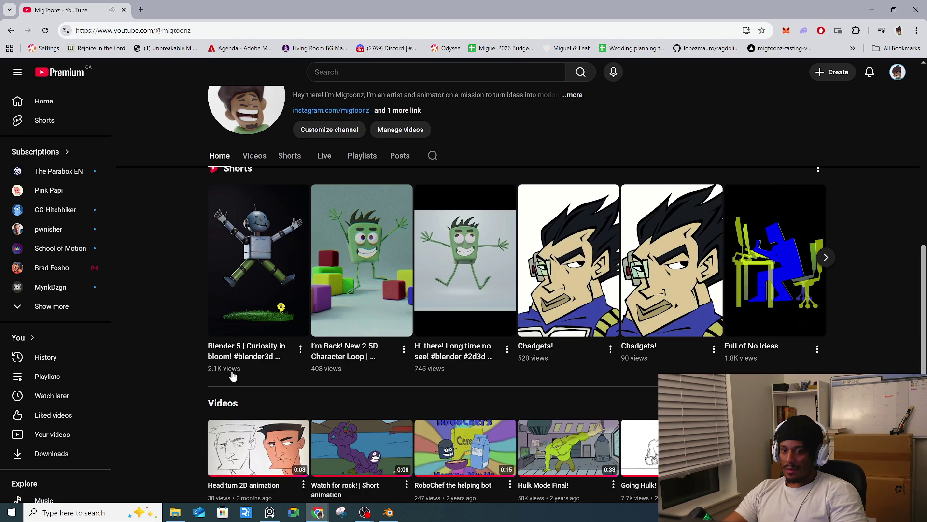
scroll(237, 369, up, 6)
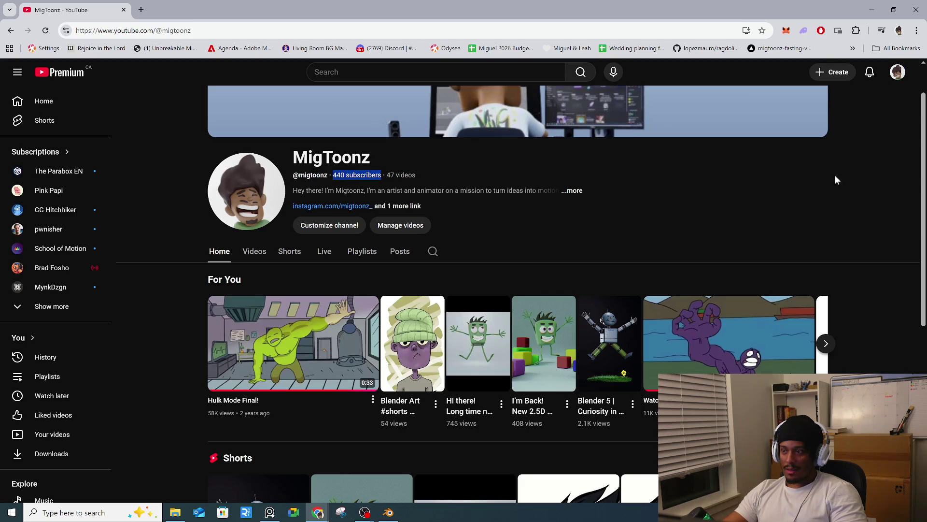
click(892, 14)
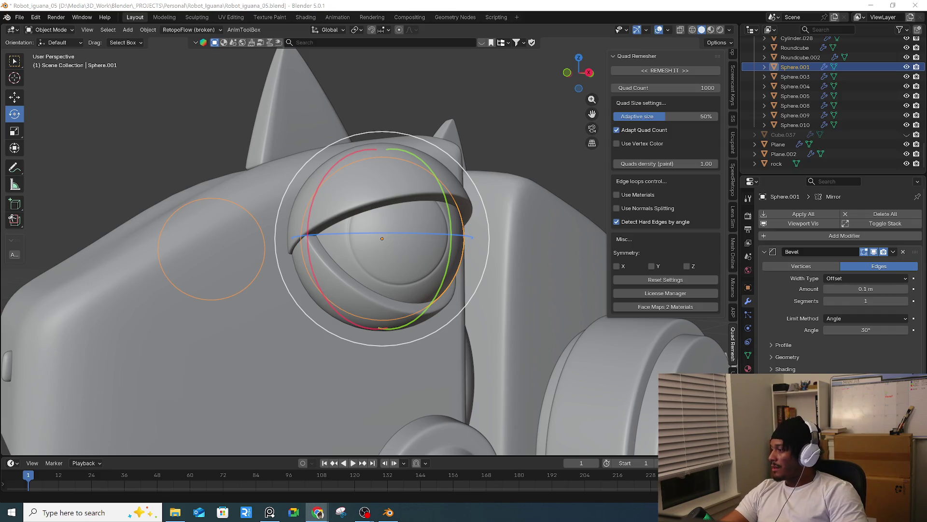
key(alt+Tab)
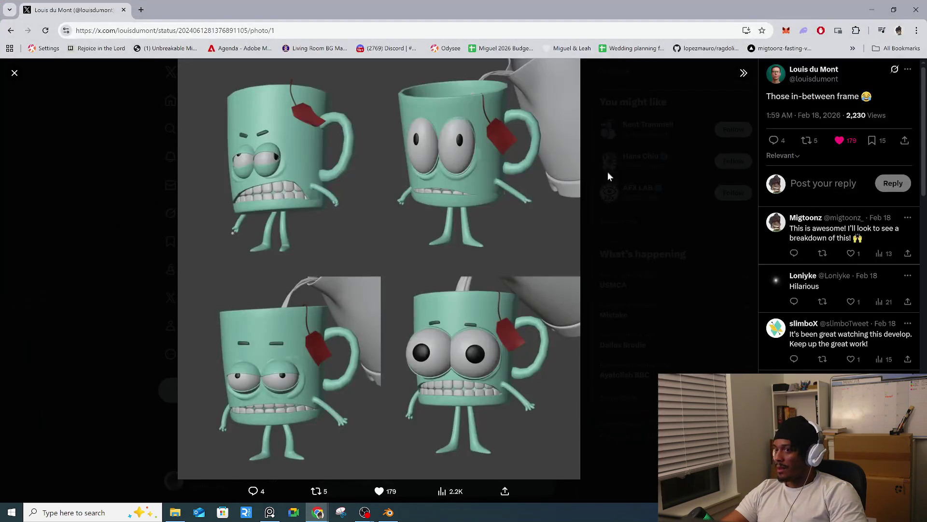
click(109, 285)
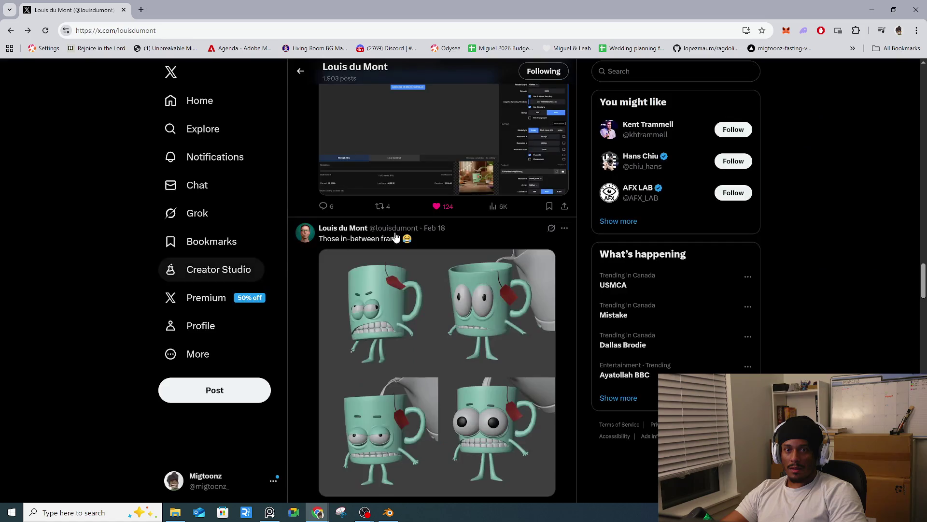
click(916, 10)
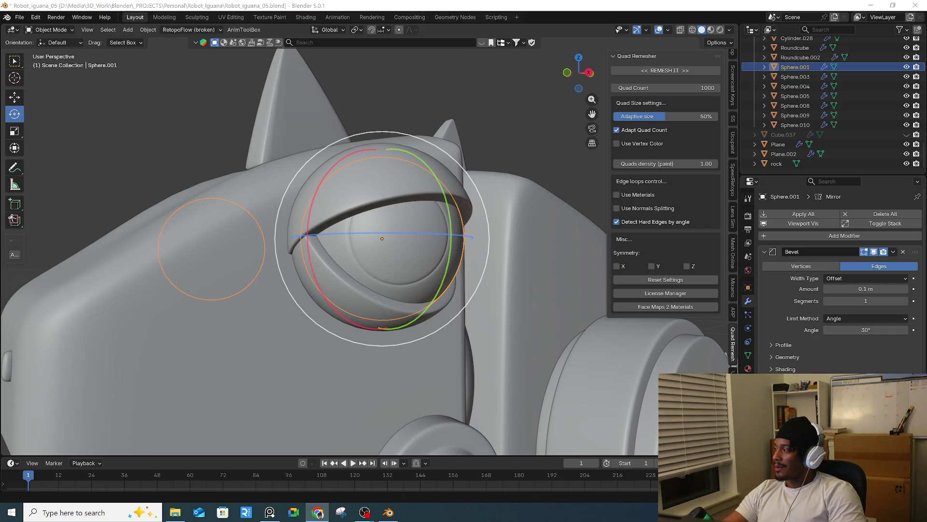
- Switch to the CG Boost booleans lesson and rewind the video to the cutter step
key(alt+Tab)
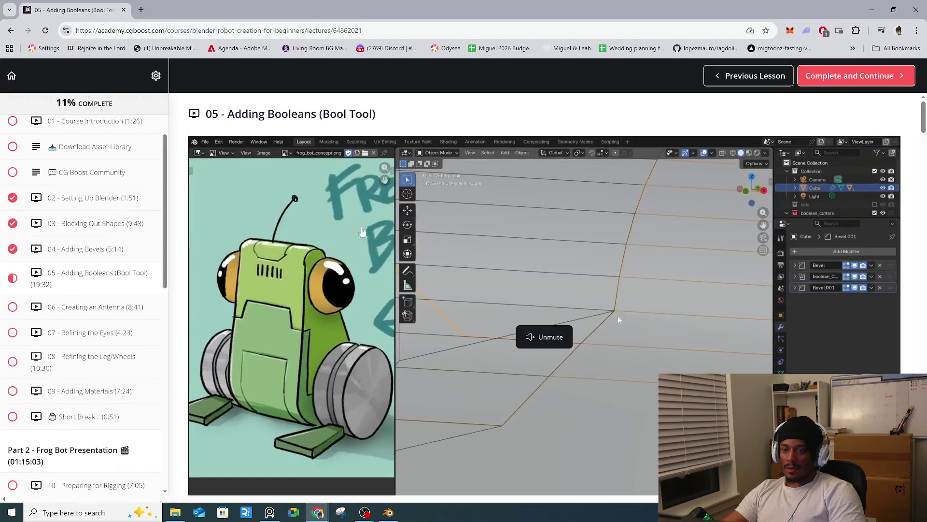
scroll(93, 286, down, 8)
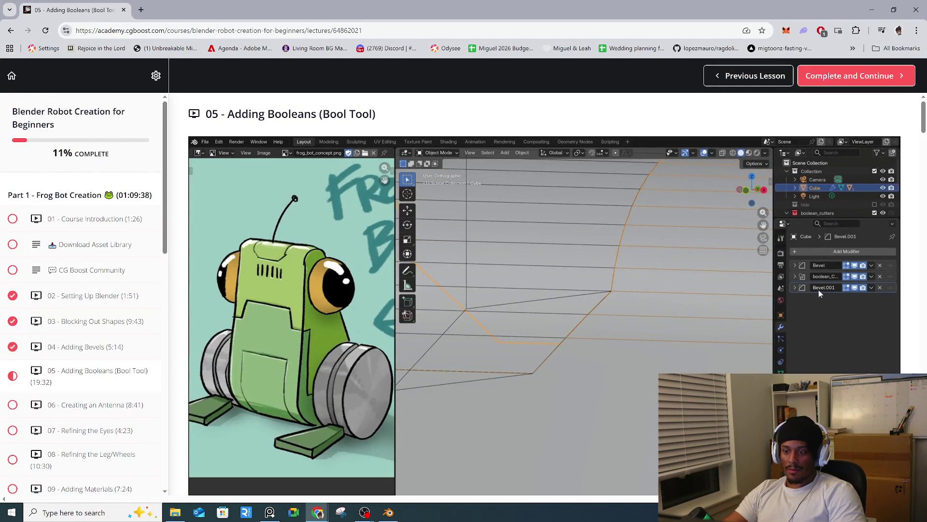
scroll(563, 336, down, 1)
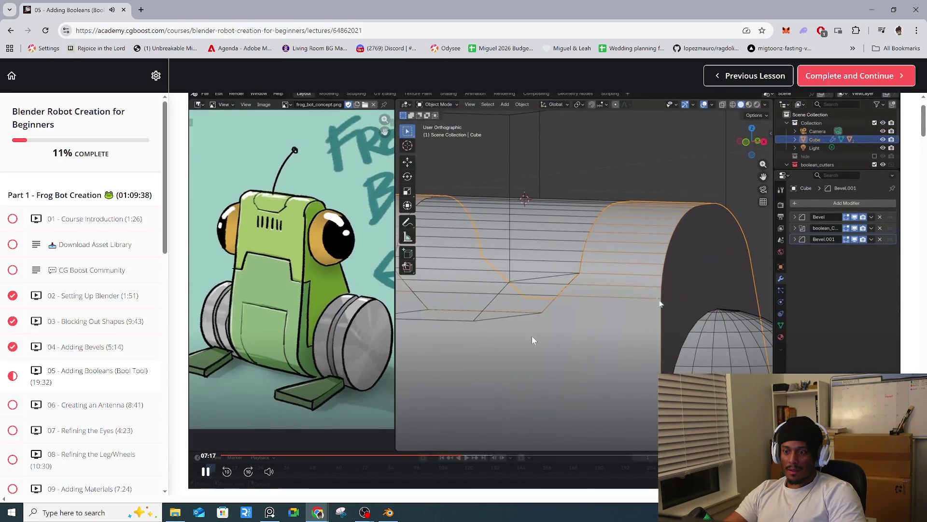
mouse_move(269, 471)
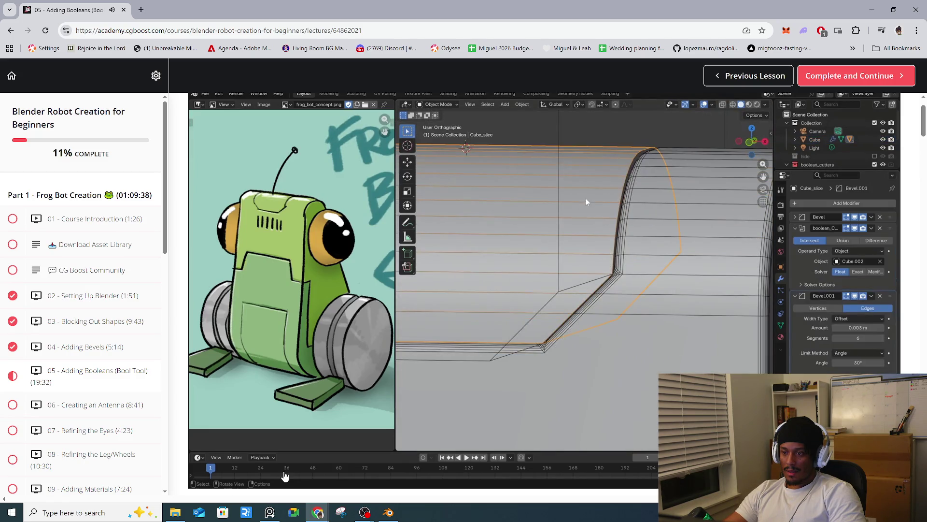
mouse_move(324, 465)
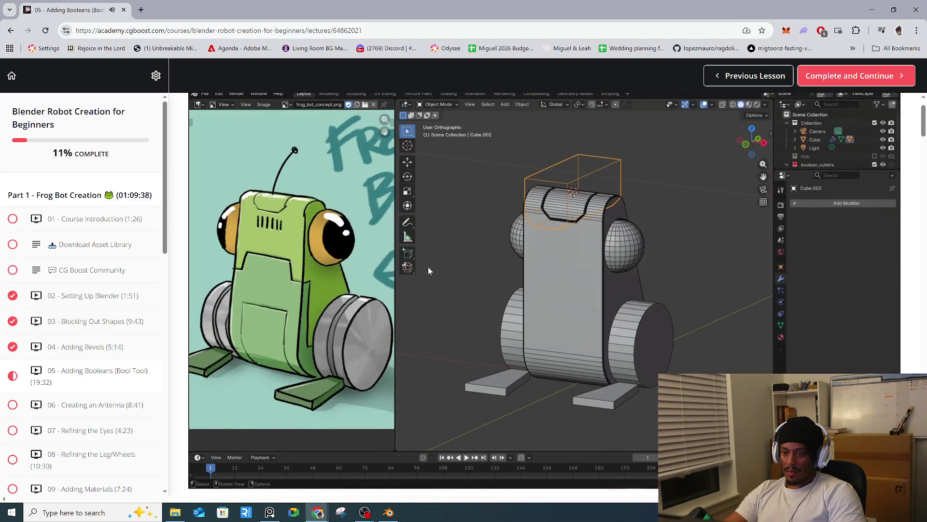
mouse_move(428, 267)
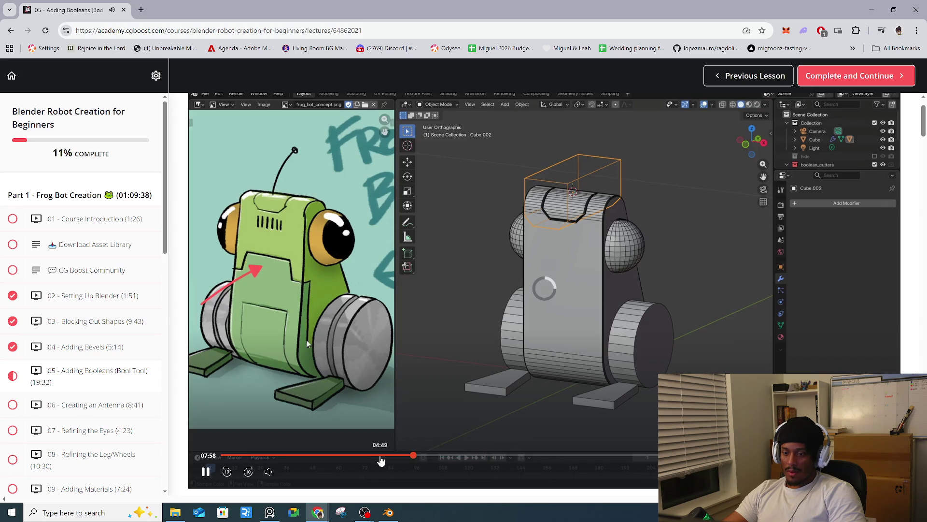
click(369, 457)
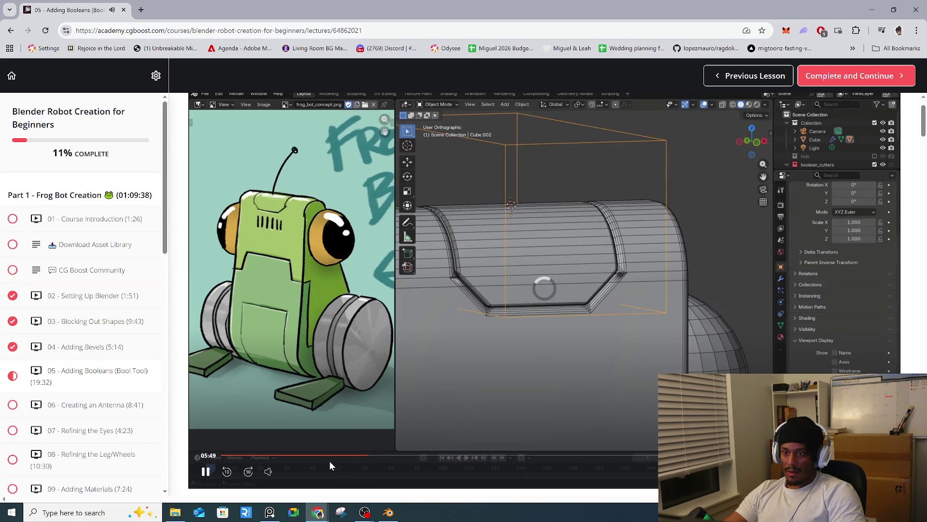
click(330, 456)
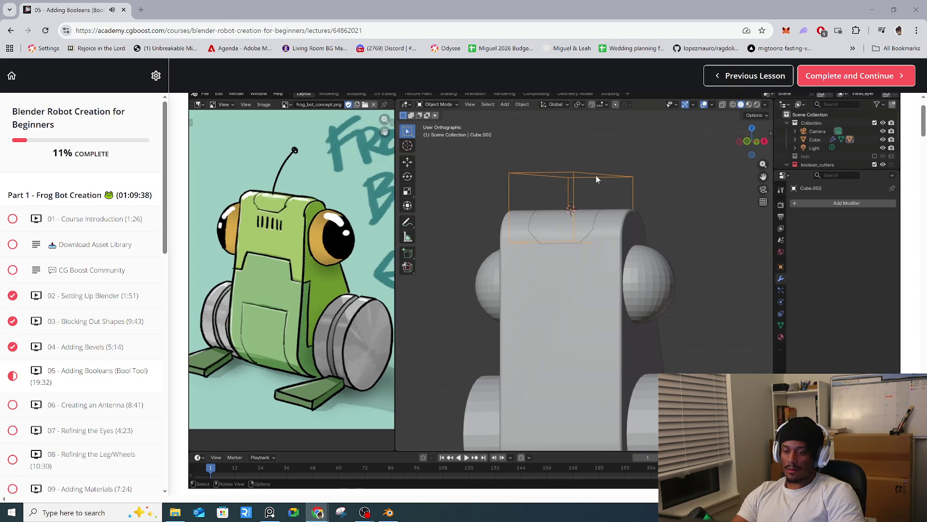
- Seek back to the Boolean options part near 03:42, pause and resume, then minimize Chrome
mouse_move(408, 249)
click(349, 457)
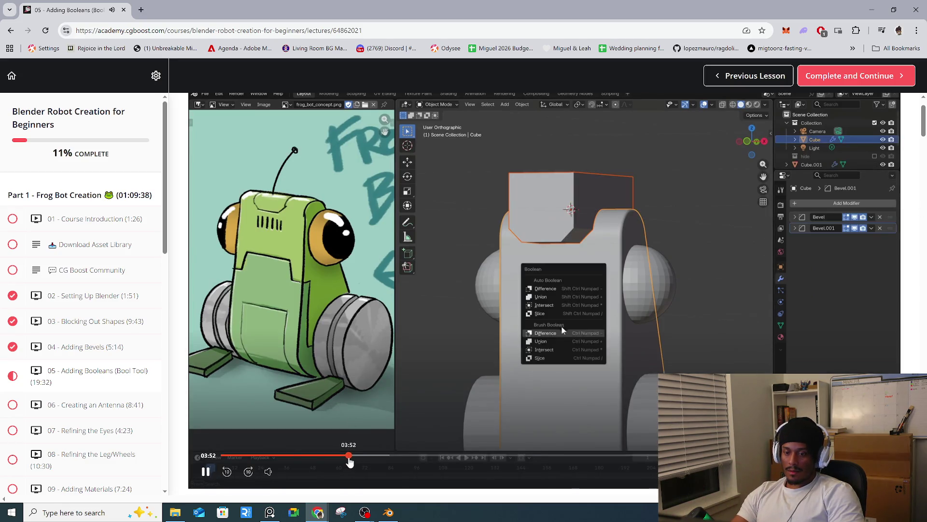
click(342, 457)
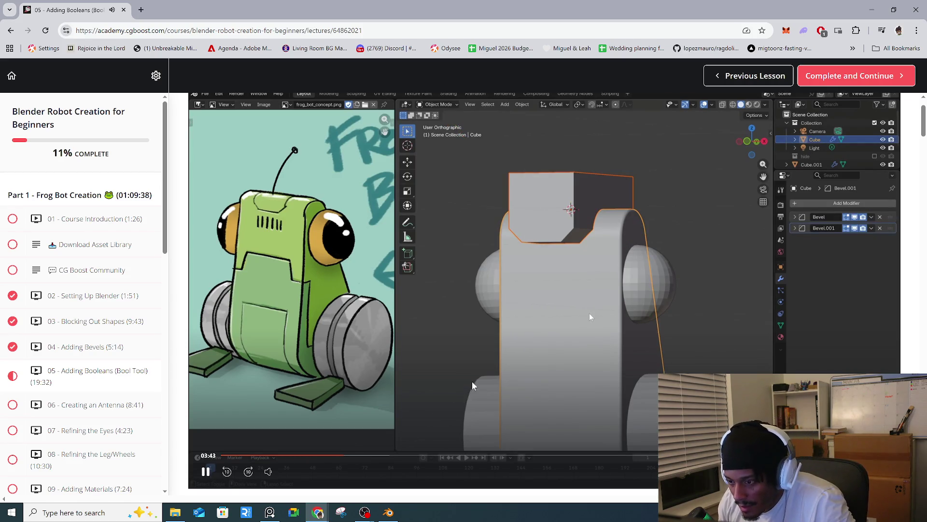
click(591, 382)
click(592, 381)
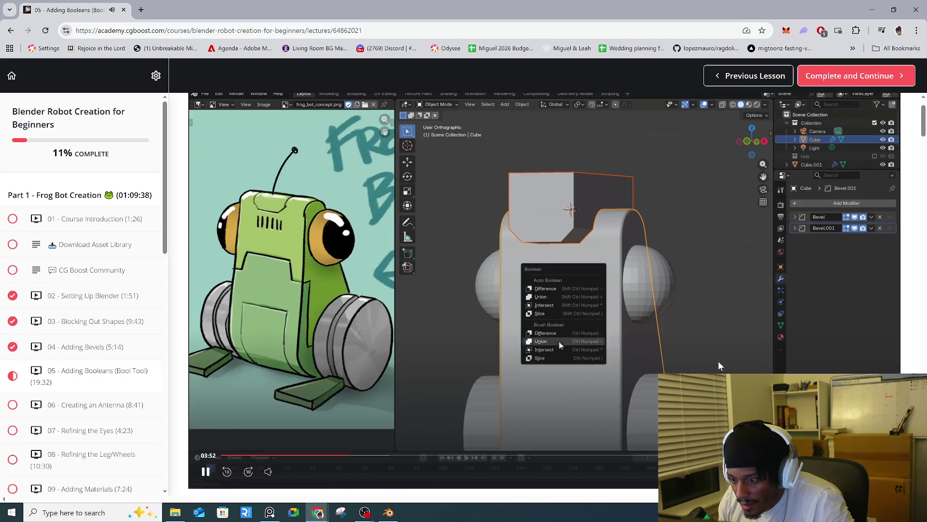
click(871, 10)
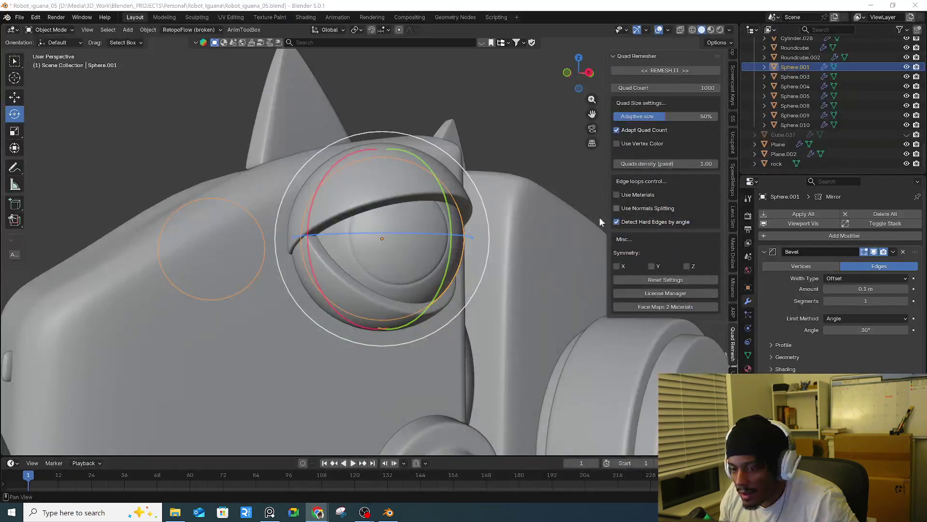
- Add a cube away from the iguana and scale it down
scroll(433, 229, down, 10)
mouse_move(433, 229)
middle_down()
mouse_move(257, 213)
mouse_move(306, 227)
middle_up()
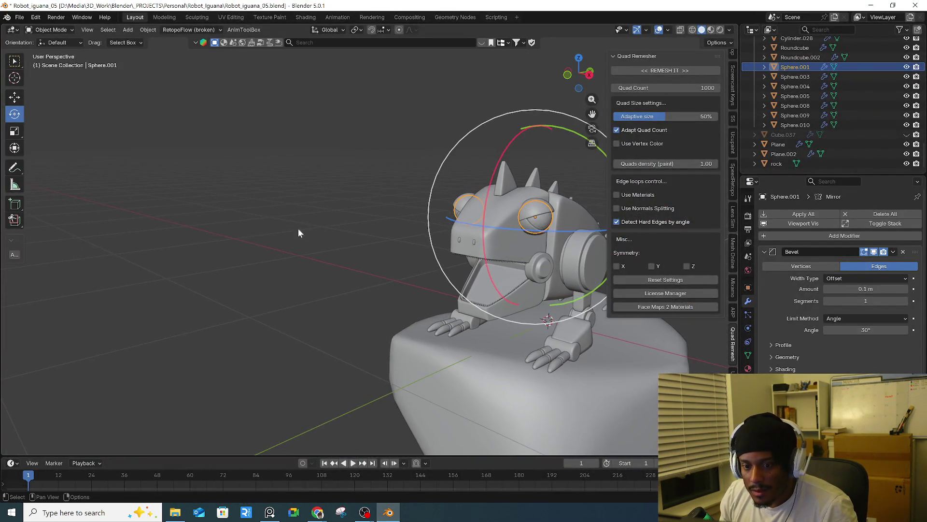
key(shift+a)
mouse_move(209, 231)
click(278, 240)
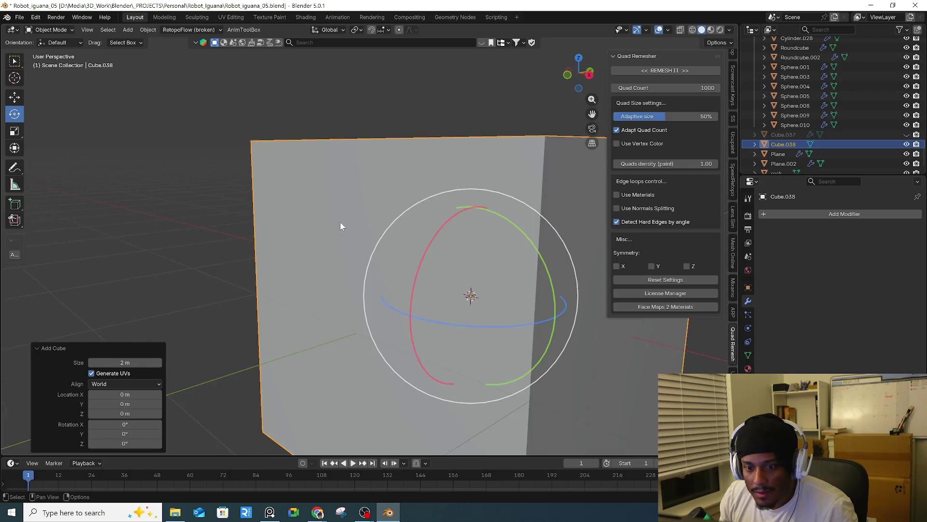
scroll(336, 226, down, 4)
key(g)
click(201, 187)
shift+middle_drag(201, 187, 327, 227)
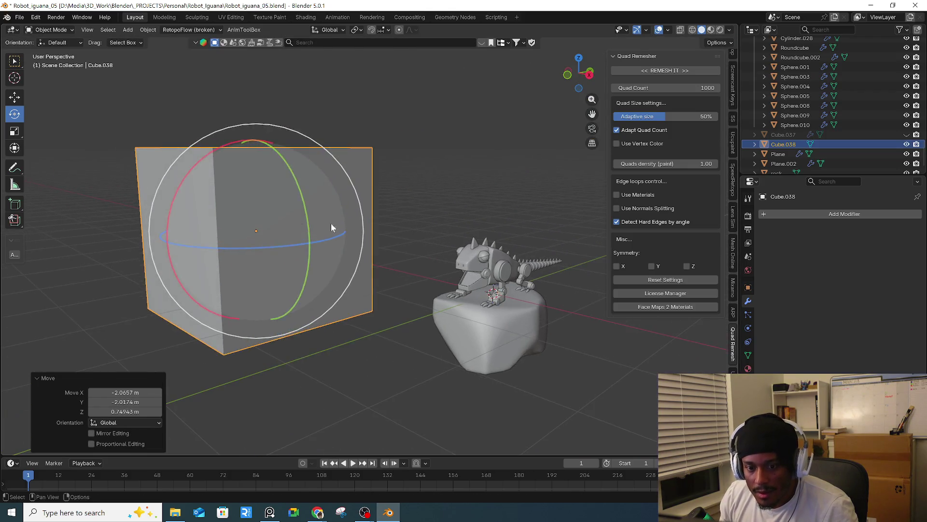
key(s)
click(260, 210)
- Place a duplicate cube overlapping the first cube's upper corner and zoom in on both
scroll(236, 211, up, 3)
scroll(251, 213, up, 3)
key(shift+d)
click(187, 140)
shift+middle_drag(198, 154, 277, 178)
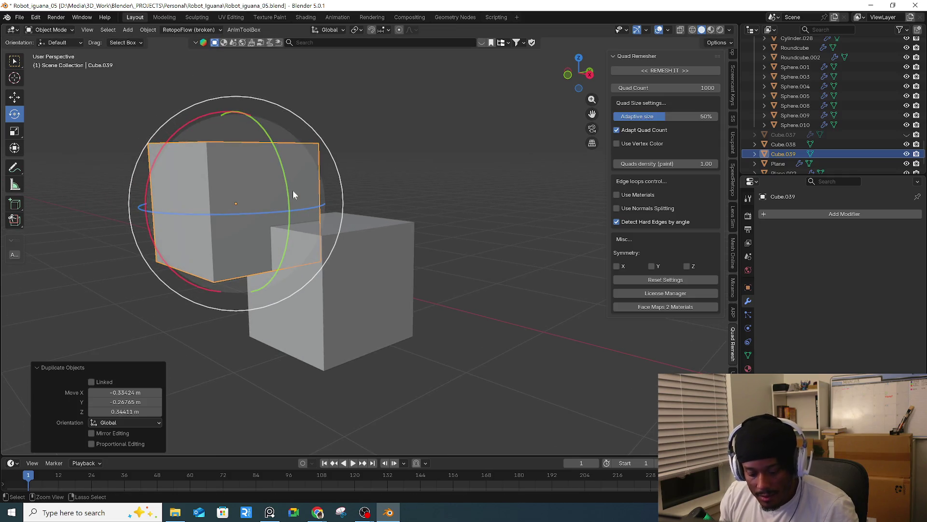
key(shift+b)
drag(269, 201, 355, 273)
scroll(356, 242, down, 2)
key(shift+b)
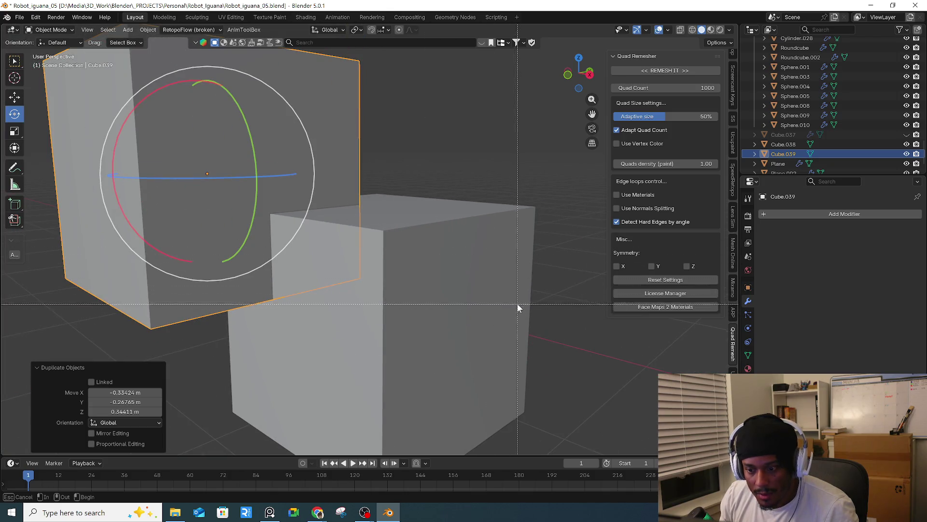
key(Escape)
- Orbit the view to see both cubes alongside the iguana
click(337, 371)
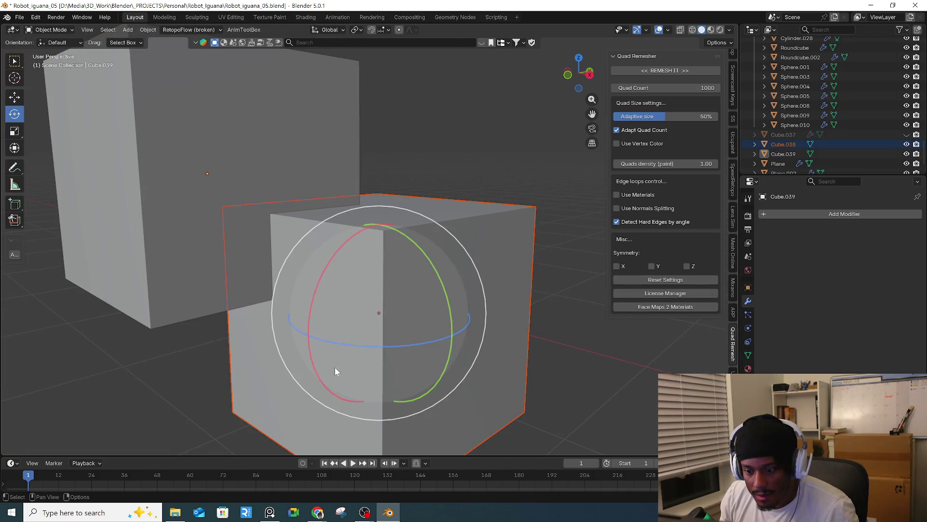
click(151, 357)
scroll(200, 287, up, 4)
scroll(199, 287, down, 3)
scroll(198, 287, down, 3)
mouse_move(197, 286)
middle_down()
mouse_move(389, 291)
mouse_move(451, 232)
middle_up()
scroll(653, 331, up, 4)
scroll(259, 242, down, 3)
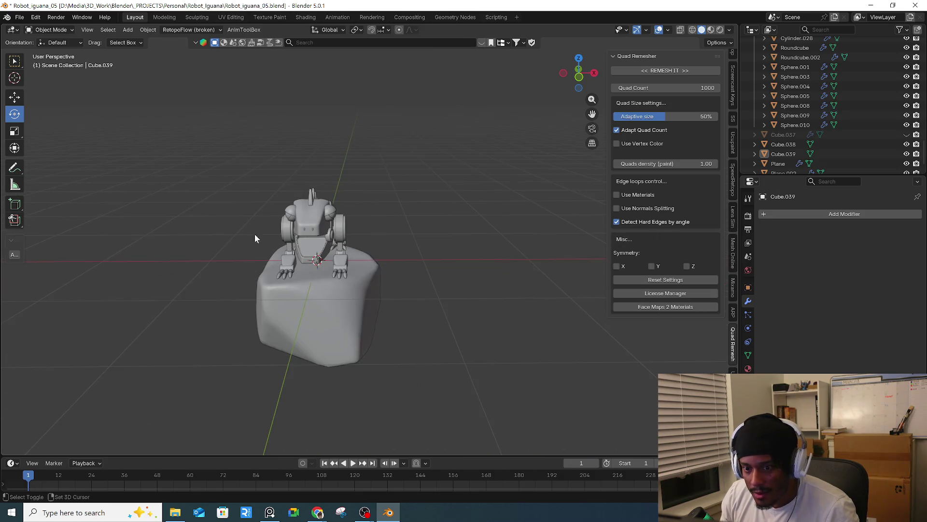
scroll(352, 234, up, 5)
- Zoom in repeatedly on the base of a spike on the iguana's head
middle_drag(352, 234, 444, 263)
key(shift+b)
drag(340, 230, 409, 289)
key(shift+b)
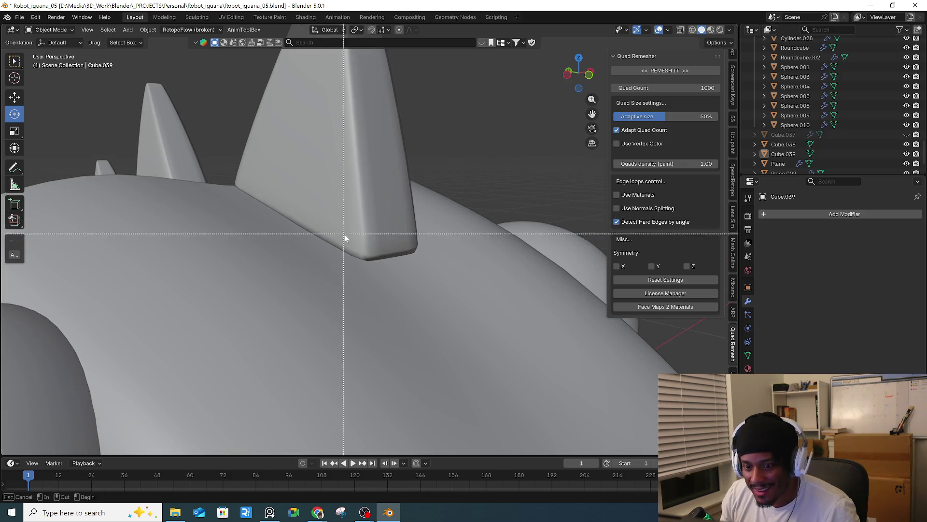
drag(344, 237, 381, 267)
key(shift+b)
drag(340, 310, 352, 329)
key(shift+b)
drag(383, 262, 515, 314)
key(shift+b)
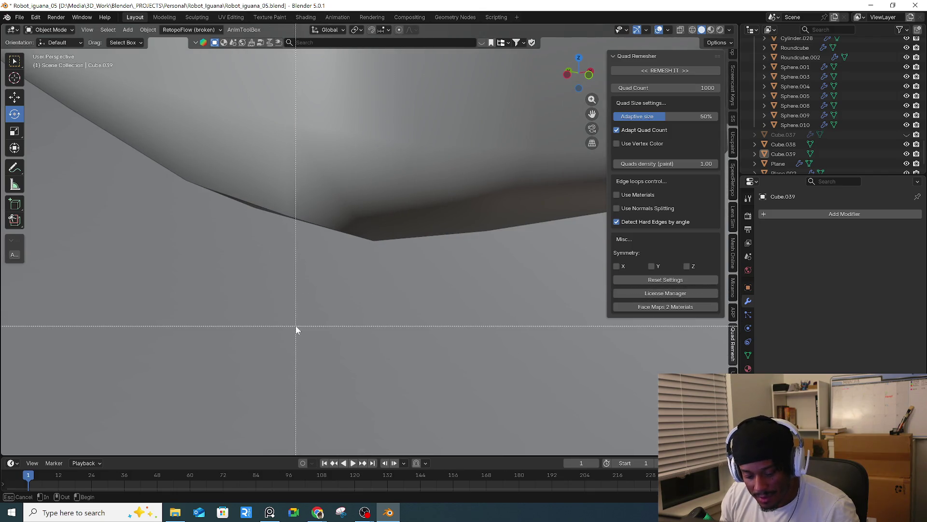
drag(296, 302, 448, 361)
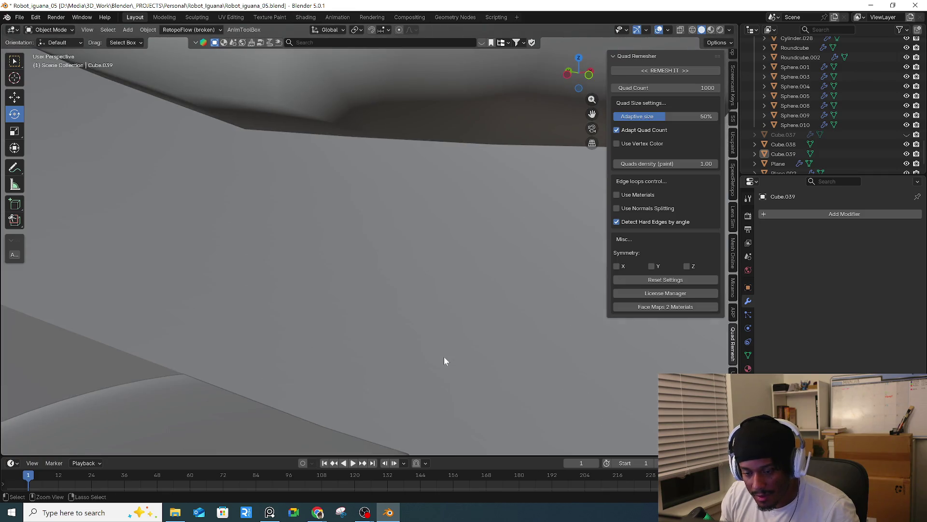
key(ctrl+shift+b)
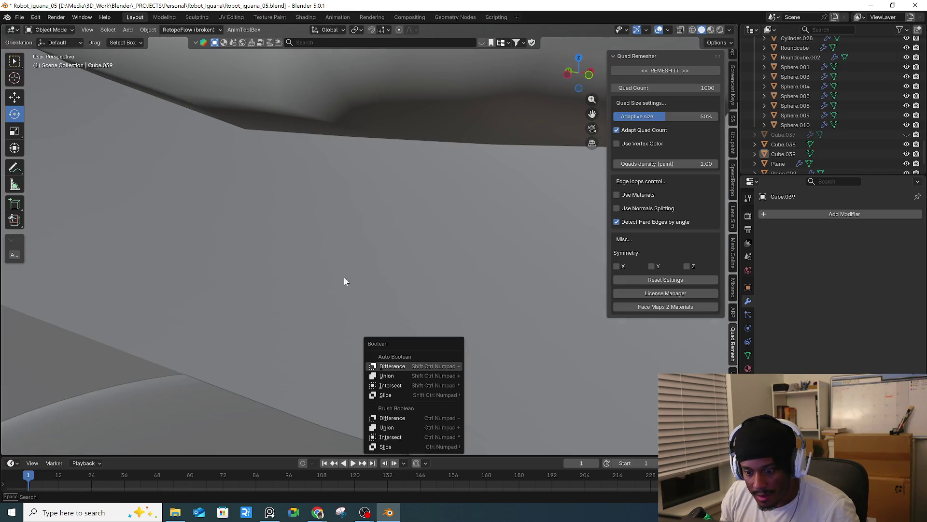
- Select the duplicate then the original cube and make the duplicate a Brush Boolean cutter
scroll(349, 282, down, 3)
scroll(323, 290, down, 4)
scroll(307, 296, down, 4)
mouse_move(300, 301)
middle_down()
mouse_move(190, 264)
mouse_move(258, 266)
middle_up()
click(259, 266)
shift+click(303, 292)
scroll(347, 311, up, 4)
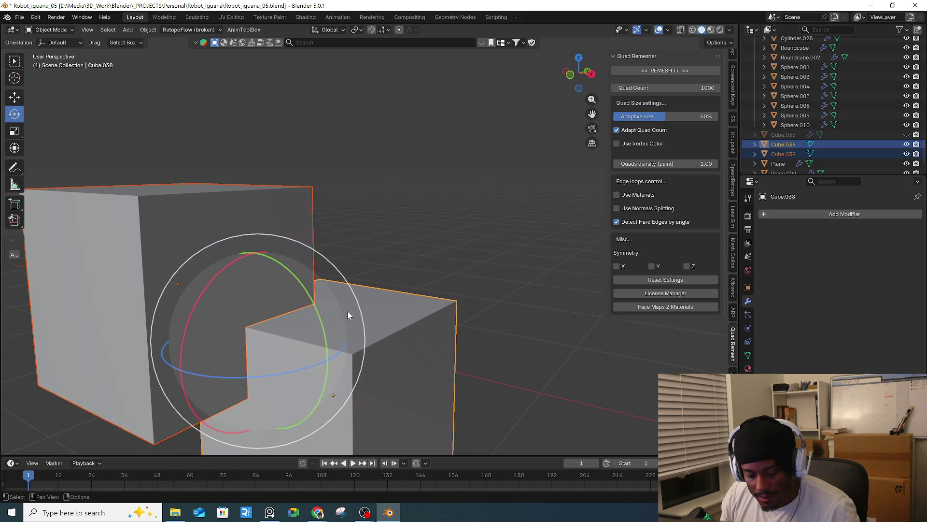
key(ctrl+shift+b)
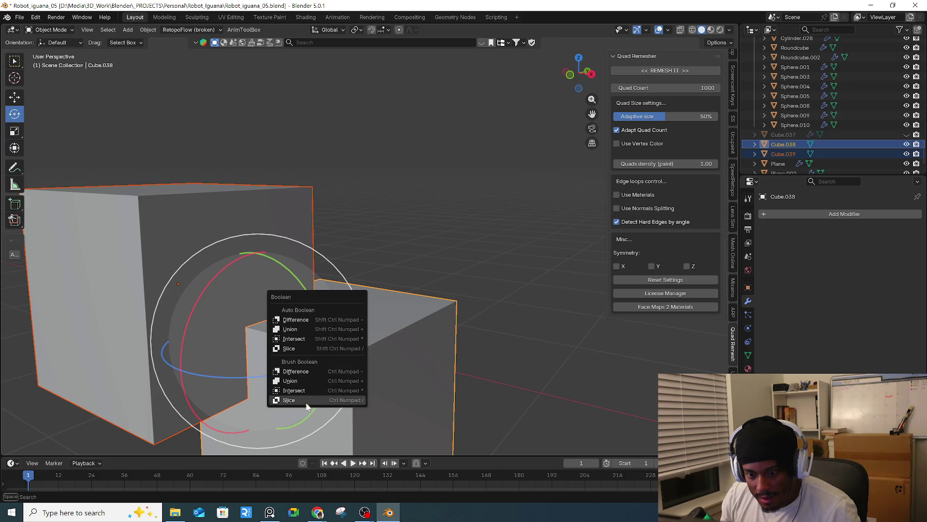
click(314, 400)
- Compare Union, Intersect and Difference and the Manifold solver, keeping Difference with Float
drag(317, 405, 264, 362)
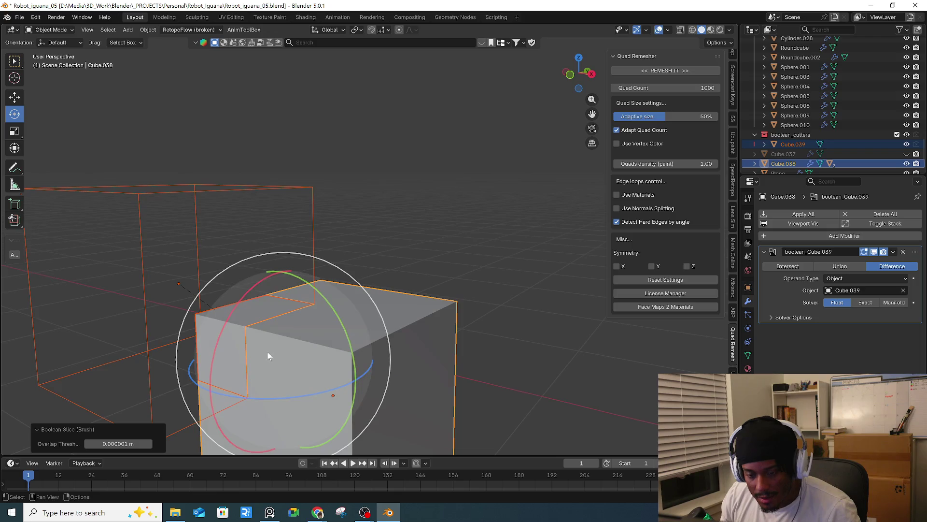
shift+middle_drag(270, 349, 332, 363)
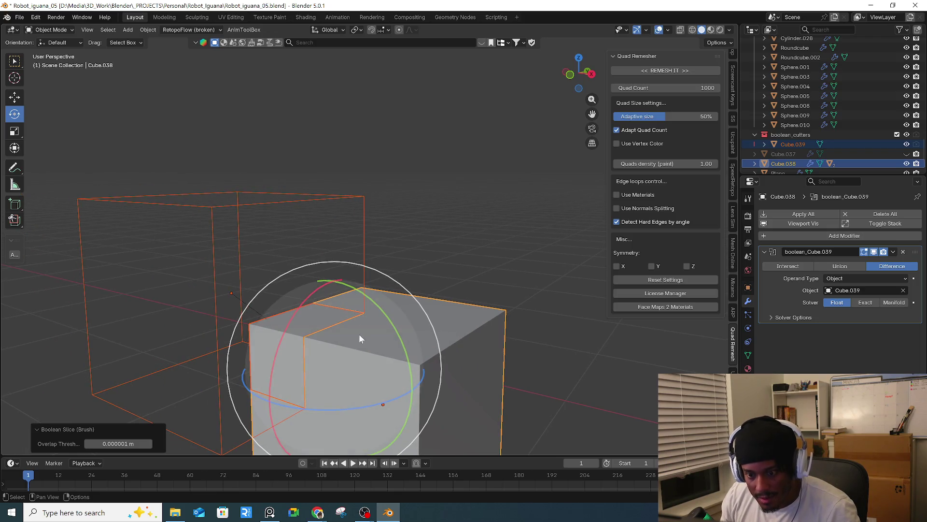
click(839, 268)
click(812, 267)
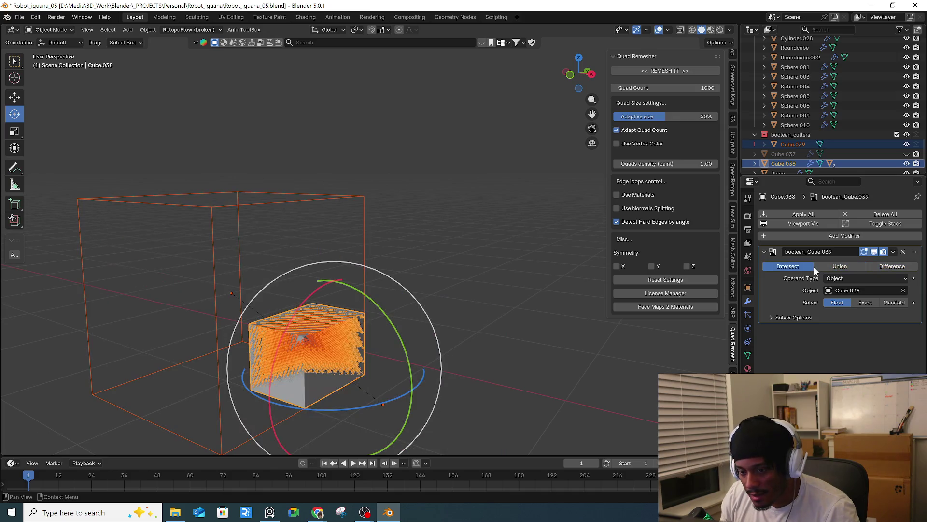
click(840, 266)
click(886, 268)
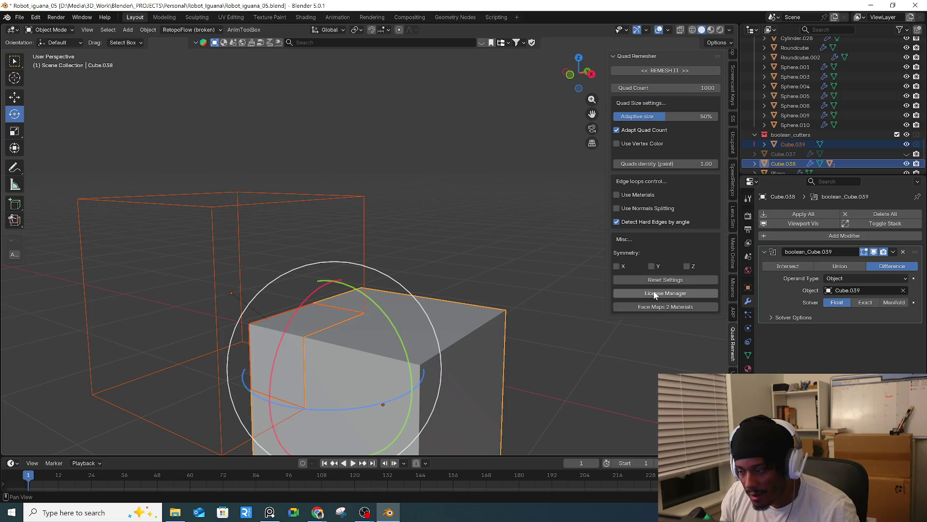
click(889, 303)
click(841, 303)
scroll(523, 312, down, 3)
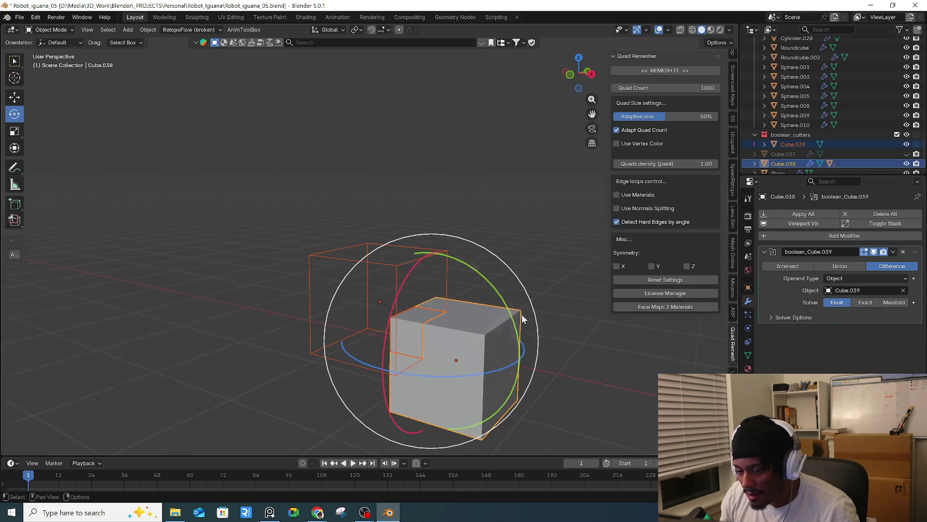
- Move the wireframe cutter to a new spot and recheck the operations, keeping Difference
click(504, 219)
click(456, 269)
key(g)
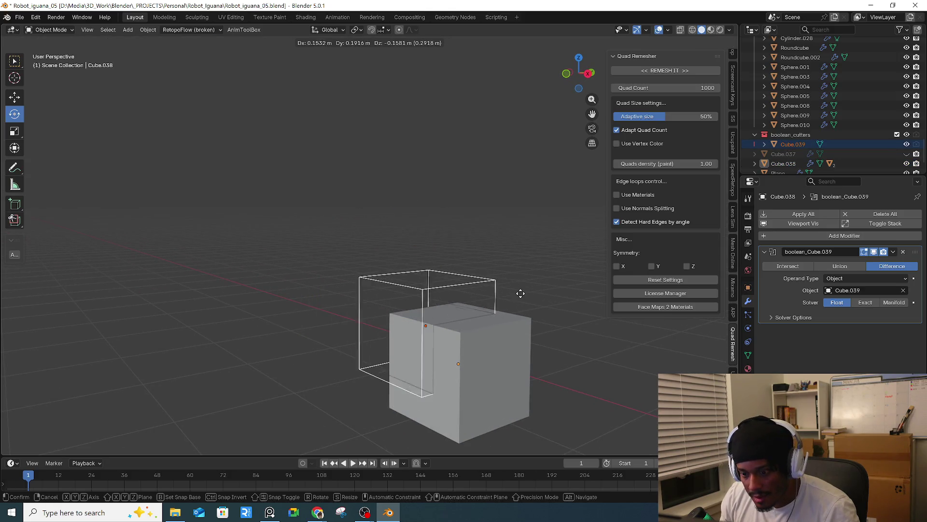
click(511, 291)
click(497, 320)
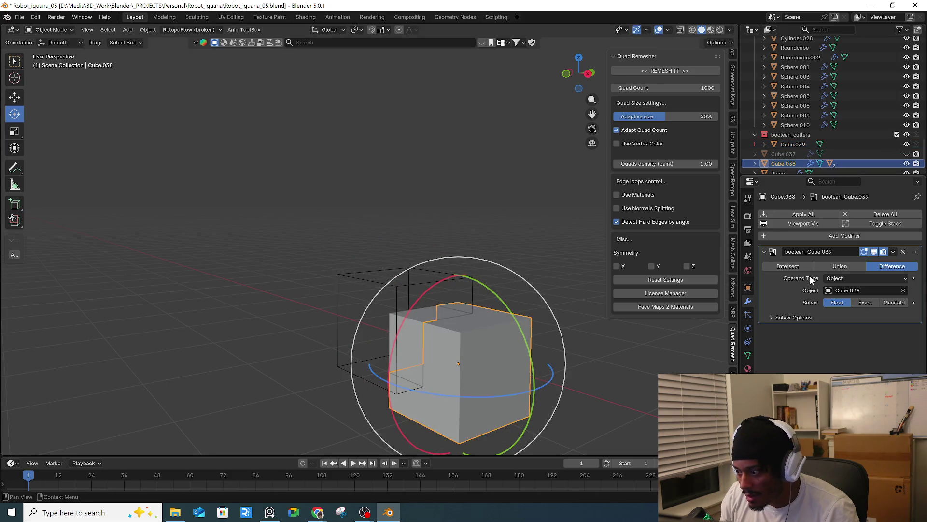
click(831, 266)
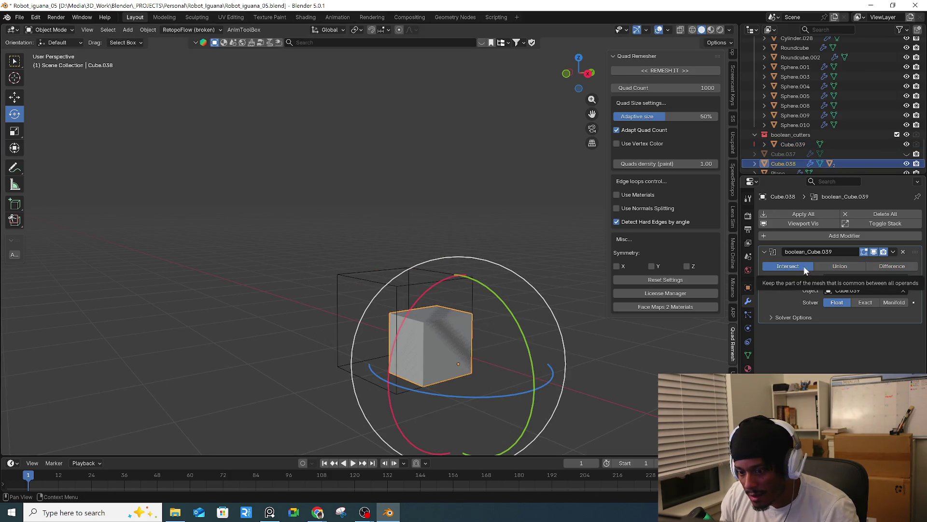
click(839, 266)
click(884, 267)
mouse_move(617, 345)
mouse_down()
mouse_move(505, 373)
mouse_move(518, 363)
mouse_up()
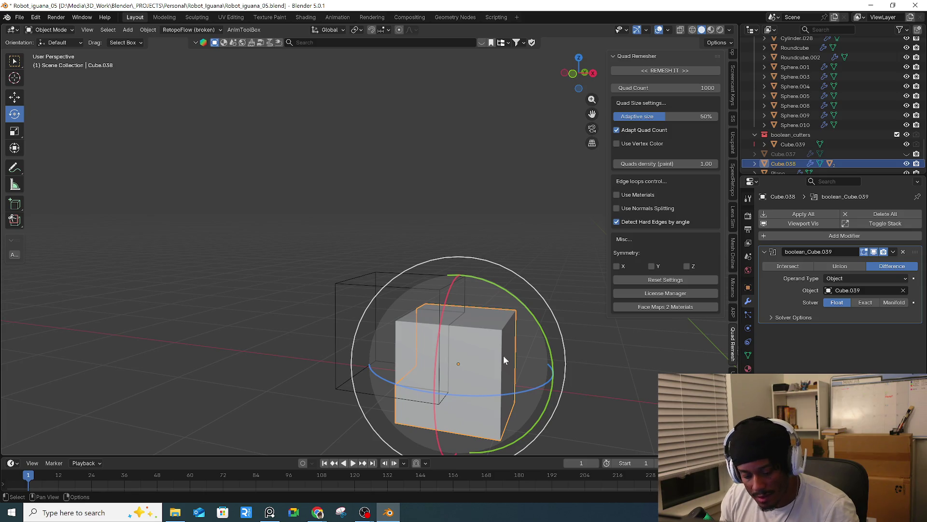
- Apply the cutter's scale, then bring the course video window forward
shift+click(442, 290)
key(ctrl+a)
click(511, 256)
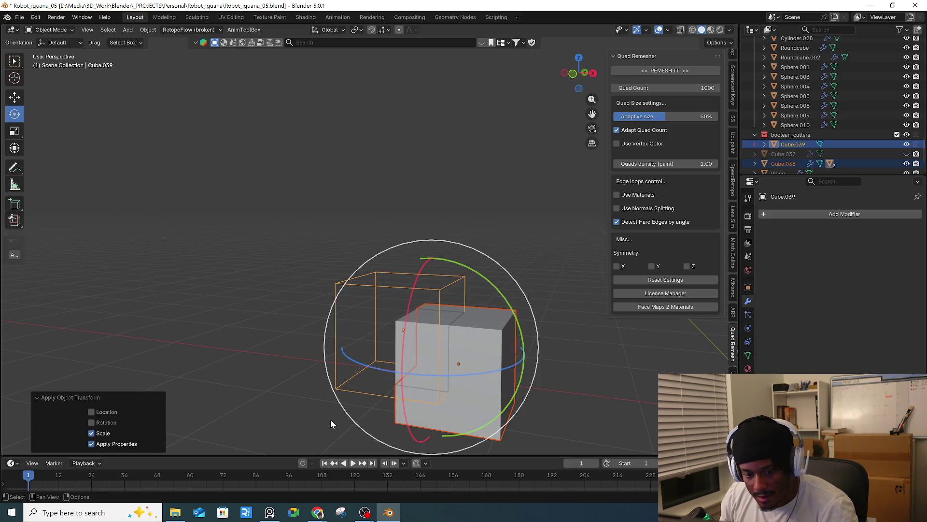
click(285, 406)
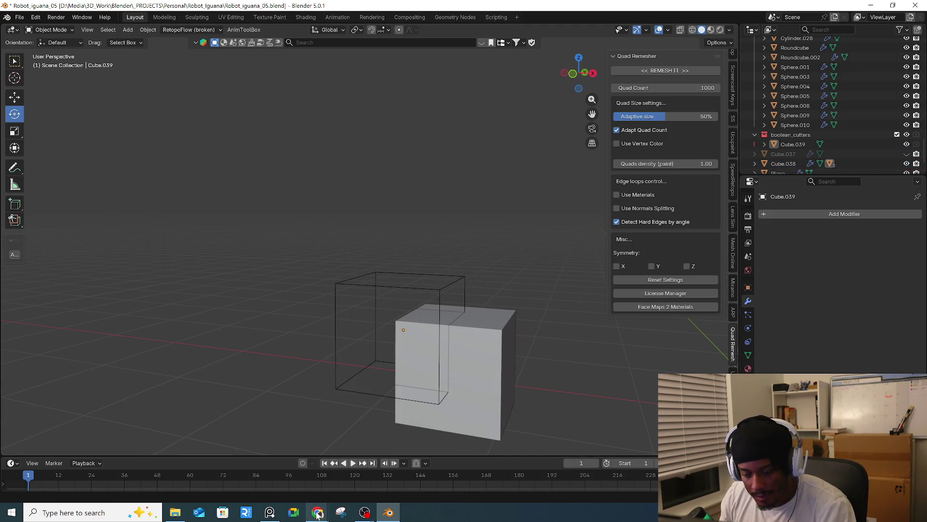
mouse_move(317, 514)
click(382, 473)
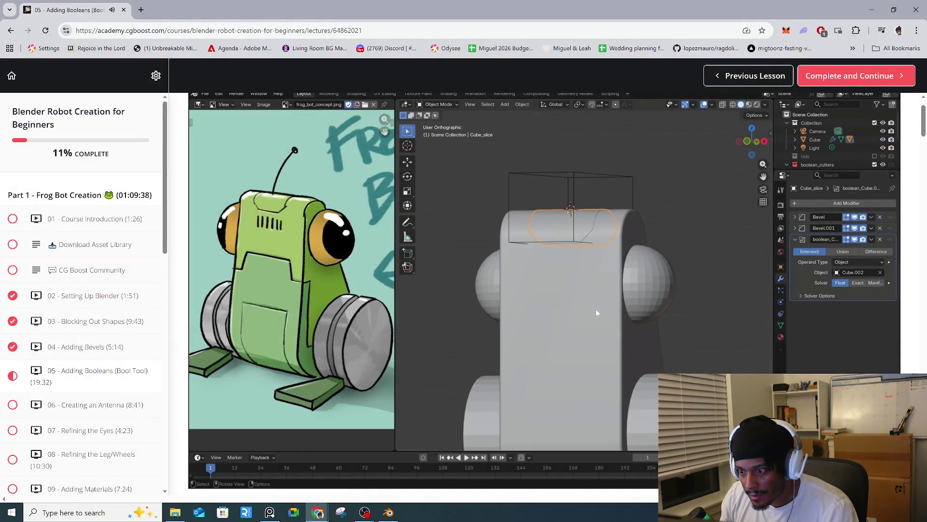
- Watch the lesson reach the cutter's object properties, then return to Blender and orbit the notched cube
mouse_move(427, 348)
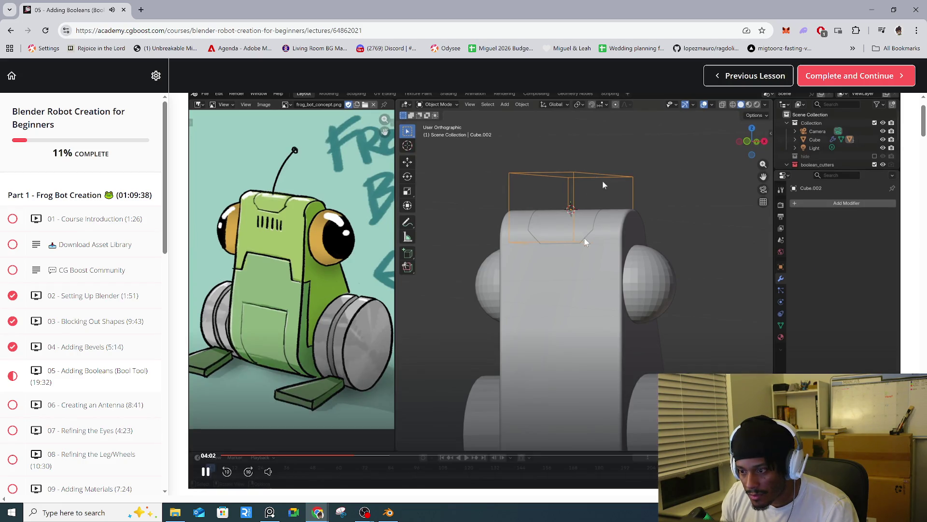
mouse_move(391, 514)
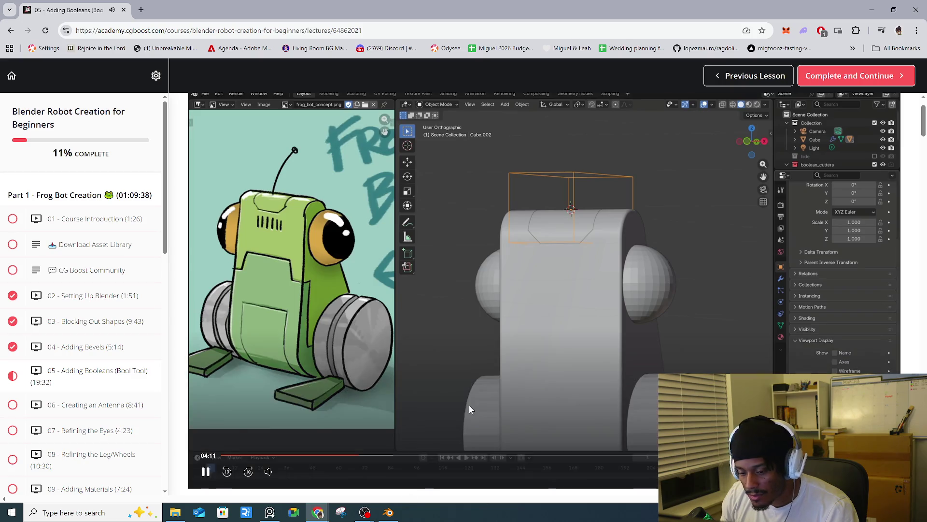
click(388, 512)
scroll(414, 309, up, 2)
scroll(523, 317, up, 2)
middle_drag(588, 376, 441, 344)
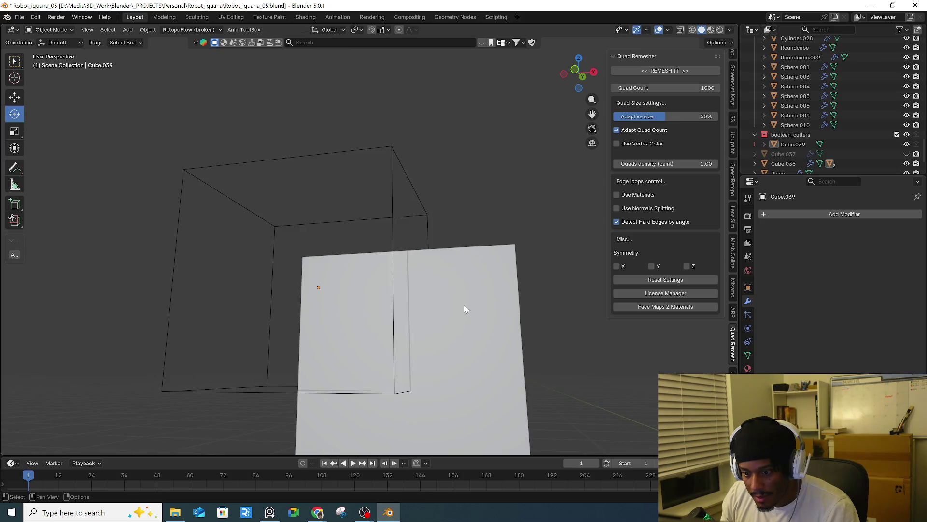
- Shrink Cube.038_slice to 0.435 scale
scroll(442, 344, up, 2)
click(360, 379)
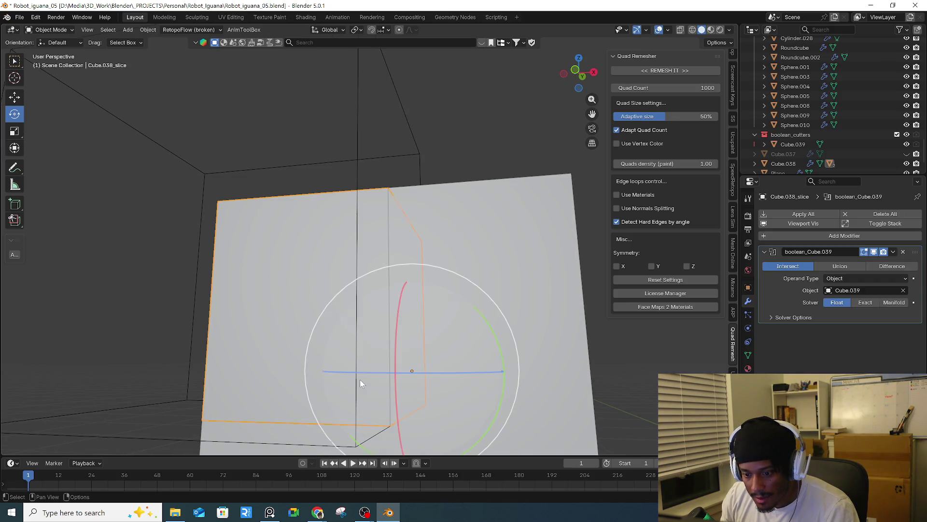
middle_drag(354, 389, 377, 392)
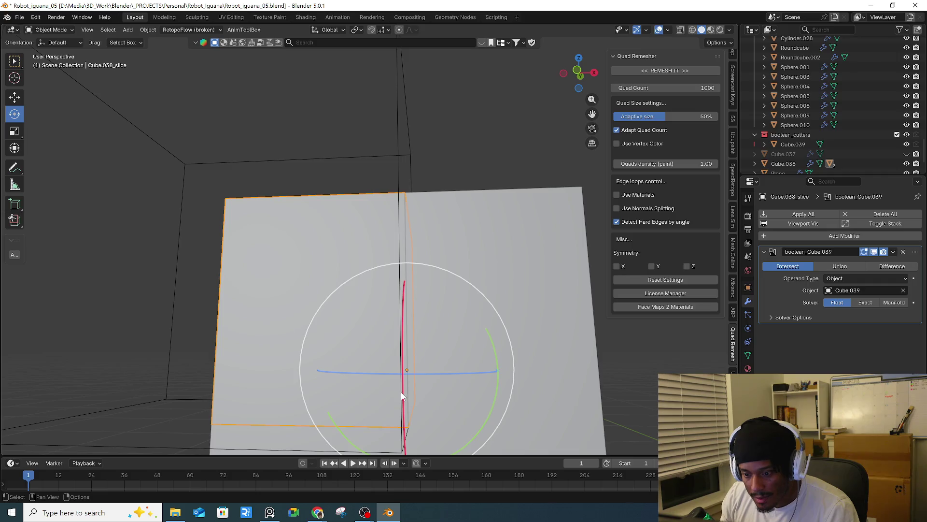
drag(402, 390, 369, 386)
key(Escape)
key(s)
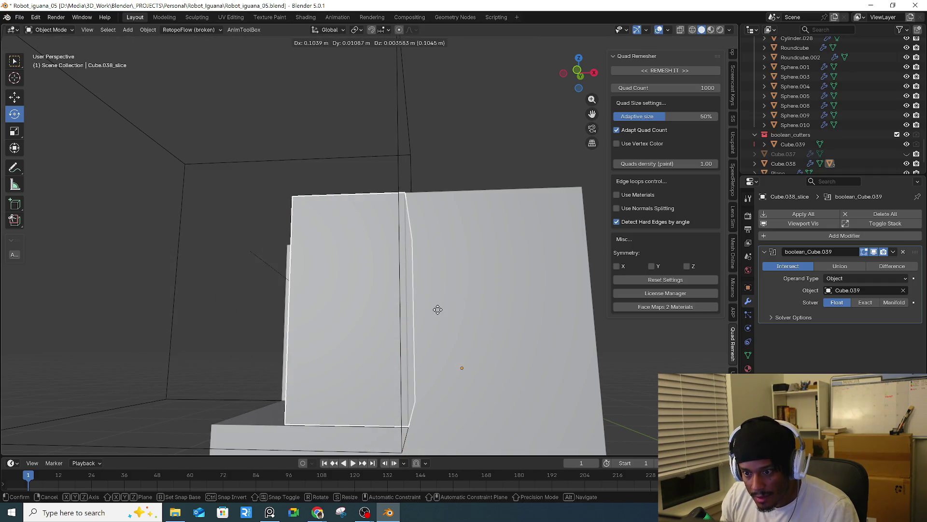
key(Escape)
key(s)
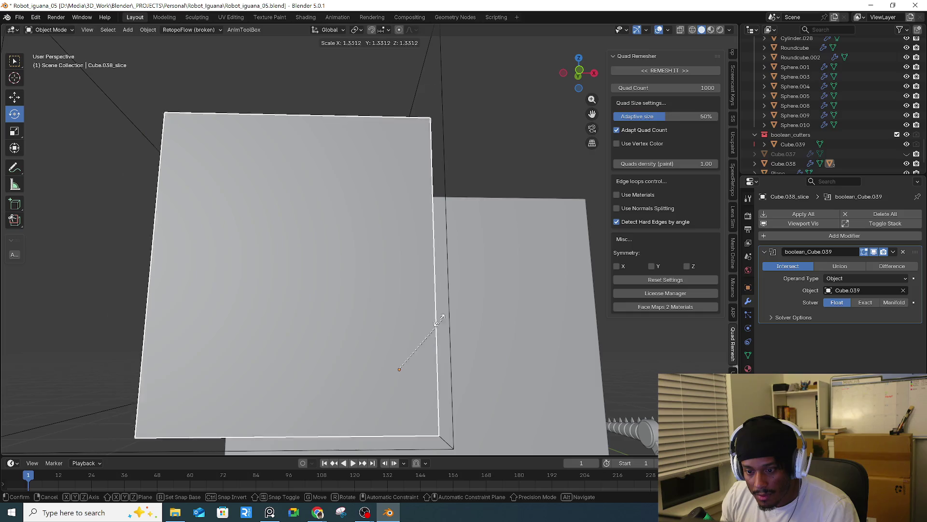
click(389, 349)
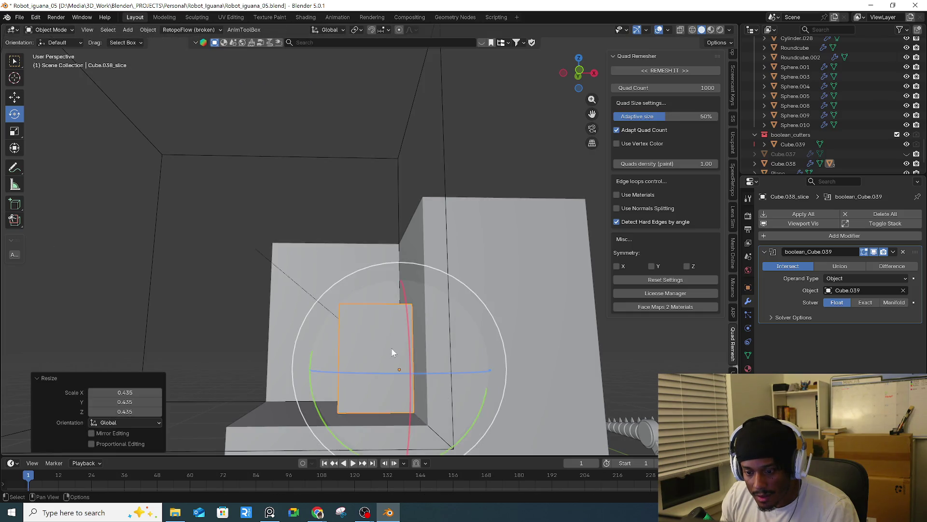
- Move the Cube.039 cutter, then enlarge the slice box to about 3.5
middle_drag(391, 350, 410, 281)
click(425, 268)
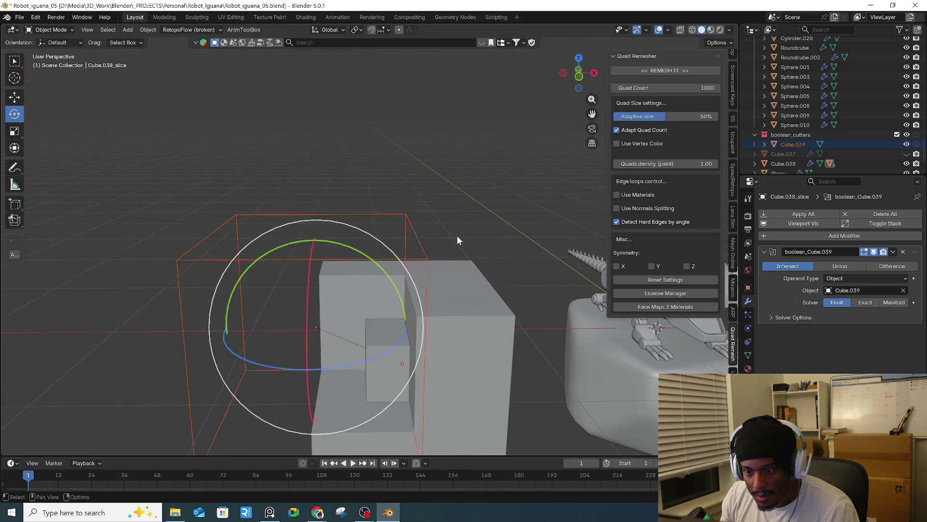
key(g)
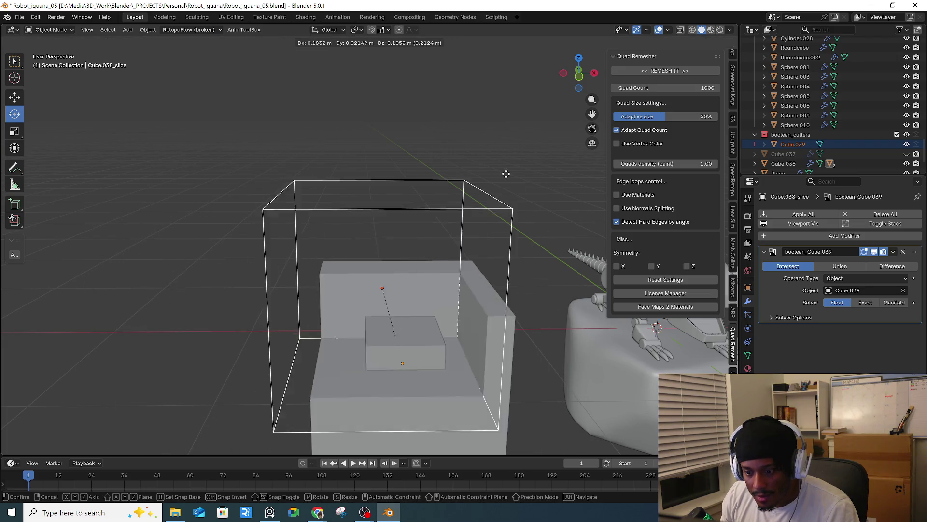
click(477, 254)
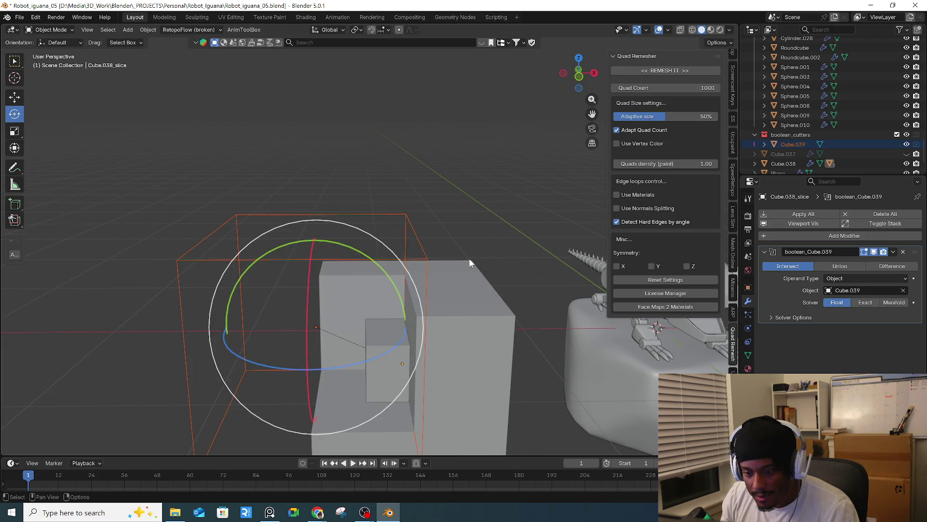
click(381, 375)
key(g)
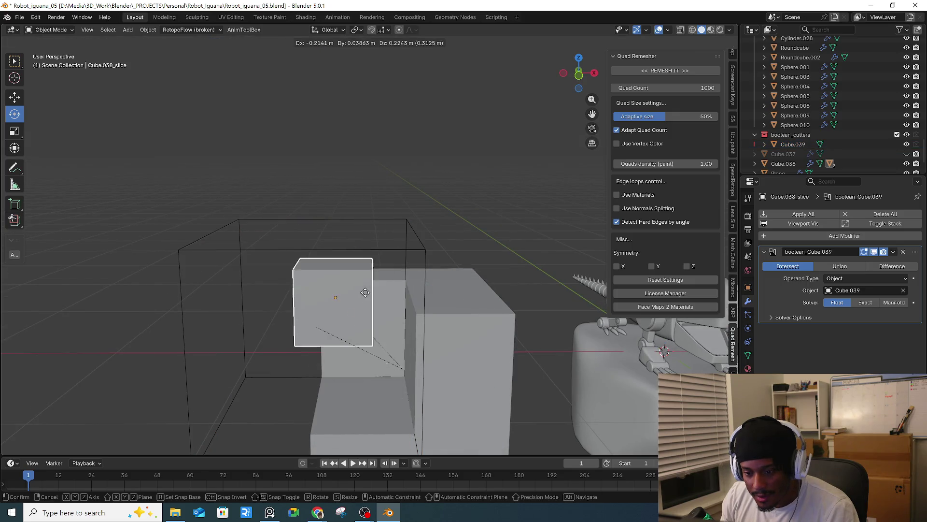
right_click(279, 341)
key(s)
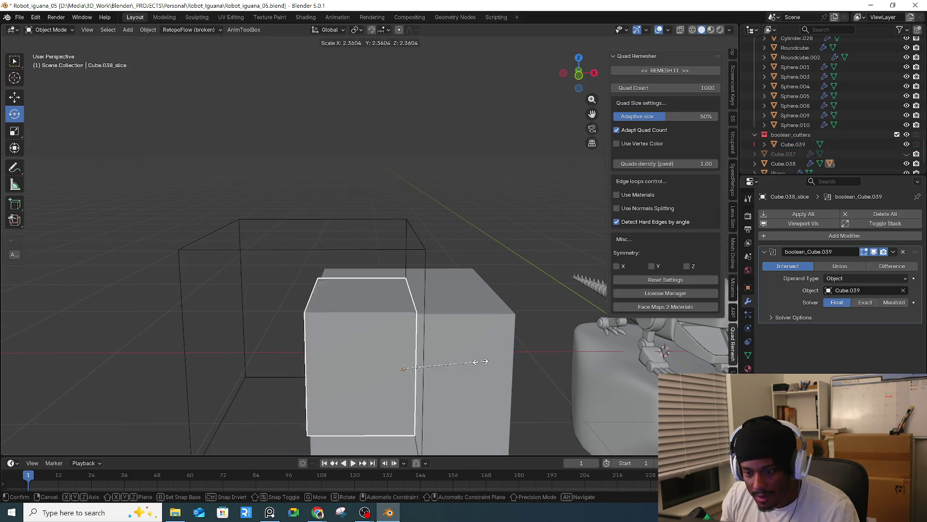
click(519, 366)
- Reposition the Cube.039 box, undo back to the larger slice box, and bring up the booleans lesson
mouse_move(520, 363)
middle_down()
mouse_move(432, 348)
mouse_move(516, 254)
middle_up()
click(497, 268)
key(g)
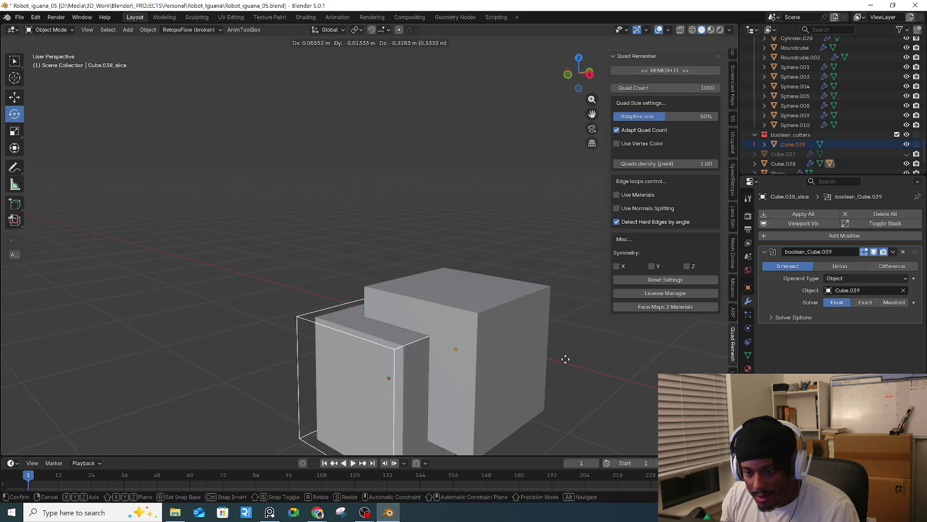
click(485, 278)
middle_drag(485, 279, 511, 268)
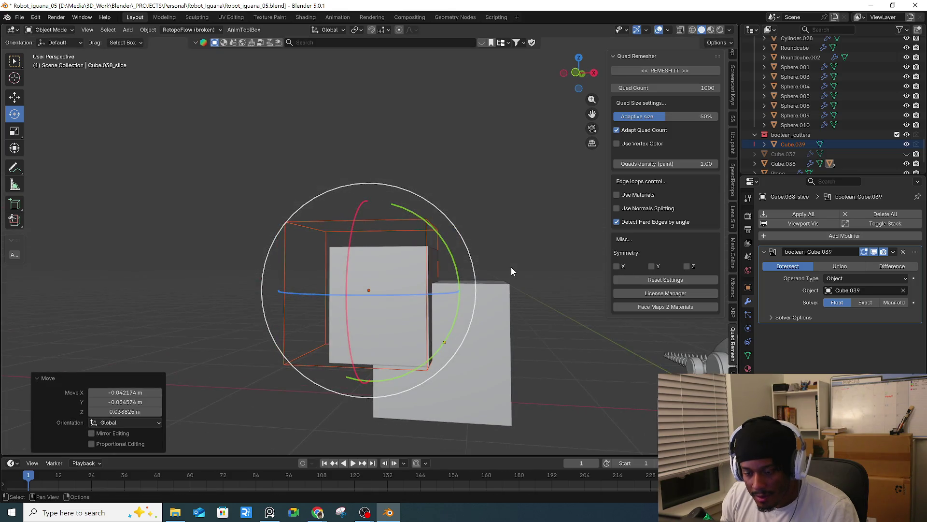
key(ctrl+z)
key(ctrl+z)
key(ctrl+z)
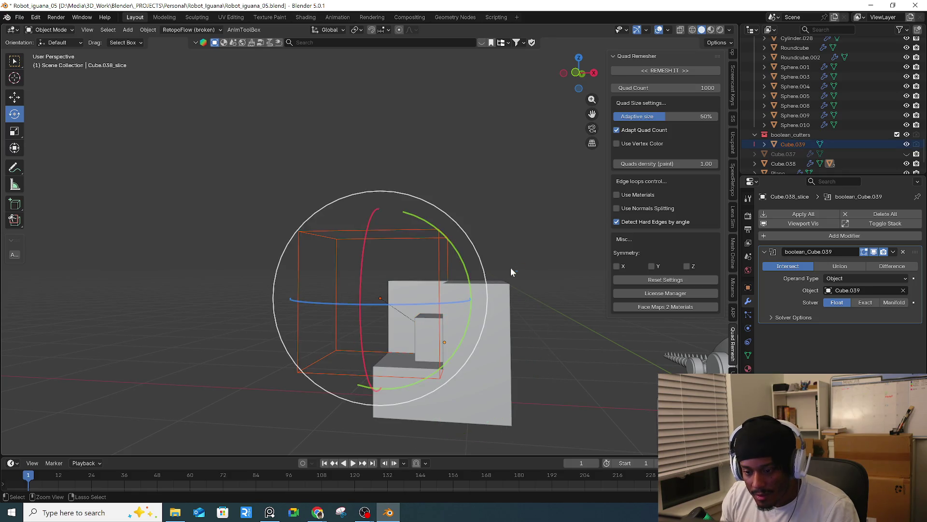
key(ctrl+z)
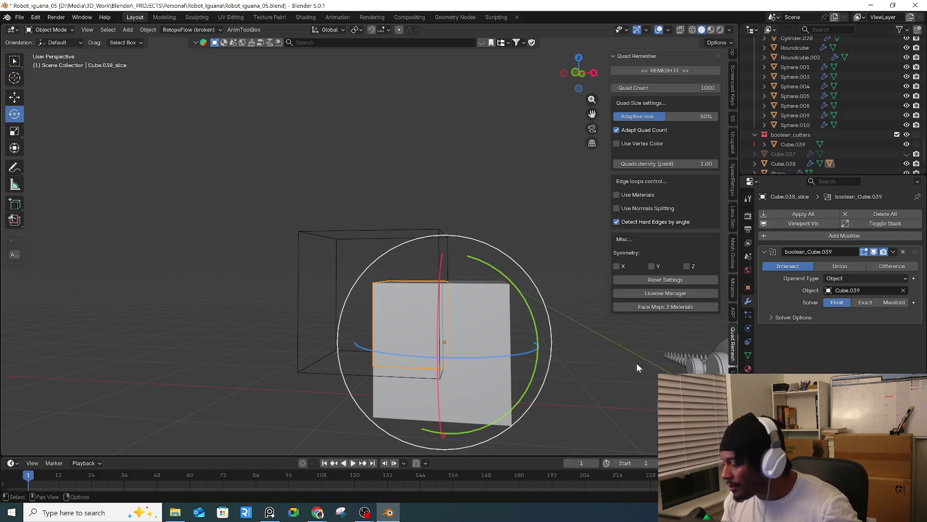
mouse_move(318, 512)
click(354, 482)
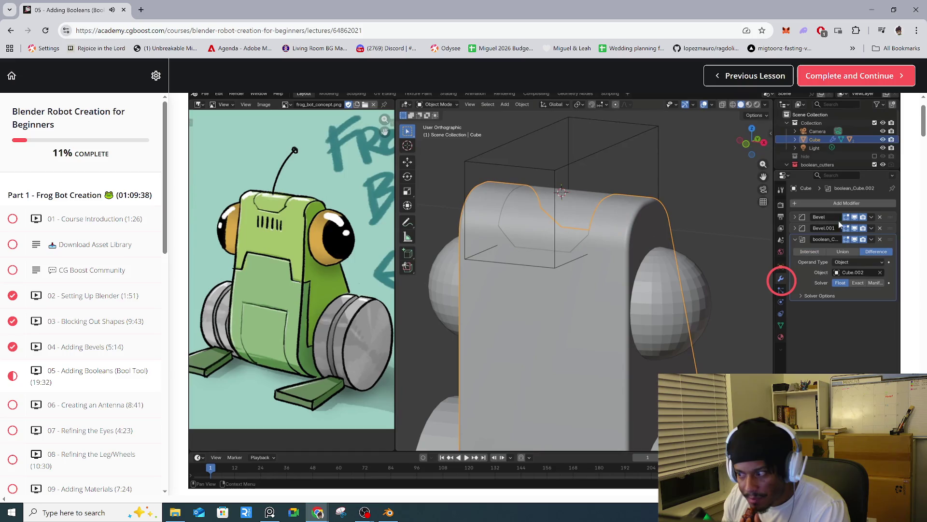
- Watch the Adding Booleans lesson briefly, then switch back to Blender and orbit the cube
mouse_move(488, 340)
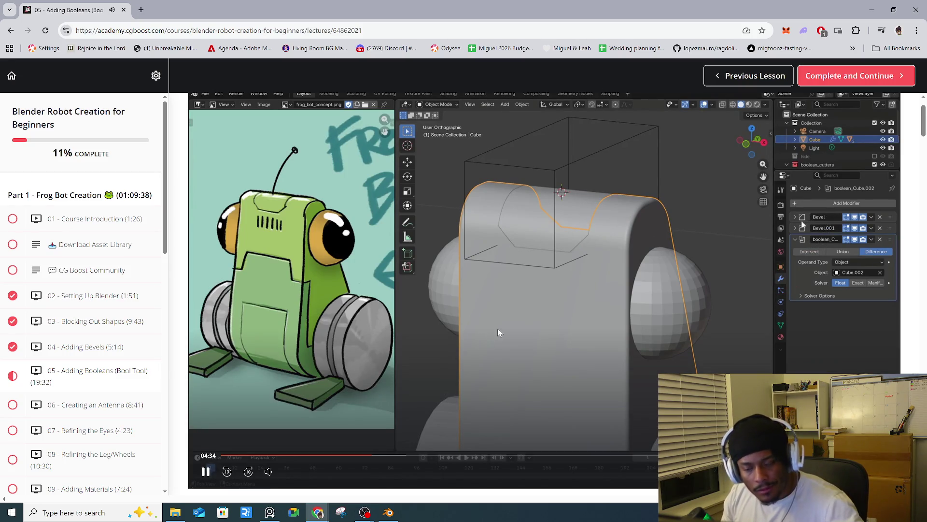
click(388, 512)
mouse_move(431, 380)
mouse_down()
mouse_move(482, 346)
mouse_move(510, 367)
mouse_up()
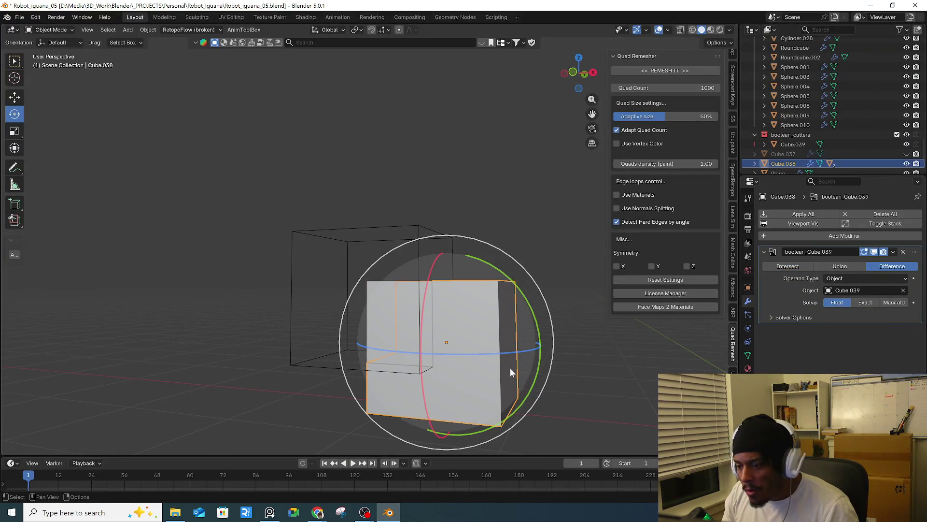
- Show the cube's transform values in the N-panel Item tab
scroll(732, 94, up, 3)
scroll(731, 87, up, 4)
scroll(732, 83, up, 4)
click(733, 62)
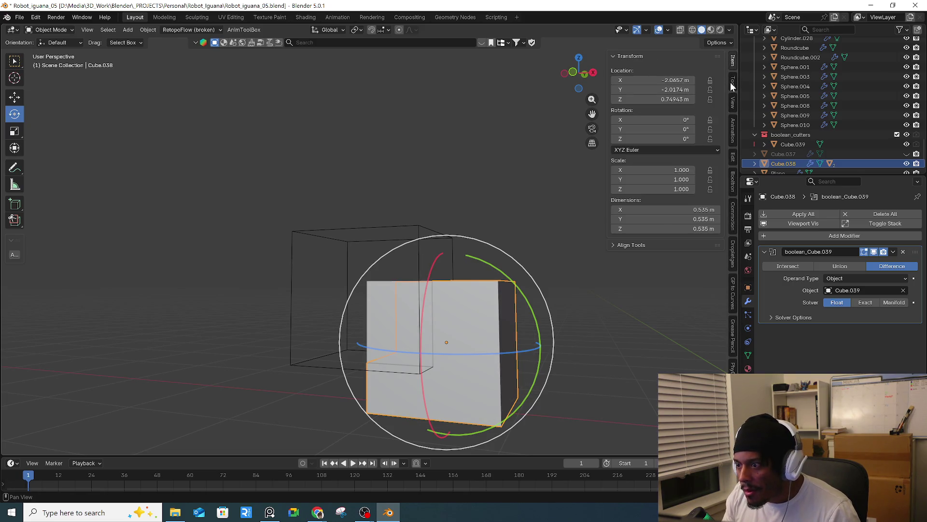
click(732, 83)
click(734, 58)
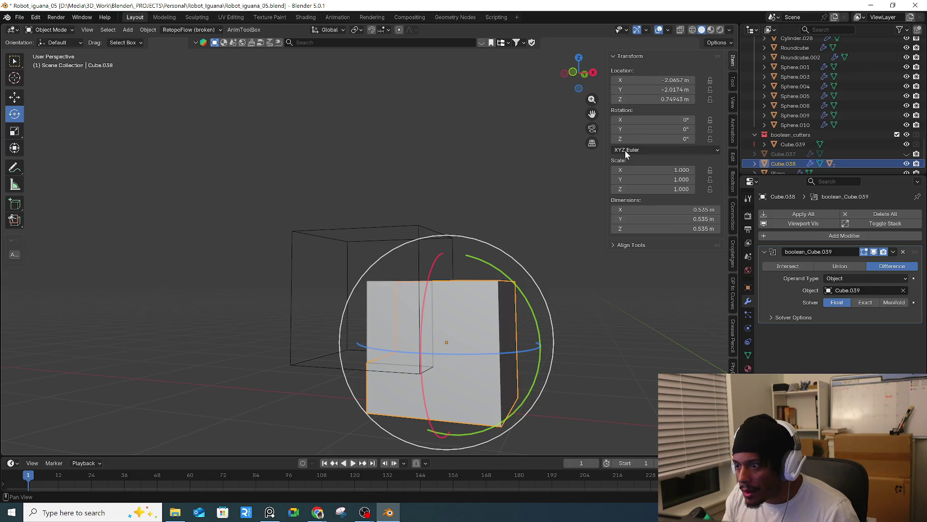
middle_drag(607, 252, 564, 324)
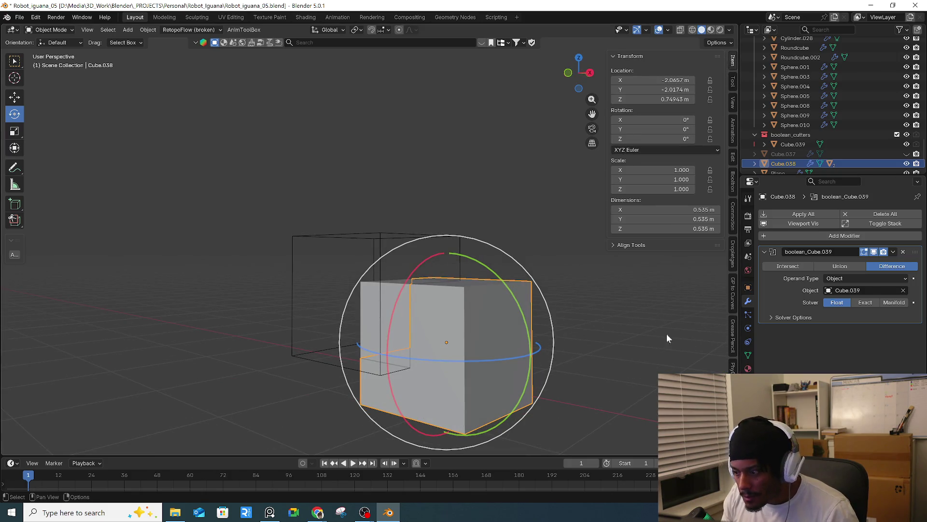
- Add a Bevel modifier with 2 segments and a 0.02 m amount, reordering it with the boolean
key(q)
click(604, 329)
key(q)
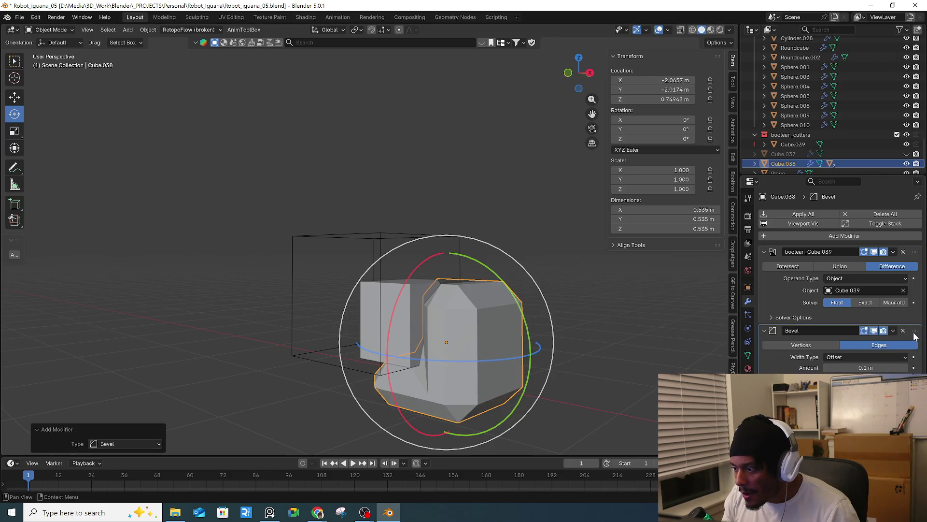
key(ctrl+a)
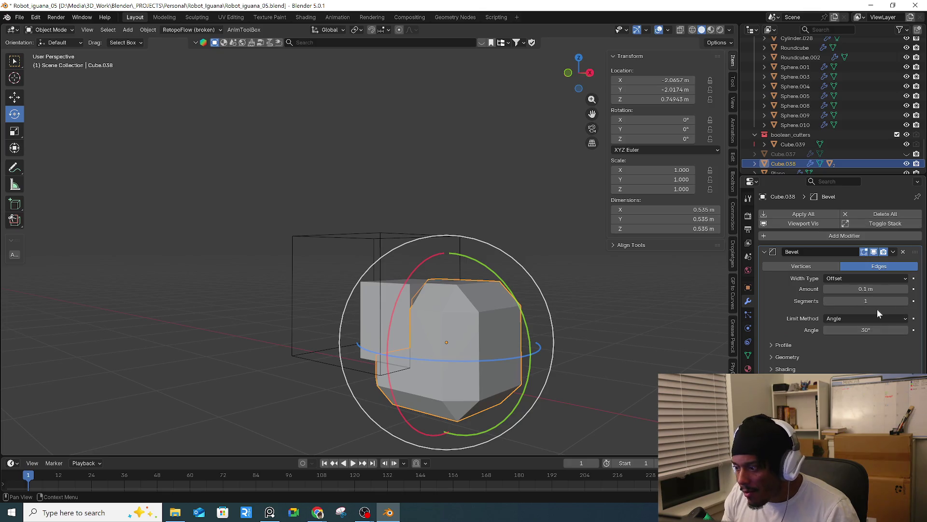
click(905, 301)
mouse_move(867, 289)
mouse_down()
mouse_move(850, 289)
mouse_move(877, 289)
mouse_move(841, 288)
mouse_up()
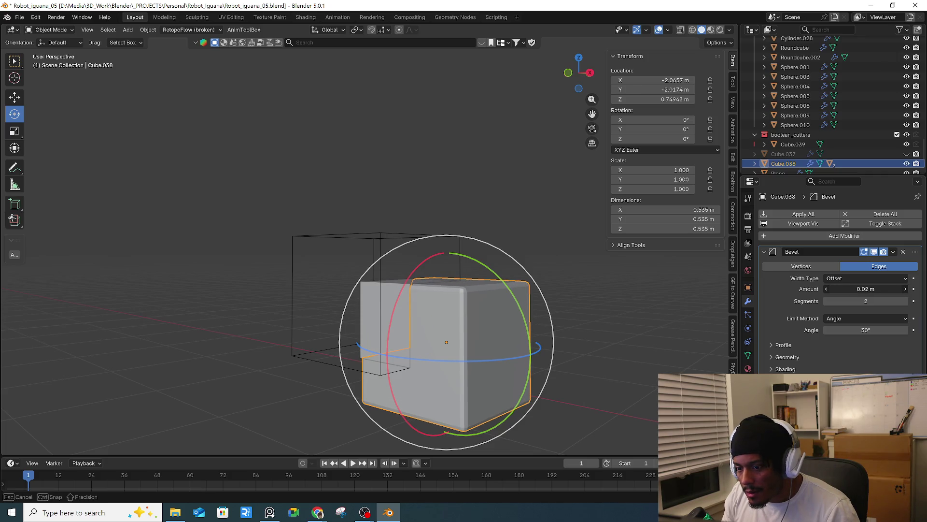
- Put the cube into edit mode and bring up the quick favourites menu
mouse_move(645, 325)
middle_down()
mouse_move(550, 316)
mouse_move(607, 326)
middle_up()
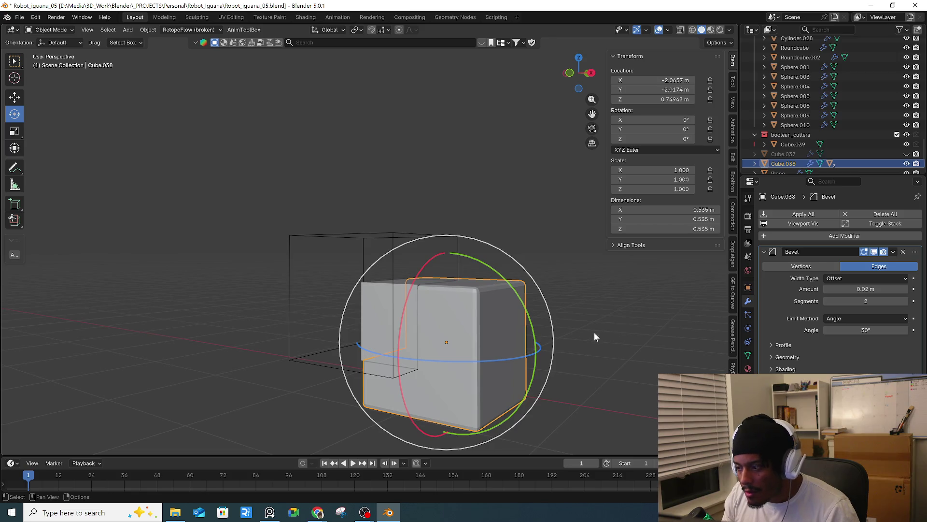
key(Tab)
key(Tab)
right_click(590, 336)
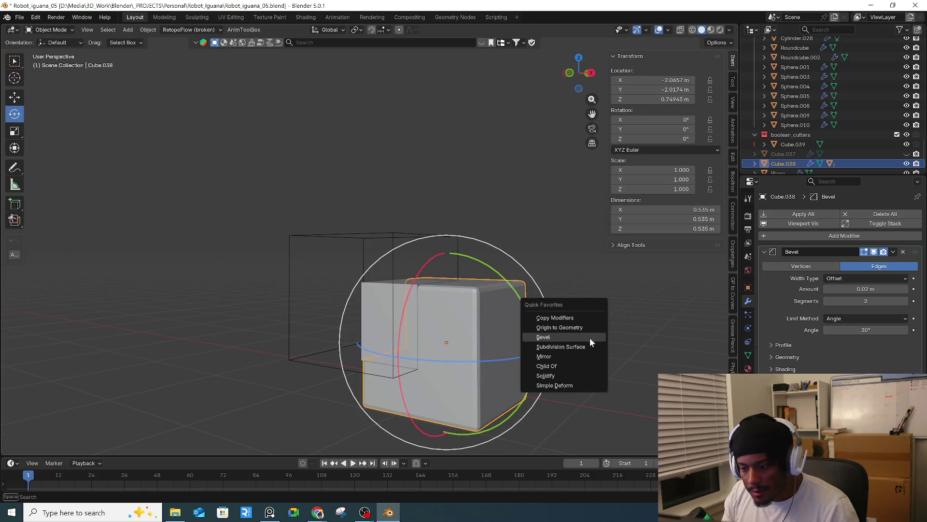
- Add a Subdivision Surface modifier to the cube and shade it smooth
click(585, 349)
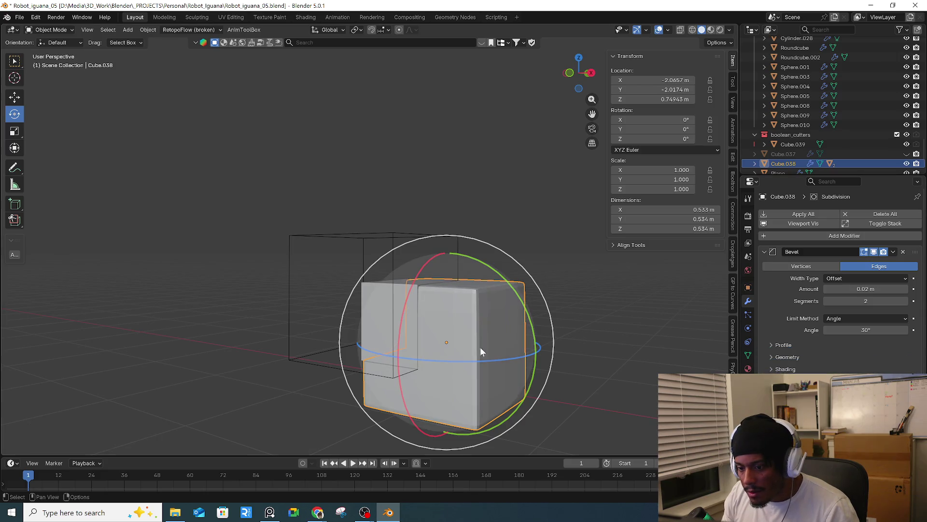
right_click(485, 334)
mouse_move(487, 332)
click(468, 292)
scroll(449, 309, up, 4)
middle_drag(443, 311, 422, 313)
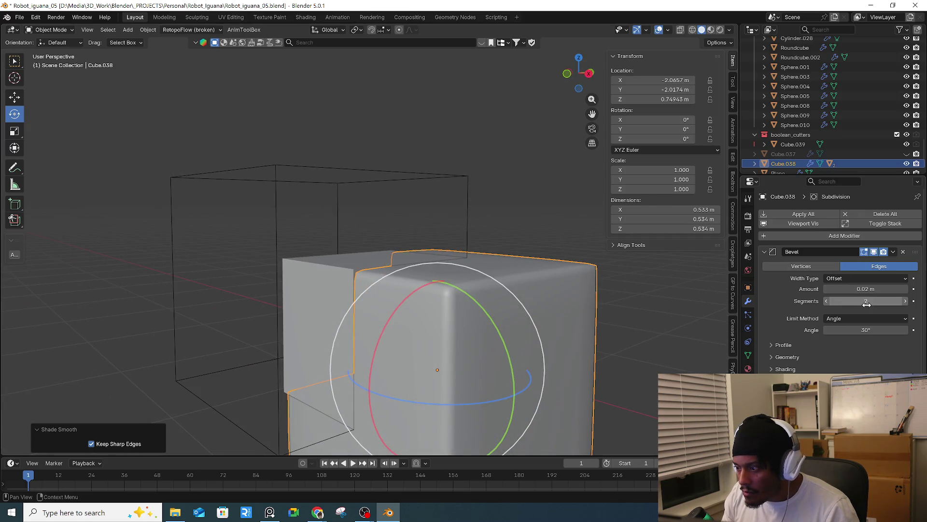
- Reduce the cube's Bevel amount to 0.01 m and inspect the smoothed shading
mouse_move(866, 289)
mouse_down()
mouse_move(848, 289)
mouse_move(859, 300)
mouse_up()
click(636, 310)
scroll(550, 309, up, 2)
mouse_move(549, 309)
middle_down()
mouse_move(346, 279)
mouse_move(413, 157)
mouse_move(436, 234)
mouse_move(700, 283)
middle_up()
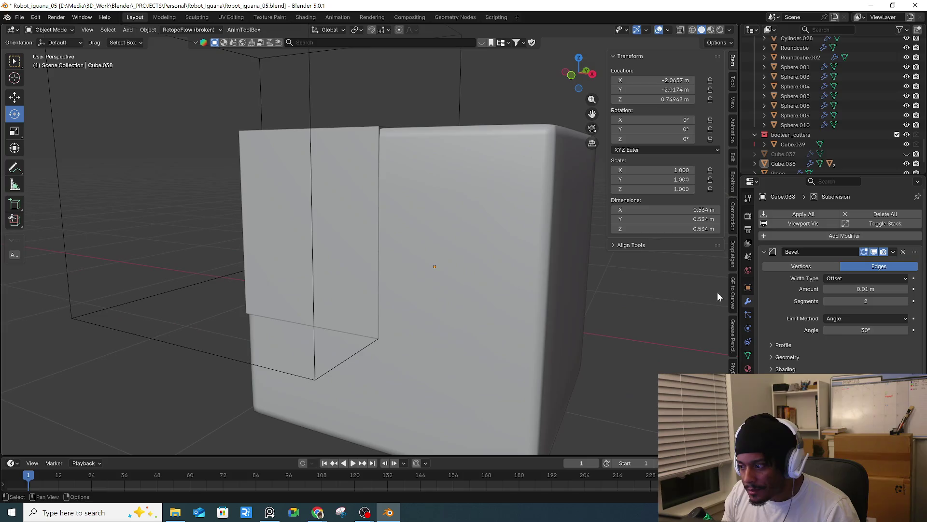
scroll(879, 337, down, 2)
- Move the boolean cut up the modifier stack, delete it, and return to the lesson video
mouse_move(914, 425)
mouse_down()
mouse_move(914, 217)
mouse_move(905, 352)
mouse_up()
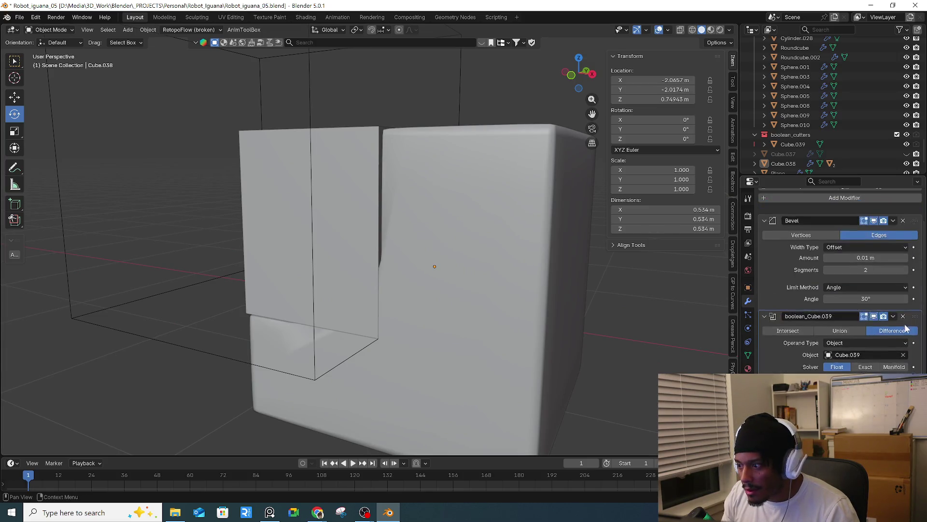
click(903, 332)
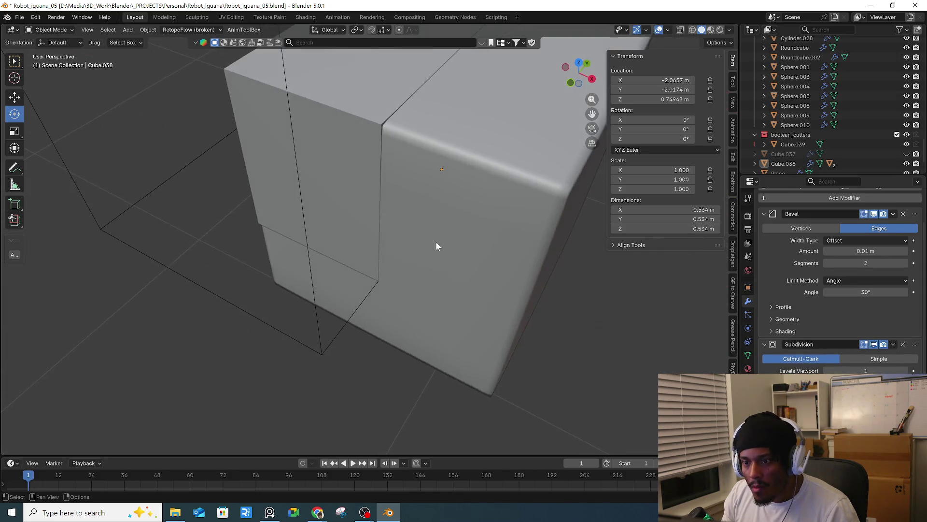
middle_drag(424, 234, 433, 245)
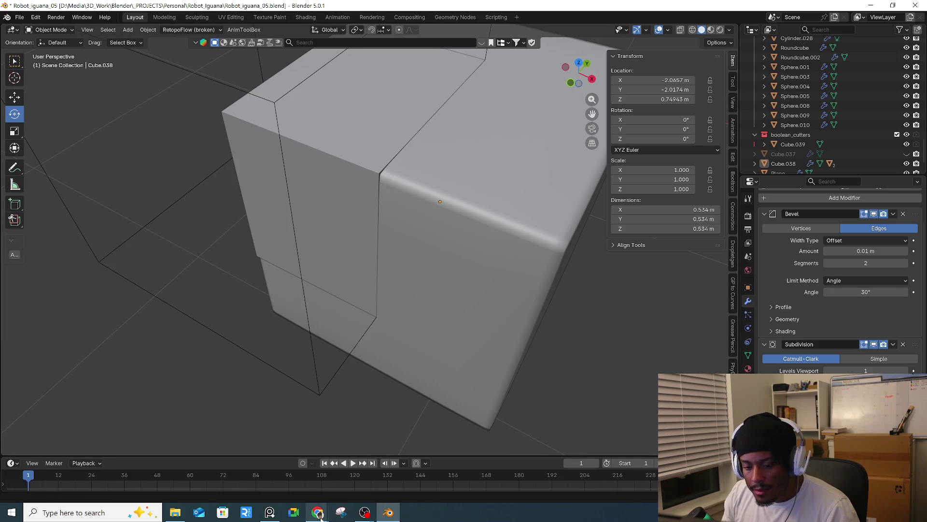
mouse_move(320, 517)
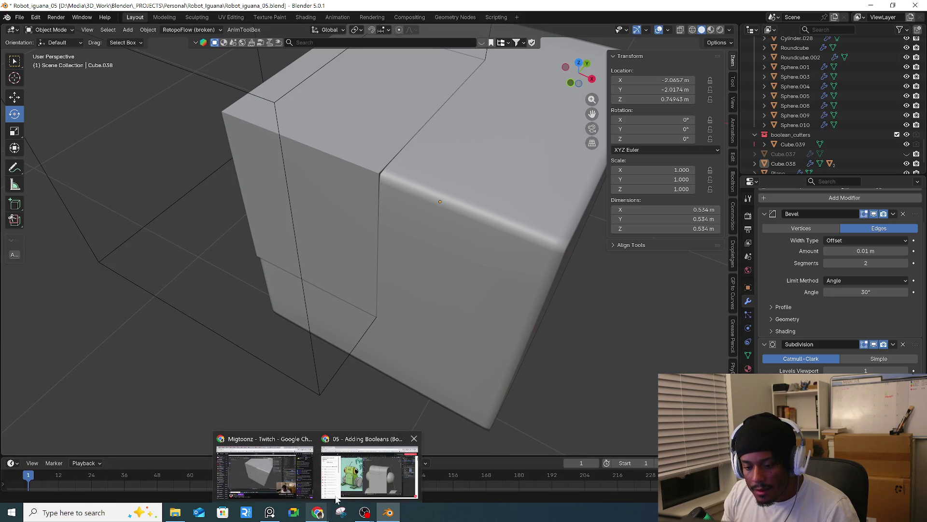
click(337, 500)
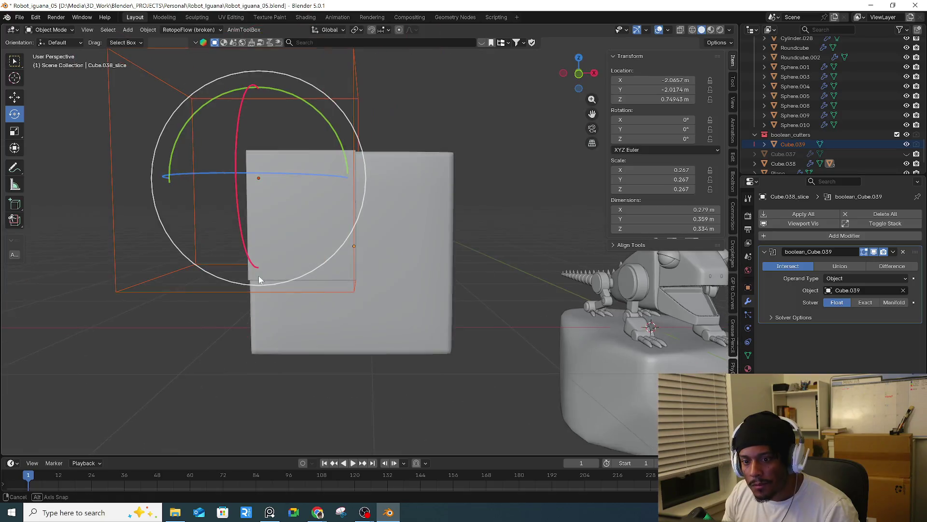
- Apply the wireframe cutter cube's scale with Ctrl+A
middle_drag(259, 278, 319, 287)
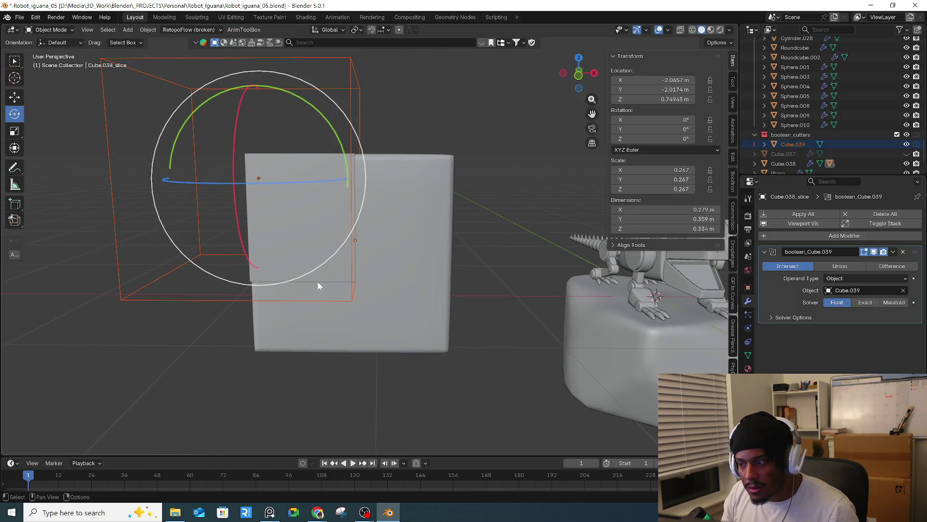
key(ctrl+a)
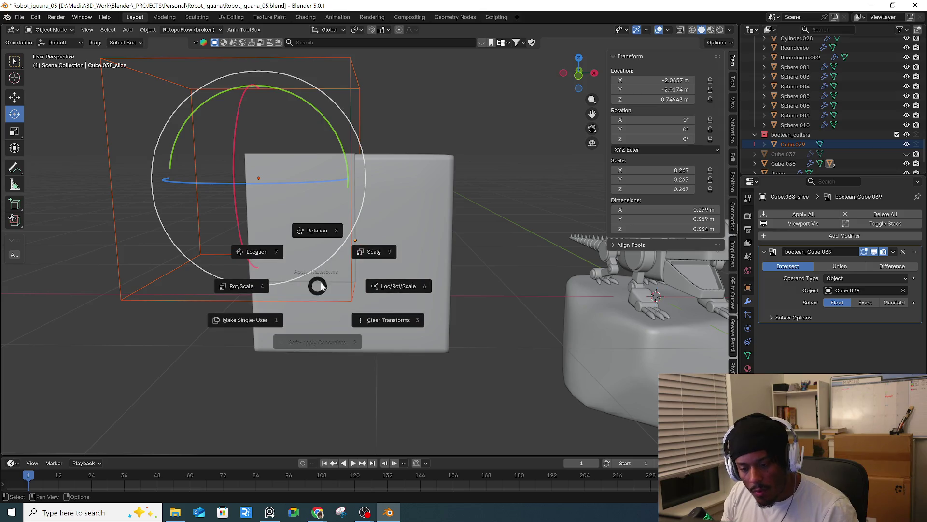
click(402, 263)
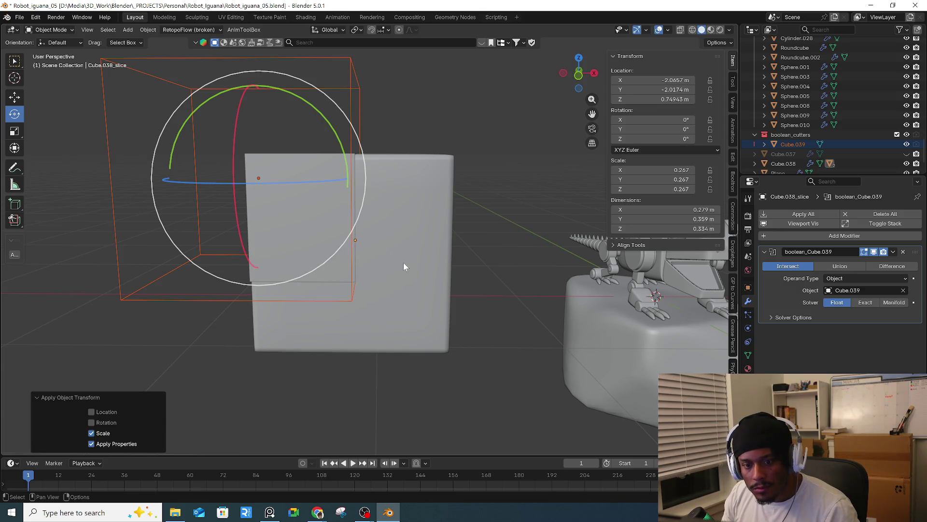
middle_drag(403, 262, 401, 268)
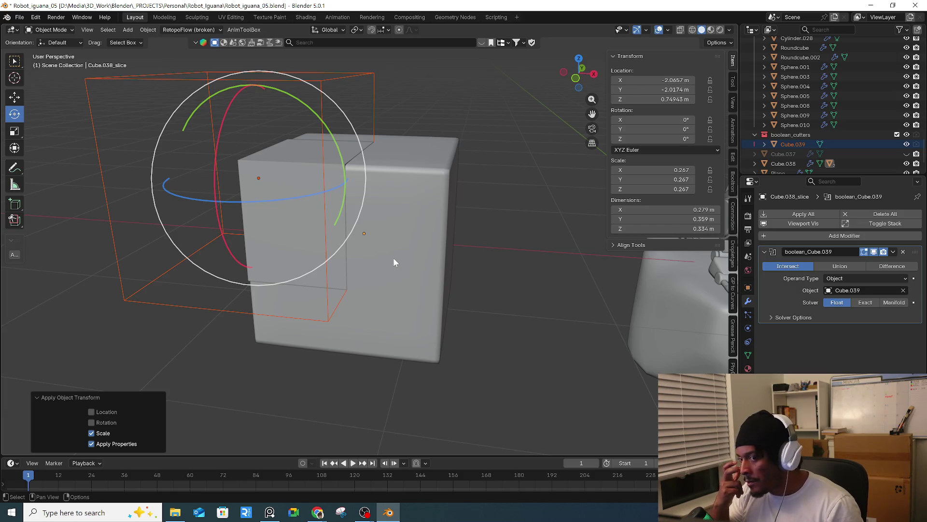
- Delete the wireframe cutter cube, then undo the deletion
click(438, 123)
click(356, 104)
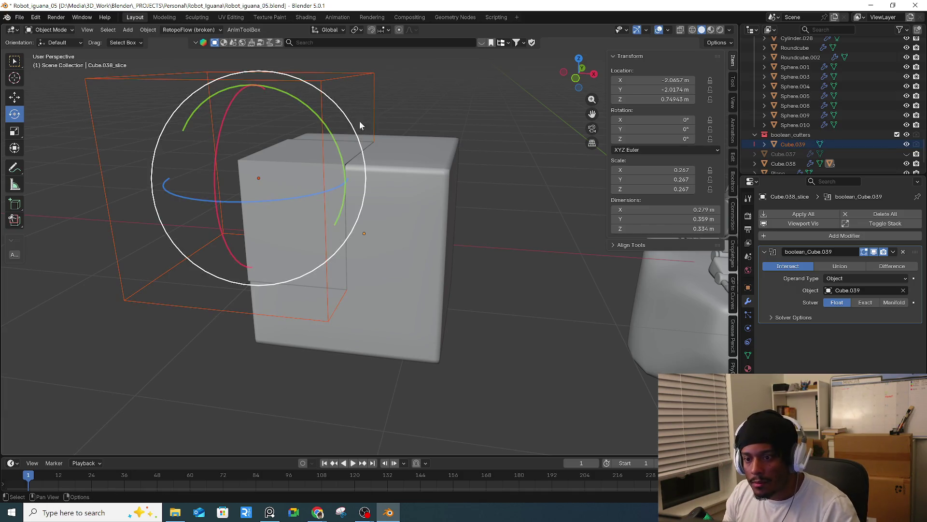
key(Delete)
click(447, 221)
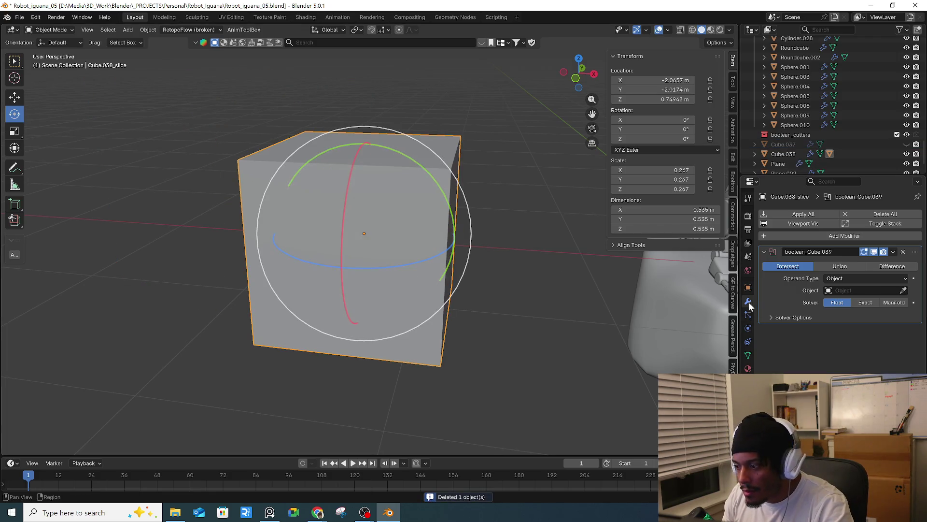
key(ctrl+z)
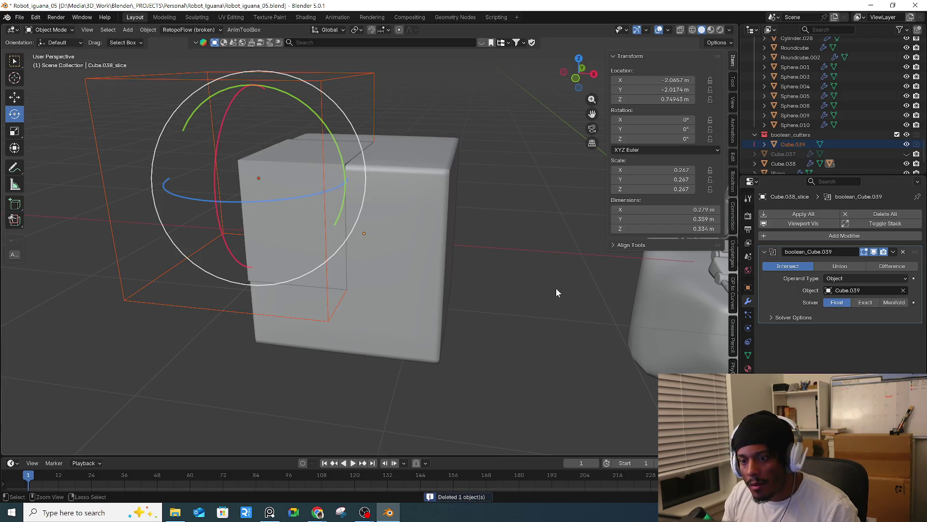
- Delete cutter Cube.039 and remove the boolean modifier from Cube.038_slice
click(378, 294)
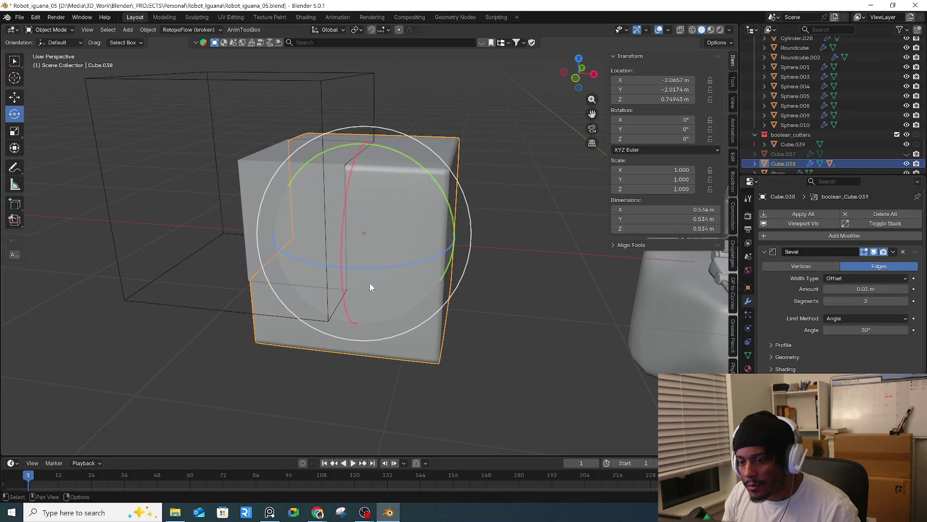
click(161, 145)
click(109, 217)
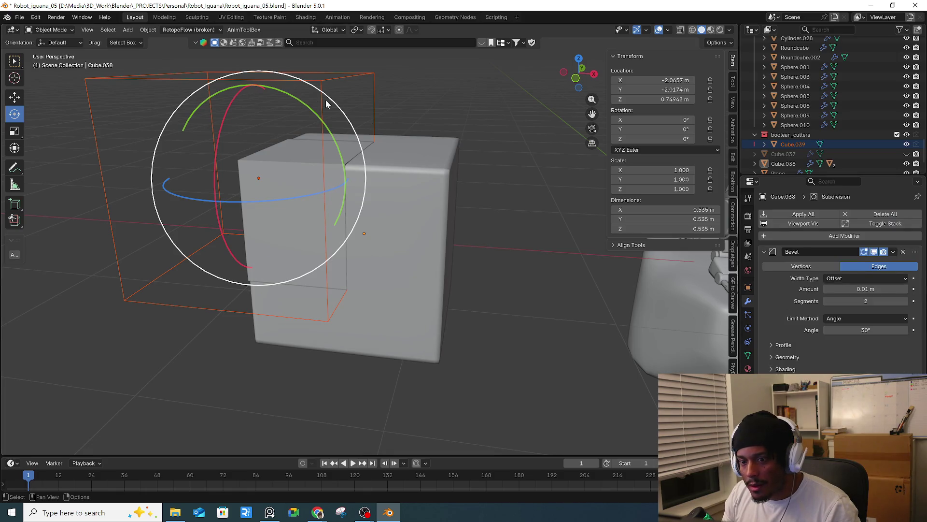
key(ctrl+KP_Divide)
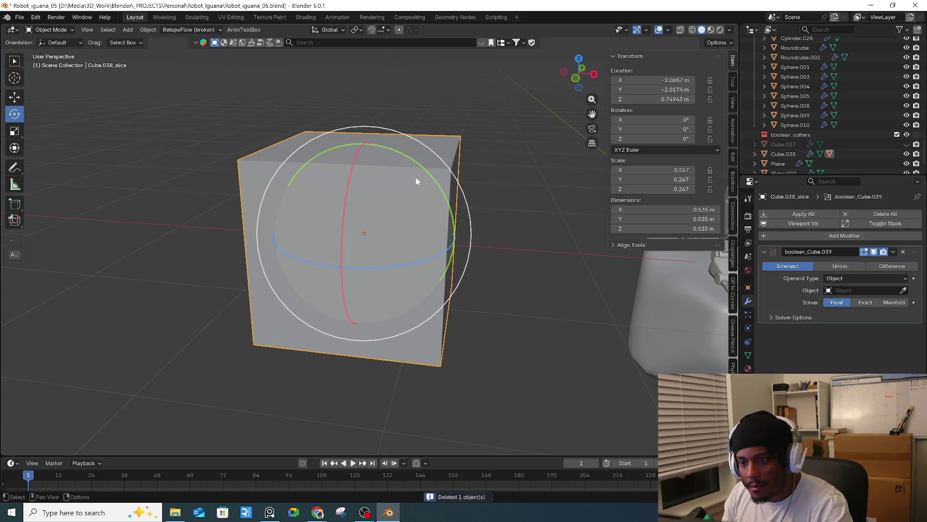
click(903, 252)
middle_drag(536, 273, 529, 271)
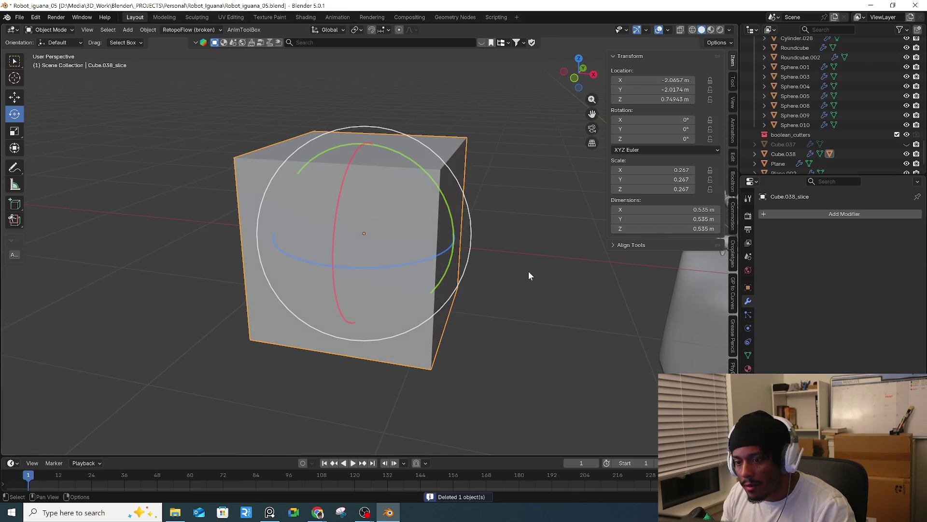
key(ctrl+a)
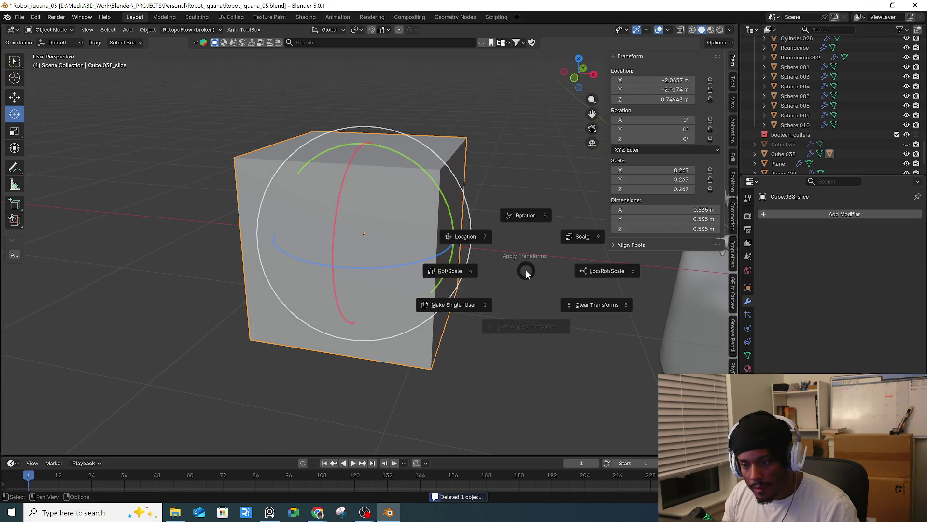
- Apply the slice cube's scale and give it a Bevel modifier
click(569, 242)
key(ctrl+z)
key(ctrl+shift+z)
key(q)
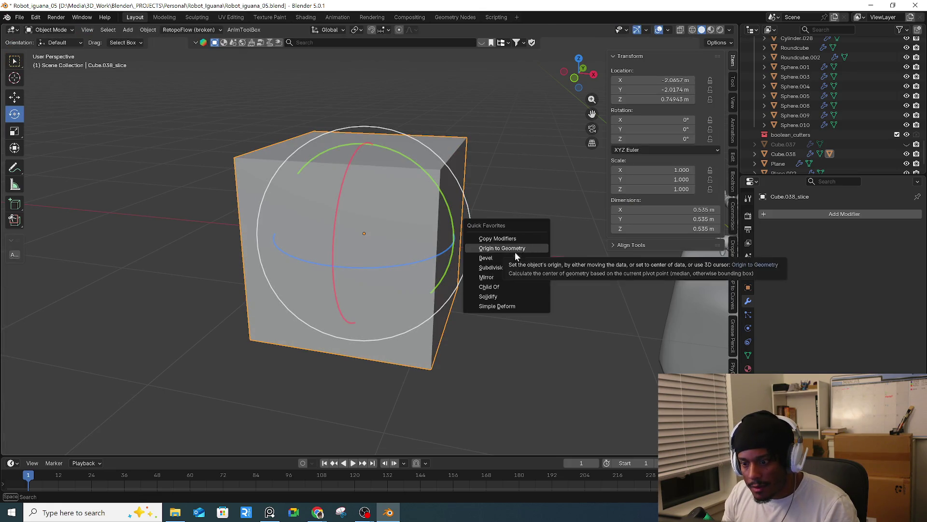
click(514, 258)
- Test-move Cube.038_slice, then delete it, leaving only the rounded cube
mouse_move(631, 267)
middle_down()
mouse_move(435, 247)
mouse_move(420, 274)
mouse_move(423, 265)
middle_up()
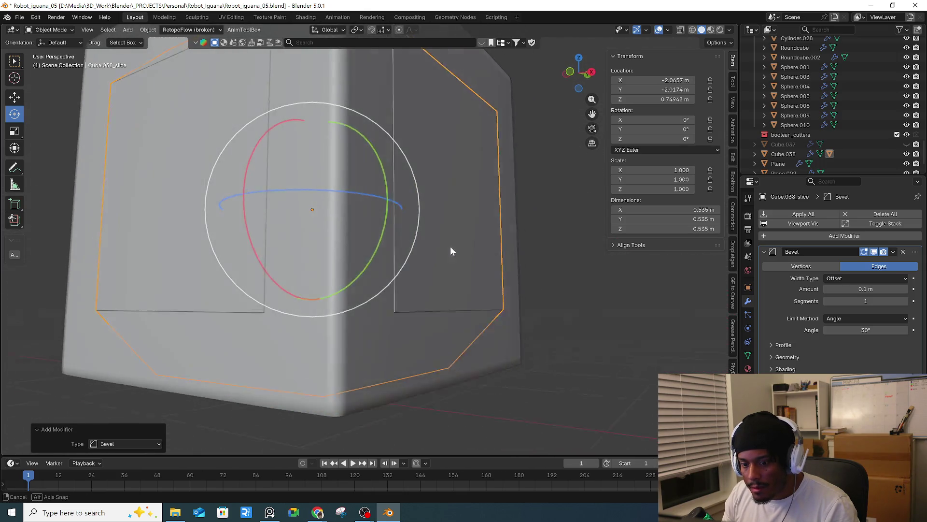
middle_drag(423, 265, 451, 258)
key(g)
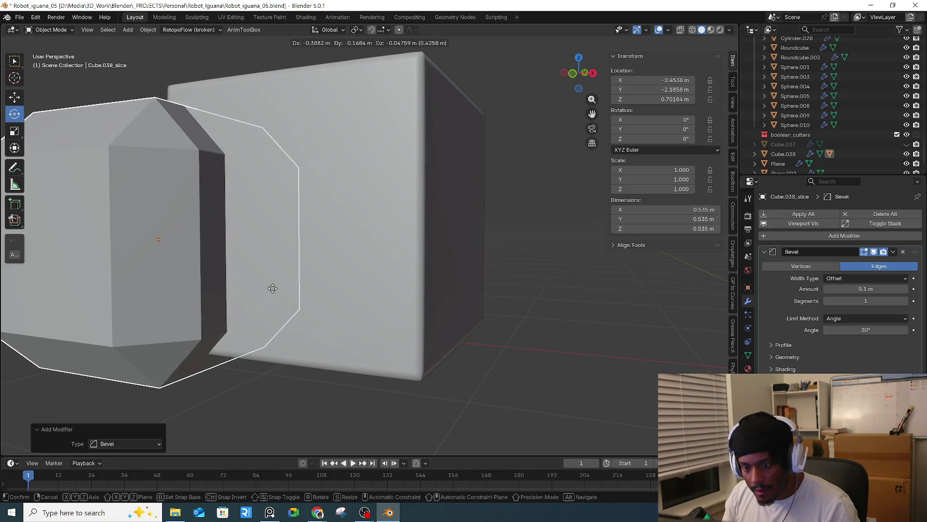
click(474, 269)
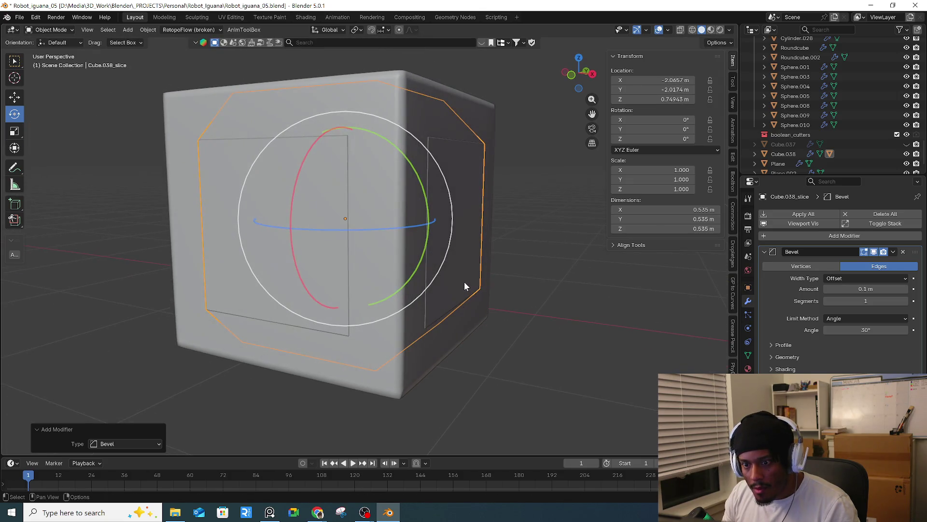
key(Delete)
middle_drag(463, 280, 467, 284)
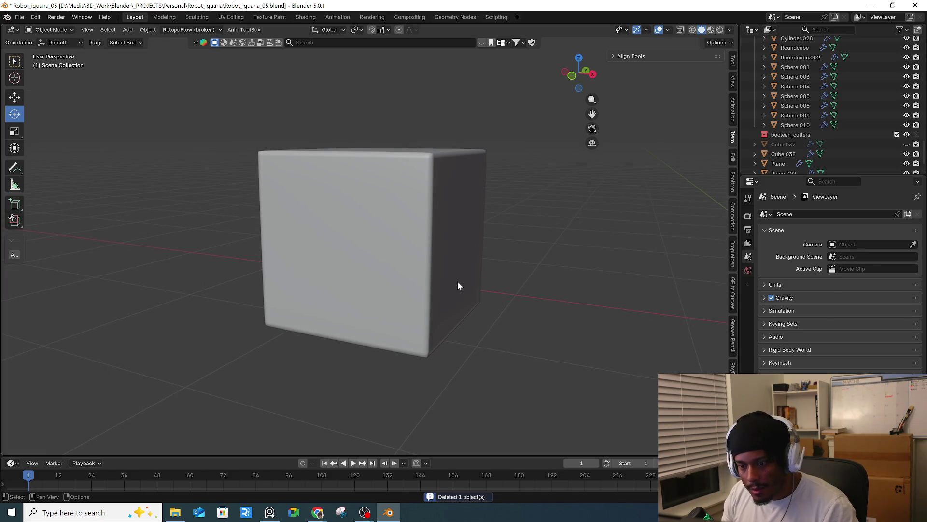
- Select the rounded test cube and preview a larger bevel amount
click(457, 283)
drag(450, 282, 397, 295)
right_click(397, 295)
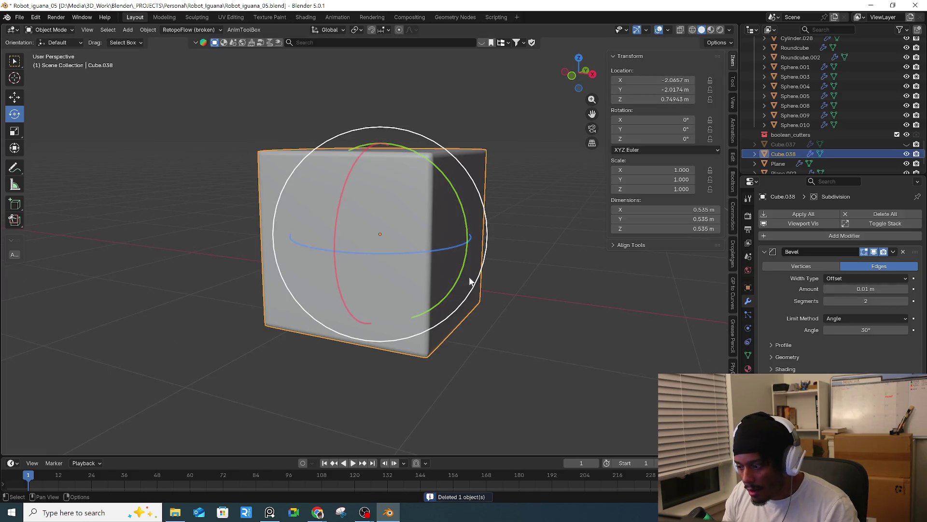
middle_drag(442, 295, 439, 321)
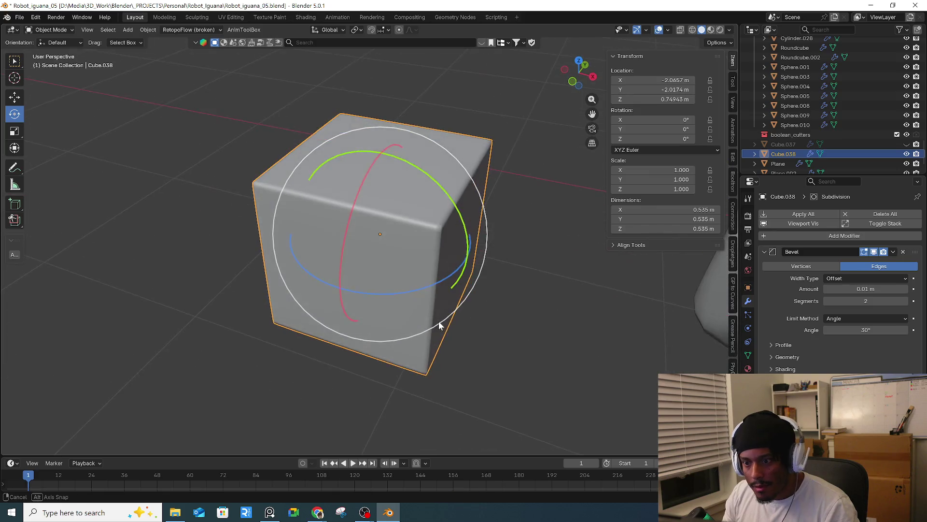
scroll(424, 254, up, 5)
mouse_move(843, 289)
mouse_down()
mouse_move(828, 290)
mouse_move(847, 289)
mouse_up()
scroll(529, 292, down, 2)
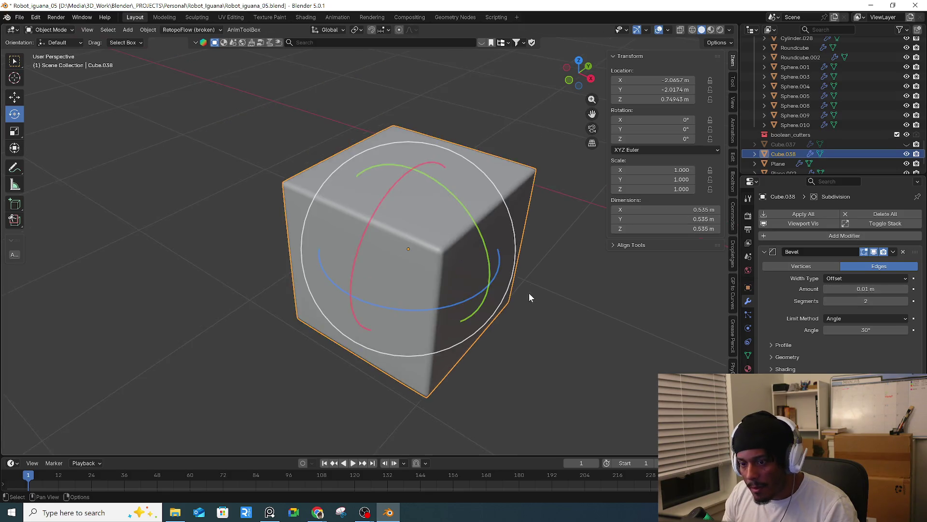
- Duplicate the cube, place the copy up and right from front view, scaled to about 0.757
key(shift+d)
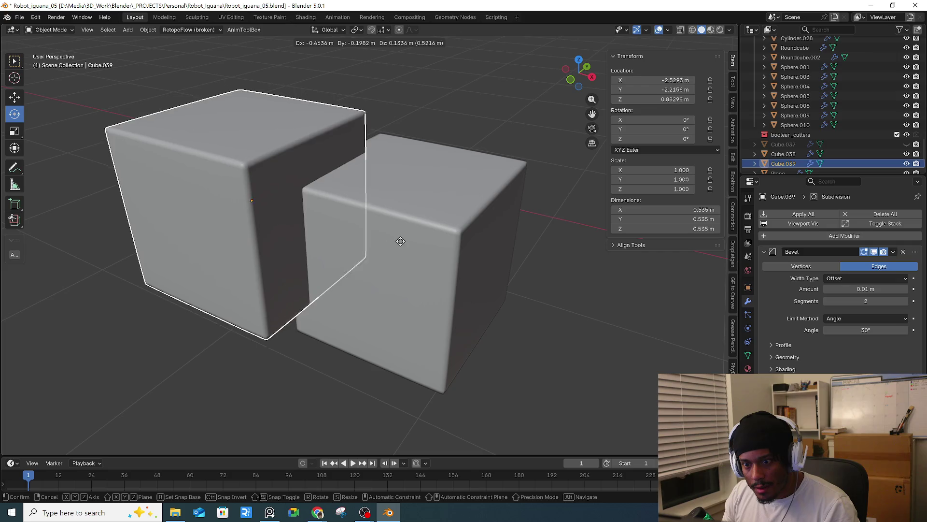
click(408, 242)
mouse_move(408, 242)
middle_down()
mouse_move(468, 225)
mouse_move(537, 244)
middle_up()
key(g)
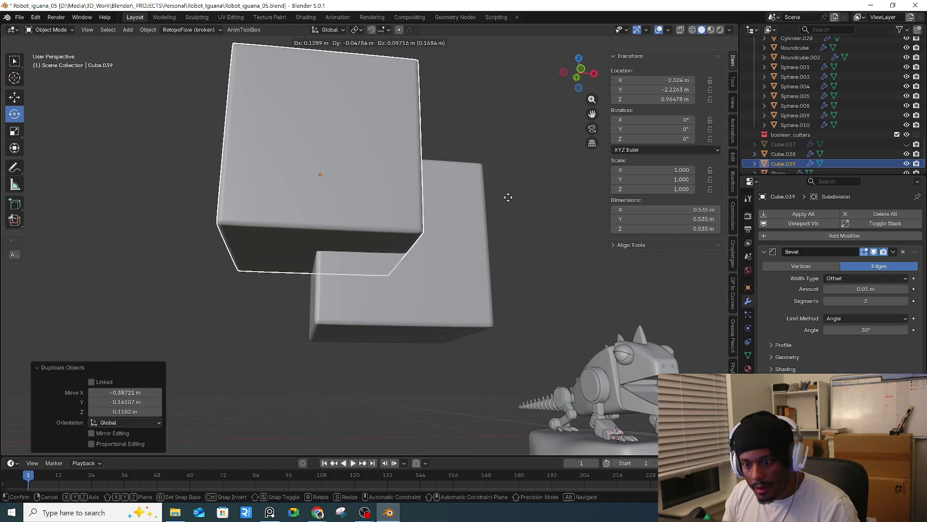
key(Escape)
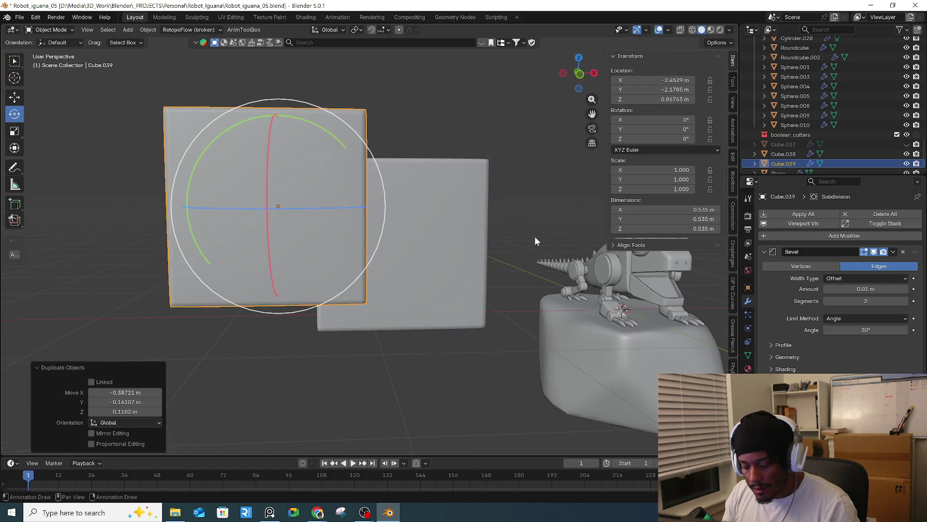
key(KP_1)
key(g)
click(577, 226)
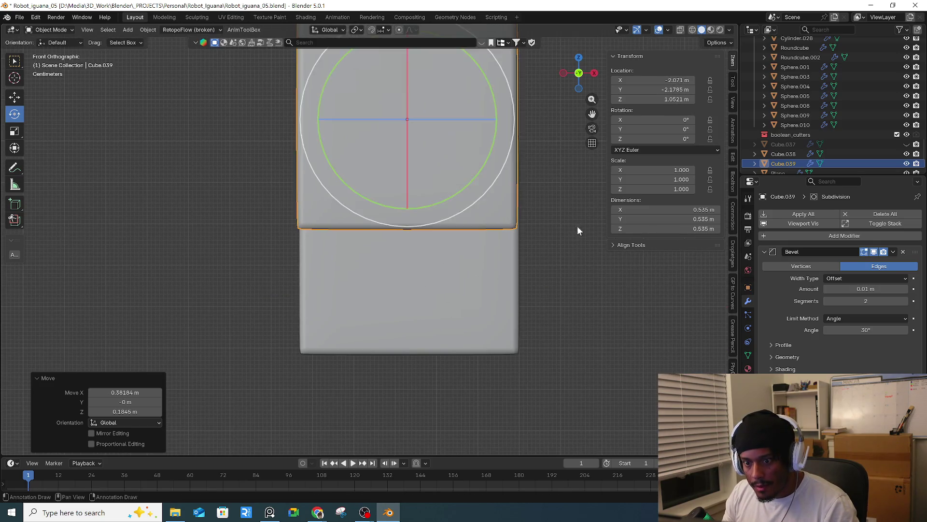
key(s)
click(528, 207)
mouse_move(527, 207)
middle_down()
mouse_move(506, 222)
mouse_move(458, 224)
mouse_move(413, 204)
middle_up()
scroll(448, 210, up, 3)
- In edge mode, limit the duplicate's bevel to Weight and set an edge bevel weight
key(Tab)
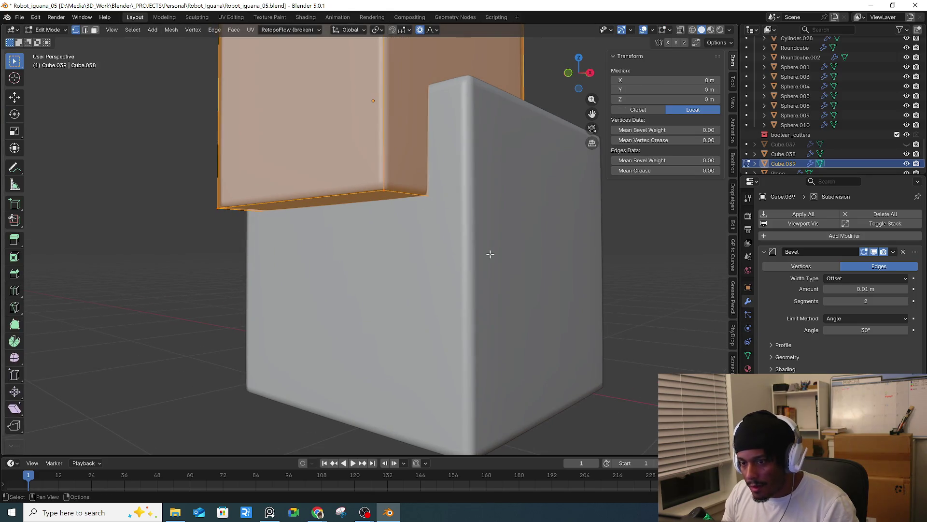
key(2)
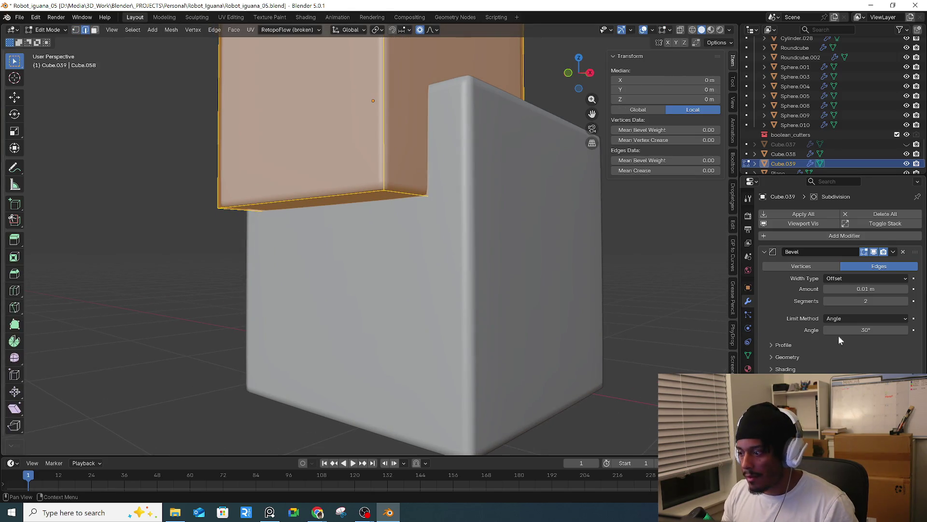
click(848, 316)
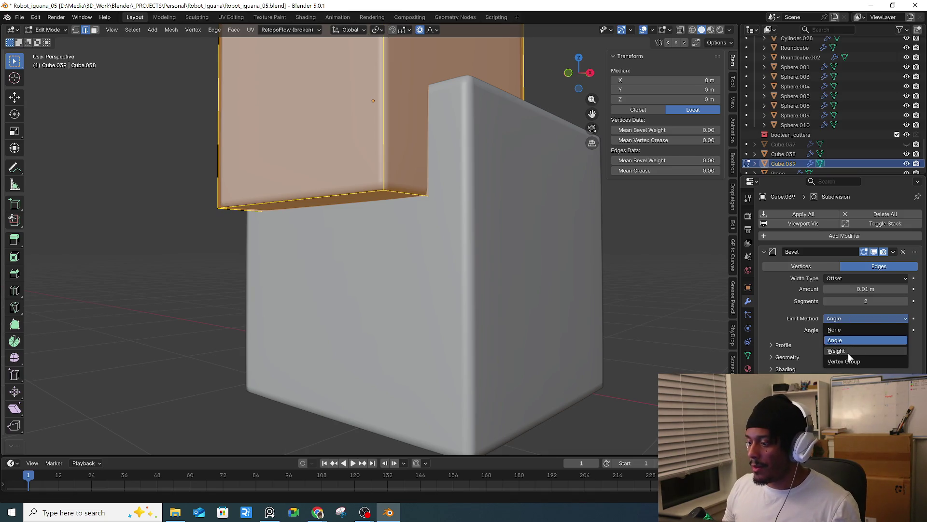
click(848, 353)
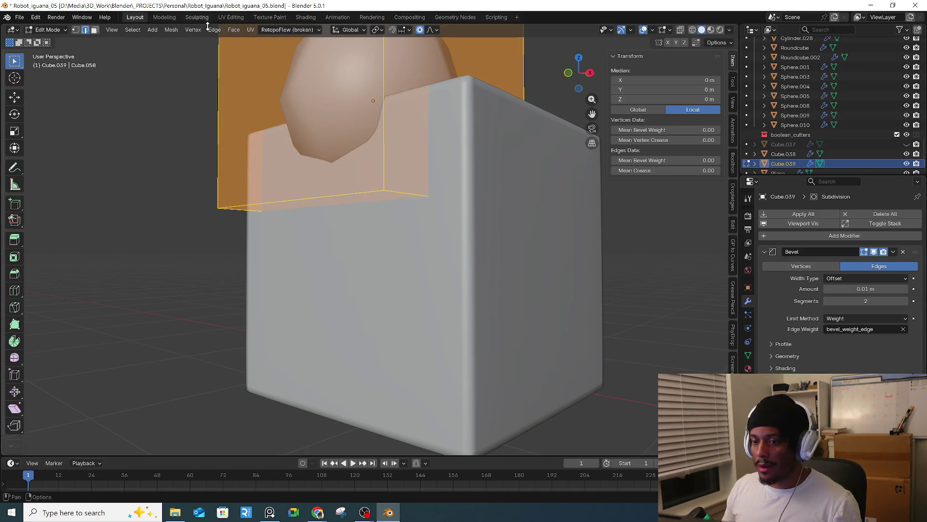
right_click(356, 177)
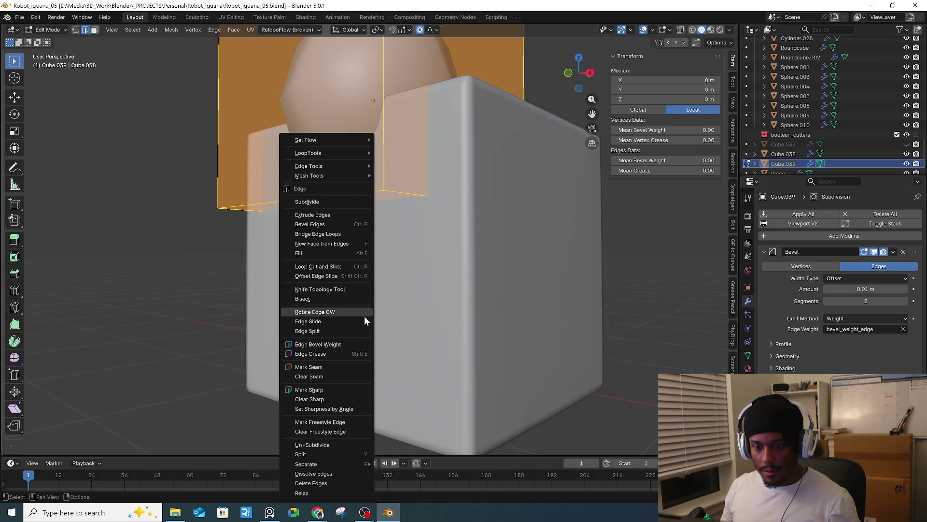
click(334, 344)
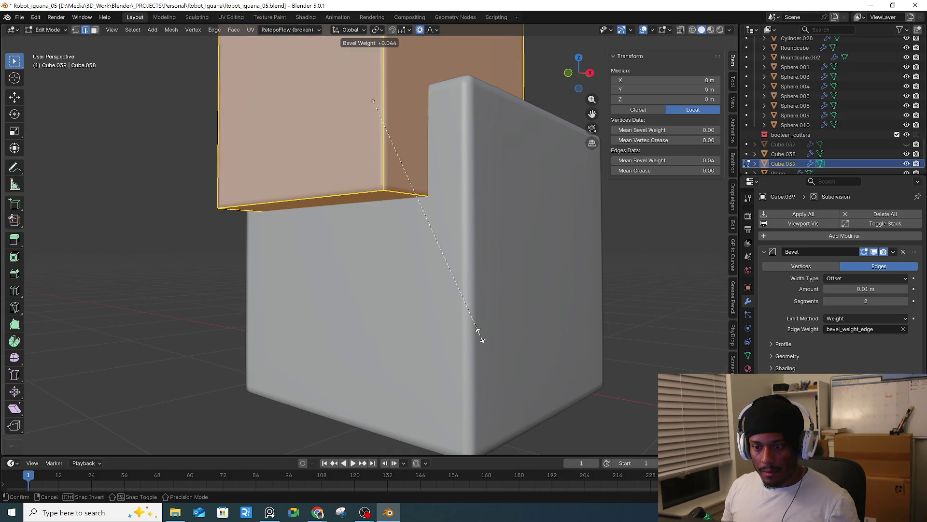
click(470, 325)
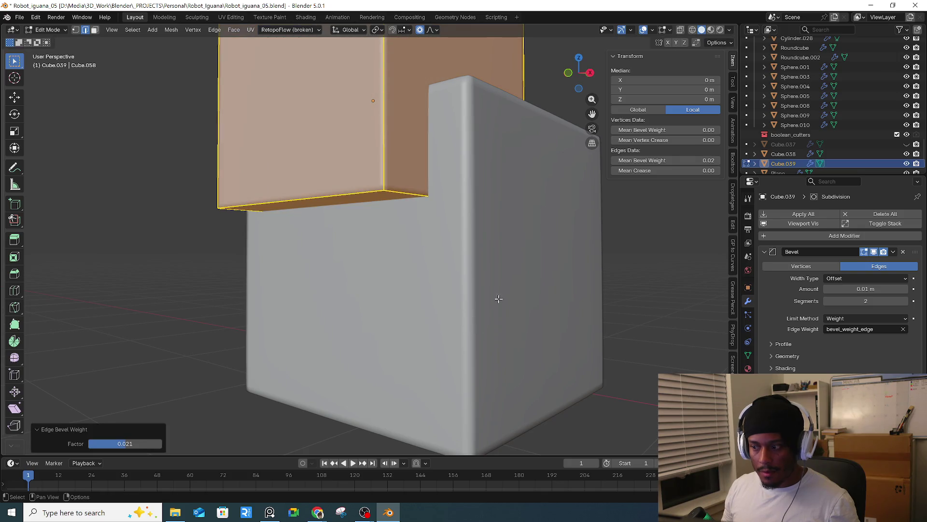
- Select the cutter's bottom edges and raise their Mean Bevel Weight to 1.00
click(418, 189)
middle_drag(418, 188, 439, 194)
shift+click(179, 180)
middle_drag(178, 181, 433, 254)
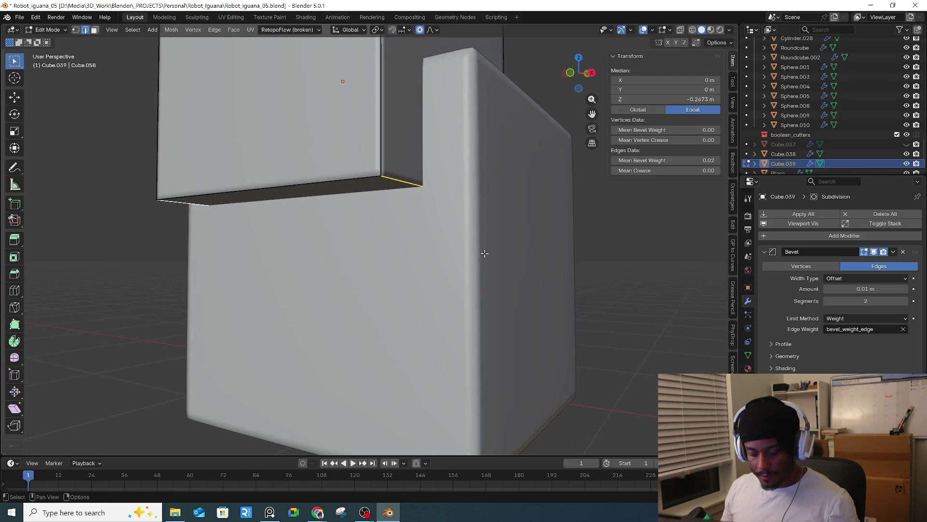
drag(664, 160, 709, 160)
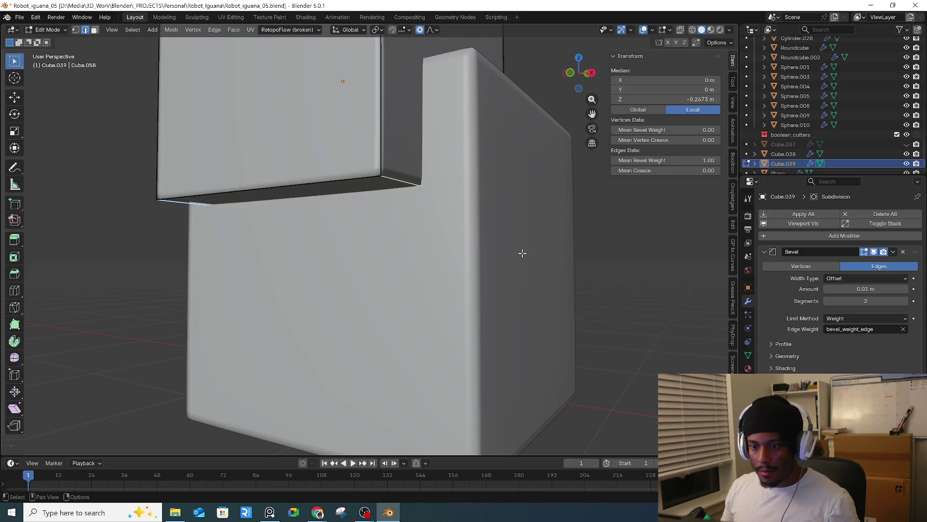
- Chamfer the cutter's bottom edges with Ctrl+B and return to Object Mode
key(ctrl+b)
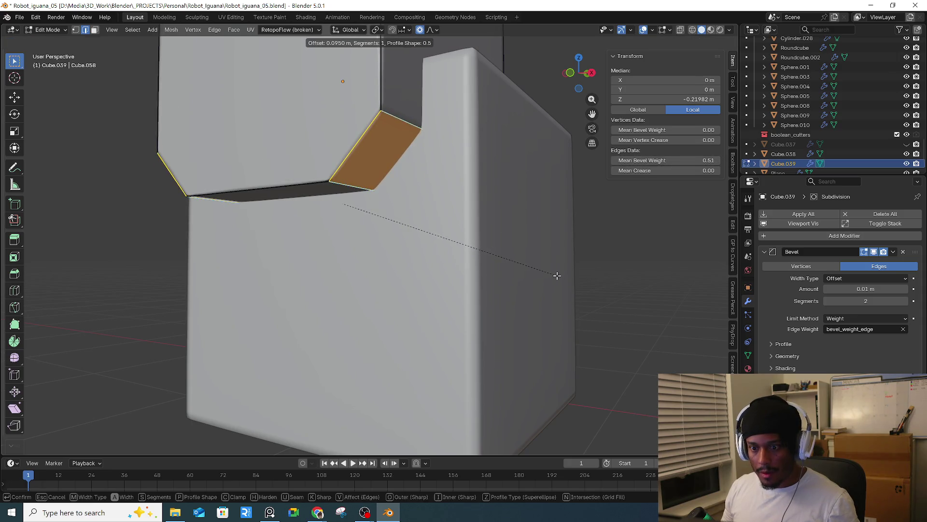
click(559, 276)
mouse_move(503, 269)
middle_down()
mouse_move(590, 256)
mouse_move(560, 251)
mouse_move(620, 330)
mouse_move(367, 159)
middle_up()
click(590, 251)
key(Tab)
- Set cutter Cube.039's Bevel modifier Limit Method to Angle
click(536, 260)
click(620, 325)
click(367, 159)
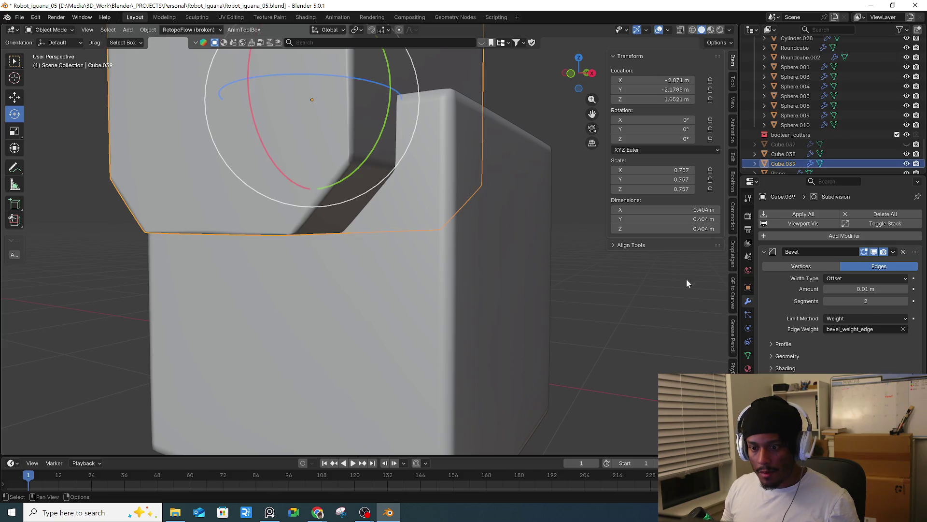
click(870, 319)
click(853, 337)
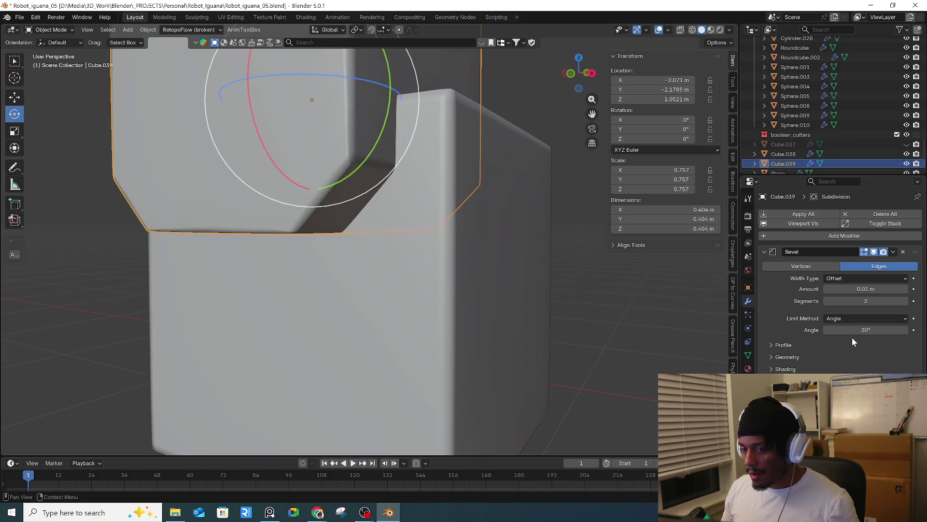
- Lower the cutter's Bevel amount to 0.004 m
mouse_move(639, 327)
middle_down()
mouse_move(637, 306)
mouse_move(494, 268)
mouse_move(572, 277)
mouse_move(493, 184)
middle_up()
click(636, 306)
click(494, 184)
drag(901, 293, 886, 288)
mouse_move(538, 296)
middle_down()
mouse_move(477, 304)
mouse_move(483, 279)
middle_up()
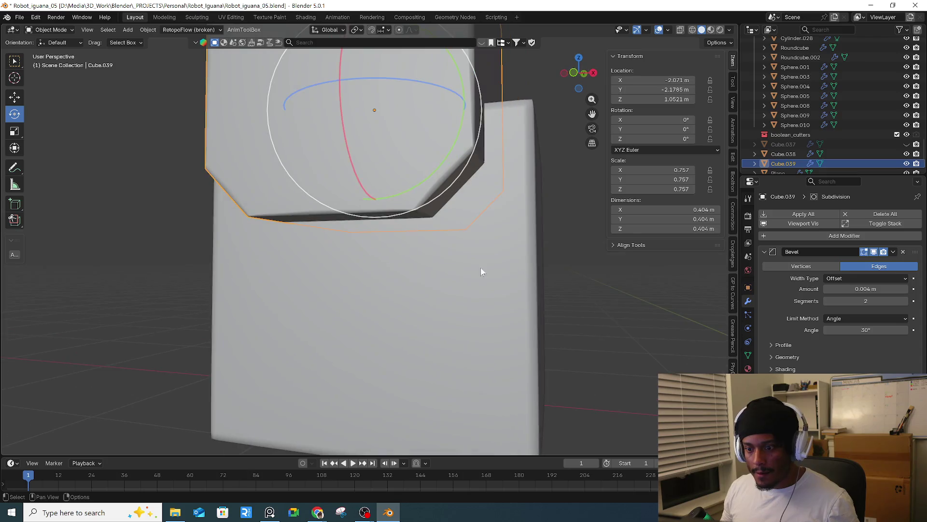
shift+click(542, 276)
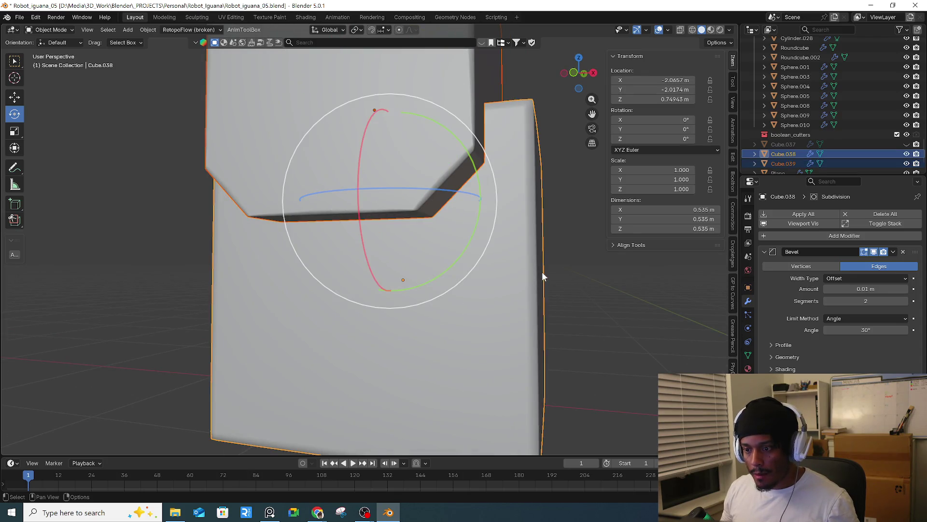
- Try a Bool Tool slice of the large block with the cutter, then undo it
key(ctrl+shift+b)
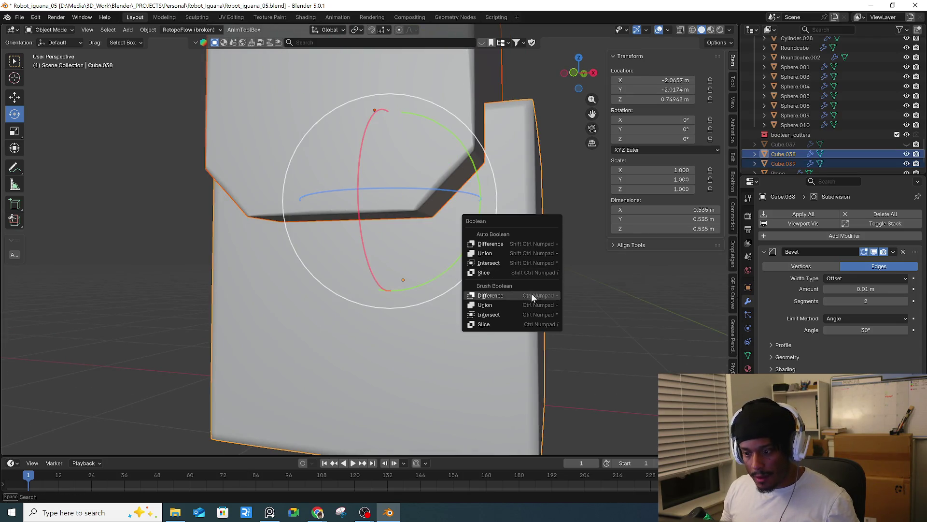
click(513, 326)
middle_drag(524, 311, 568, 332)
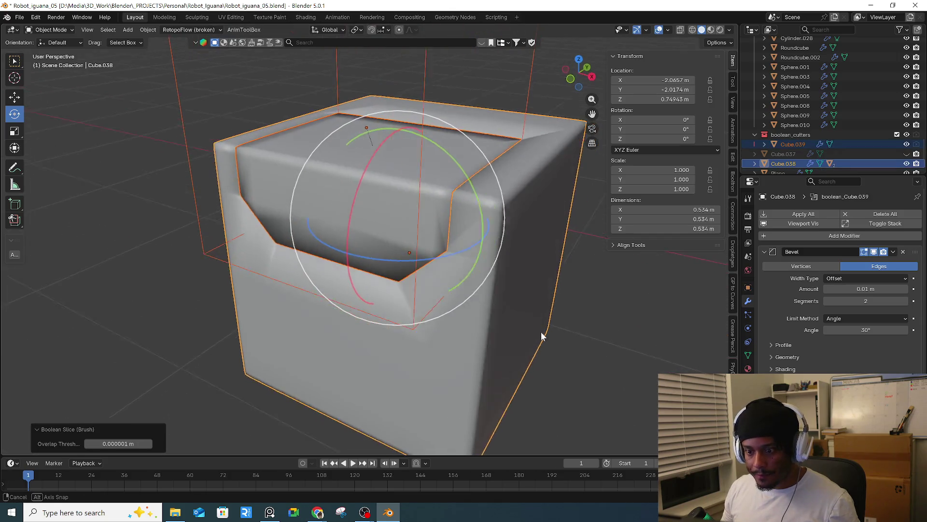
mouse_move(560, 300)
middle_down()
mouse_move(504, 276)
mouse_move(627, 317)
mouse_move(575, 315)
middle_up()
click(642, 315)
scroll(576, 315, up, 3)
click(382, 215)
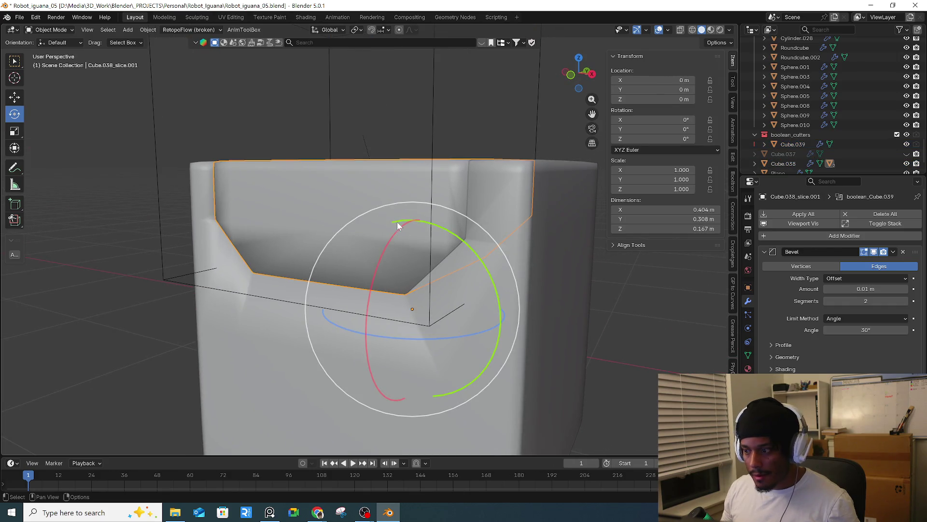
click(416, 224)
key(ctrl+z)
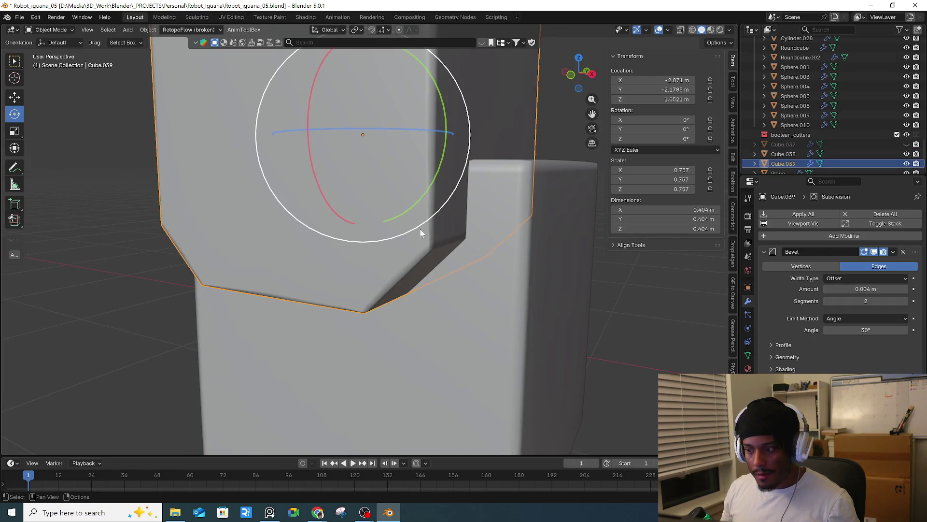
- Apply Cube.039's scale to 1.000, select it then Cube.038, and open Bool Tool
key(ctrl+a)
click(495, 269)
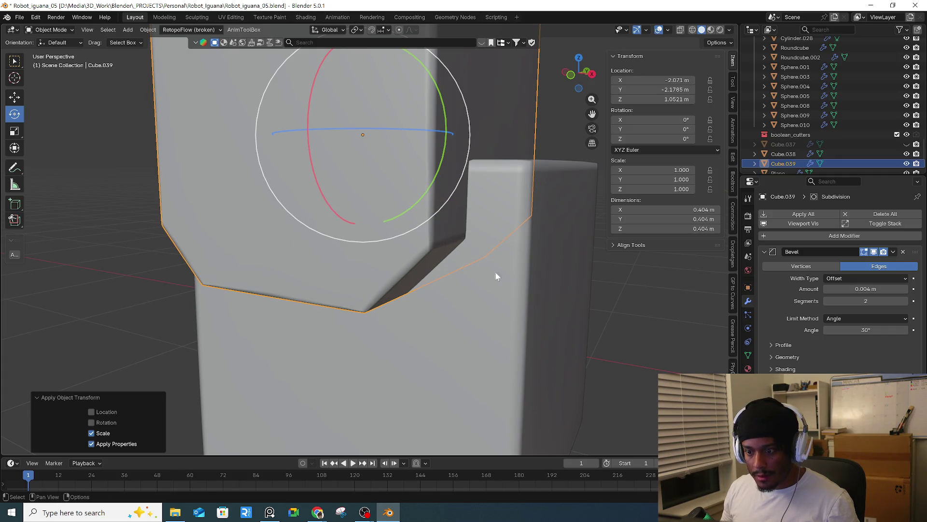
click(501, 305)
click(385, 201)
shift+click(503, 303)
key(ctrl+shift+b)
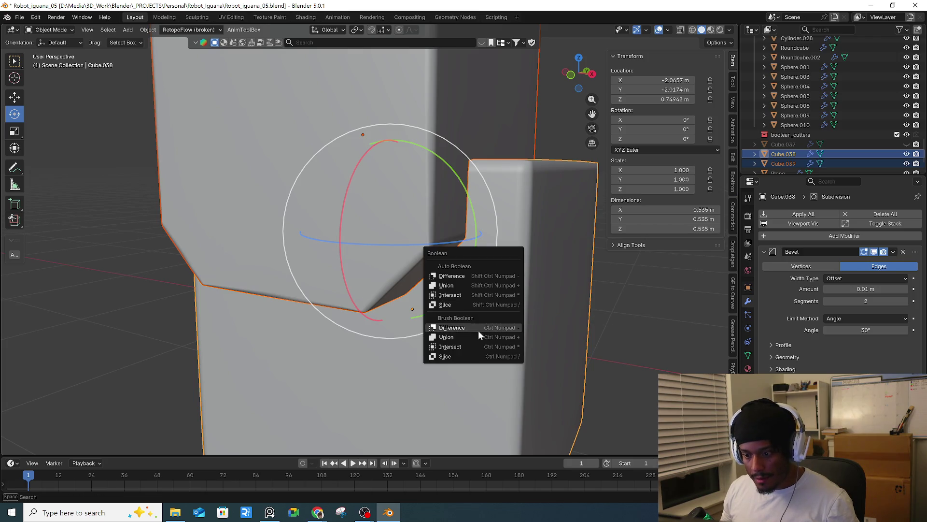
- Slice Cube.038 with the cutter, trying Subdivision before then after the Bevel
click(456, 355)
middle_drag(456, 356, 508, 308)
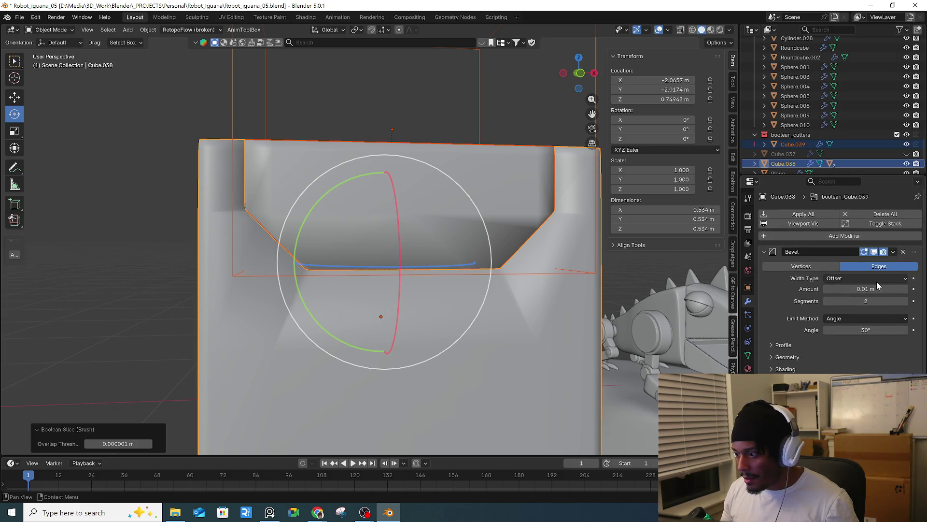
scroll(894, 316, down, 3)
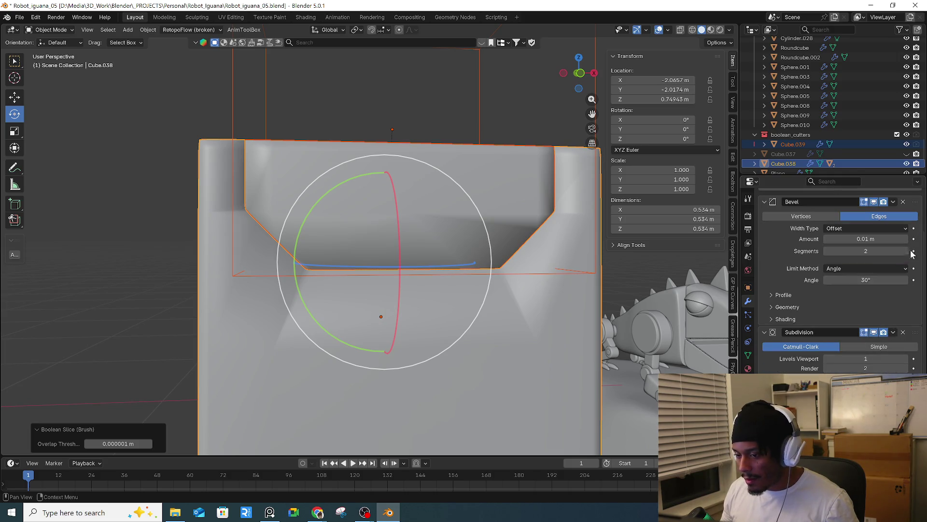
click(892, 334)
click(894, 253)
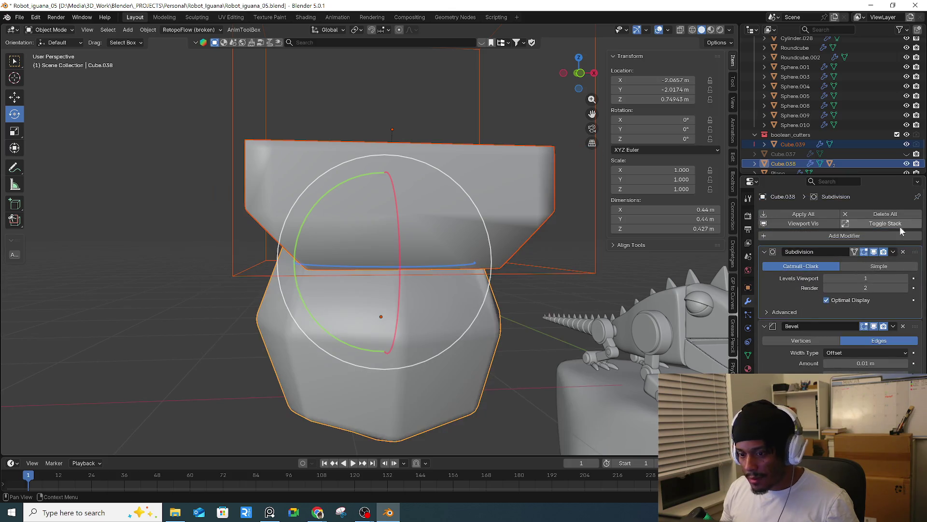
click(895, 253)
click(885, 338)
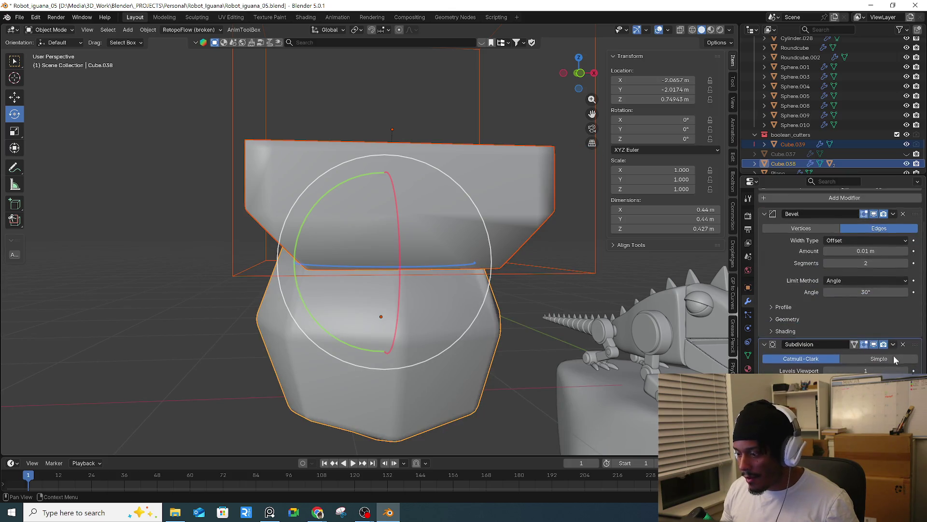
- Move the boolean_Cube.039 modifier after the Bevel, then remove it from the stack
drag(915, 343, 894, 337)
middle_drag(592, 318, 594, 321)
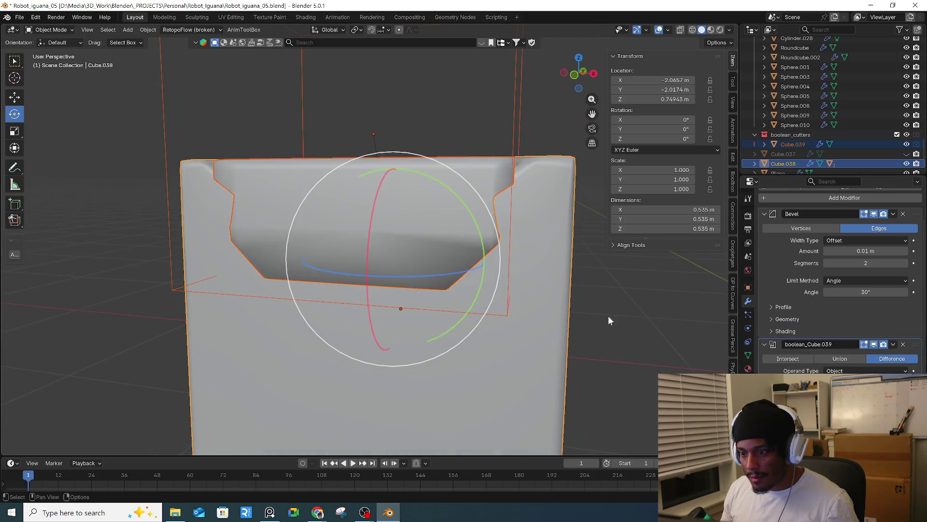
click(904, 344)
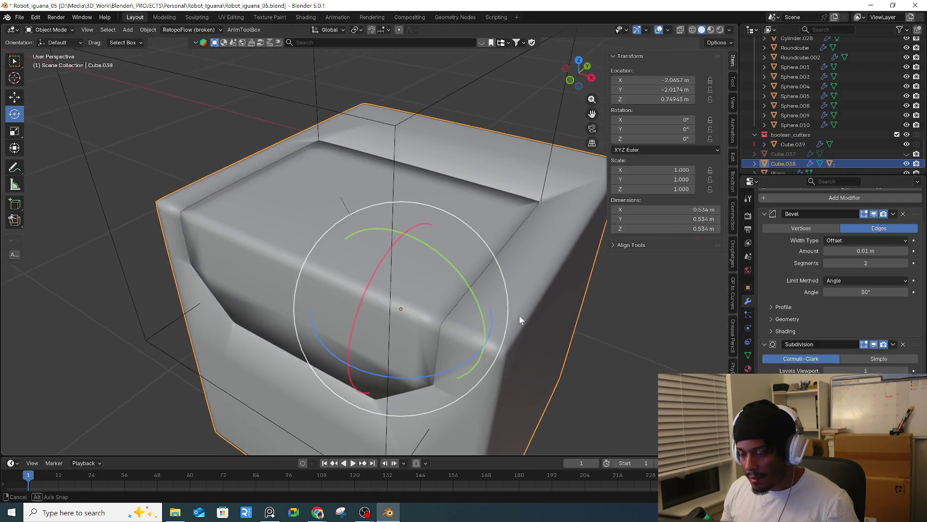
middle_drag(546, 284, 520, 314)
- Select the slice piece in the notch and enable Face Orientation in Viewport Overlays
click(448, 213)
click(668, 30)
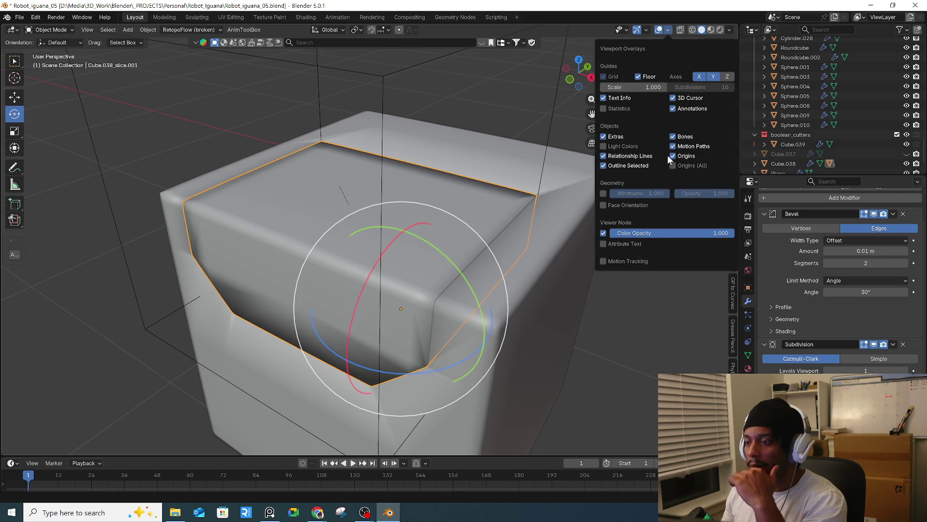
click(617, 207)
mouse_move(488, 373)
middle_down()
mouse_move(578, 256)
mouse_move(472, 336)
mouse_move(428, 329)
middle_up()
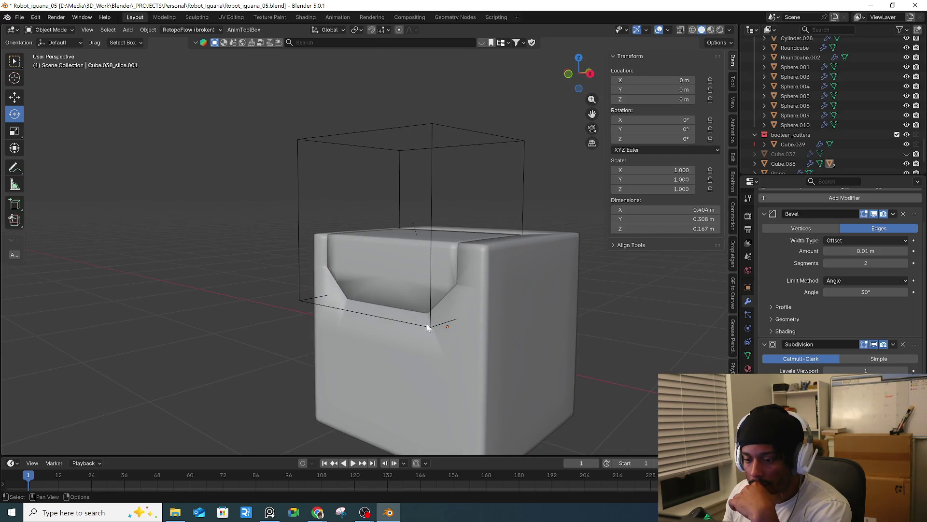
click(430, 305)
- Enter Edit Mode on the slice piece and add a centred loop cut
click(465, 187)
click(459, 127)
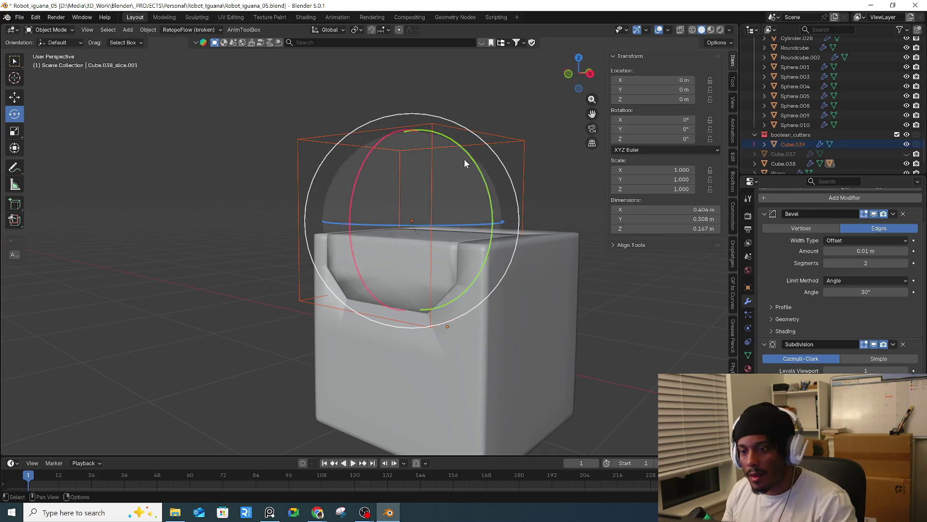
middle_drag(465, 155, 482, 170)
key(Tab)
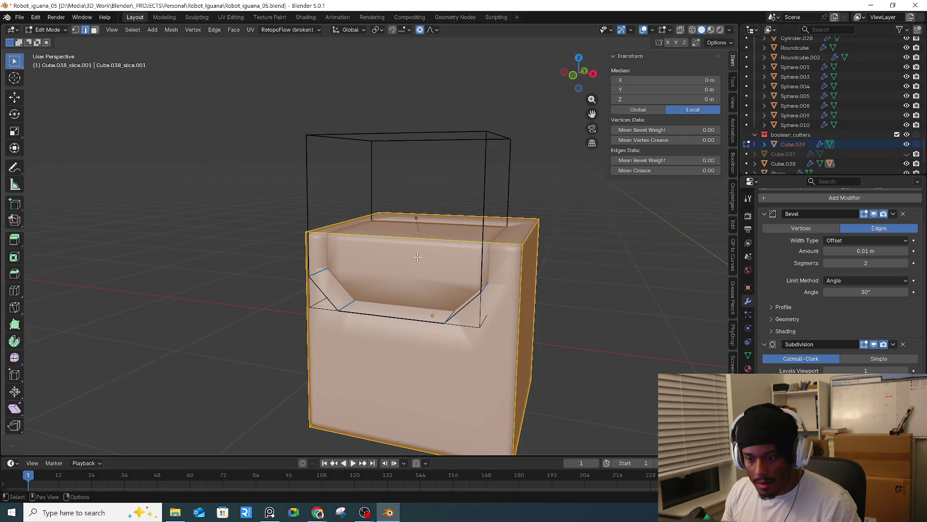
key(ctrl+r)
click(403, 240)
right_click(403, 239)
- Cancel further loop cuts, reopen the mesh in Edit Mode, and switch to the Chrome lesson video
key(ctrl+r)
click(368, 298)
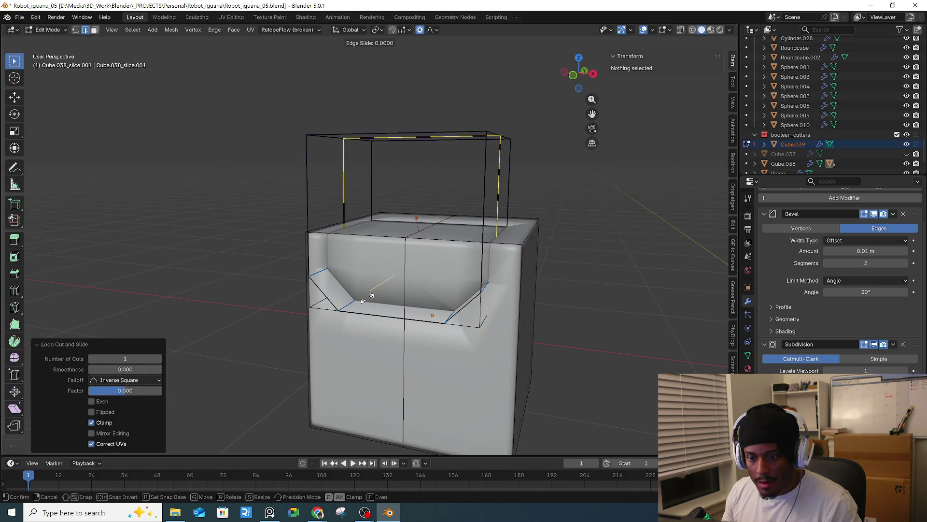
key(ctrl+r)
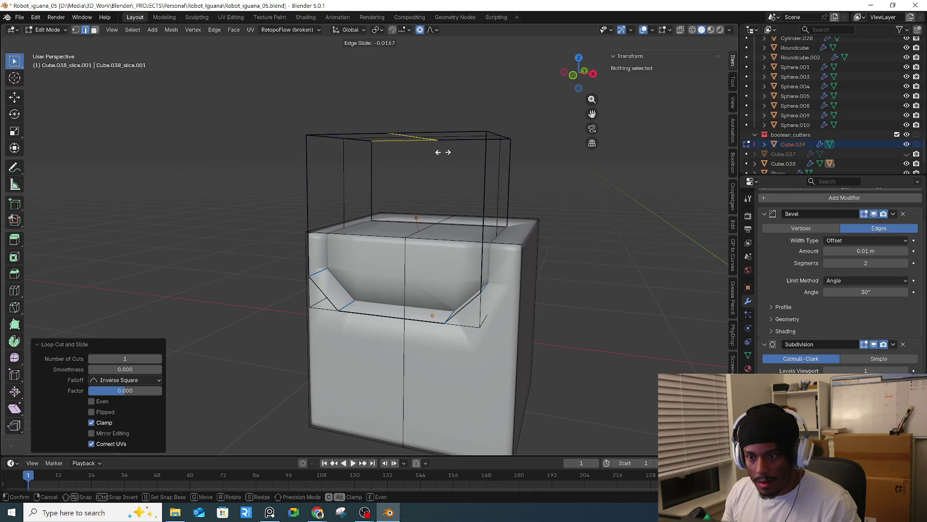
key(Escape)
key(a)
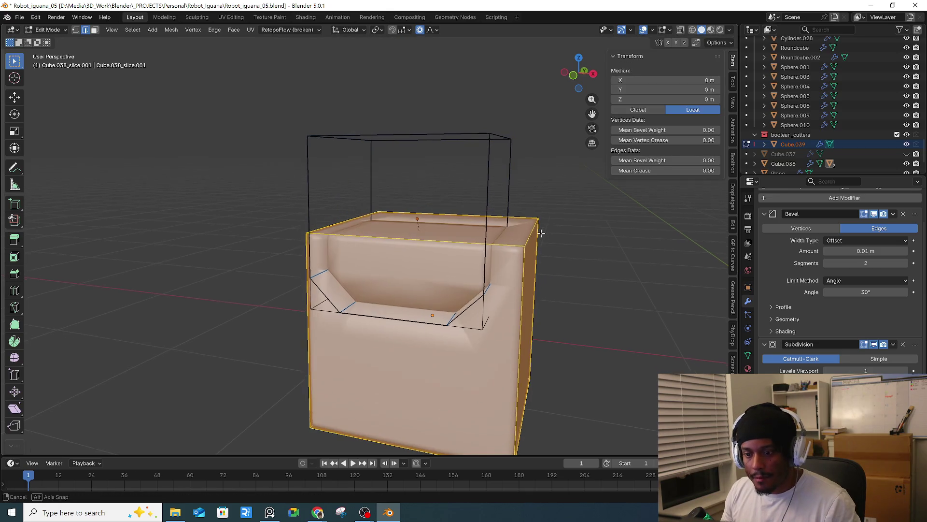
key(Tab)
click(551, 285)
key(Tab)
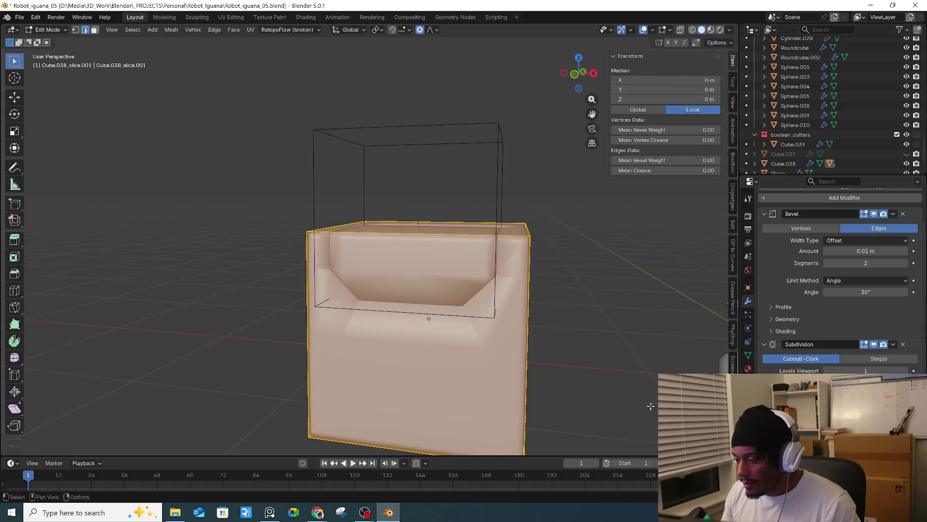
mouse_move(318, 512)
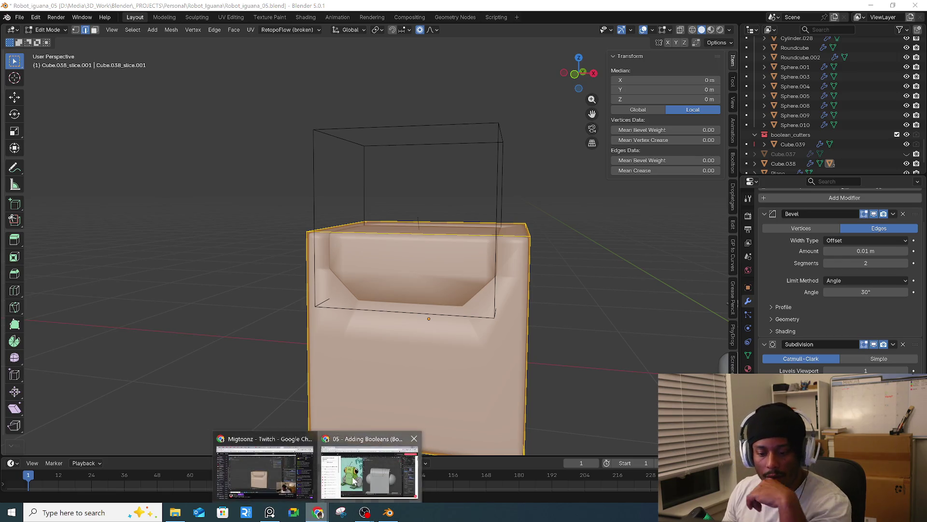
click(328, 461)
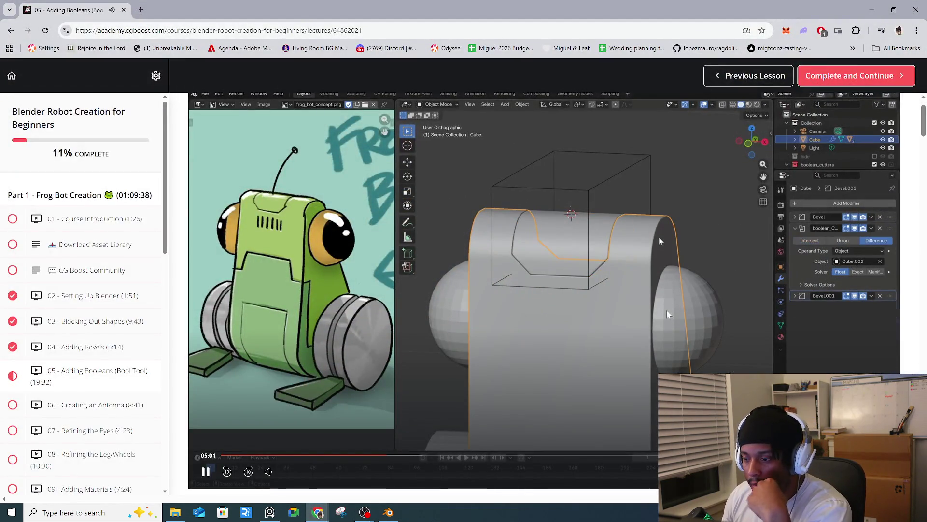
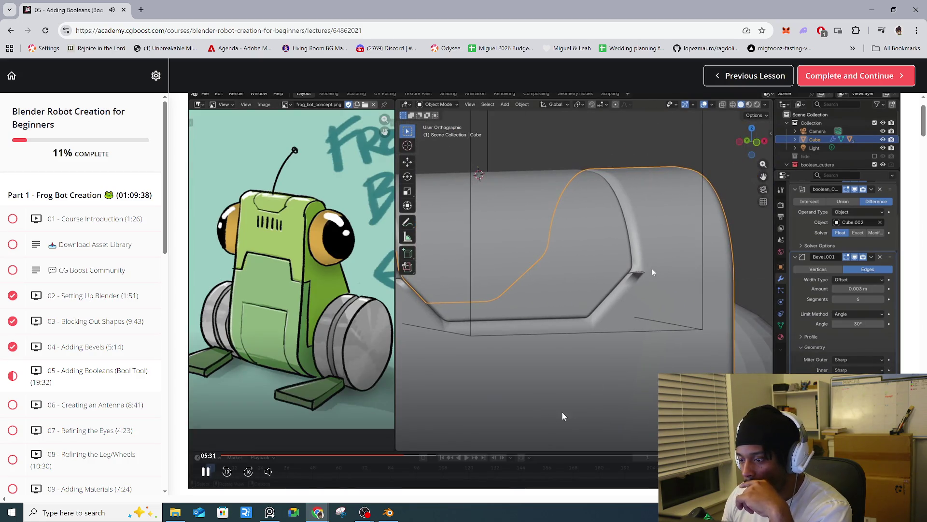
- Rewind the lesson video to about 03:44 to rewatch the Bool Tool step, then minimize Chrome
drag(406, 465, 345, 461)
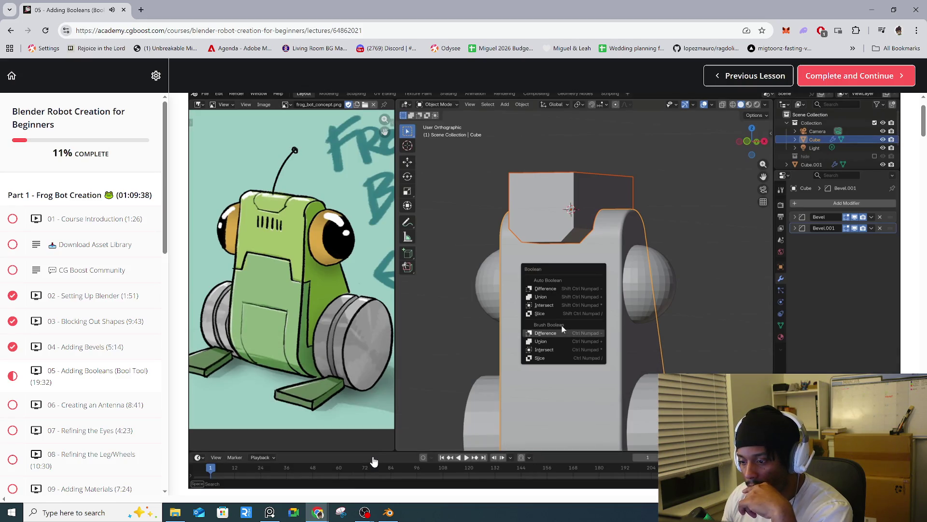
mouse_move(373, 461)
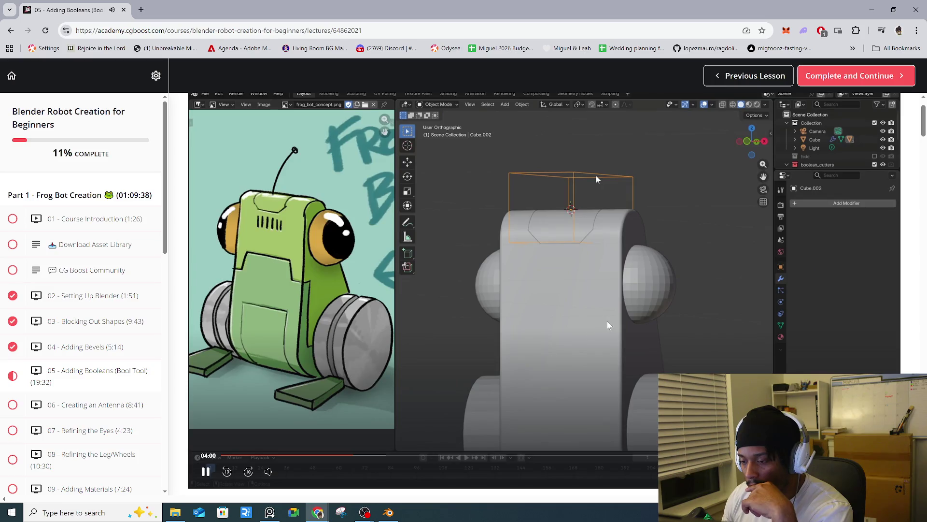
click(862, 17)
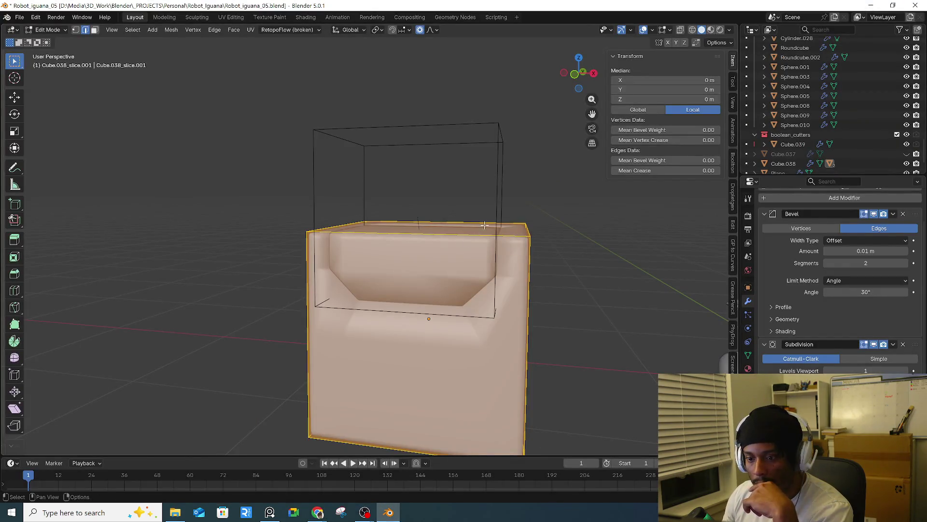
- Switch to Object Mode and remove the Bevel and boolean modifiers from the slice piece
click(512, 201)
click(65, 29)
click(57, 39)
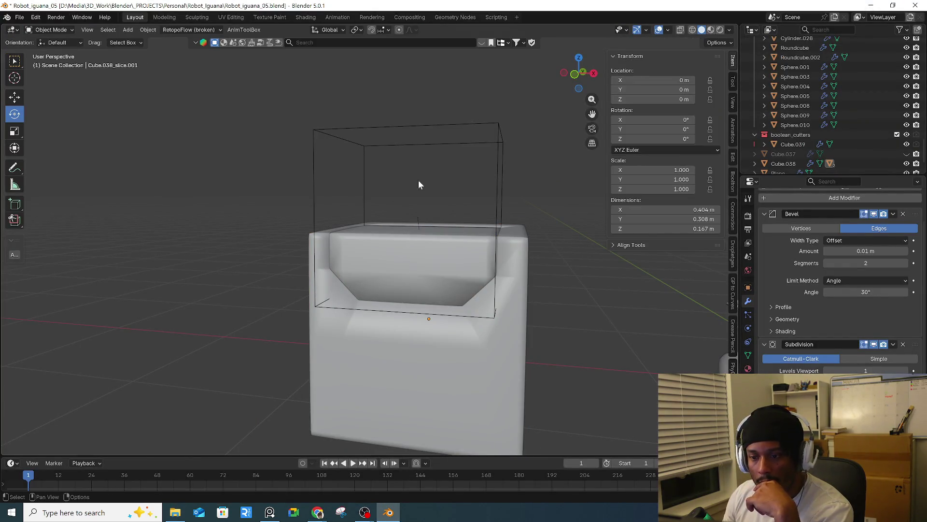
click(502, 127)
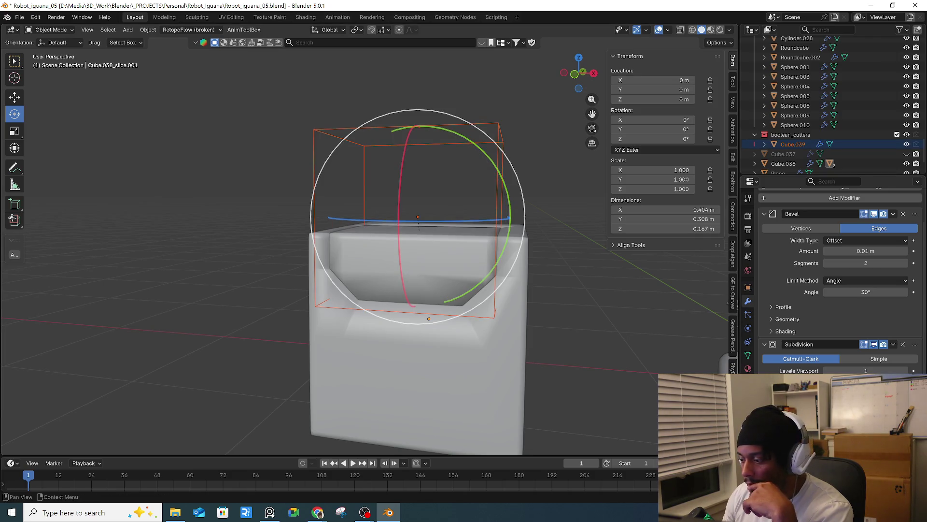
click(903, 214)
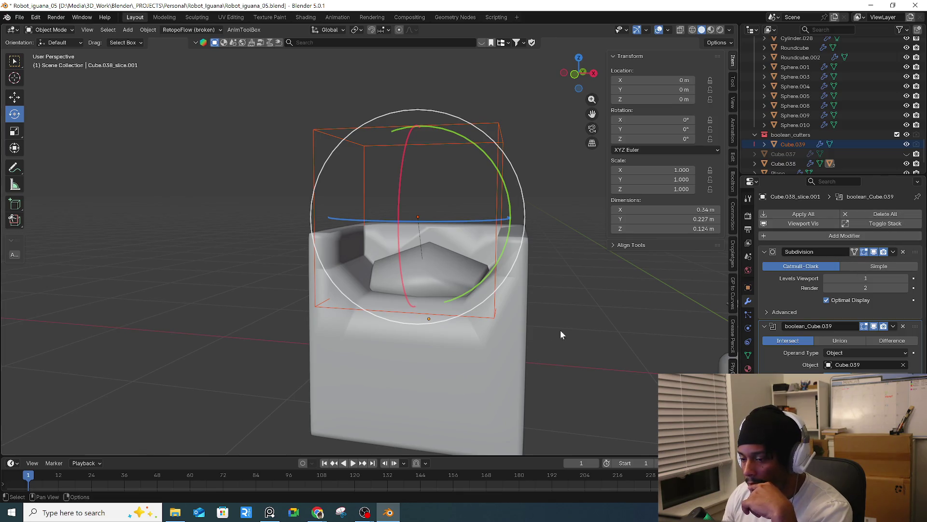
middle_drag(580, 330, 544, 331)
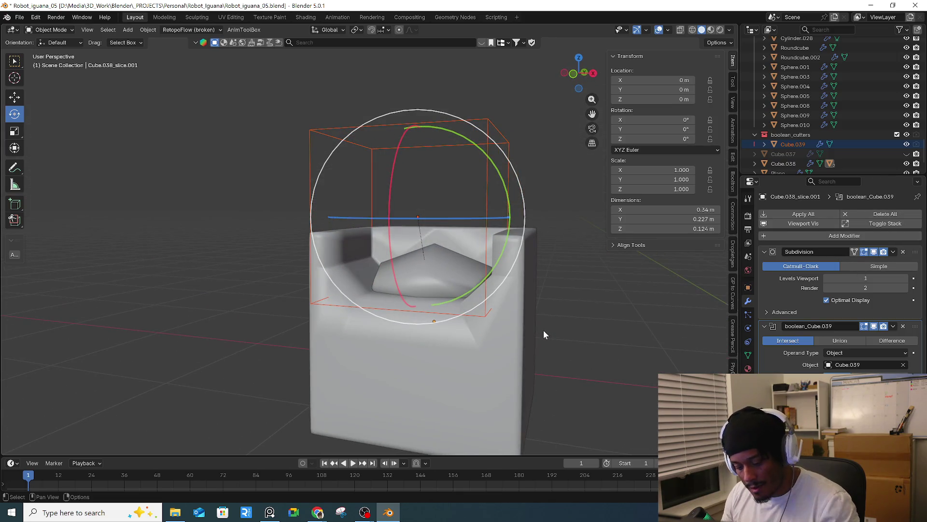
key(g)
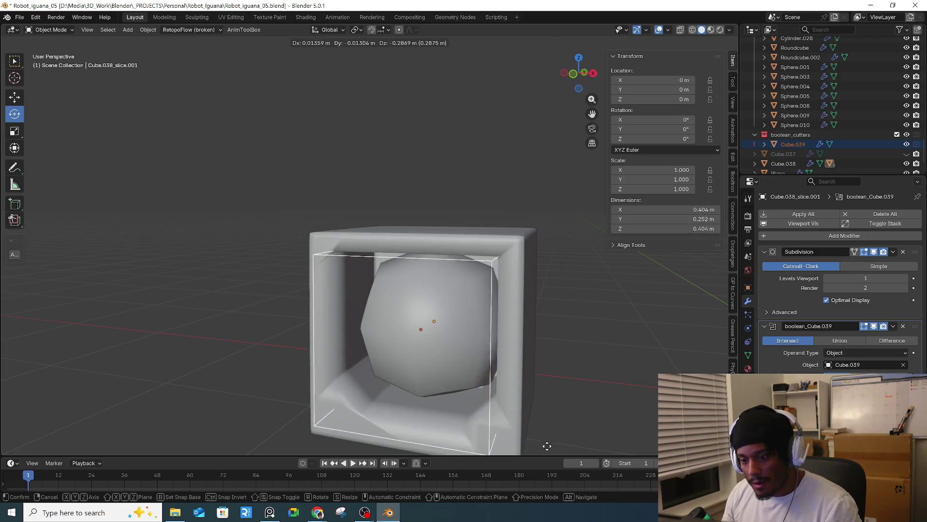
click(548, 444)
mouse_move(548, 444)
middle_down()
mouse_move(506, 402)
mouse_move(549, 407)
middle_up()
key(ctrl+z)
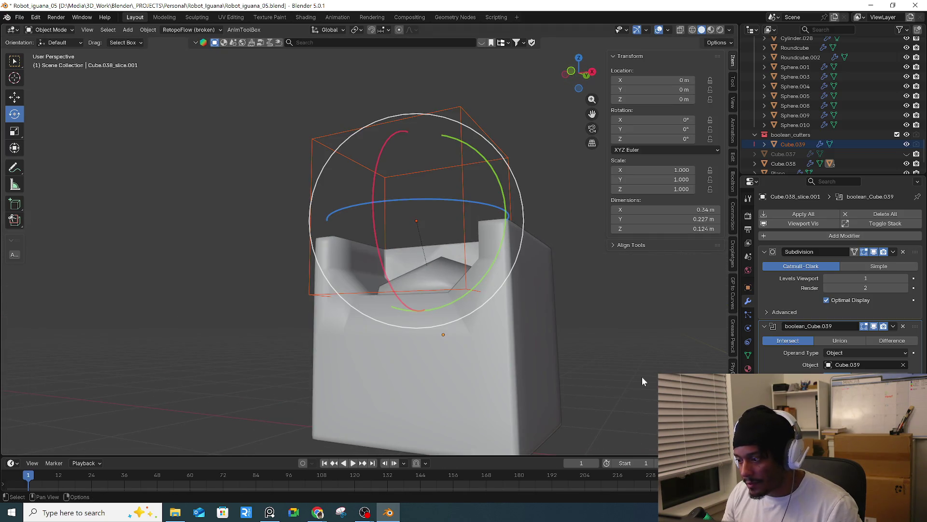
click(903, 326)
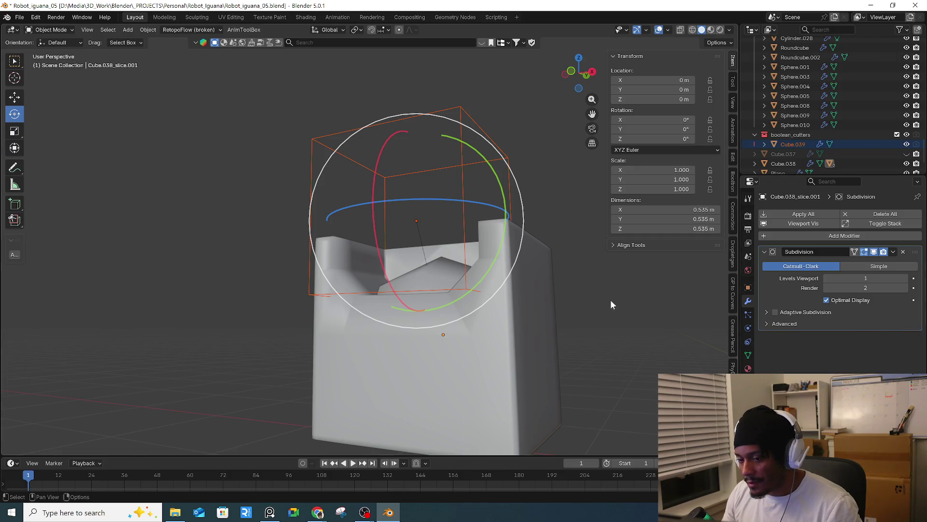
middle_drag(611, 305, 618, 335)
- Delete the leftover slice piece Cube.038_slice.001 and the wireframe cutter Cube.039
click(436, 378)
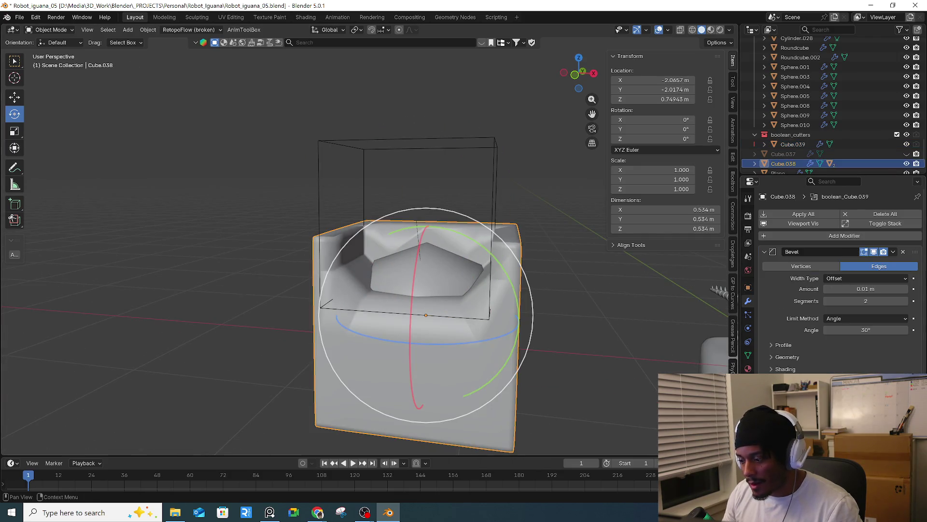
key(ctrl+shift+z)
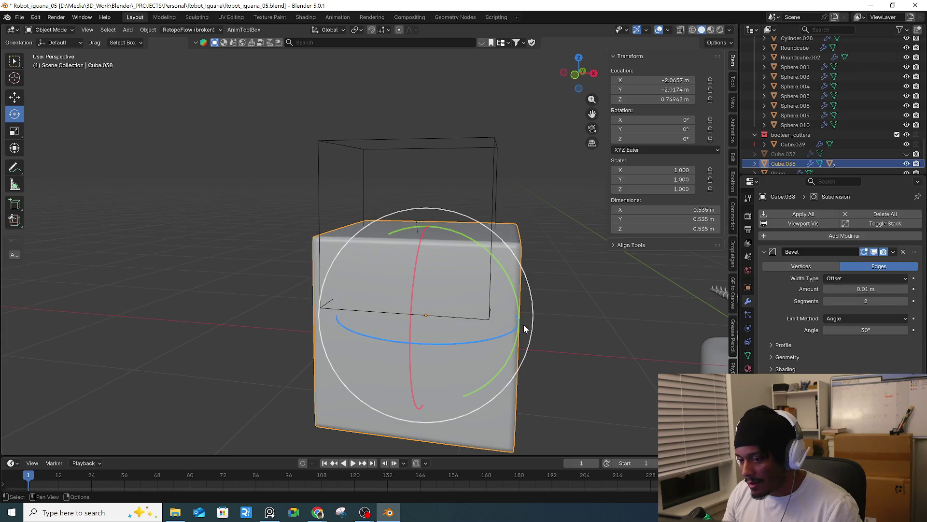
key(ctrl+shift+z)
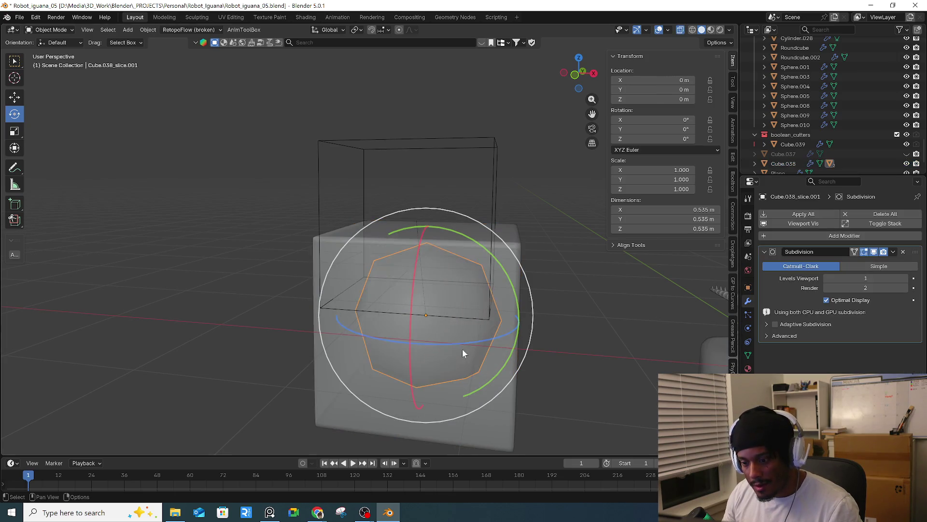
key(x)
click(462, 350)
drag(488, 275, 545, 193)
key(Delete)
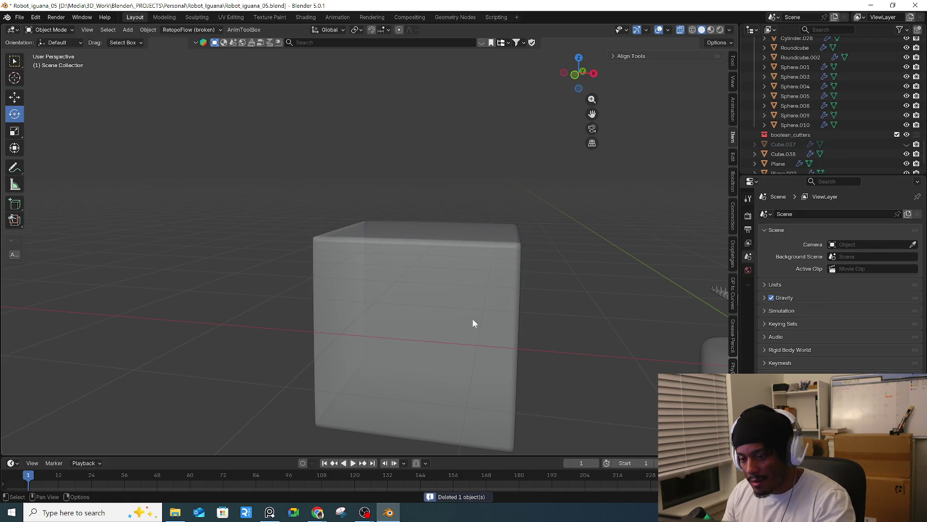
- Finish deleting the cutter, snap the 3D cursor to the box, and add a new cube
click(473, 319)
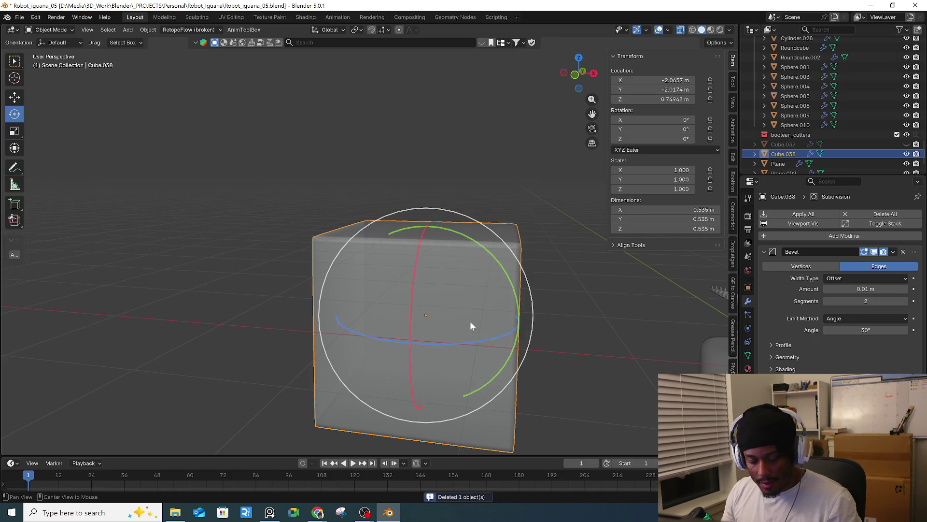
drag(469, 321, 588, 343)
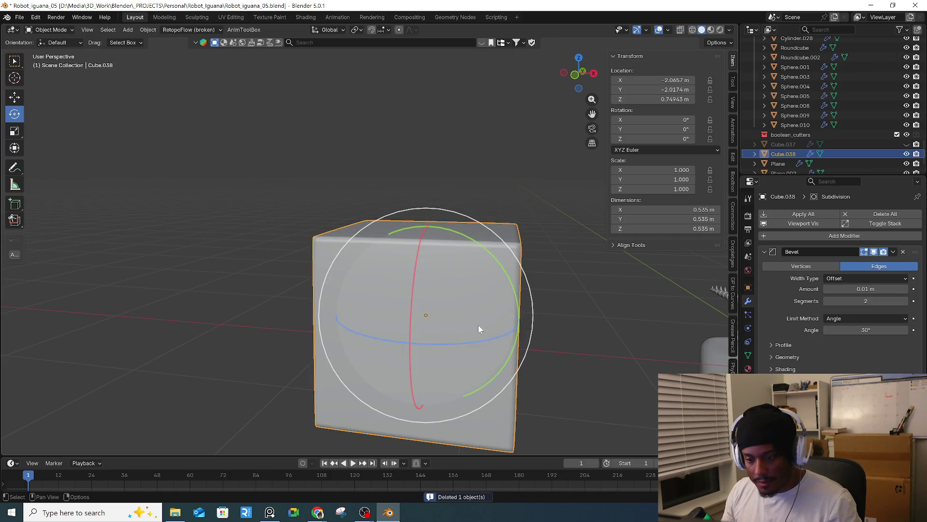
click(540, 291)
middle_drag(529, 297, 408, 308)
click(490, 294)
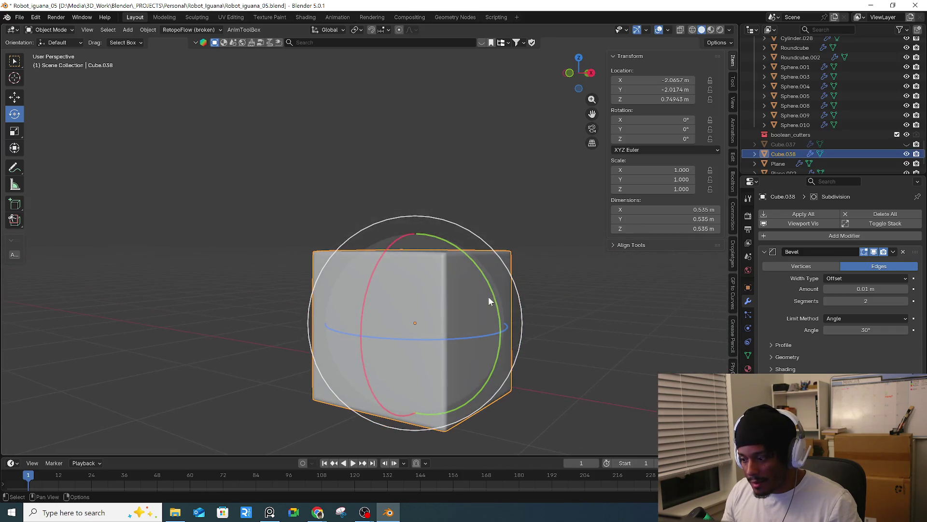
middle_drag(486, 308, 465, 328)
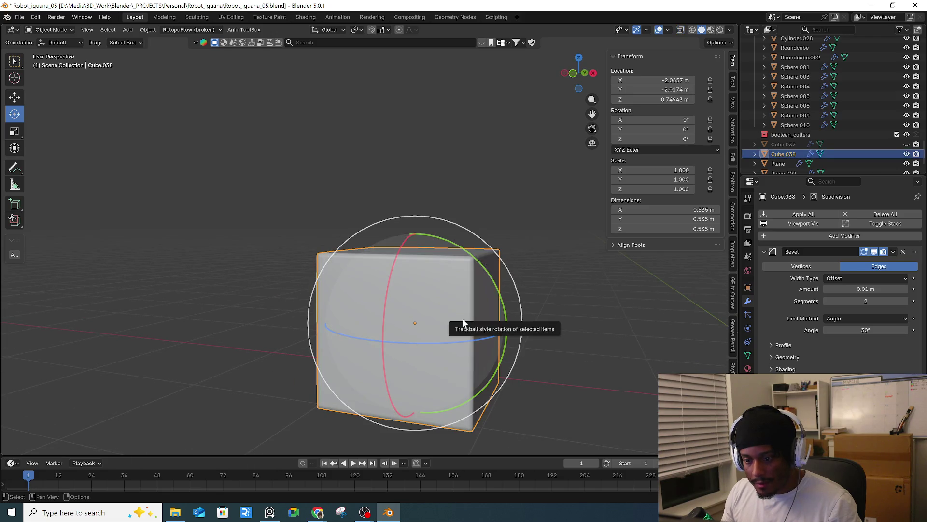
key(shift+s)
key(shift+a)
mouse_move(433, 282)
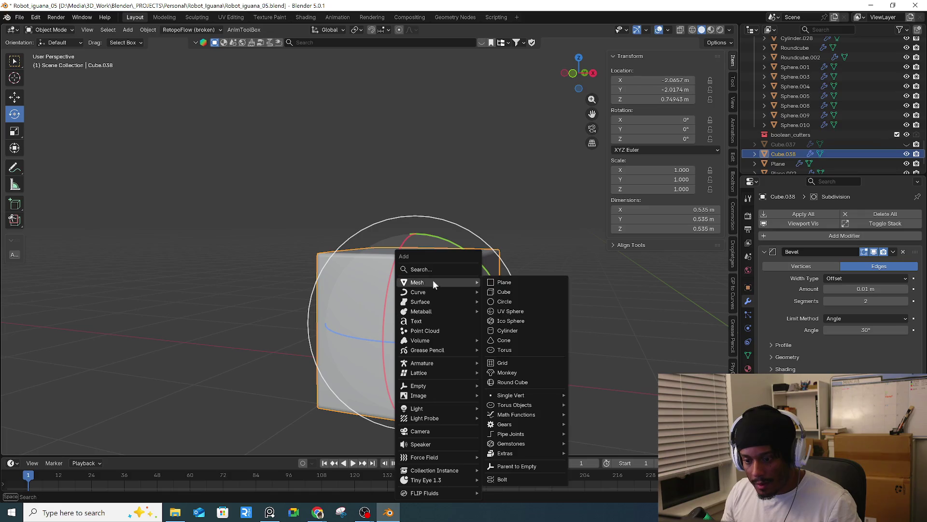
click(512, 292)
- Scale the new cube to 0.178, then move it up in Z and back in Y to poke out the box top
key(s)
click(472, 319)
key(g)
key(Escape)
key(s)
click(534, 294)
key(g)
key(z)
click(540, 258)
mouse_move(538, 253)
middle_down()
mouse_move(435, 260)
mouse_move(505, 294)
middle_up()
key(g)
key(y)
click(407, 271)
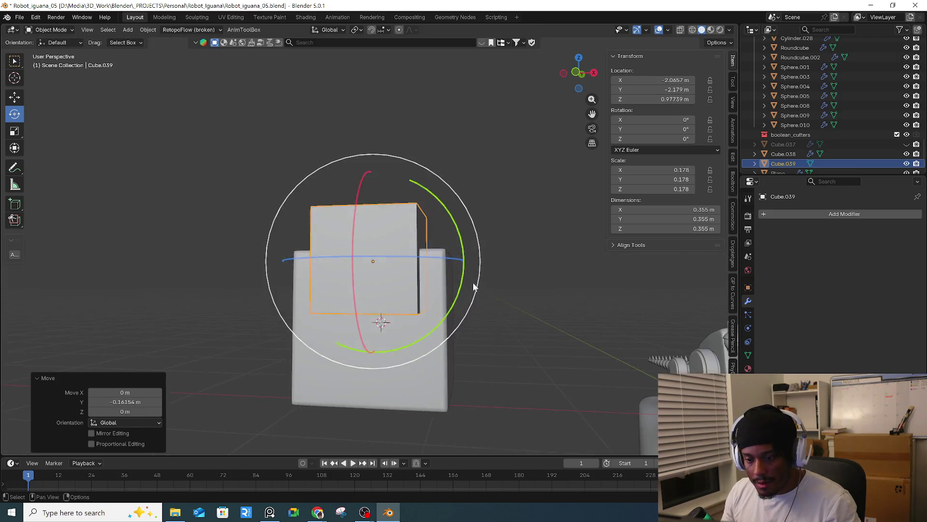
- Apply the small cube's scale so it becomes a 0.355 m cube, and reselect it
key(ctrl+a)
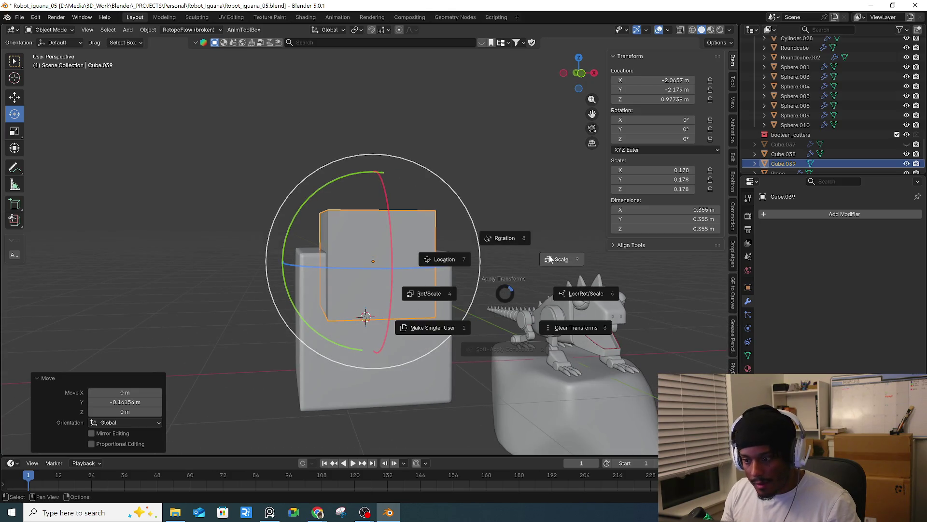
click(558, 258)
middle_drag(558, 259, 430, 332)
click(431, 341)
key(ctrl+z)
key(ctrl+shift+z)
click(409, 299)
click(417, 361)
click(399, 317)
- Chamfer the small cube's lower edge with a 0.056 m bevel, then select the box as target
key(Tab)
key(2)
click(416, 310)
mouse_move(400, 329)
middle_down()
mouse_move(347, 311)
mouse_move(387, 325)
middle_up()
key(ctrl+b)
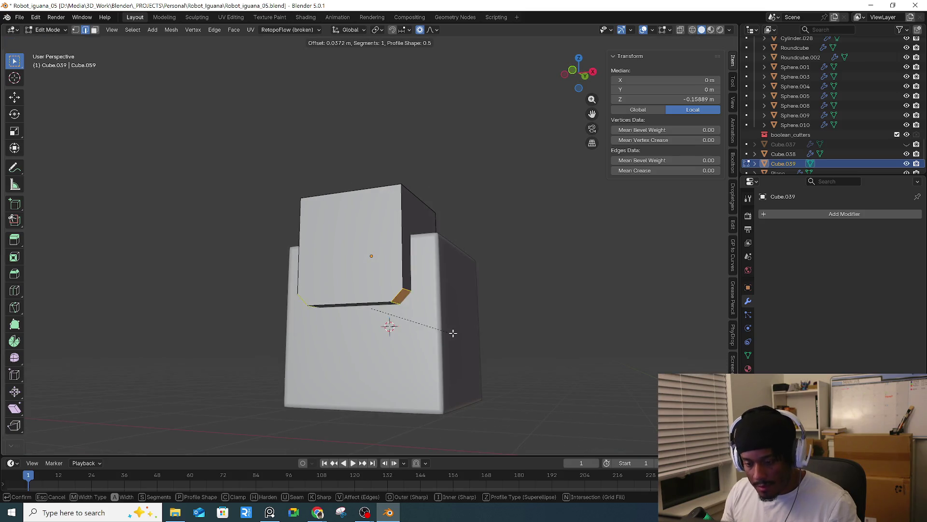
click(453, 331)
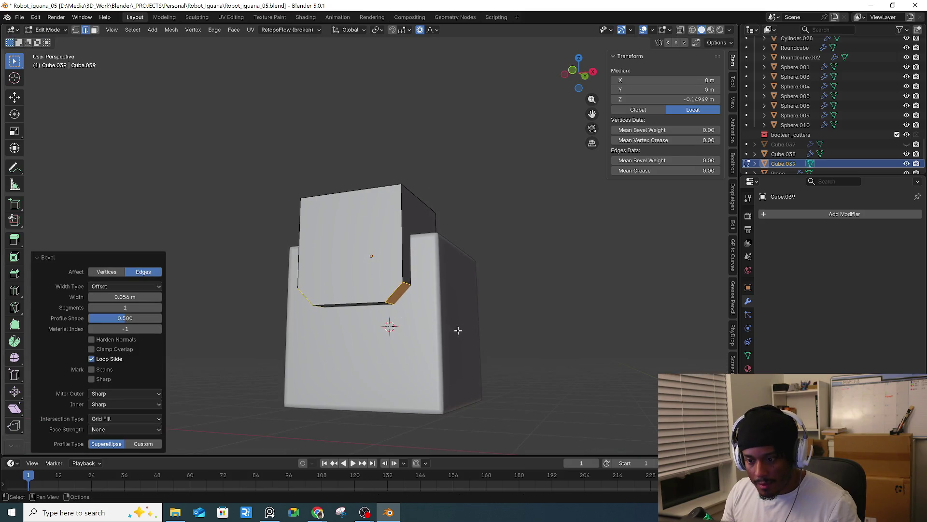
middle_drag(452, 337, 478, 346)
key(Tab)
shift+click(431, 340)
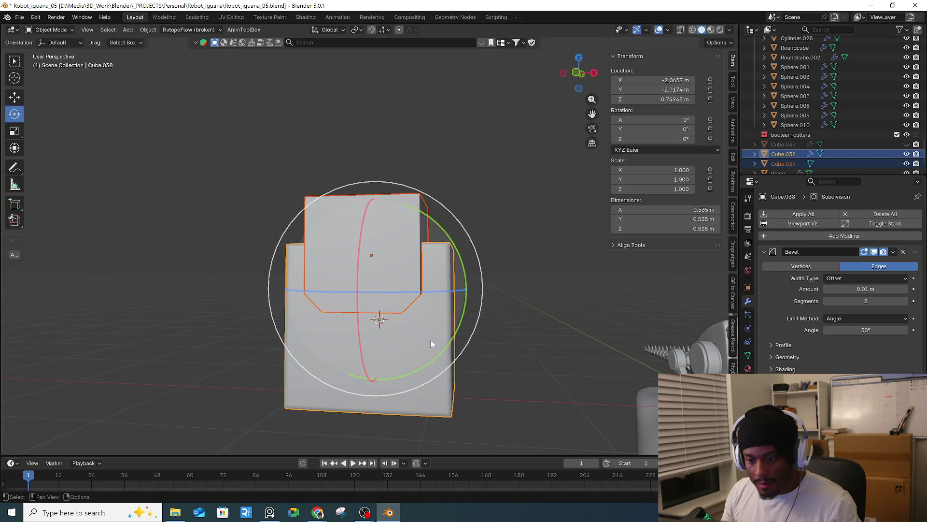
- Slice the box with the chamfered cube using Bool Tool's Brush Boolean Slice and inspect the piece
key(ctrl+shift+b)
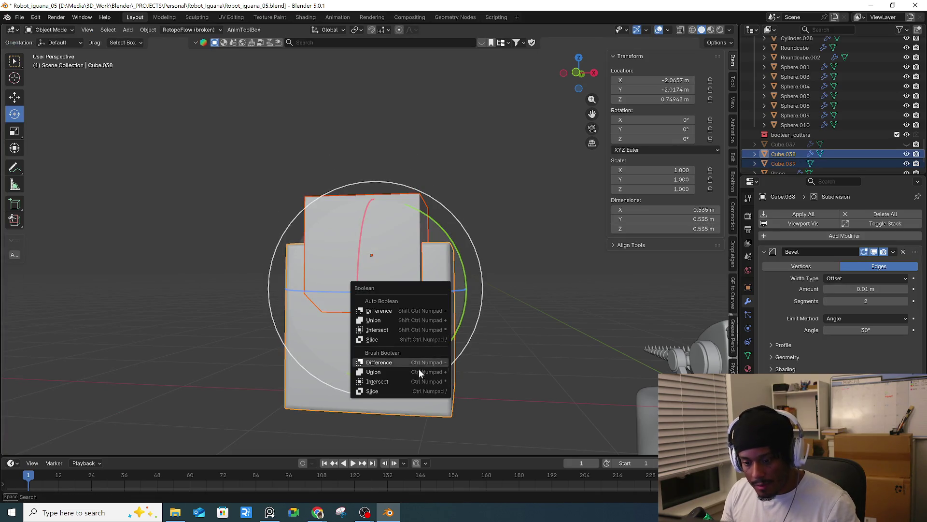
click(399, 387)
click(499, 334)
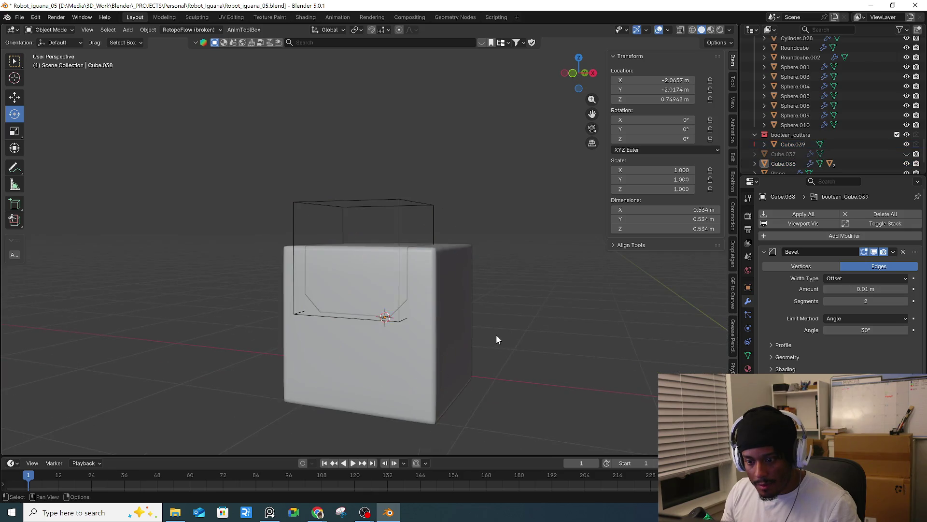
scroll(490, 320, up, 3)
mouse_move(490, 320)
middle_down()
mouse_move(371, 317)
mouse_move(334, 306)
middle_up()
click(314, 309)
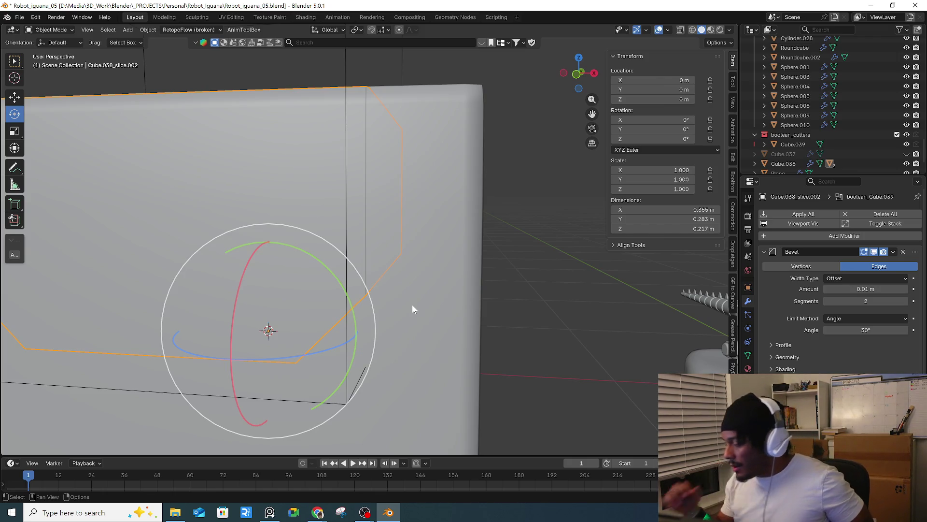
- Deselect the slice piece and return to the course video page
click(545, 168)
scroll(529, 196, down, 5)
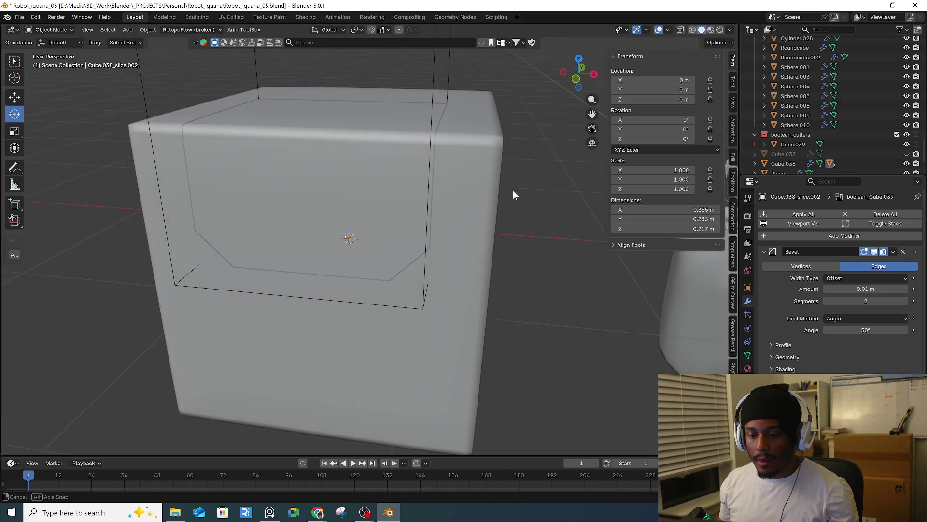
mouse_move(317, 512)
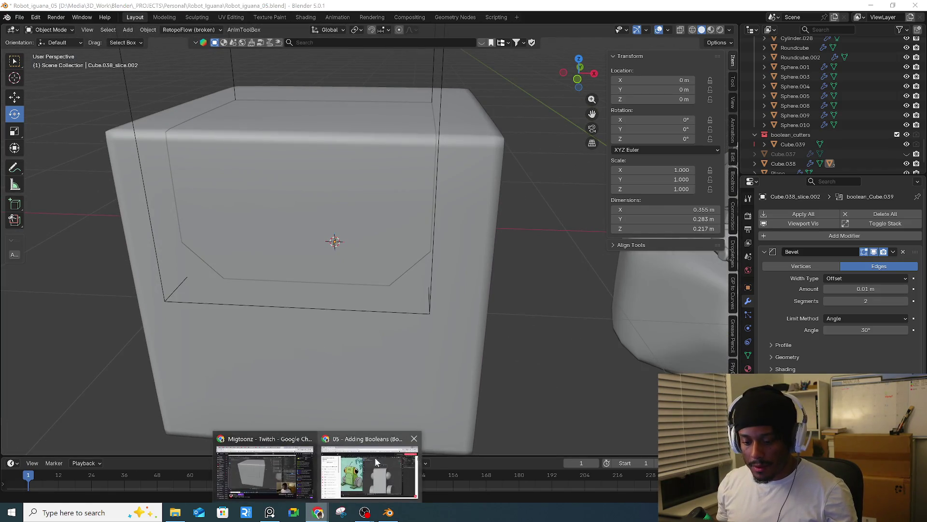
click(344, 442)
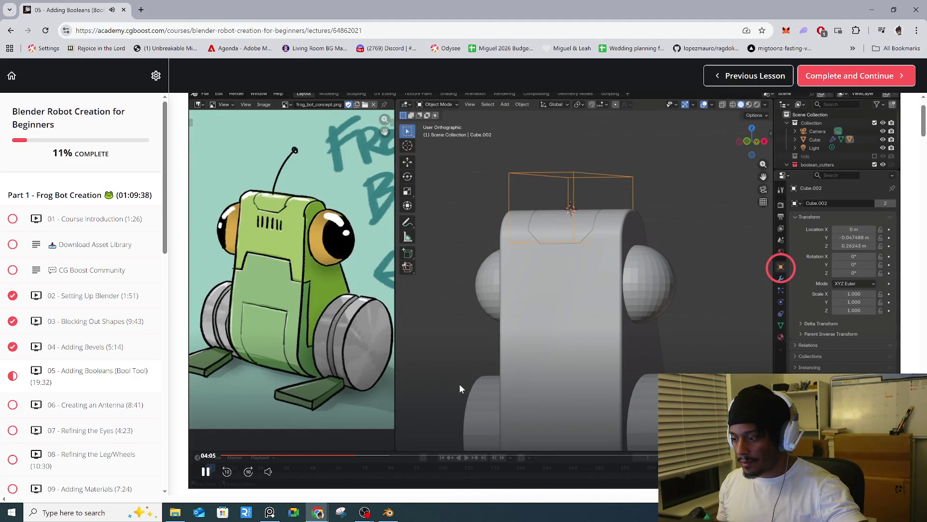
- Jump the lesson video ahead to about 04:28, then bring Blender back to the front
click(369, 457)
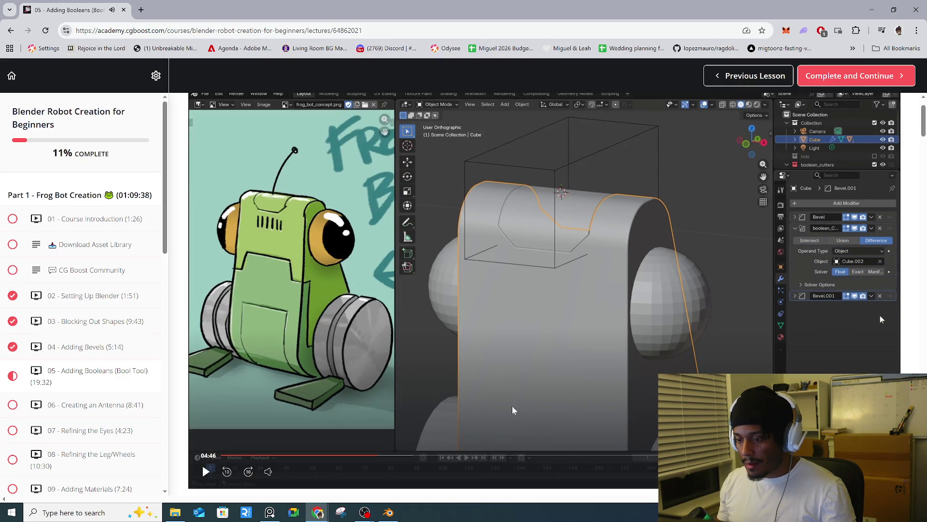
click(388, 512)
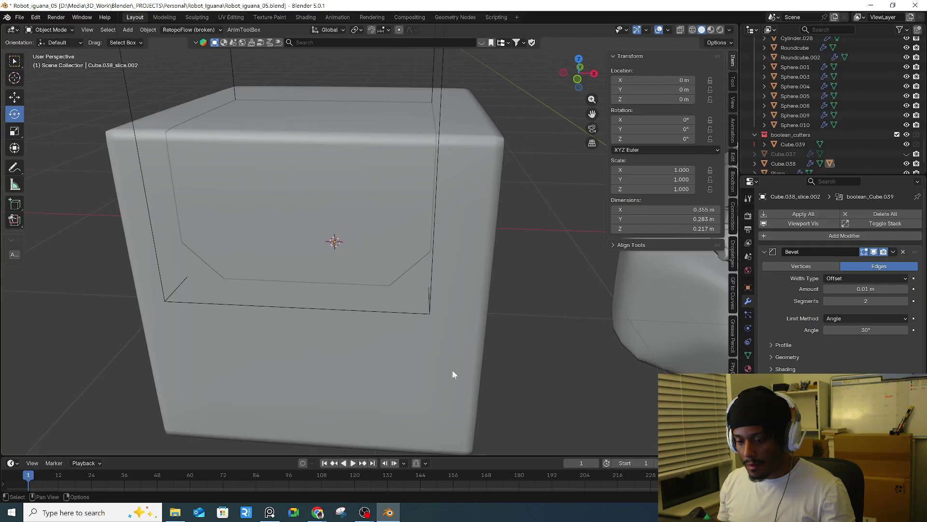
- Scroll through Cube.038's Bevel and Subdivision modifiers, then return to the lesson and resume its video
scroll(840, 280, down, 2)
scroll(840, 280, up, 2)
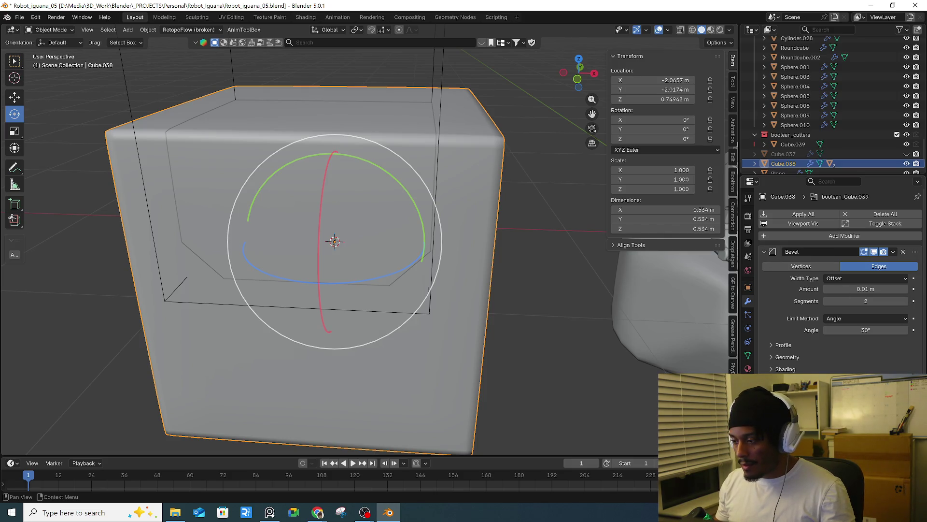
scroll(840, 280, down, 2)
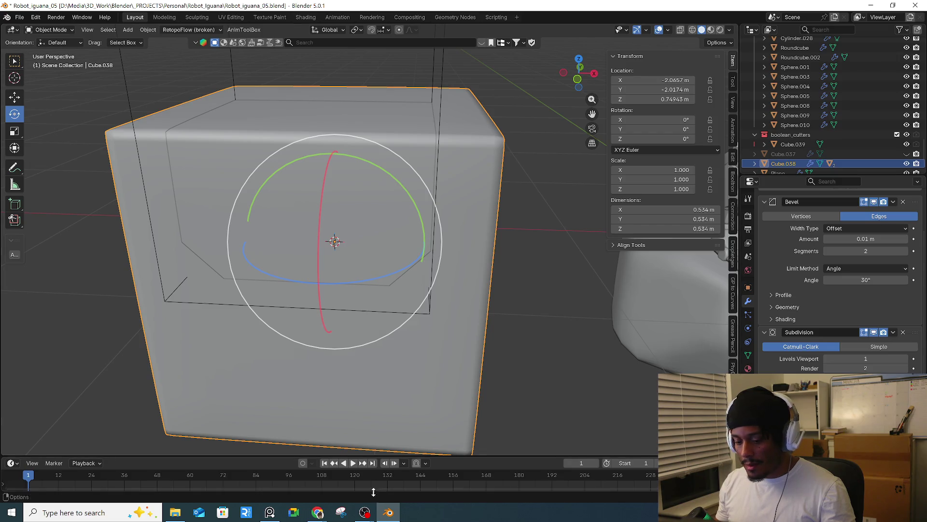
mouse_move(318, 511)
click(370, 466)
click(524, 370)
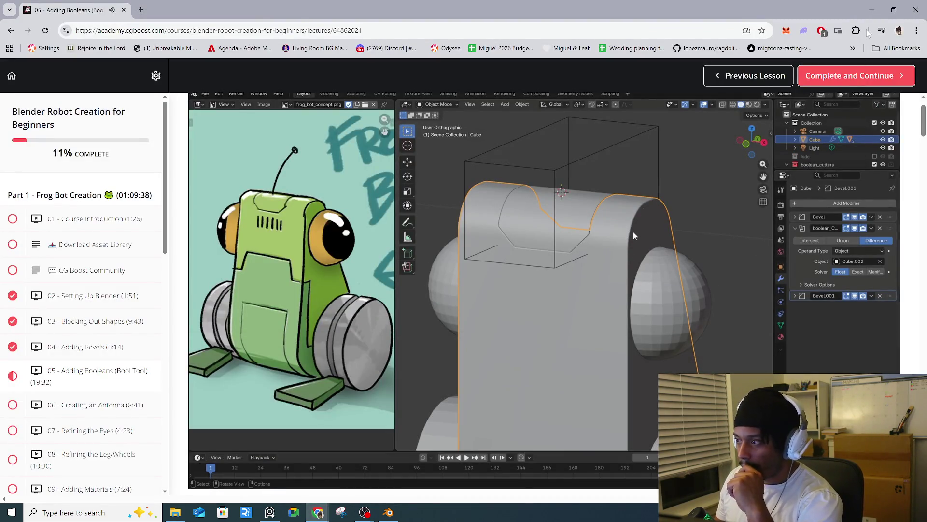
- Minimize Chrome, restore the lesson and play it past five minutes, then go back to Blender
click(872, 11)
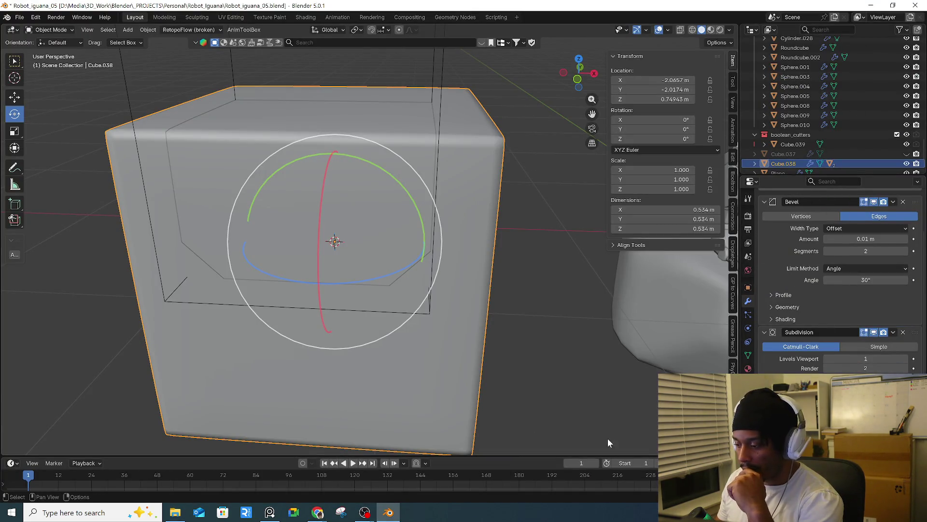
mouse_move(317, 512)
click(341, 498)
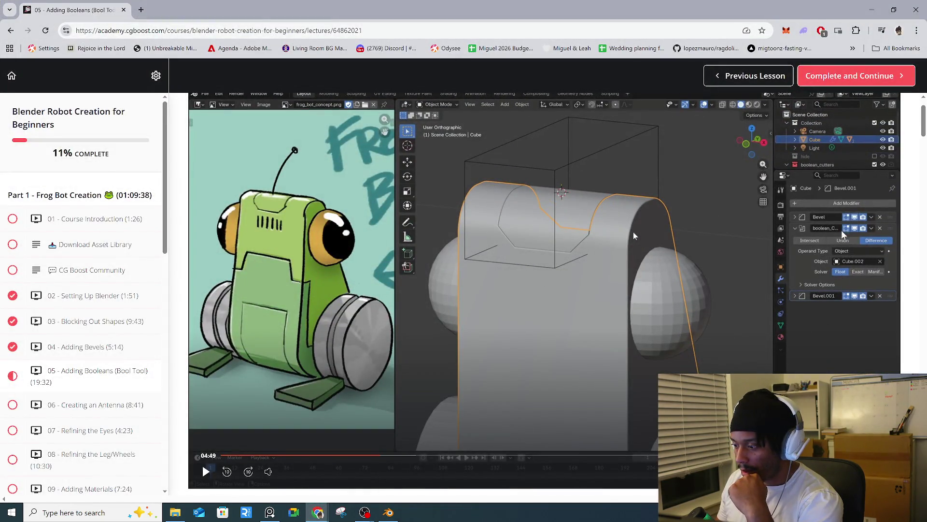
click(670, 346)
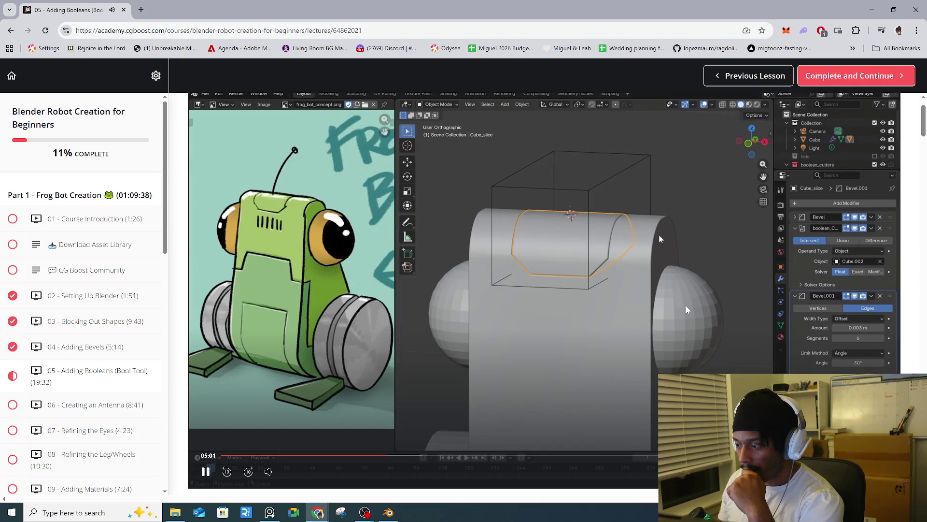
mouse_move(318, 513)
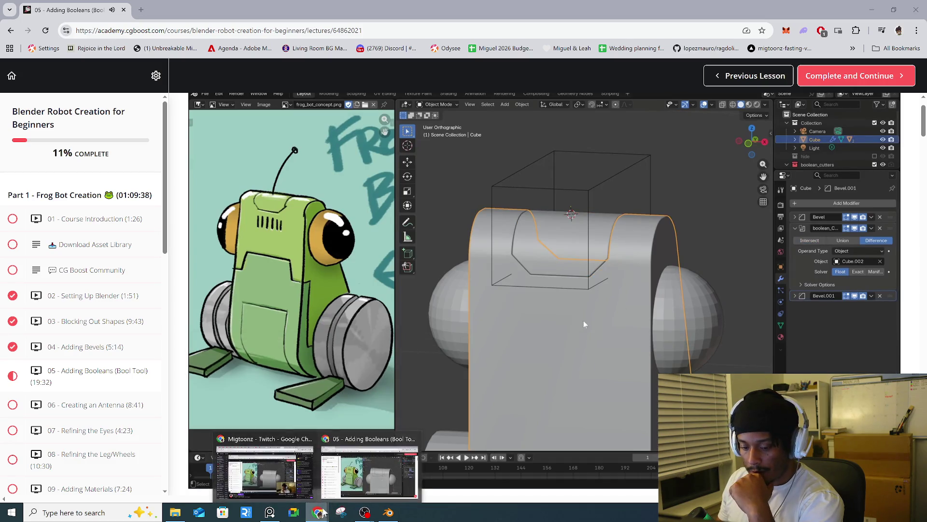
click(389, 513)
- Remove Cube.038_slice.002's Subdivision and boolean modifiers, leaving only Bevel, then switch to the lesson
click(403, 254)
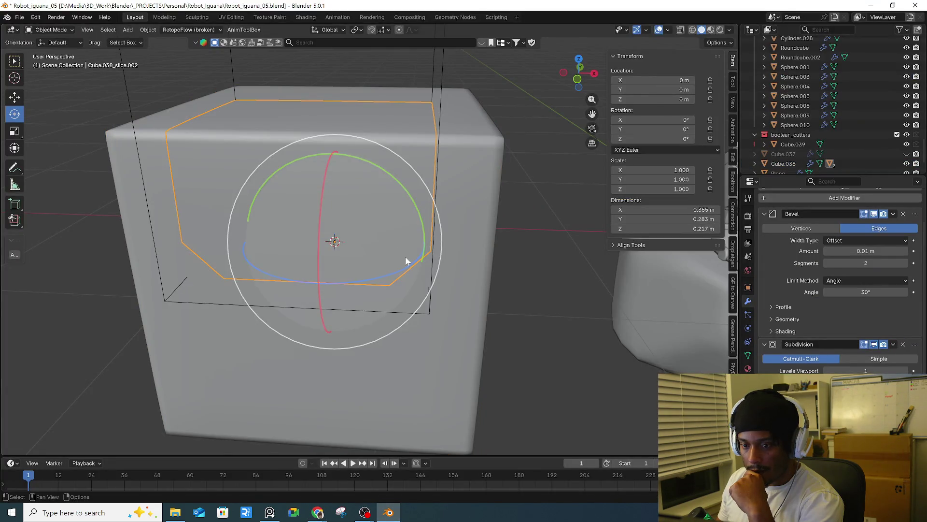
key(ctrl+x)
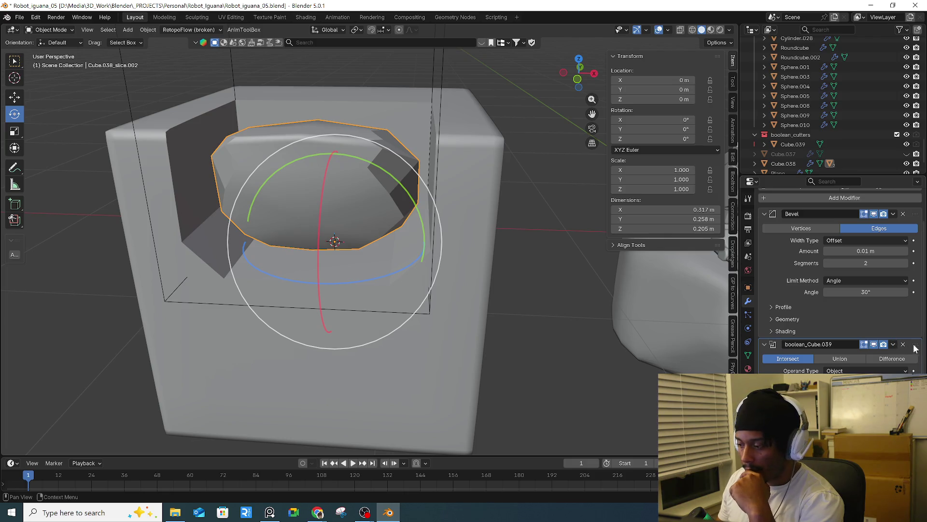
drag(914, 345, 914, 214)
mouse_move(520, 303)
middle_down()
mouse_move(574, 301)
mouse_move(429, 161)
mouse_move(474, 248)
mouse_move(366, 228)
middle_up()
click(550, 316)
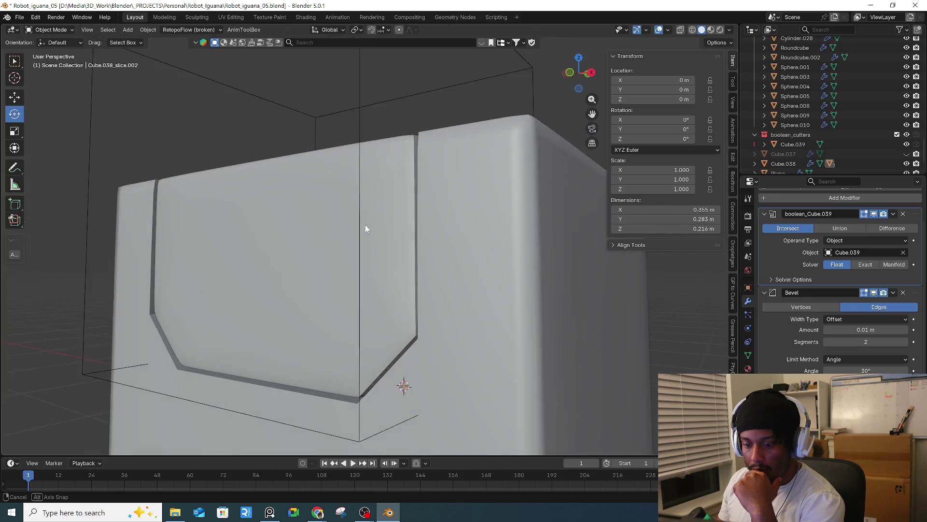
middle_drag(366, 228, 457, 287)
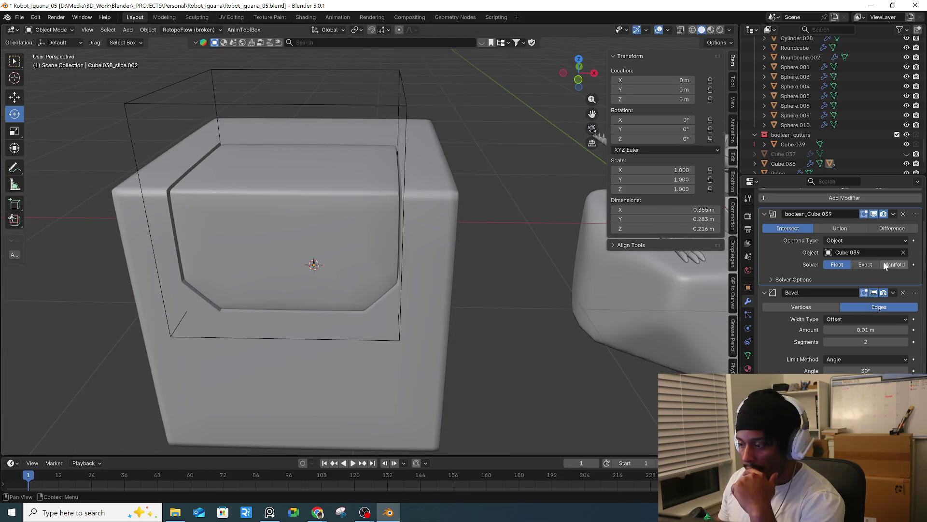
scroll(904, 259, up, 2)
click(903, 252)
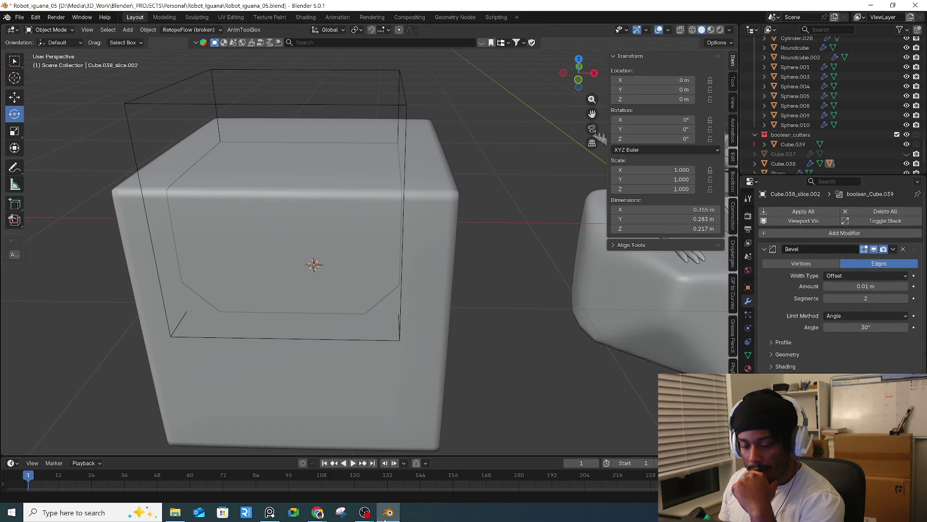
click(367, 469)
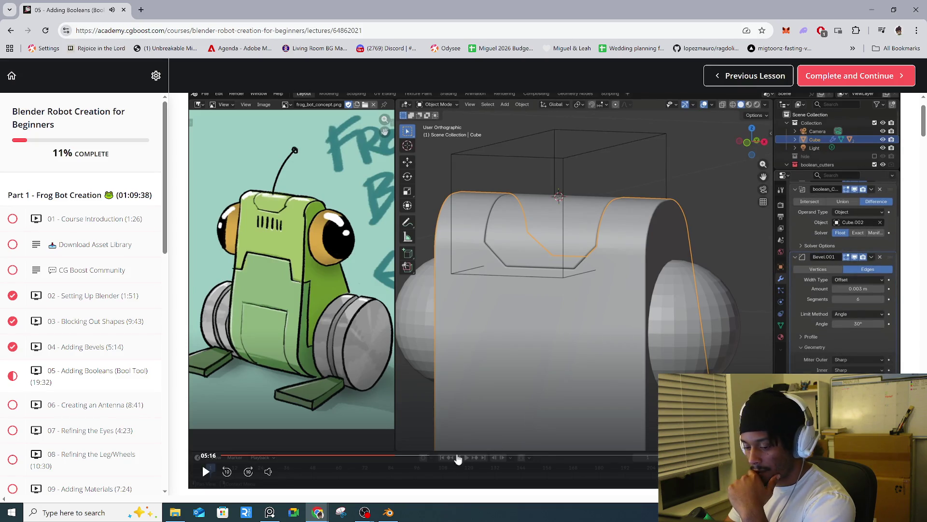
click(388, 512)
click(378, 274)
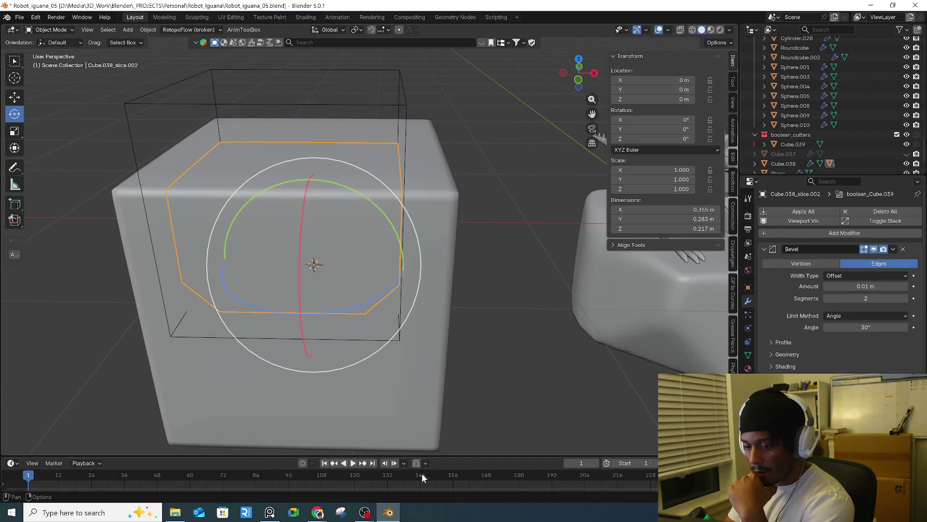
click(389, 513)
click(389, 513)
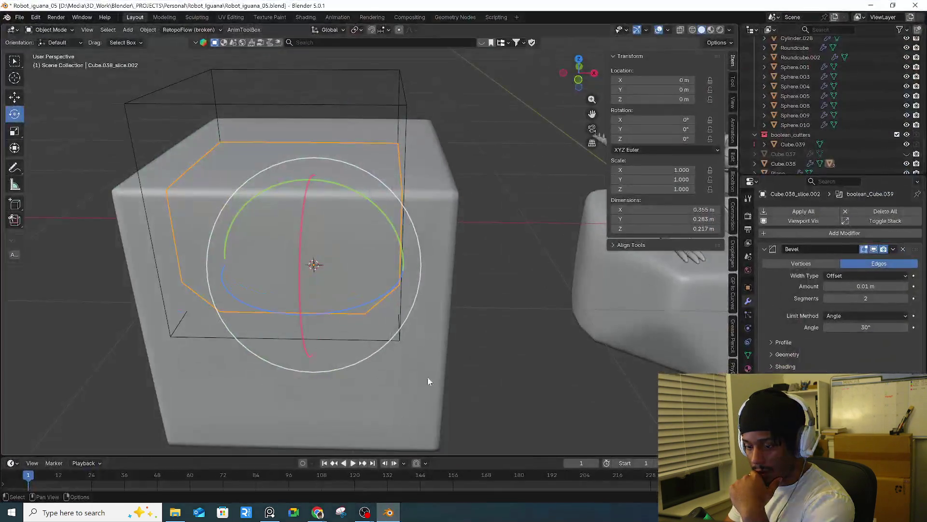
click(427, 377)
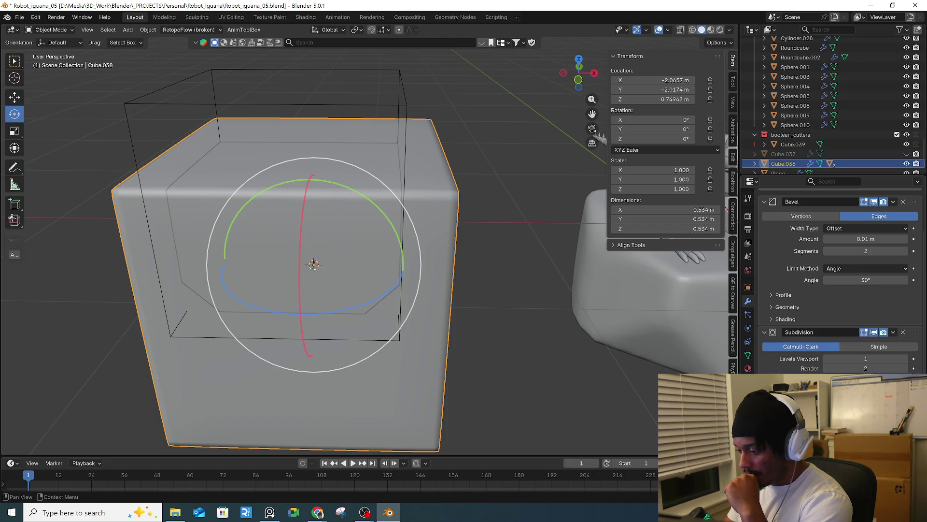
click(778, 307)
click(833, 363)
click(833, 363)
scroll(381, 219, up, 5)
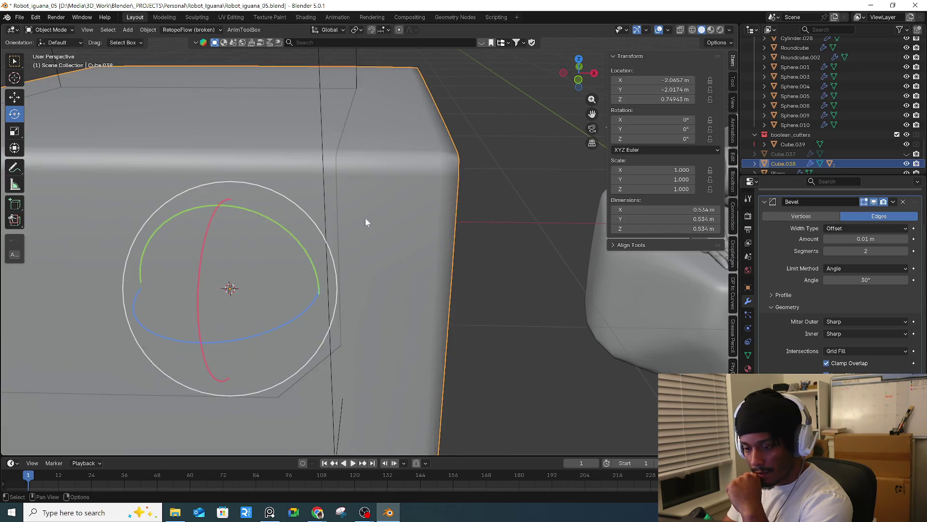
scroll(340, 222, up, 4)
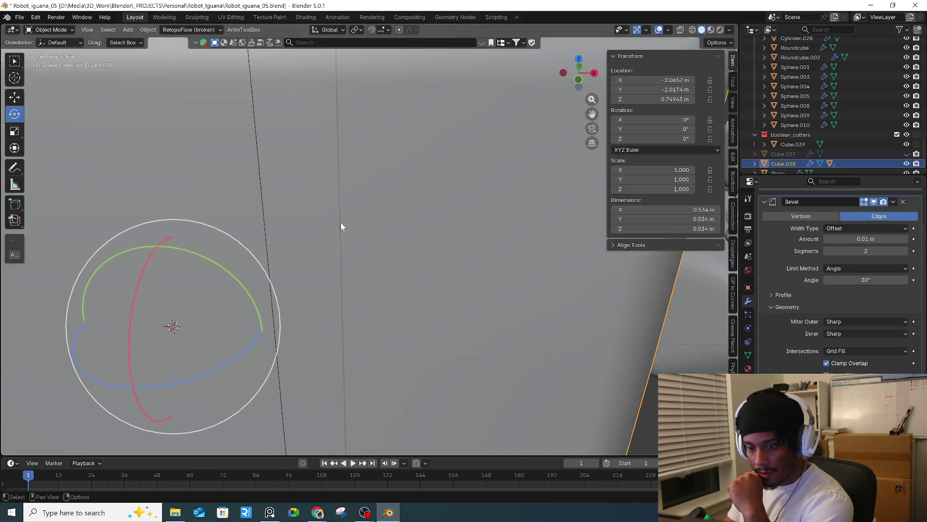
click(827, 363)
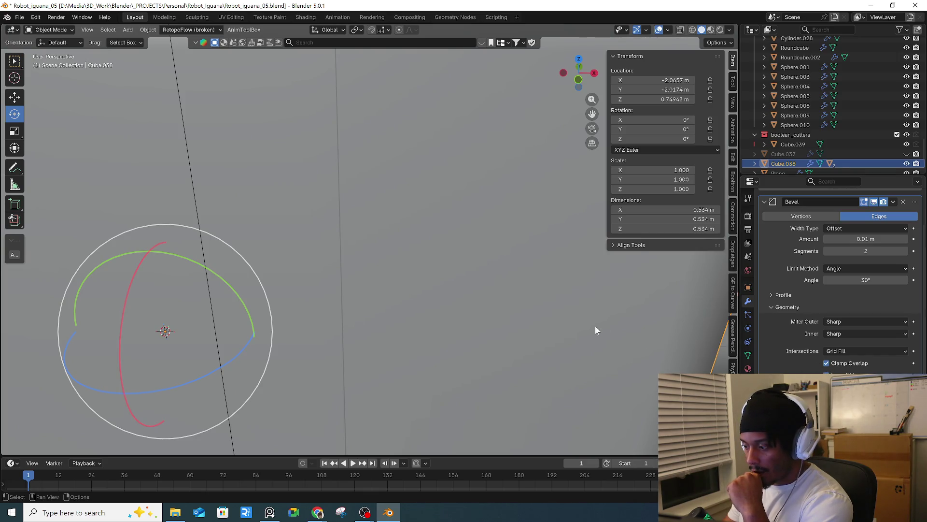
scroll(604, 331, down, 6)
click(389, 307)
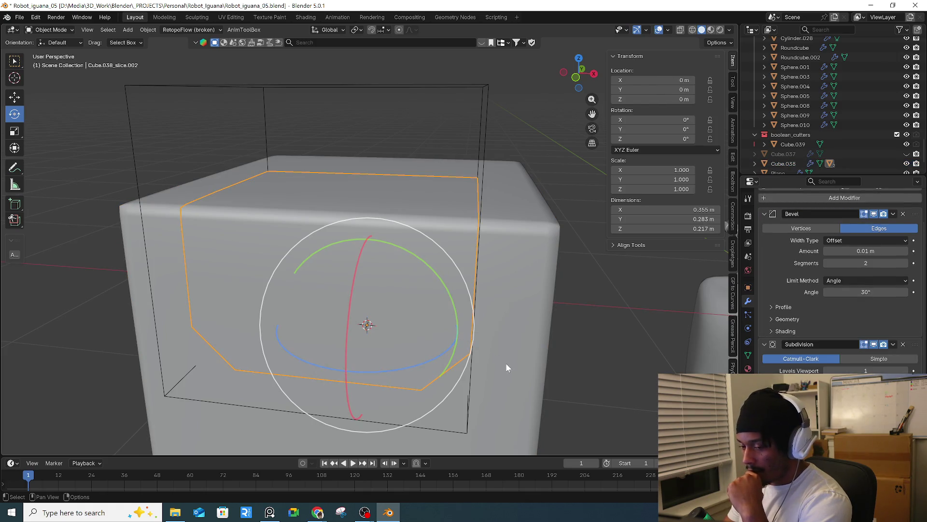
mouse_move(865, 250)
mouse_down()
mouse_move(889, 250)
mouse_move(855, 250)
mouse_up()
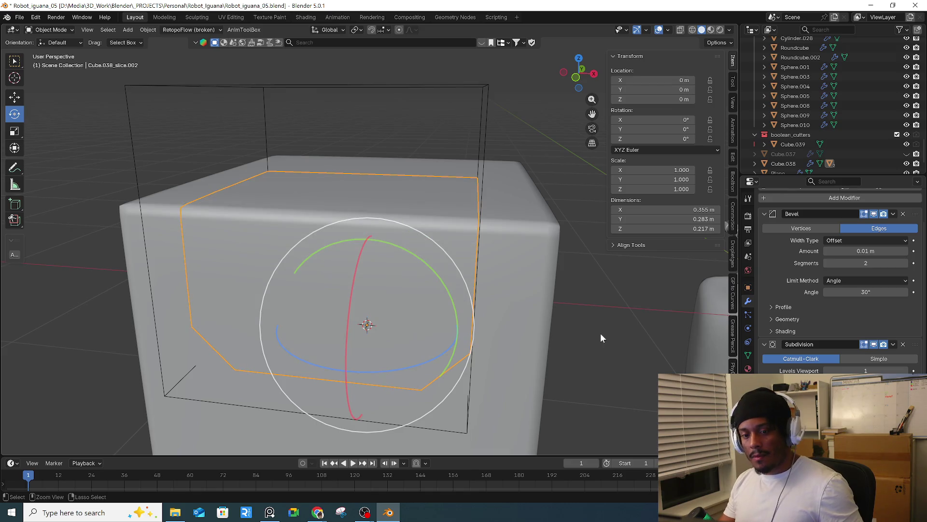
mouse_move(318, 512)
click(370, 471)
click(512, 356)
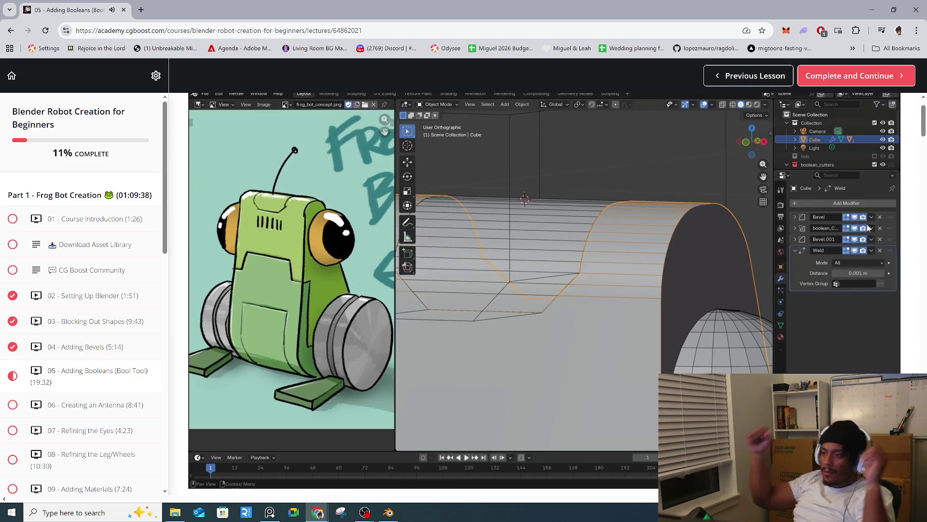
- Watch the lesson to about 07:30, where Weld is added, then Alt+Tab back to Blender
mouse_move(556, 298)
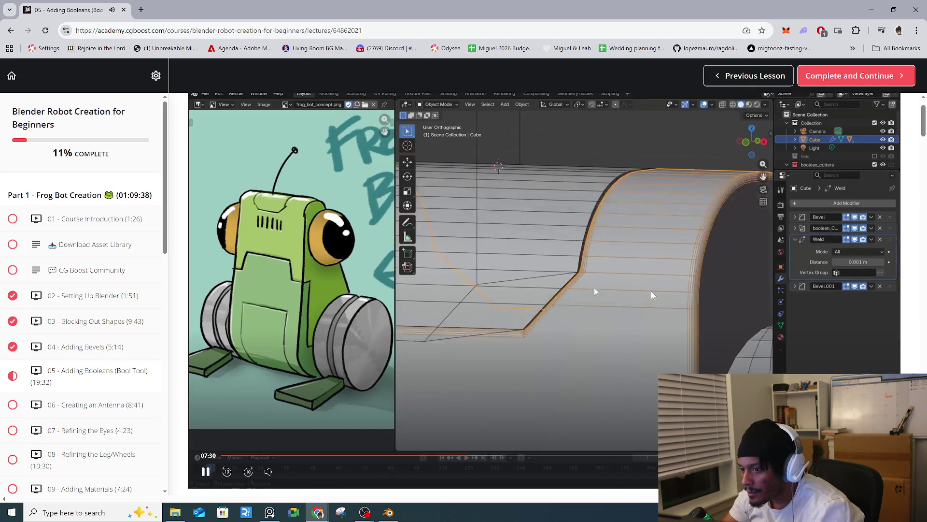
key(alt+Tab)
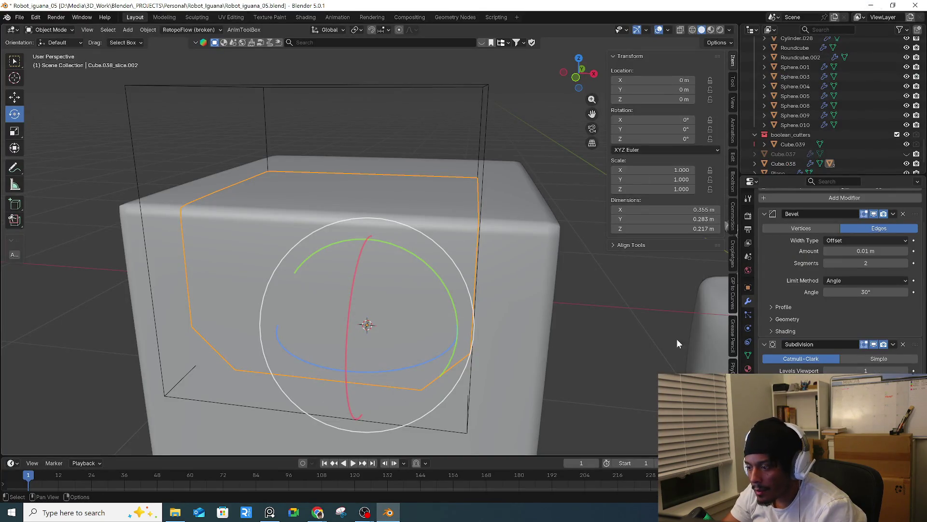
- Add a Weld modifier to the outer cube body
click(548, 332)
scroll(800, 300, up, 2)
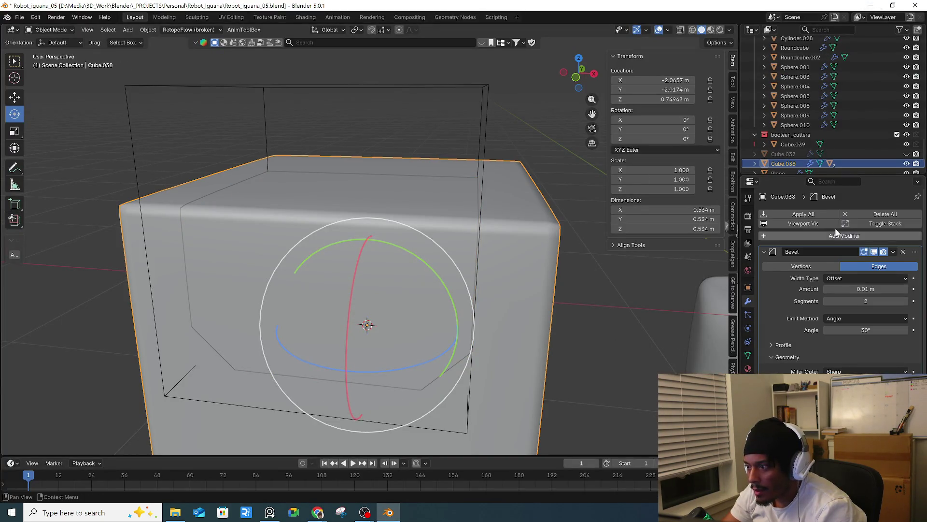
click(841, 236)
text(w)
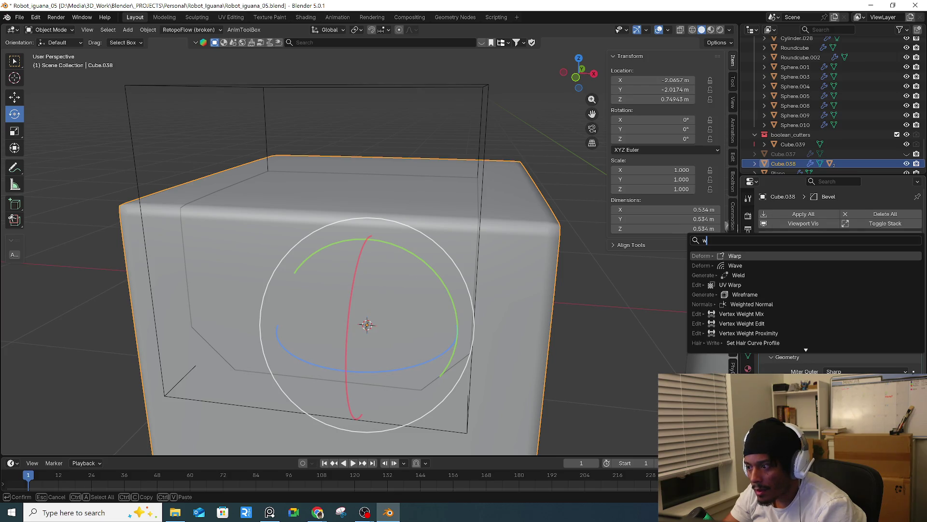
text(e)
key(Return)
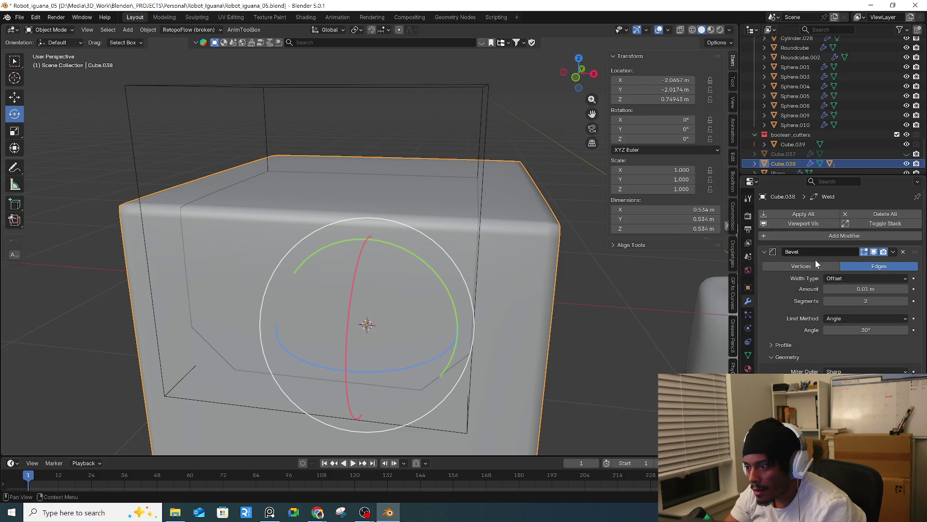
scroll(805, 348, down, 8)
middle_drag(522, 333, 537, 331)
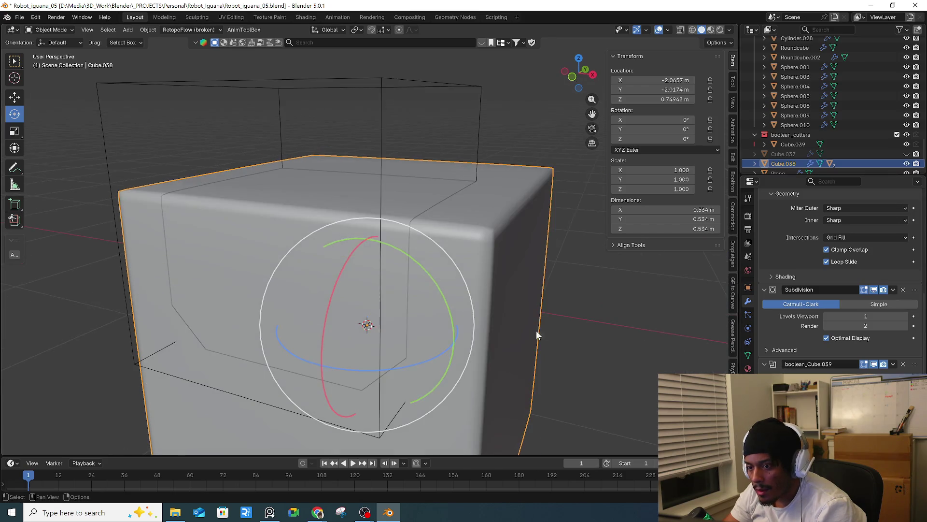
- Drag the Weld modifier up the stack until it sits first, above Bevel
drag(895, 435, 896, 365)
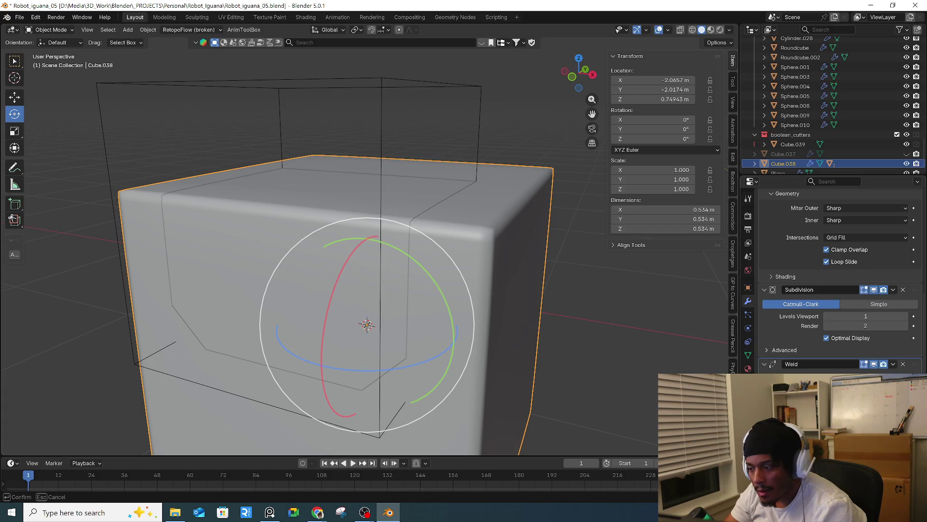
drag(896, 365, 896, 366)
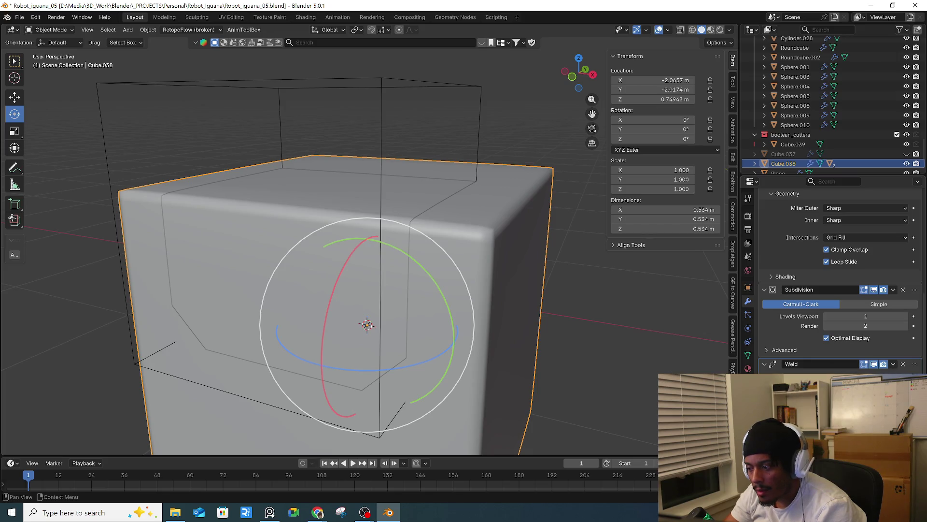
mouse_move(915, 364)
mouse_down()
mouse_move(903, 286)
mouse_move(920, 307)
mouse_up()
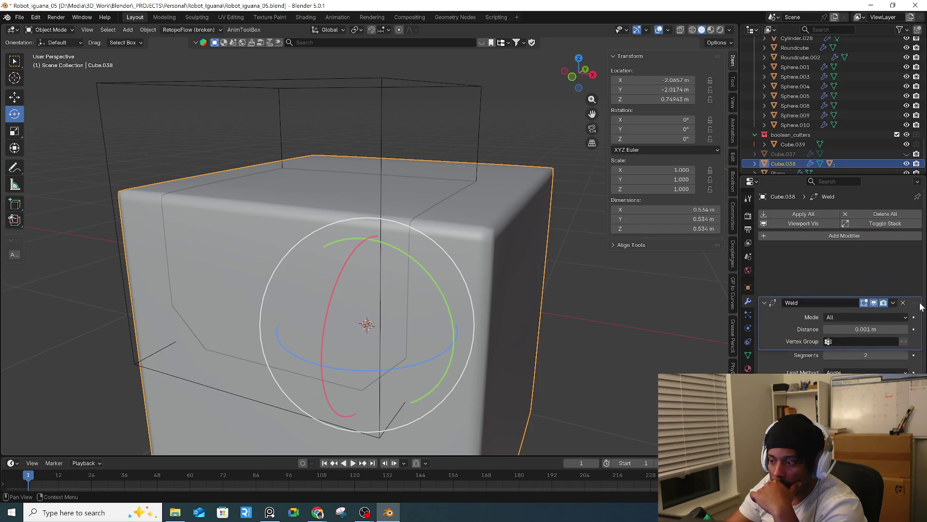
drag(920, 307, 916, 255)
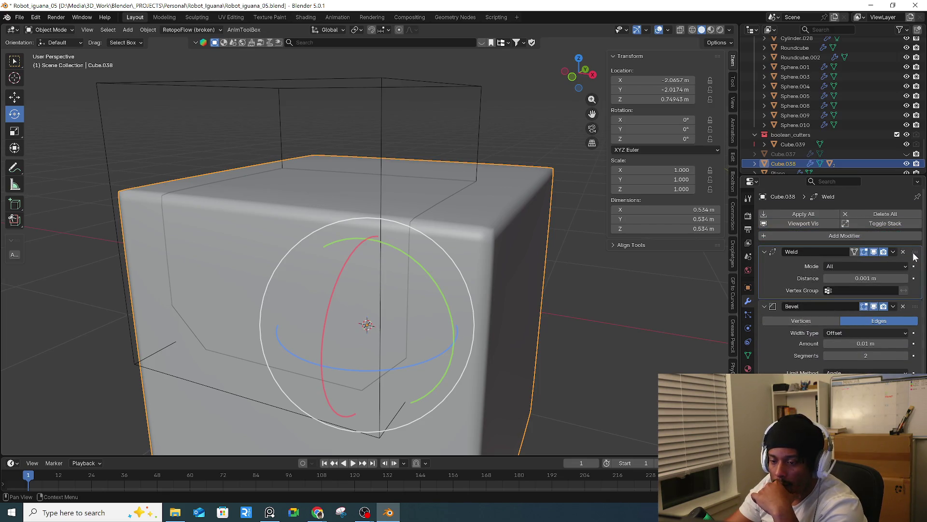
middle_drag(412, 291, 574, 268)
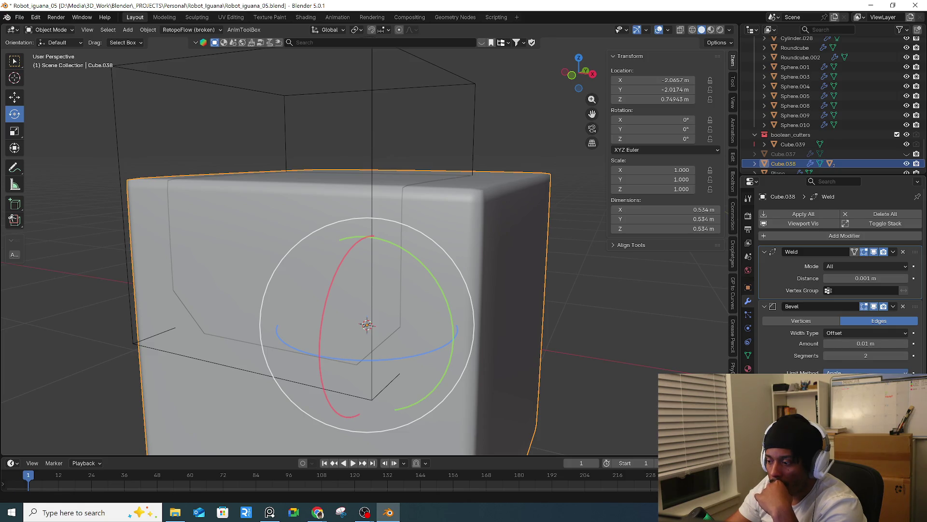
ctrl+scroll(805, 370, down, 1)
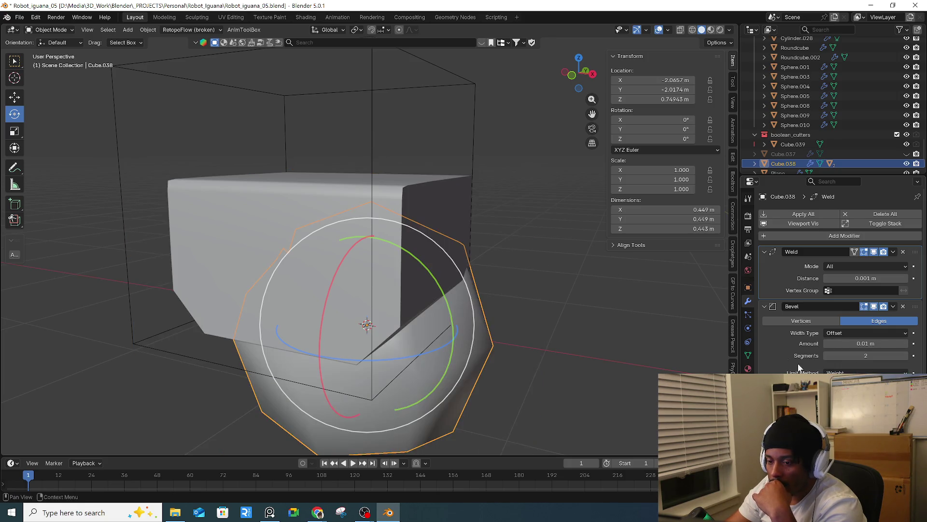
middle_drag(537, 320, 486, 323)
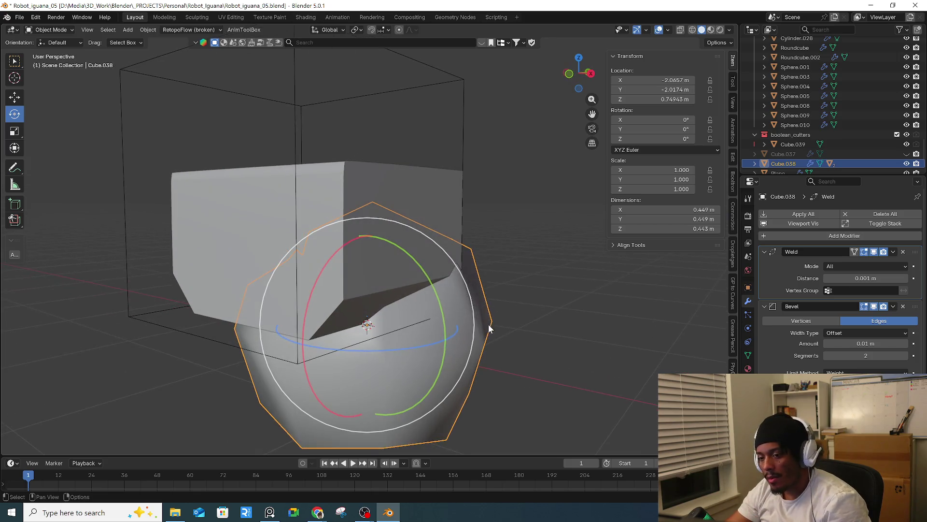
- In Edit Mode, select the whole cube mesh and assign an edge bevel weight to it
key(Tab)
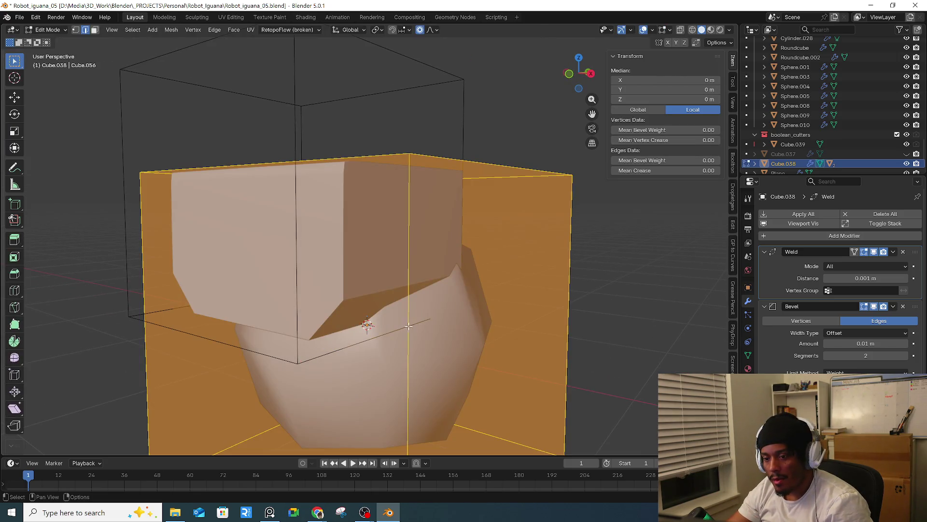
click(408, 325)
key(a)
middle_drag(410, 324, 469, 314)
right_click(469, 314)
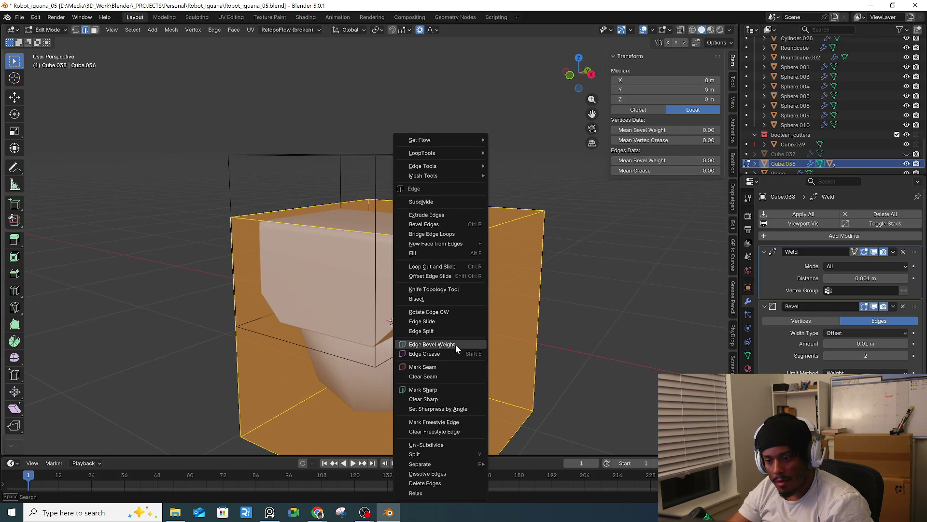
click(456, 344)
click(481, 346)
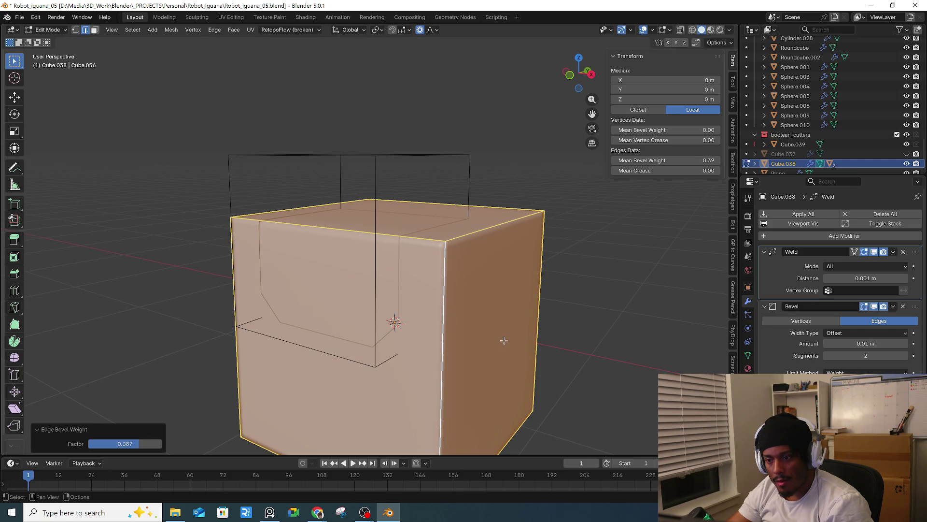
- Give the right vertical corner edges a 0.06 bevel weight and widen the bevel to 0.25 m
middle_drag(502, 339, 540, 328)
click(536, 324)
click(504, 324)
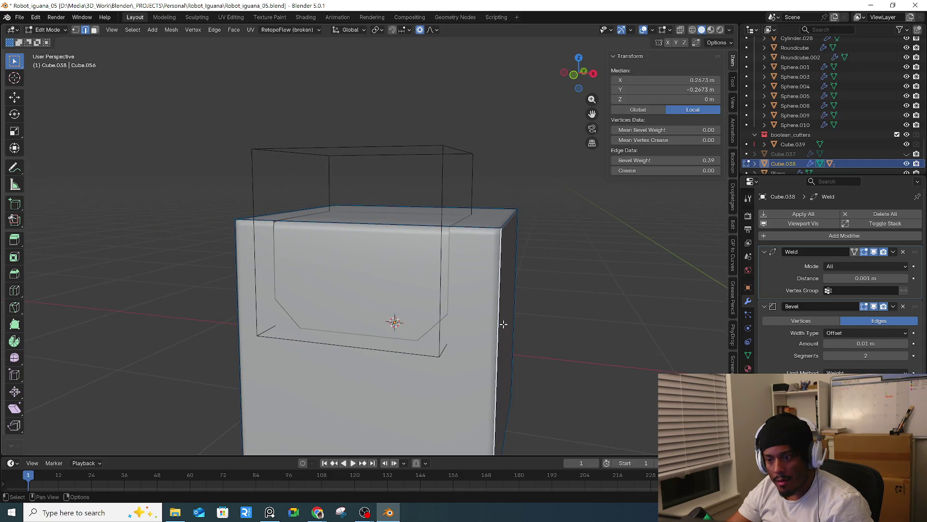
shift+click(503, 221)
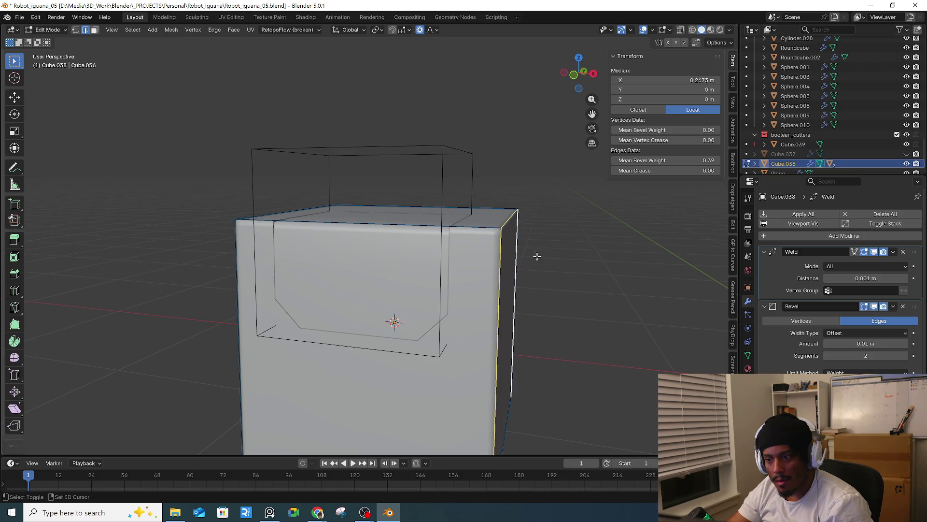
mouse_move(676, 160)
mouse_down()
mouse_move(696, 161)
mouse_move(676, 160)
mouse_up()
click(666, 161)
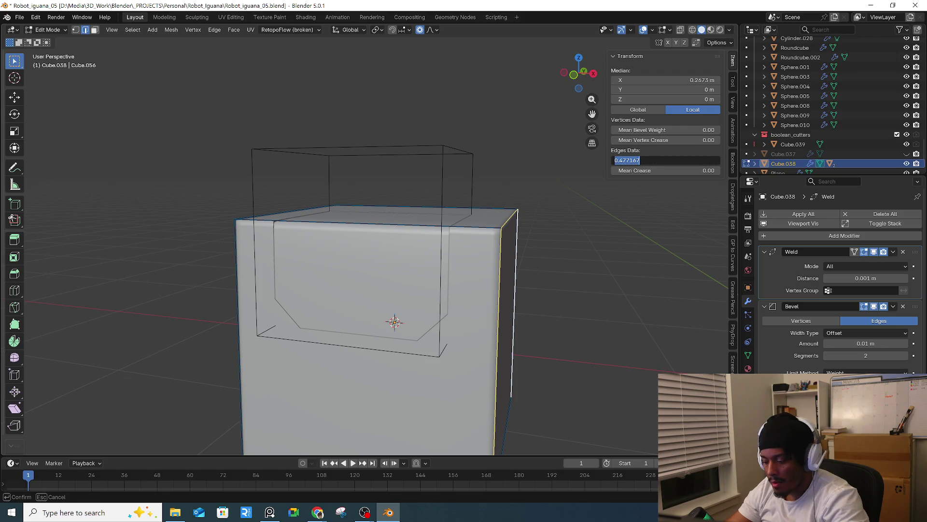
key(BackSpace)
text(.06)
key(Return)
drag(864, 343, 893, 343)
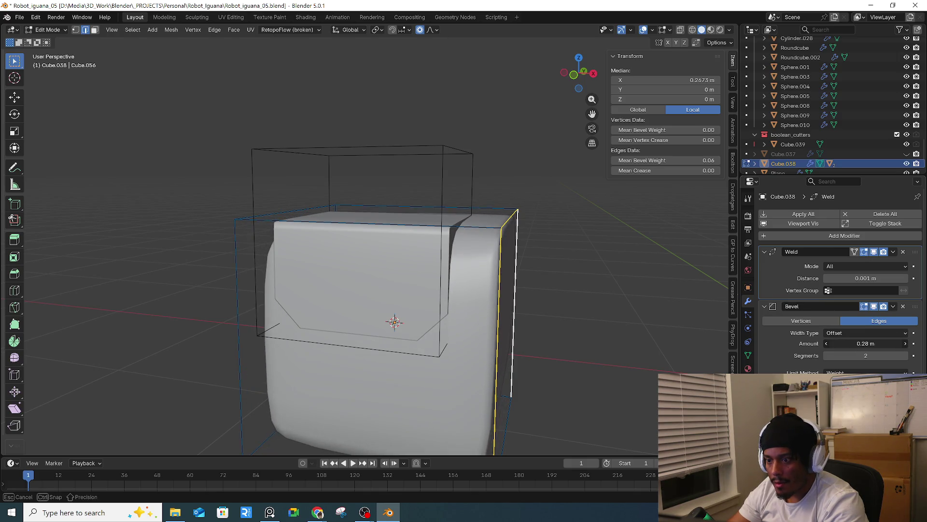
drag(893, 344, 898, 343)
- Give the left vertical corner edges a 0.06 bevel weight too, then return to Object Mode
middle_drag(464, 246, 341, 268)
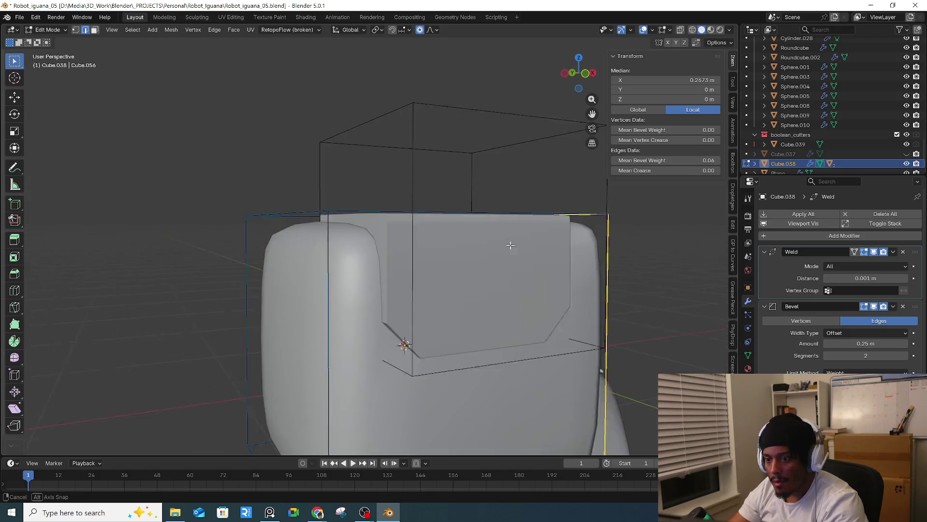
click(339, 268)
shift+click(302, 208)
double_click(665, 160)
text(0.6)
key(Return)
double_click(666, 160)
mouse_move(577, 281)
middle_down()
mouse_move(596, 277)
mouse_move(566, 284)
middle_up()
text(0.06)
key(Return)
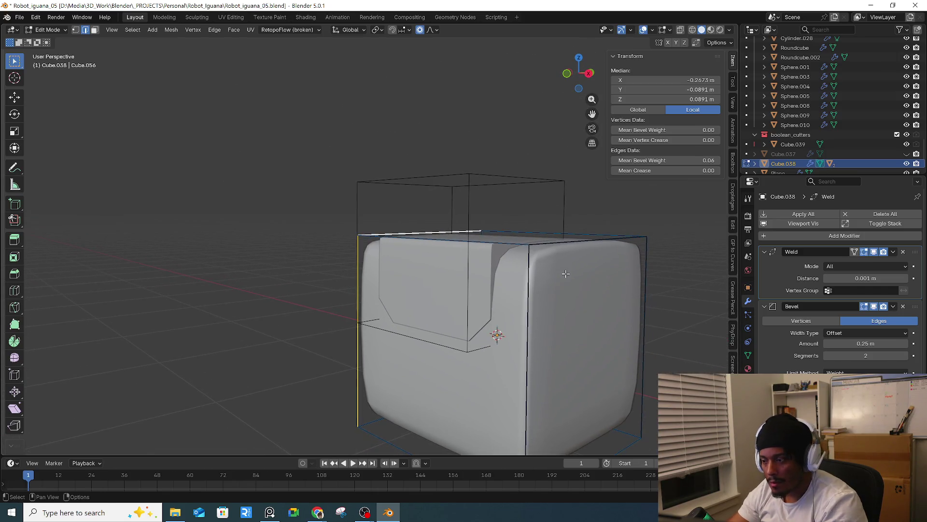
middle_drag(566, 283, 572, 277)
key(Tab)
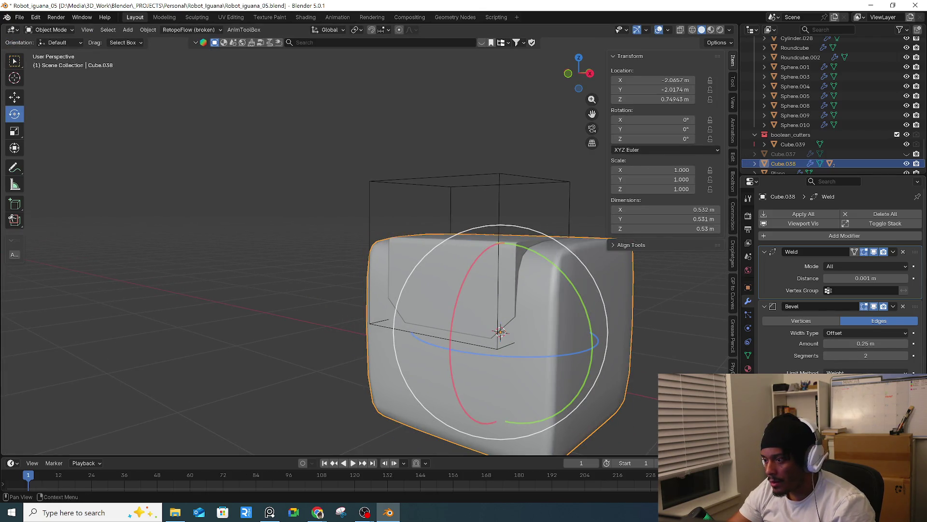
- Compare the body's Weld modes, leaving it on All with the default merge distance
scroll(870, 370, down, 2)
key(ctrl+a)
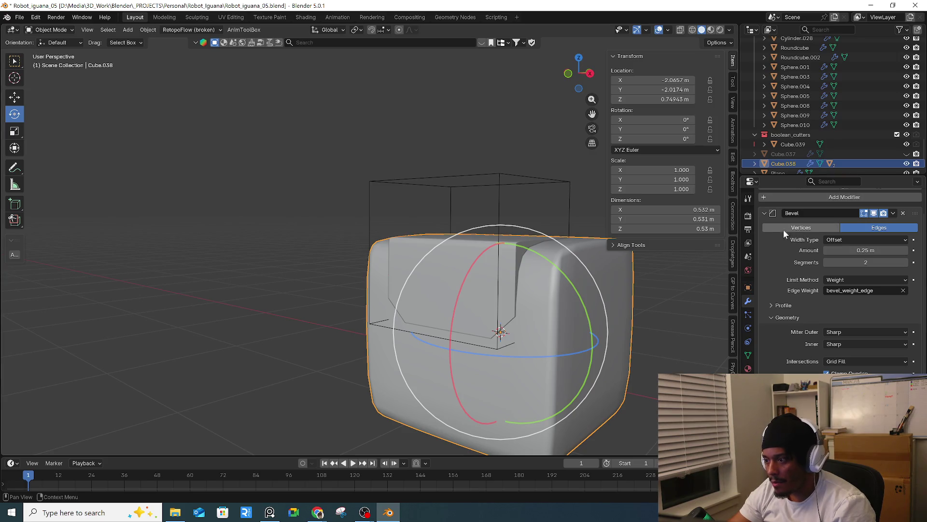
click(765, 213)
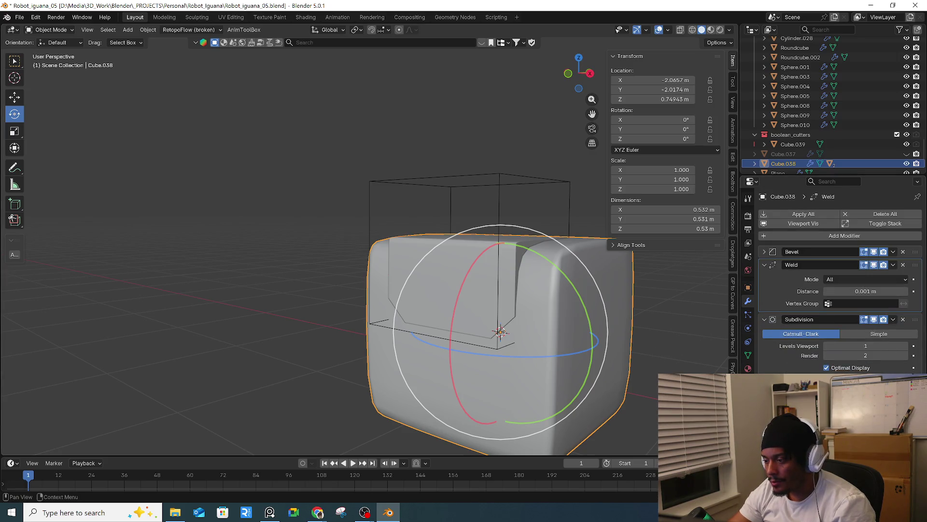
key(ctrl+z)
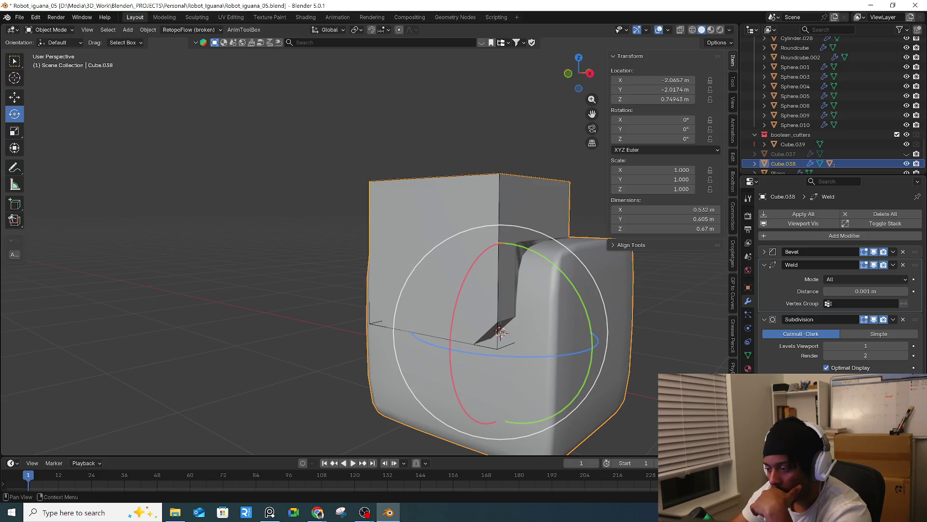
key(ctrl+z)
key(ctrl+shift+z)
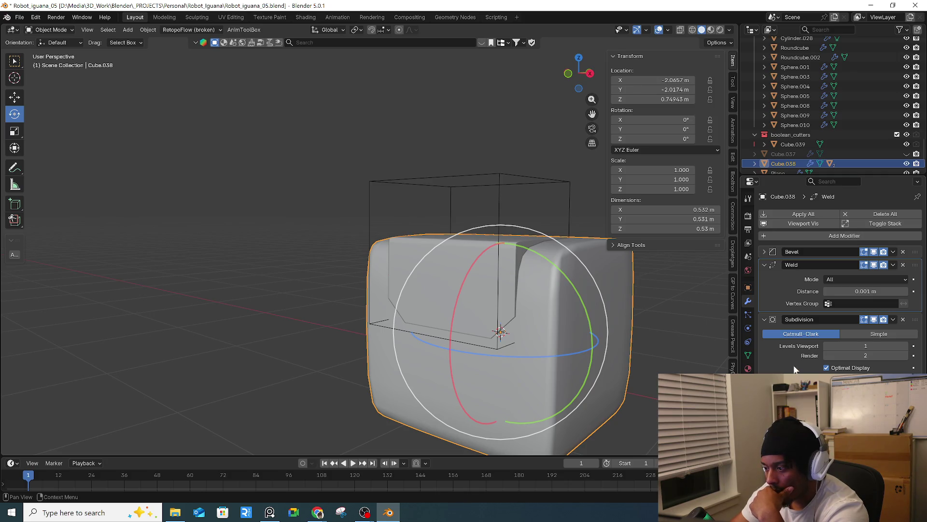
click(867, 280)
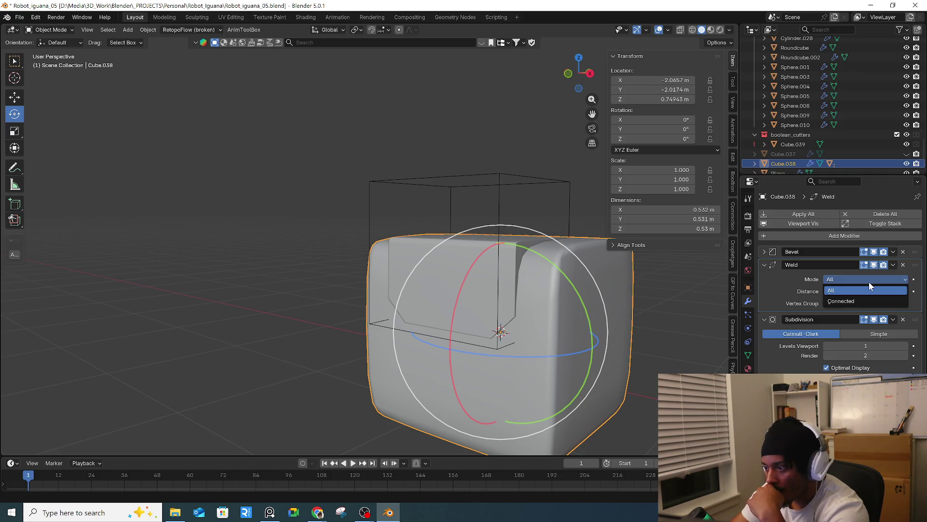
click(867, 301)
click(864, 280)
click(861, 290)
mouse_move(860, 291)
mouse_down()
mouse_move(884, 292)
mouse_move(859, 291)
mouse_up()
right_click(860, 291)
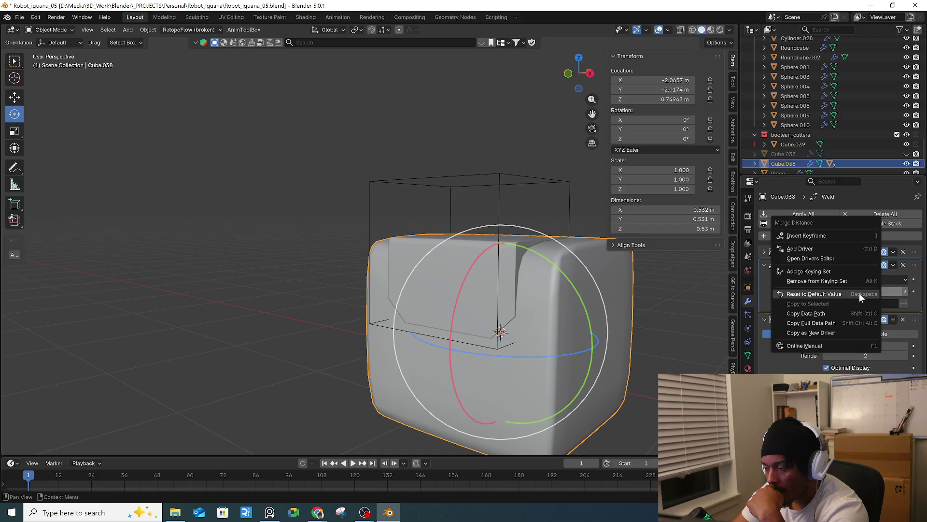
click(854, 294)
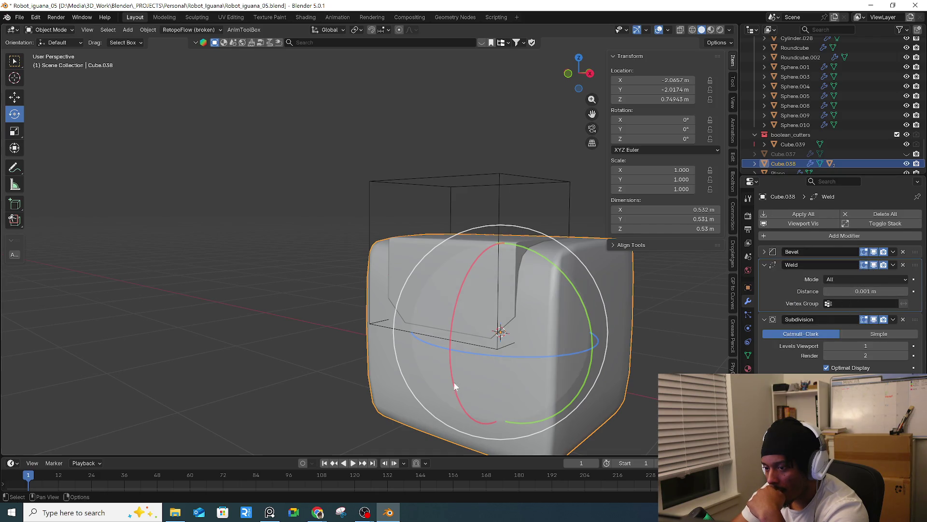
- Select the inset slice piece and experiment with its Bevel limit method and amount
drag(465, 380, 502, 359)
click(509, 214)
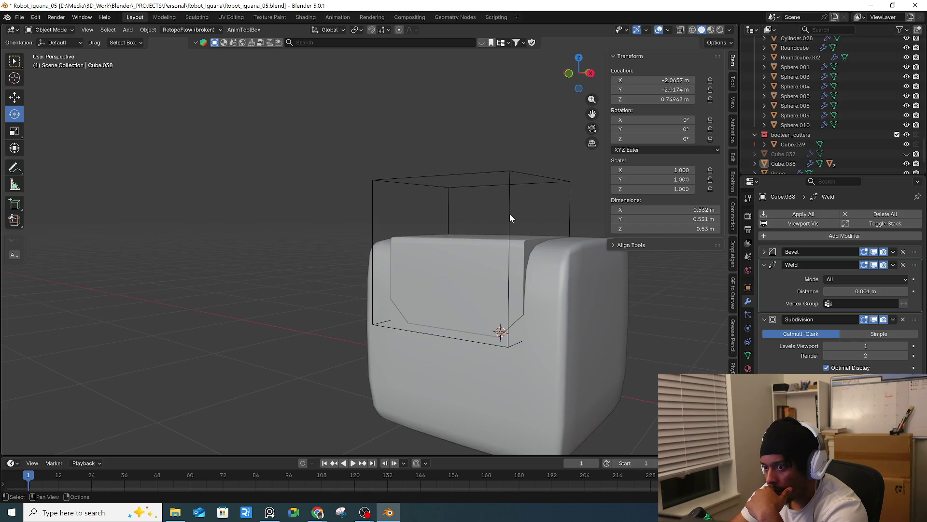
click(494, 250)
scroll(820, 347, down, 2)
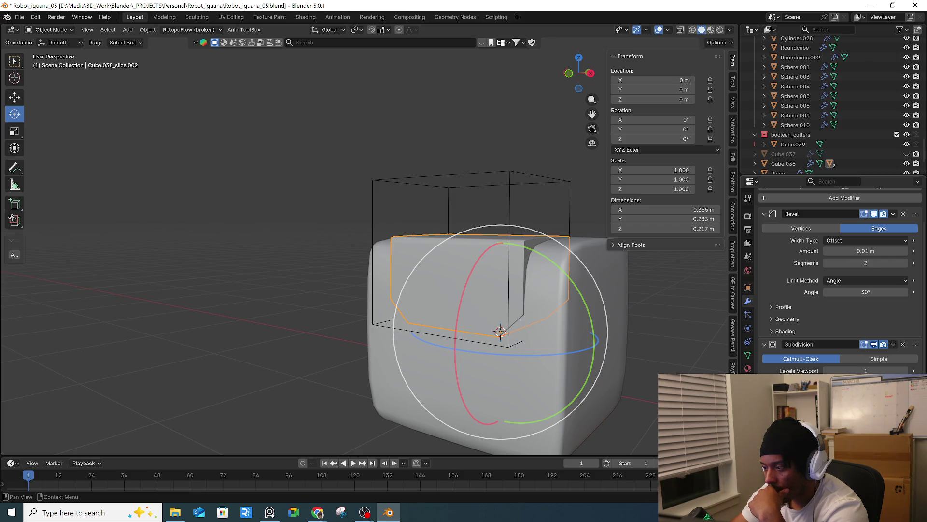
click(850, 280)
click(846, 317)
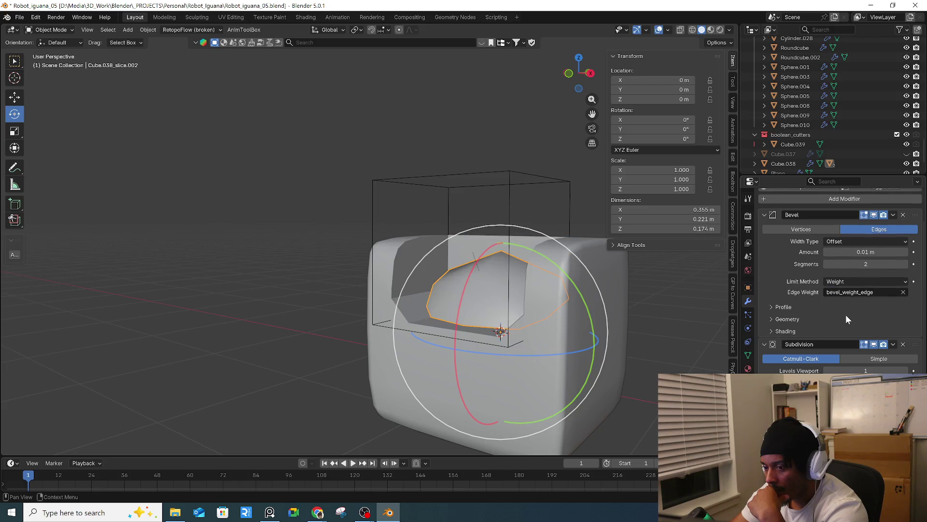
drag(855, 251, 838, 251)
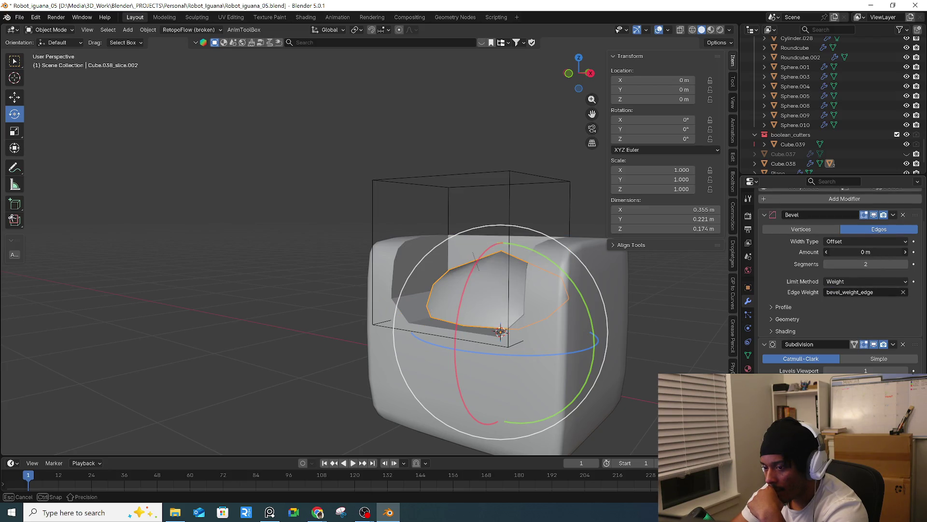
click(903, 215)
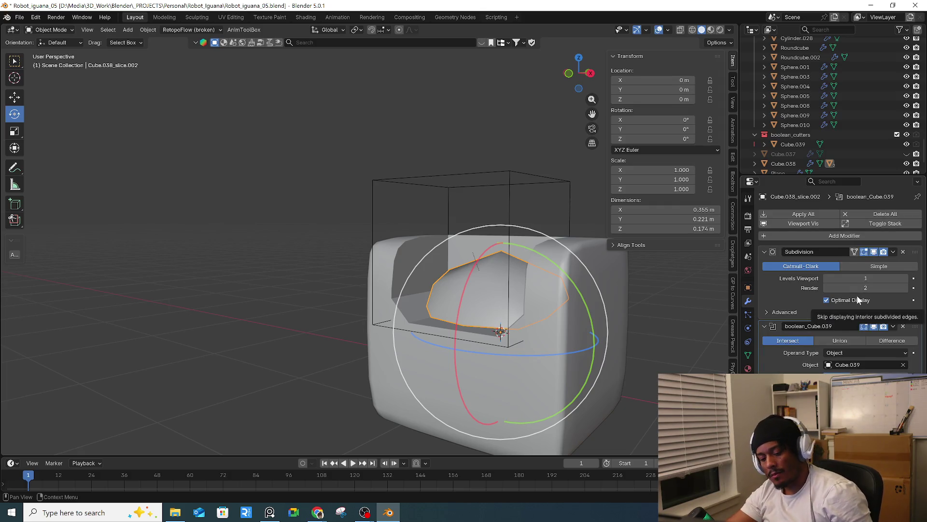
key(ctrl+z)
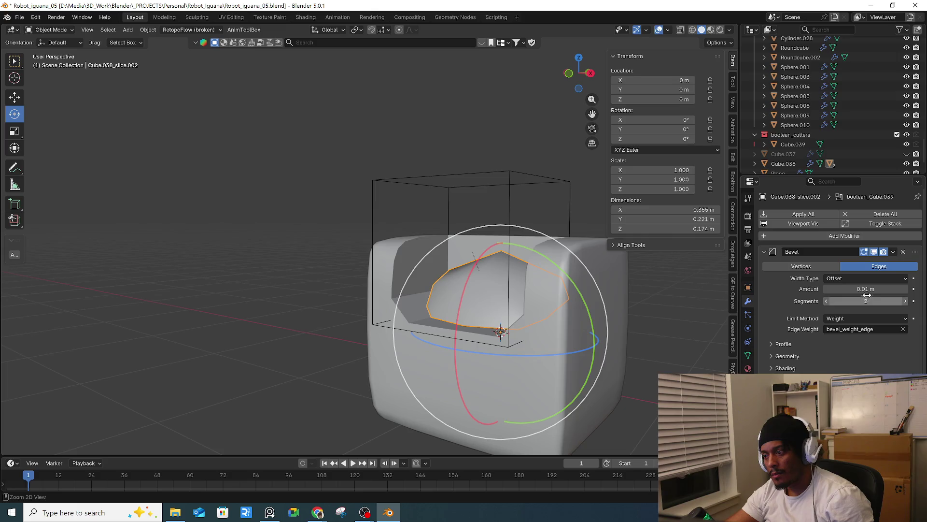
key(ctrl+z)
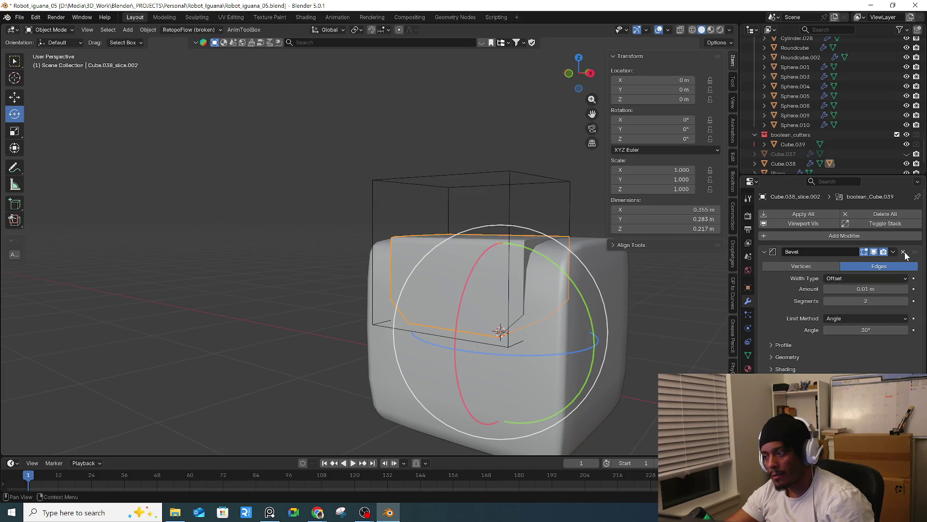
click(904, 252)
key(ctrl+z)
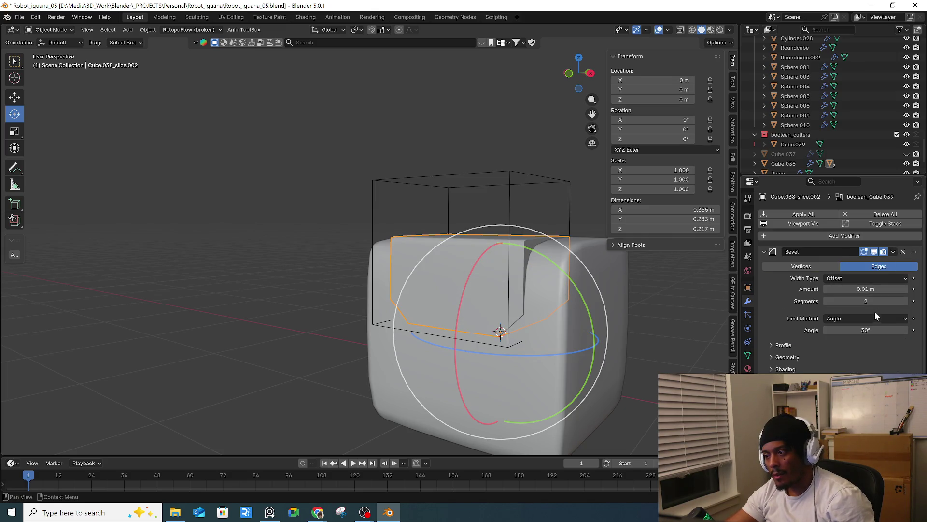
- Keep the slice's Bevel at 0.01 m, remove its Subdivision, and move the Boolean above Bevel
drag(866, 289, 889, 289)
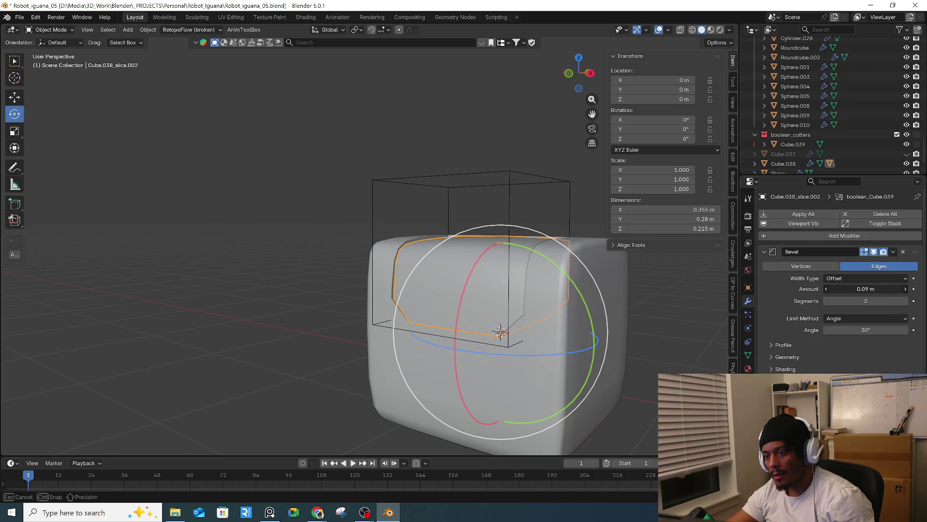
mouse_move(572, 320)
middle_down()
mouse_move(620, 326)
mouse_move(581, 330)
middle_up()
scroll(619, 323, up, 3)
key(ctrl+z)
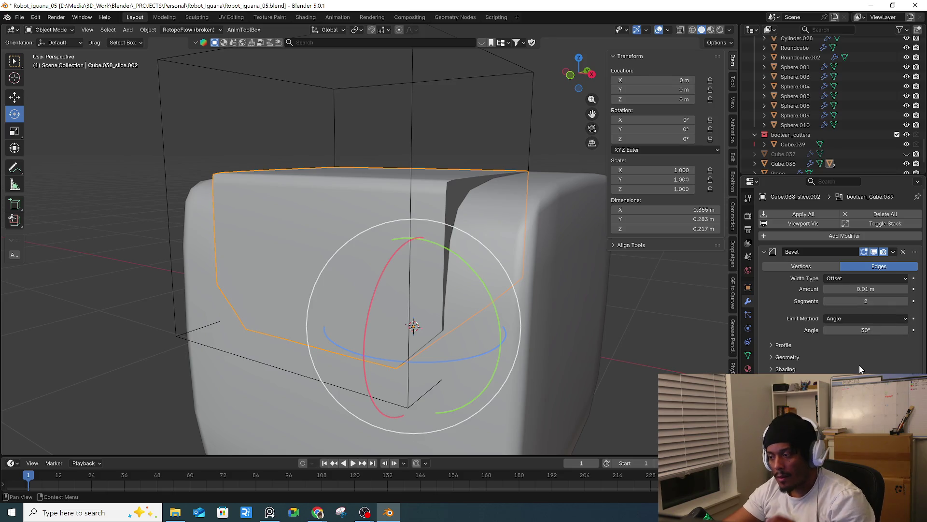
scroll(892, 297, down, 2)
click(903, 344)
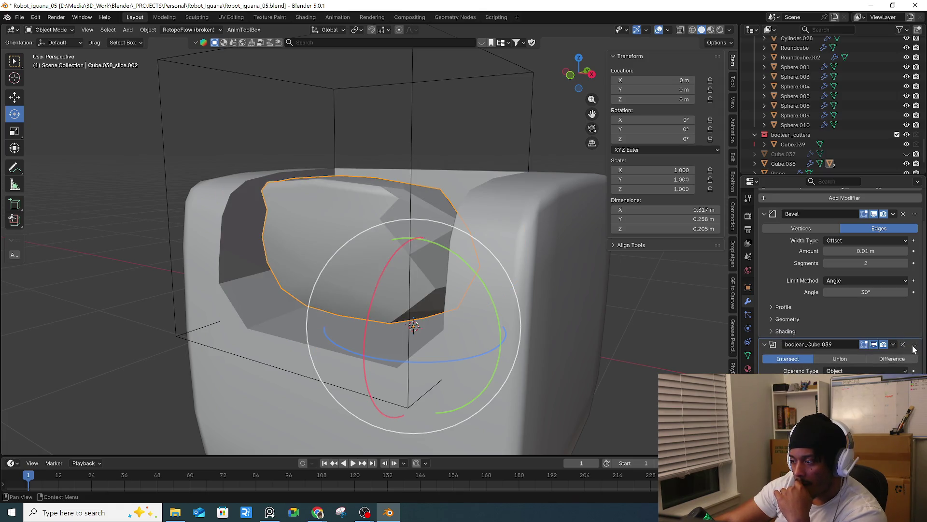
drag(915, 344, 915, 214)
mouse_move(584, 320)
middle_down()
mouse_move(593, 292)
mouse_move(674, 328)
mouse_move(629, 340)
mouse_move(586, 321)
mouse_move(554, 323)
mouse_move(568, 318)
middle_up()
scroll(535, 289, down, 2)
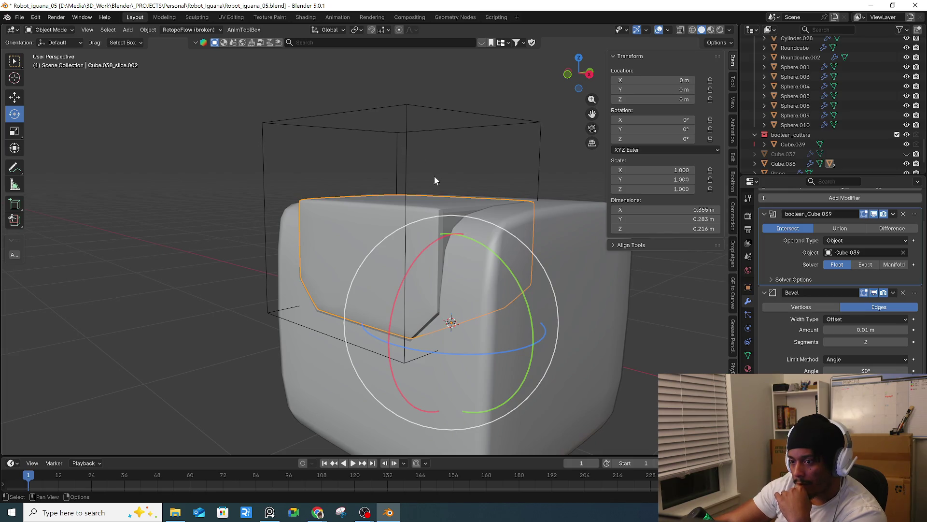
right_click(362, 264)
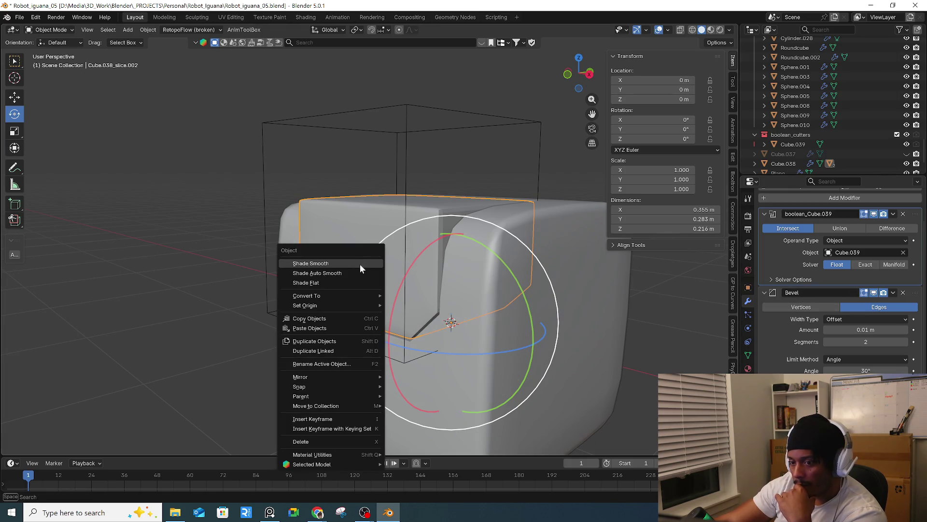
- Smooth-shade the panel piece, discarding a trial Subdivision Surface modifier
click(360, 263)
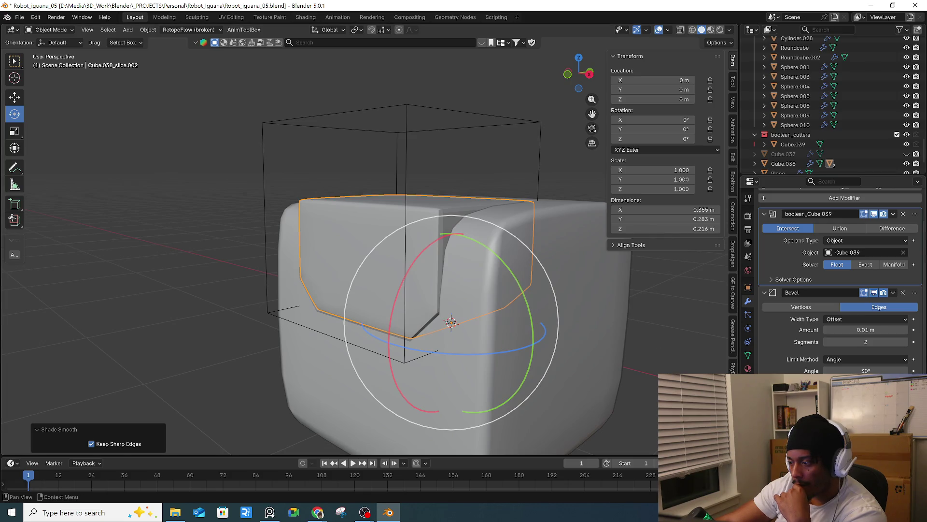
key(ctrl+1)
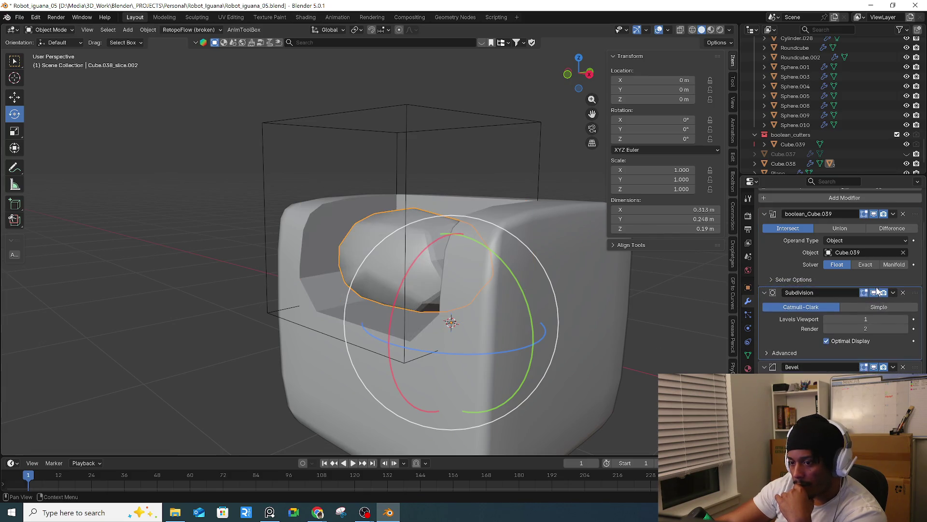
drag(914, 298, 917, 258)
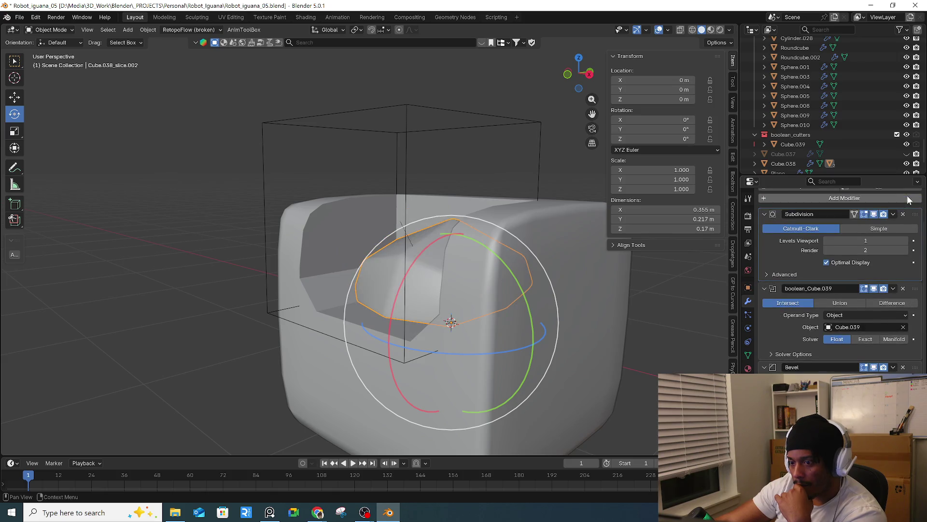
key(ctrl+x)
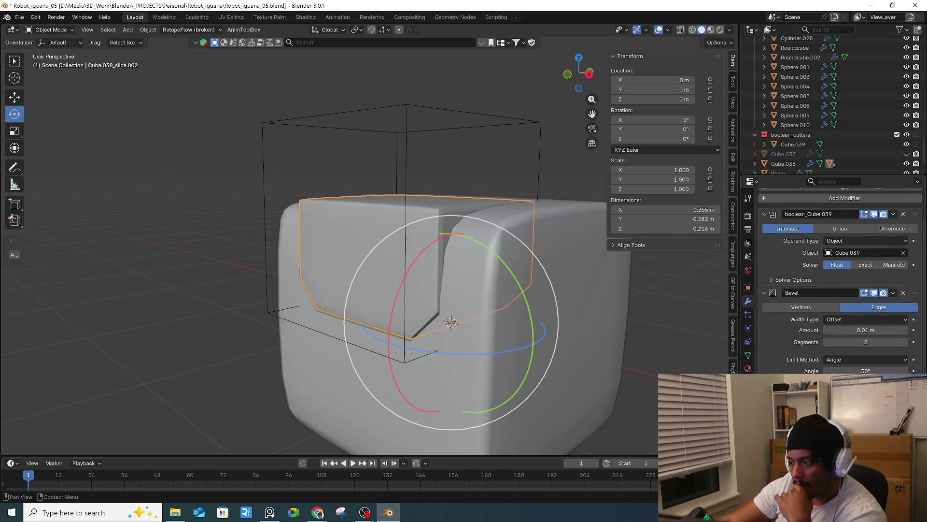
- Move the Boolean below the Bevel and set the bevel to 0.13 m with 2 segments
drag(865, 330, 870, 330)
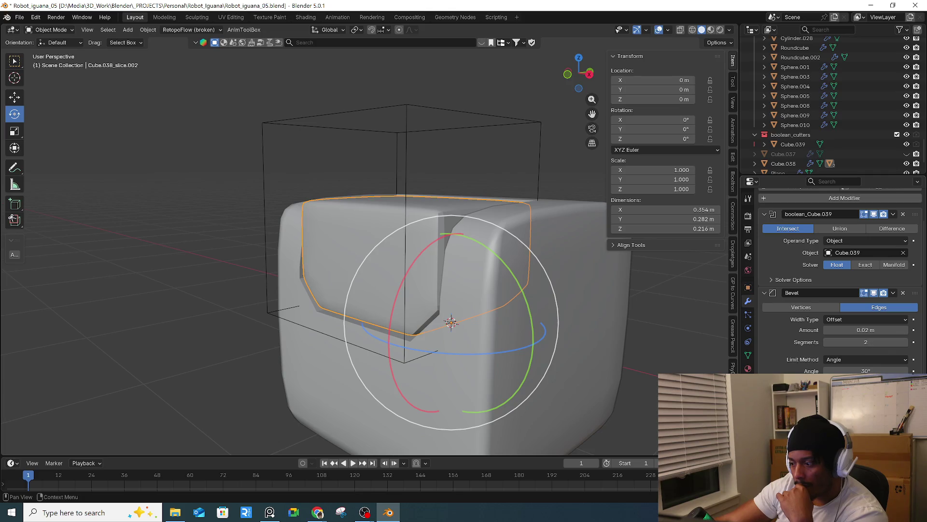
drag(914, 215, 915, 344)
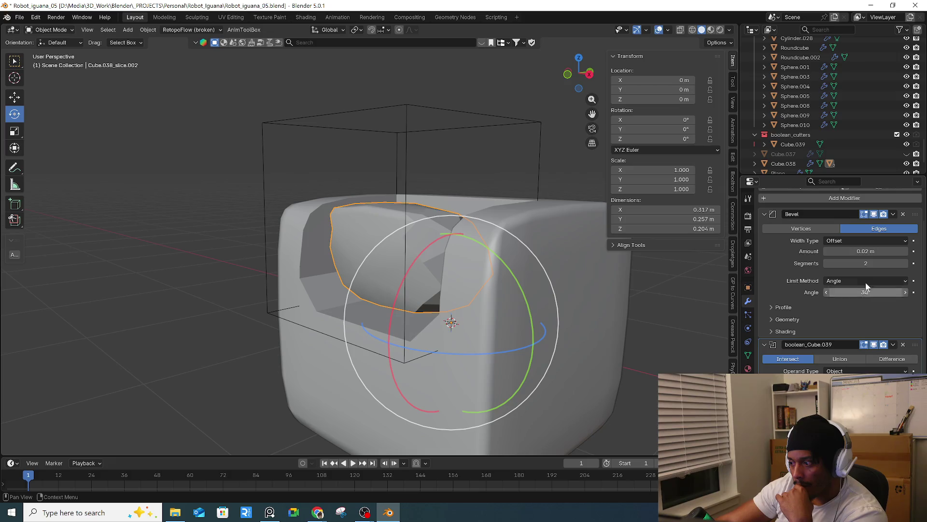
mouse_move(865, 251)
mouse_down()
mouse_move(893, 251)
mouse_move(845, 251)
mouse_move(879, 251)
mouse_move(862, 251)
mouse_move(889, 263)
mouse_move(853, 263)
mouse_up()
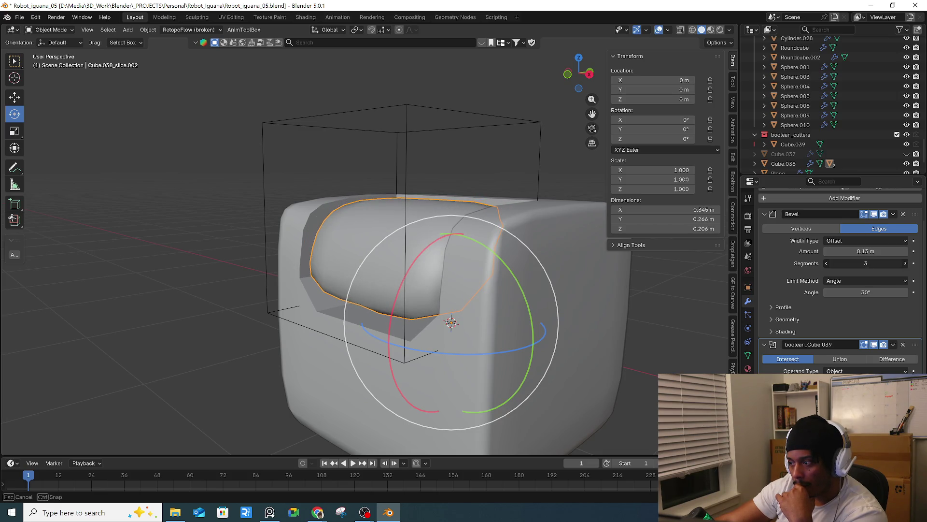
drag(866, 263, 869, 263)
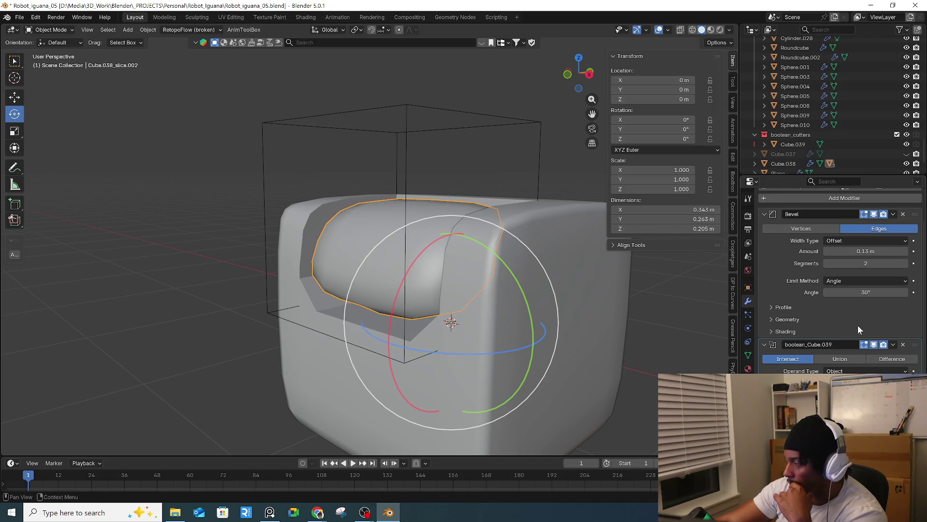
scroll(840, 280, down, 1)
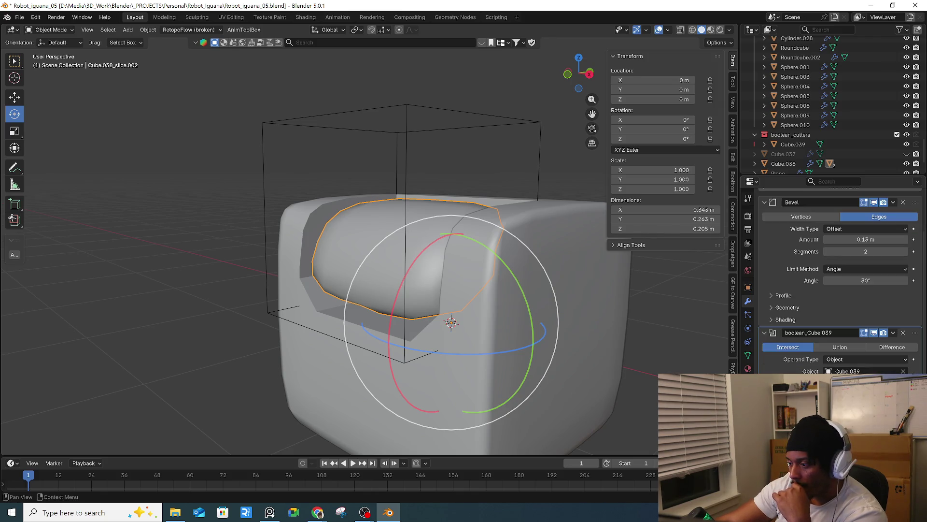
- Compare Boolean Union with Intersect, restore the 0.01 m bevel, and move Bevel to the stack's top
click(844, 347)
click(796, 344)
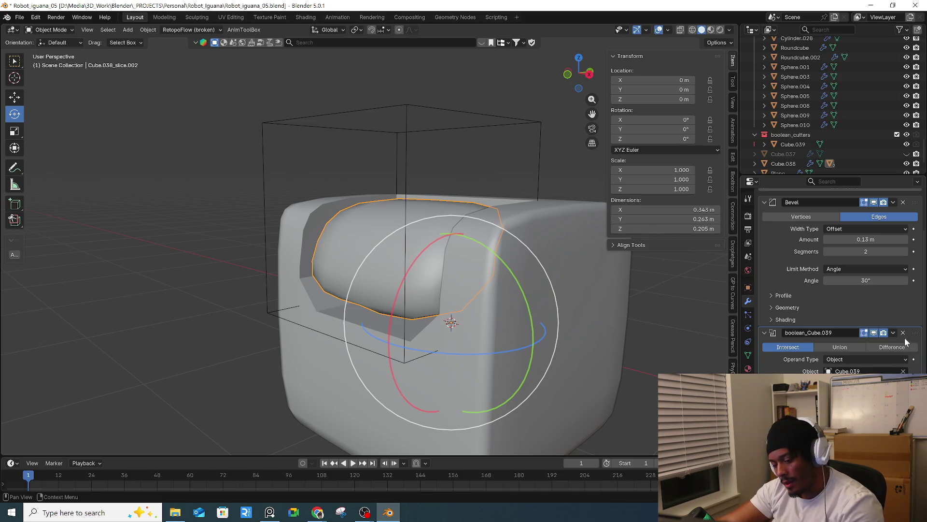
key(ctrl+z)
key(ctrl+z)
key(ctrl+z)
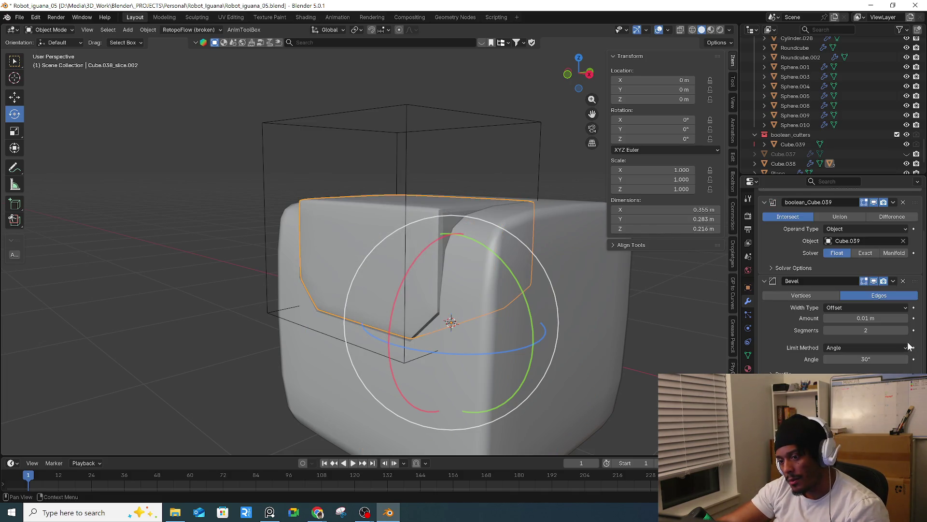
key(ctrl+z)
key(ctrl+z)
key(ctrl+shift+z)
key(ctrl+shift+z)
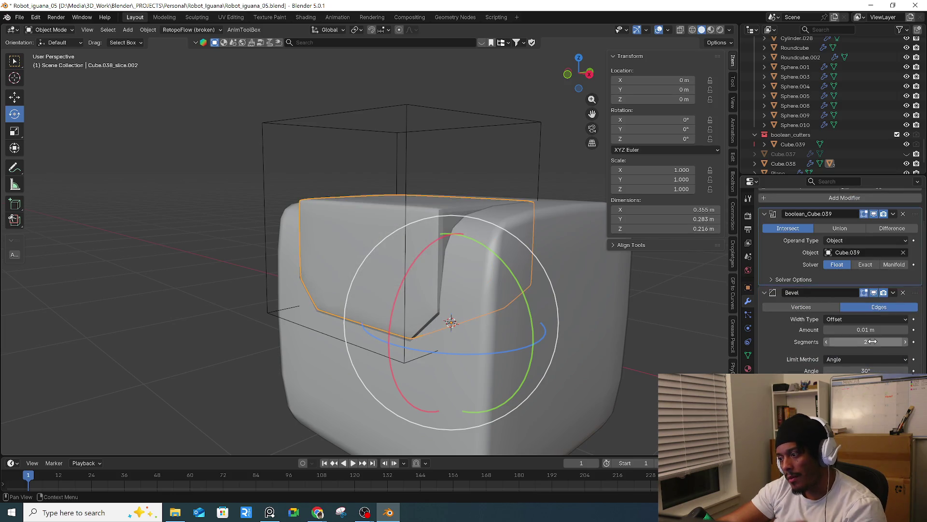
scroll(869, 334, up, 2)
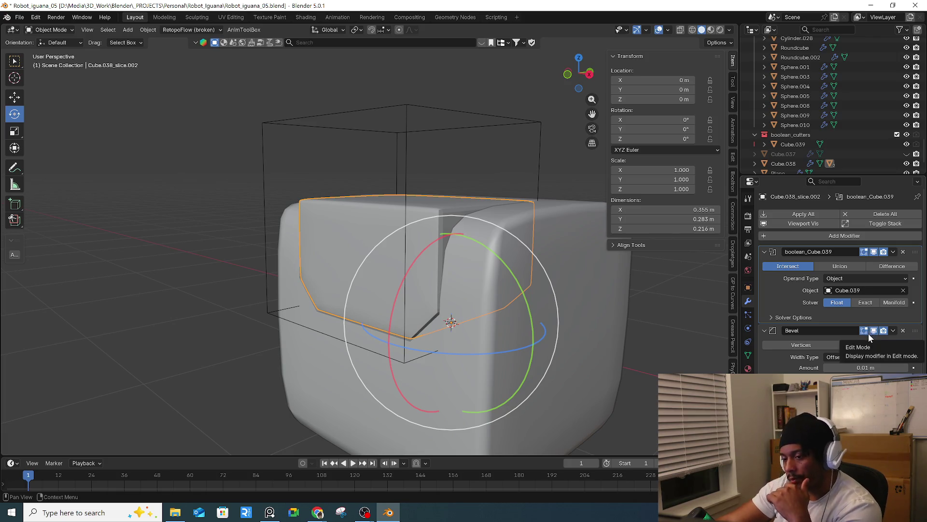
drag(870, 332, 868, 251)
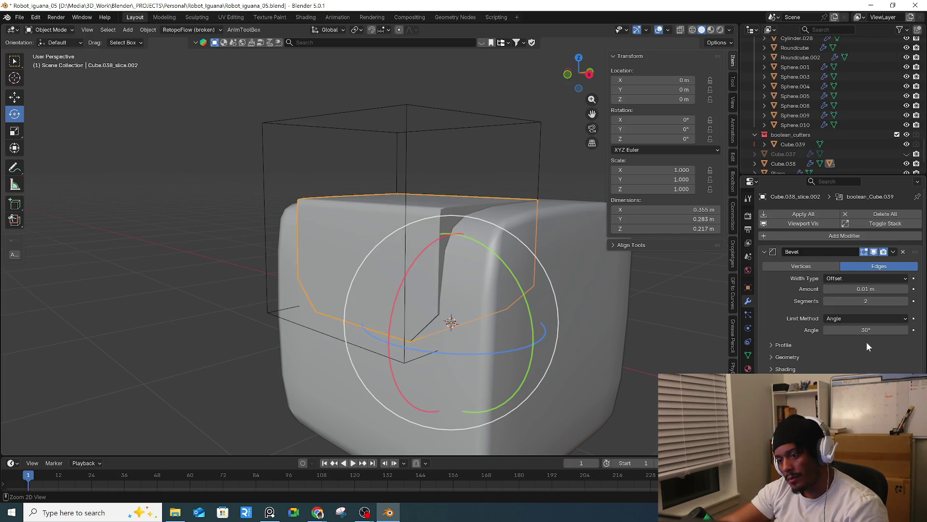
middle_drag(564, 328, 557, 319)
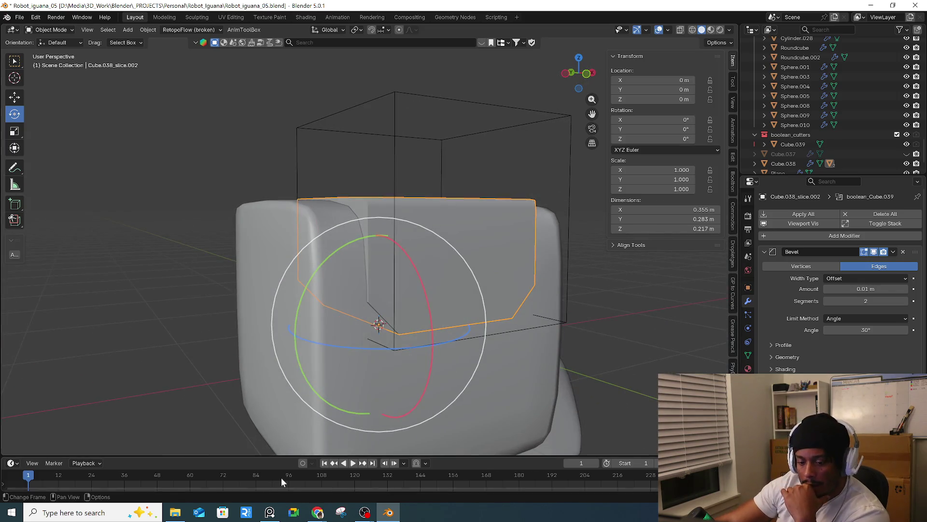
- Bring up the course page in Chrome and play the lesson 05 Adding Booleans video
mouse_move(317, 512)
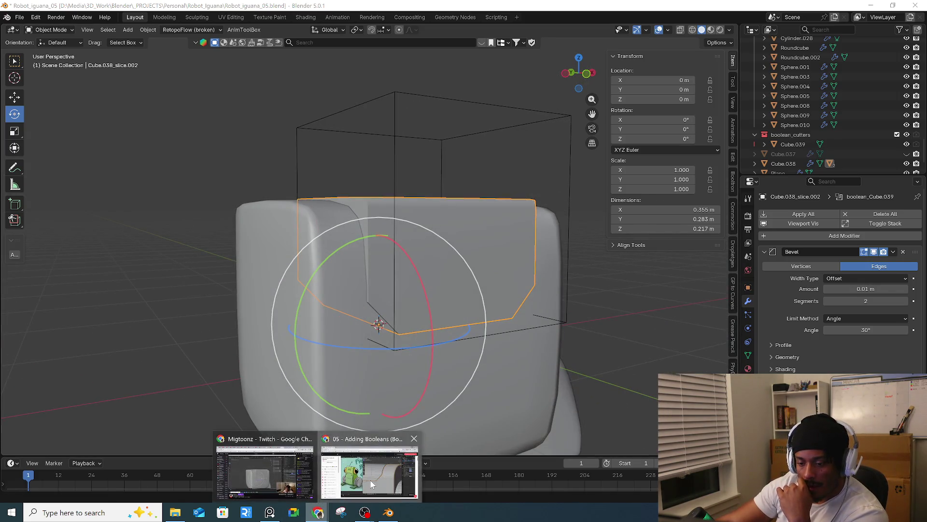
click(370, 480)
click(528, 339)
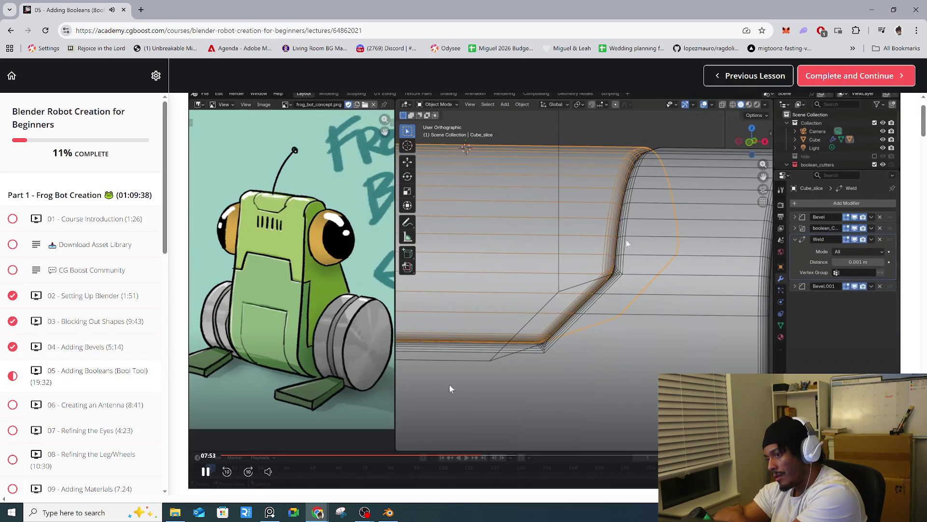
- Back in Blender, add a Weld modifier to the panel piece, placed after its Subdivision
key(alt+Tab)
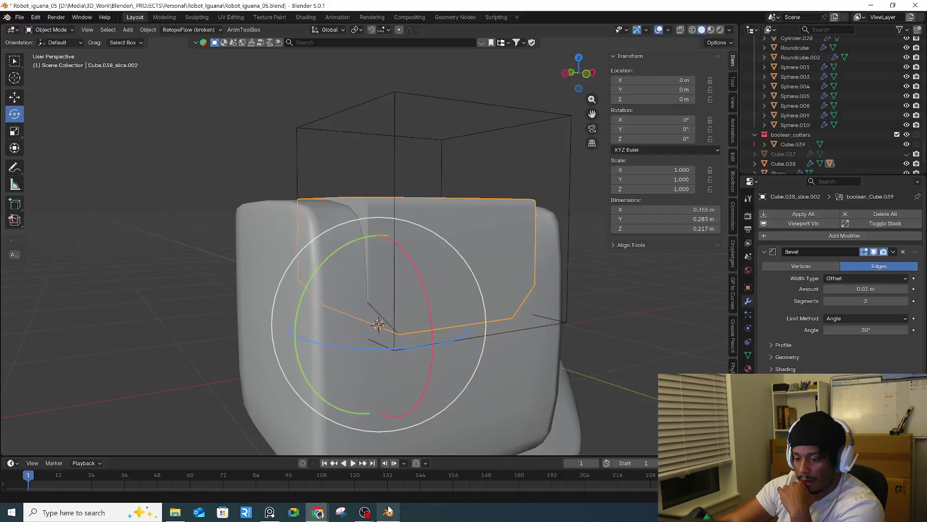
mouse_move(399, 351)
middle_down()
mouse_move(483, 292)
mouse_move(494, 210)
middle_up()
scroll(821, 289, down, 3)
scroll(824, 276, up, 3)
click(815, 238)
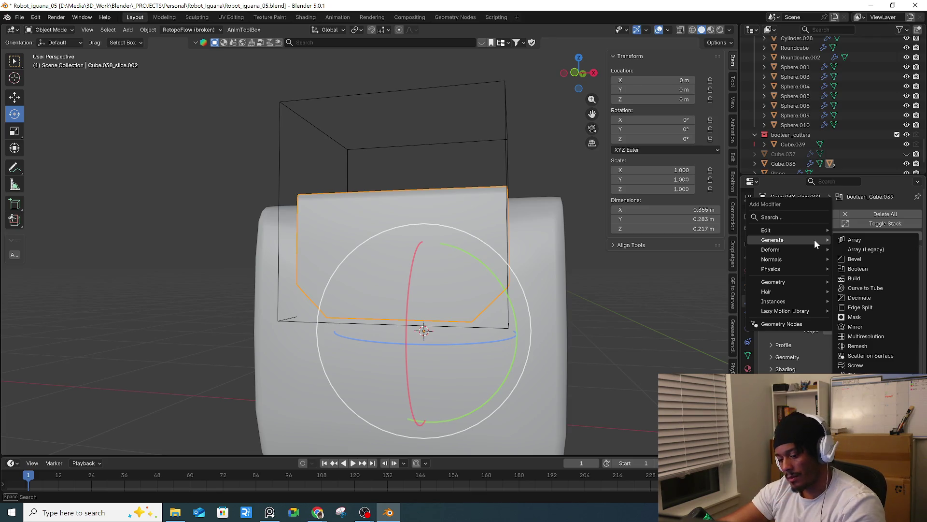
text(we)
click(802, 260)
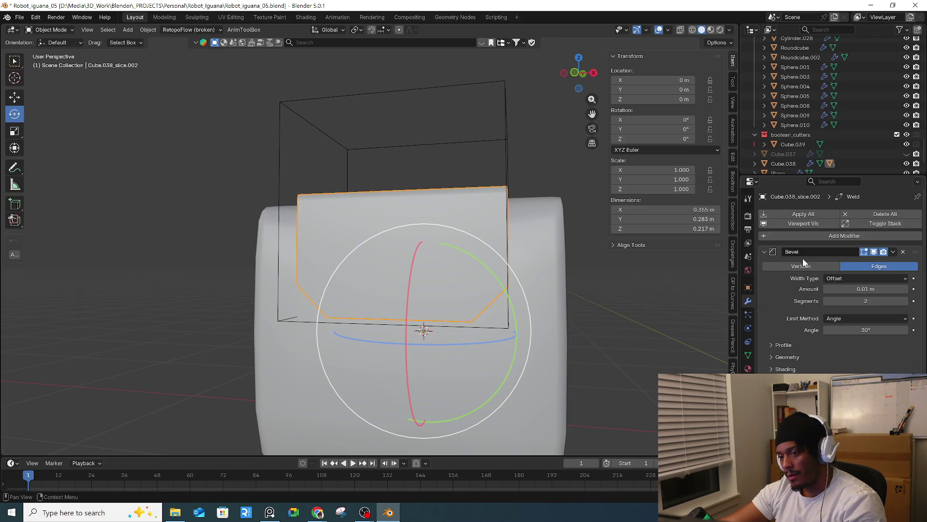
scroll(811, 337, down, 1)
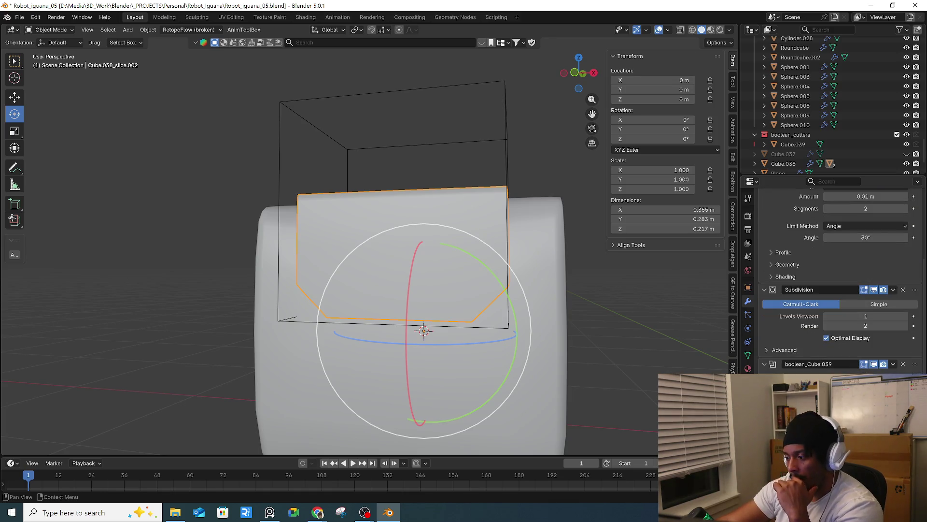
drag(890, 387, 891, 351)
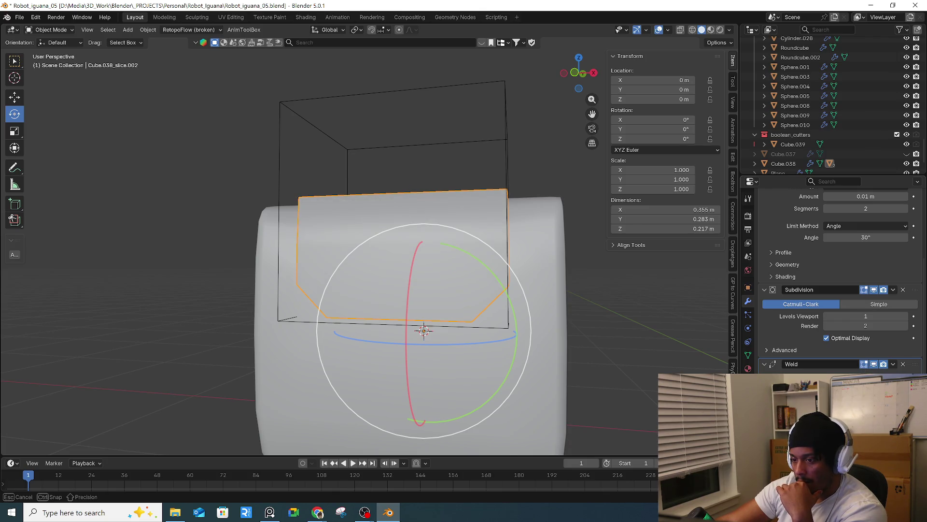
- Set the body Cube.038's weld distance to 0.008 m and move its Weld above Bevel
middle_drag(445, 306, 424, 299)
click(424, 300)
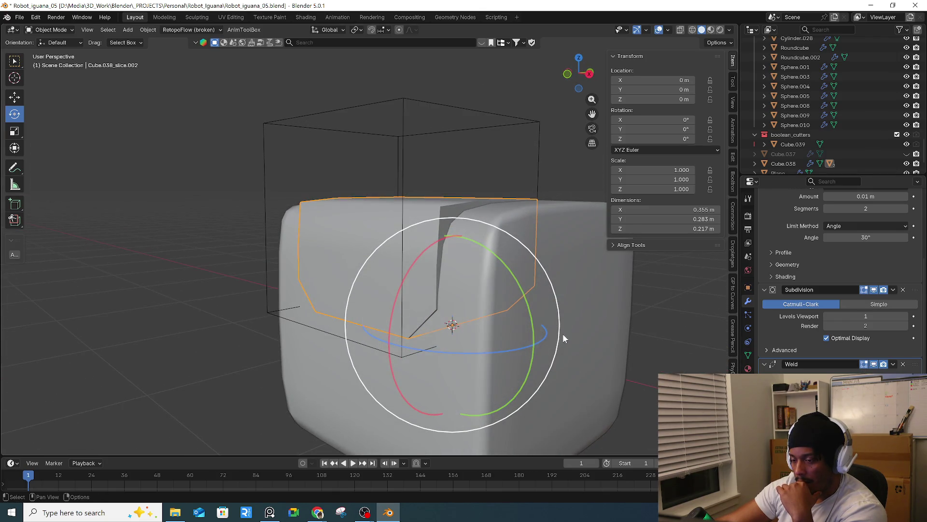
mouse_move(865, 292)
mouse_down()
mouse_move(884, 291)
mouse_move(874, 291)
mouse_up()
drag(915, 266, 913, 253)
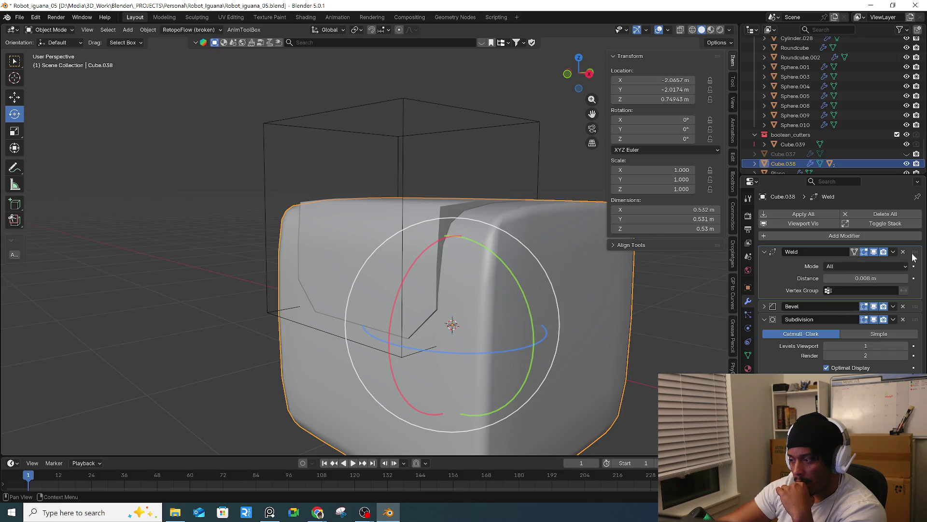
drag(915, 252, 911, 353)
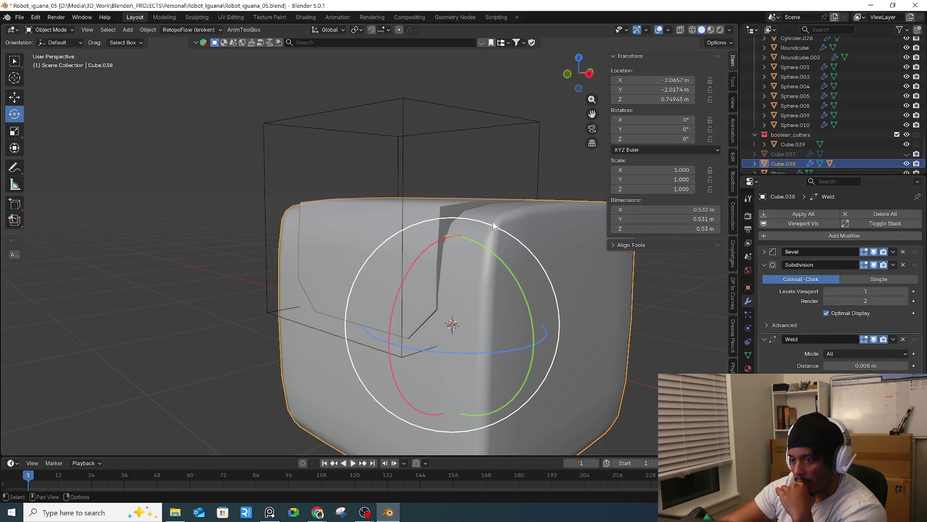
click(442, 218)
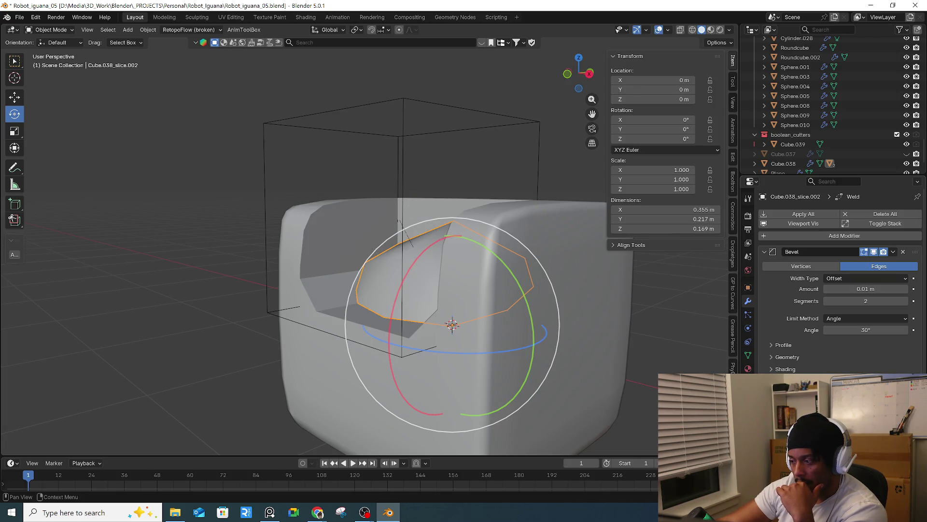
drag(893, 387, 892, 247)
mouse_move(864, 278)
mouse_down()
mouse_move(884, 279)
mouse_move(877, 268)
mouse_up()
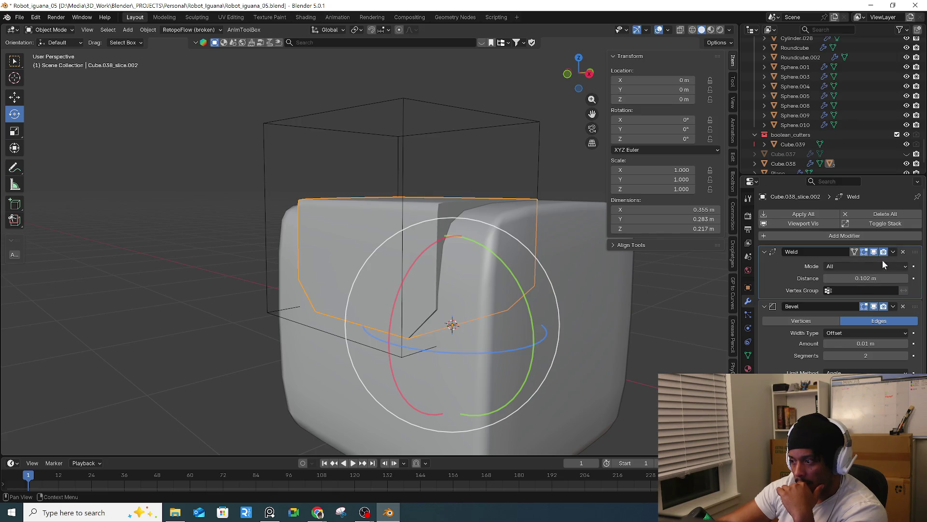
click(902, 251)
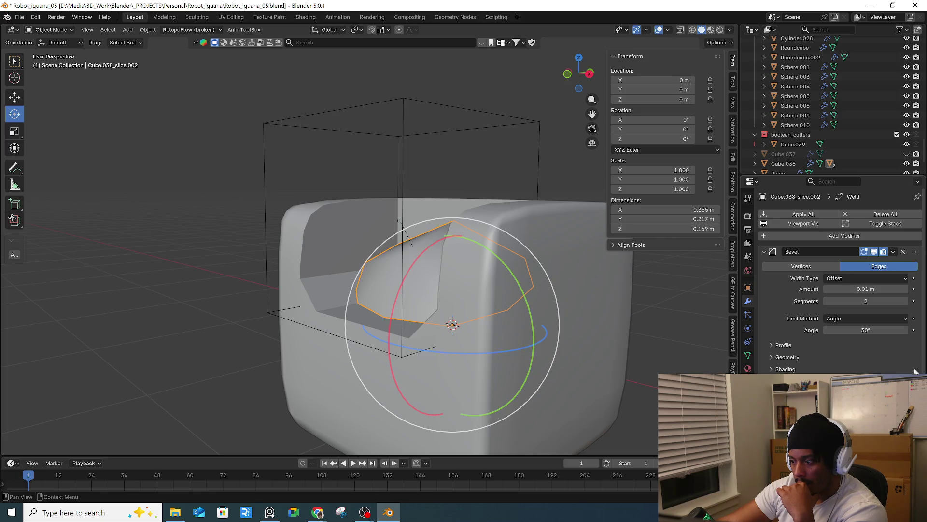
scroll(914, 370, down, 4)
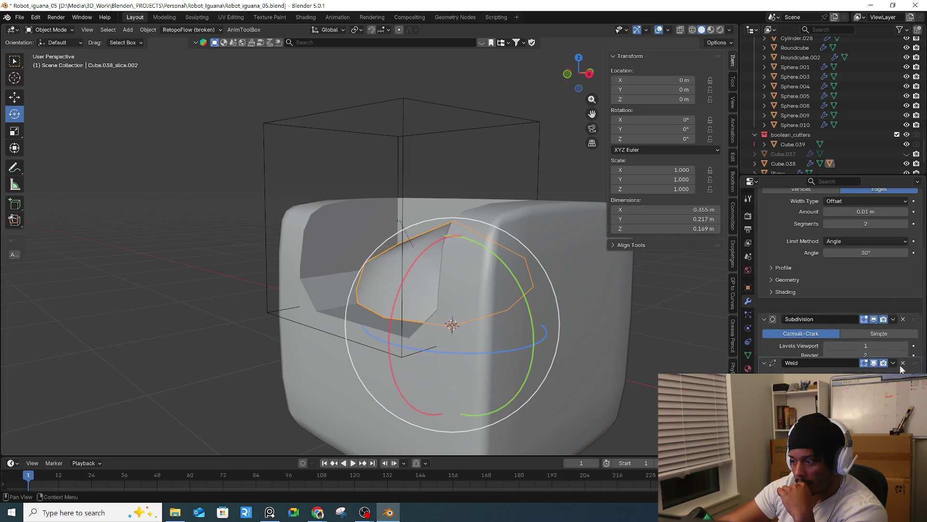
click(901, 363)
click(903, 364)
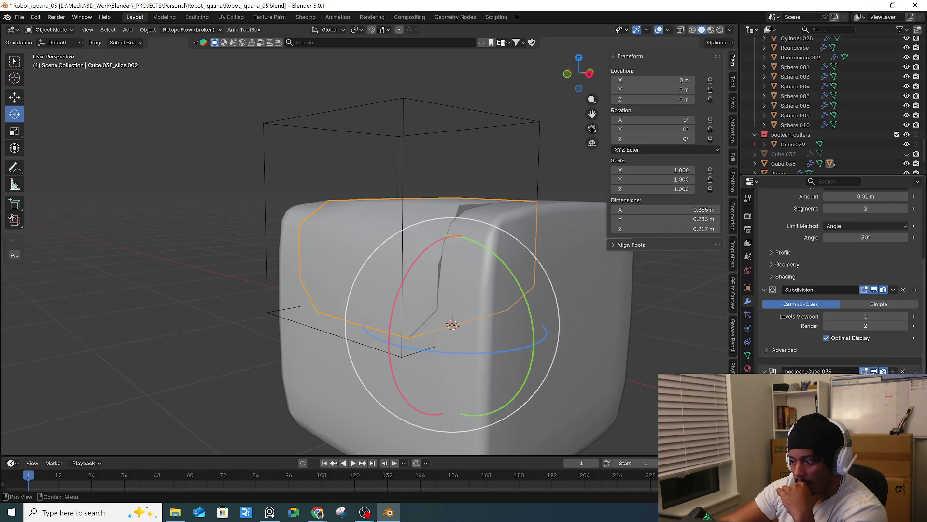
click(903, 364)
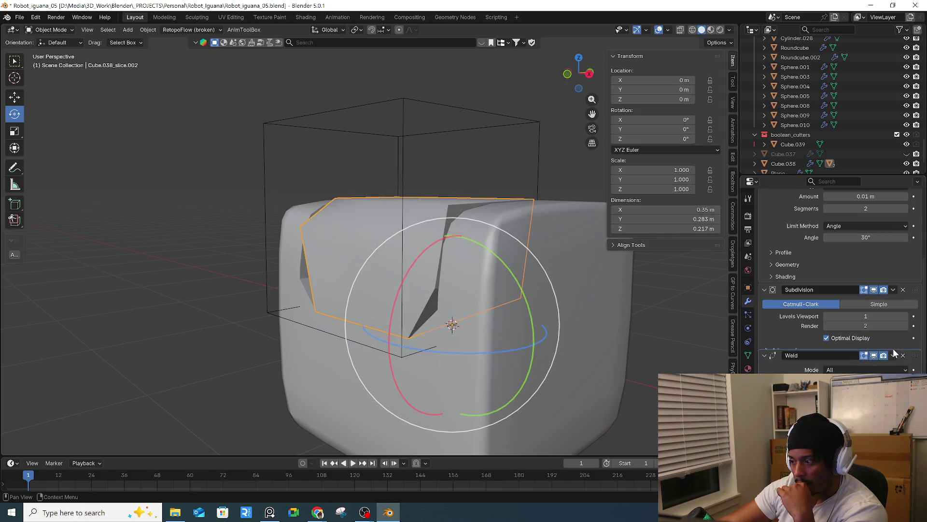
mouse_move(537, 269)
middle_down()
mouse_move(589, 276)
mouse_move(610, 322)
middle_up()
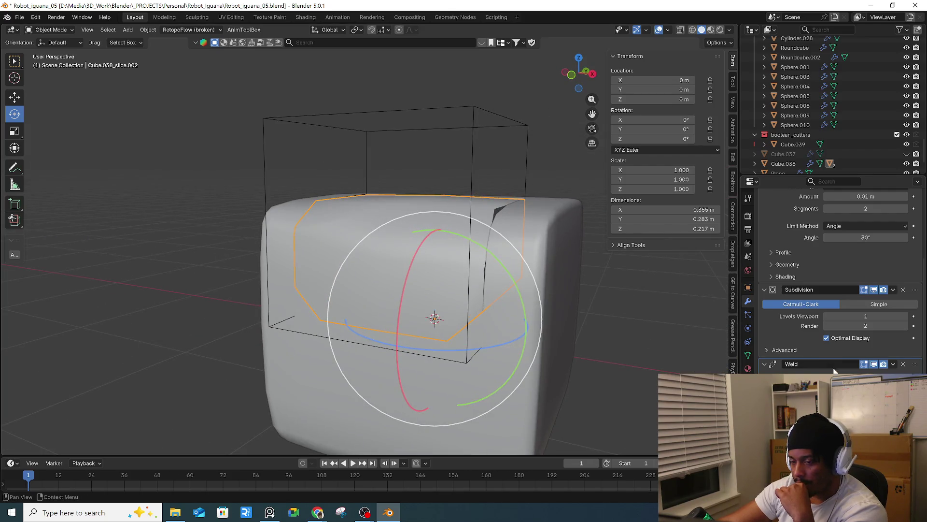
mouse_move(606, 321)
middle_down()
mouse_move(607, 303)
mouse_move(653, 357)
middle_up()
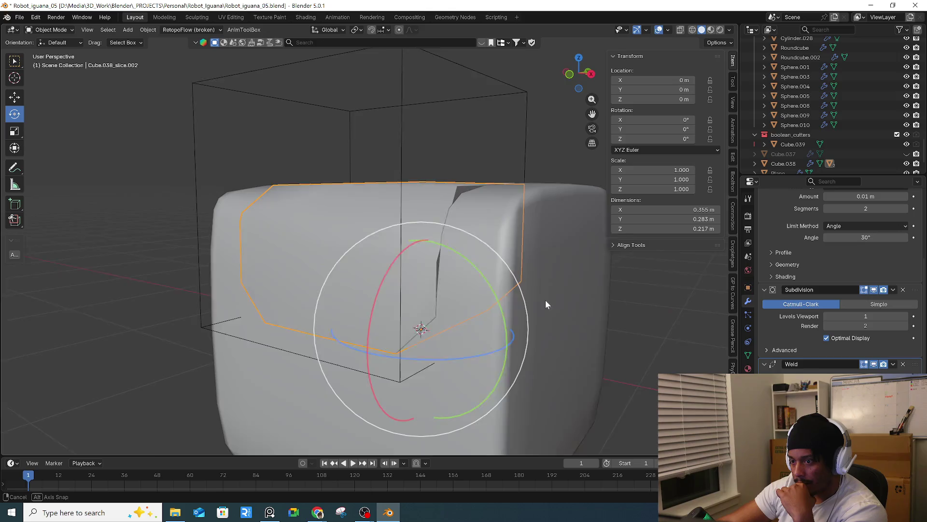
drag(533, 318, 531, 341)
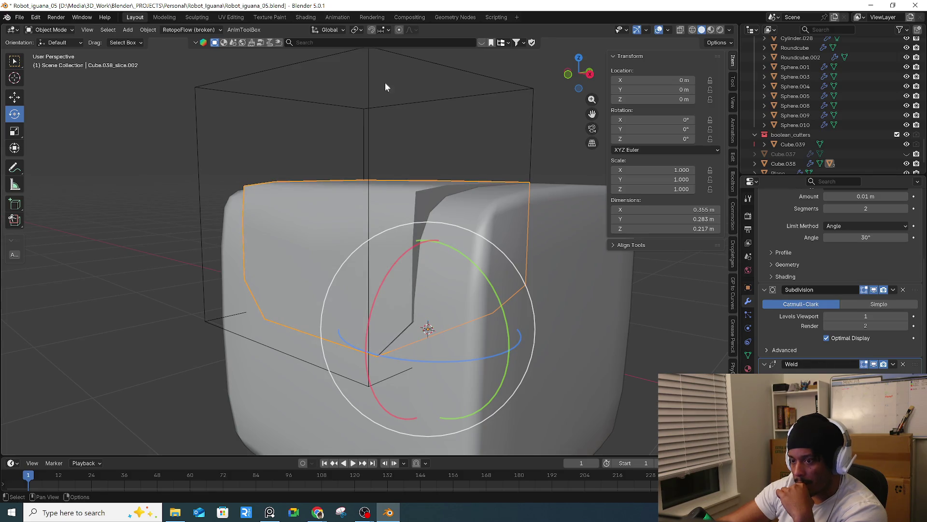
click(320, 57)
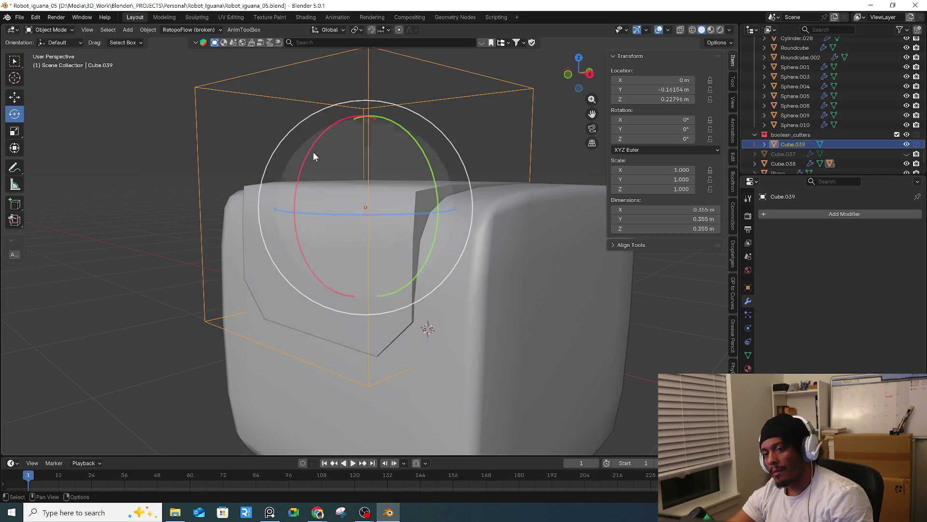
- Mark the Cube.039 cutter's top edge with a 0.40 bevel weight, then reselect the sliced body
middle_drag(313, 152, 295, 149)
key(Tab)
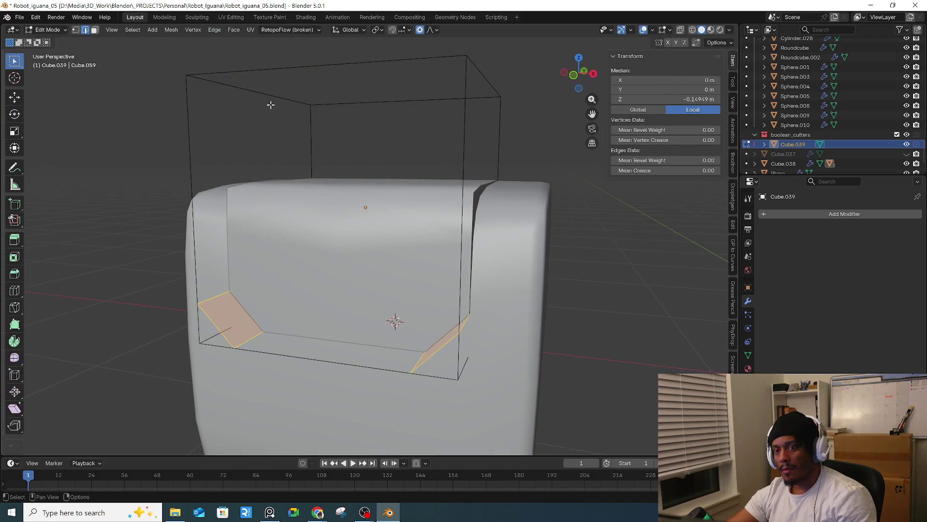
click(317, 77)
key(e)
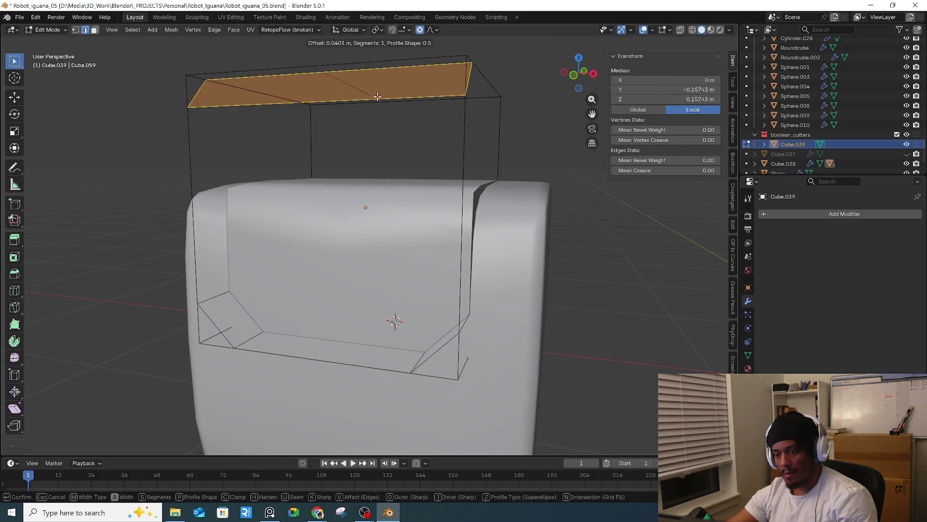
key(Escape)
middle_drag(402, 104, 525, 154)
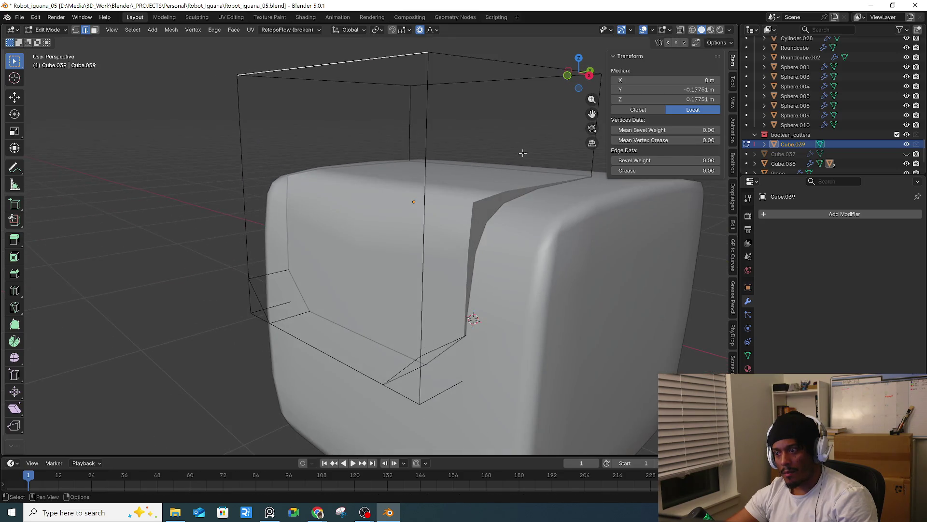
right_click(437, 140)
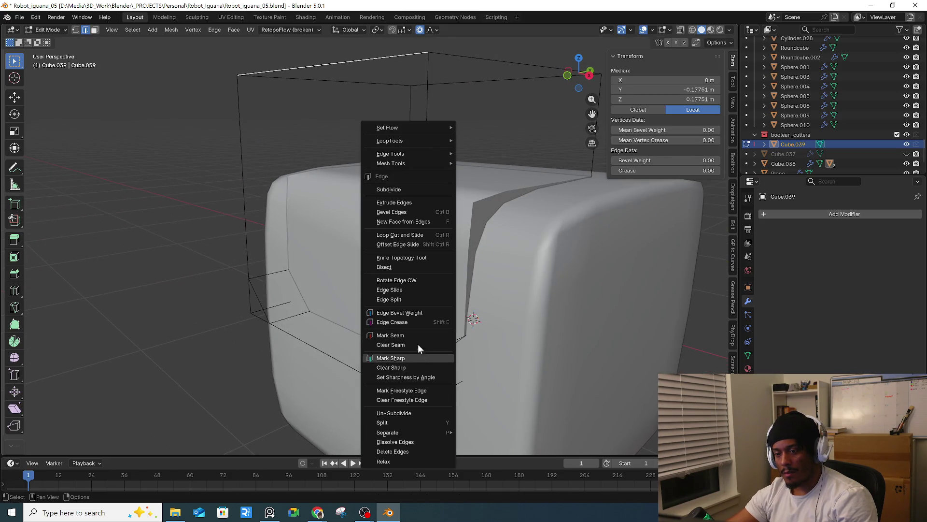
click(423, 314)
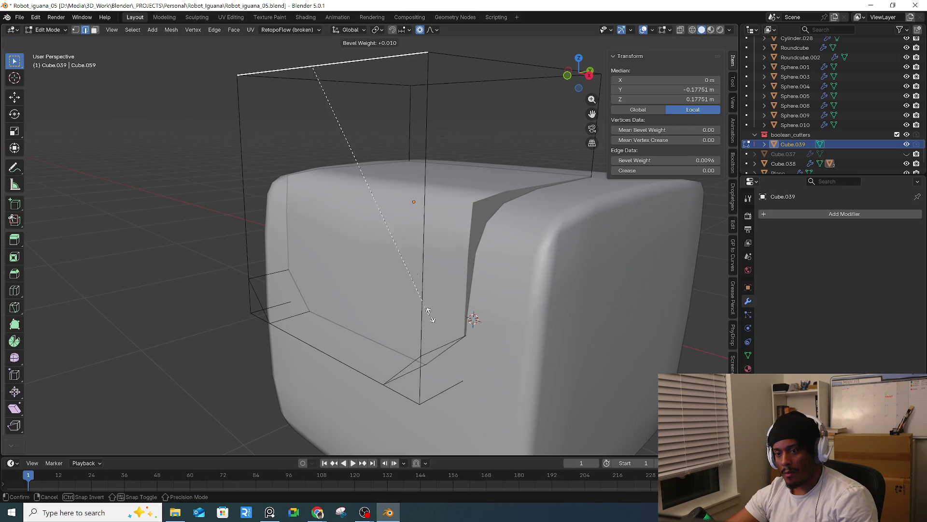
click(563, 354)
key(Tab)
key(Tab)
key(Tab)
click(456, 252)
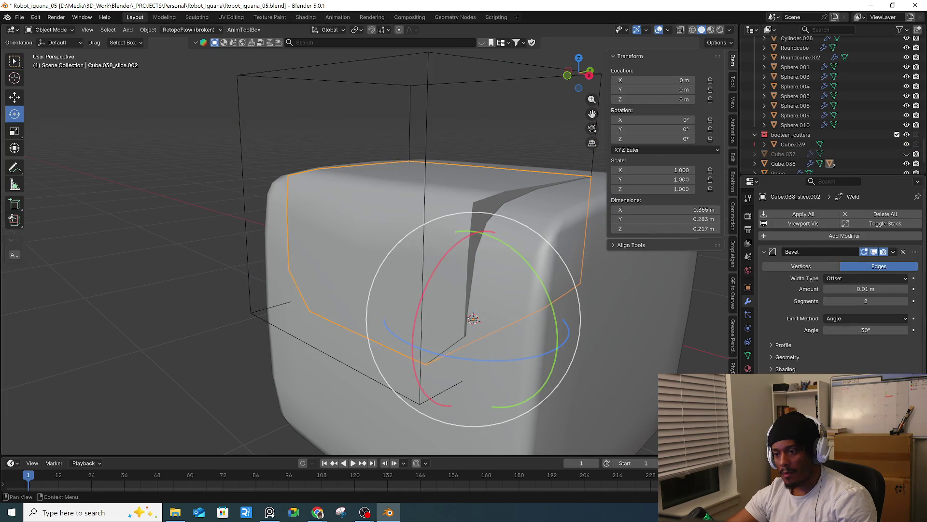
click(866, 319)
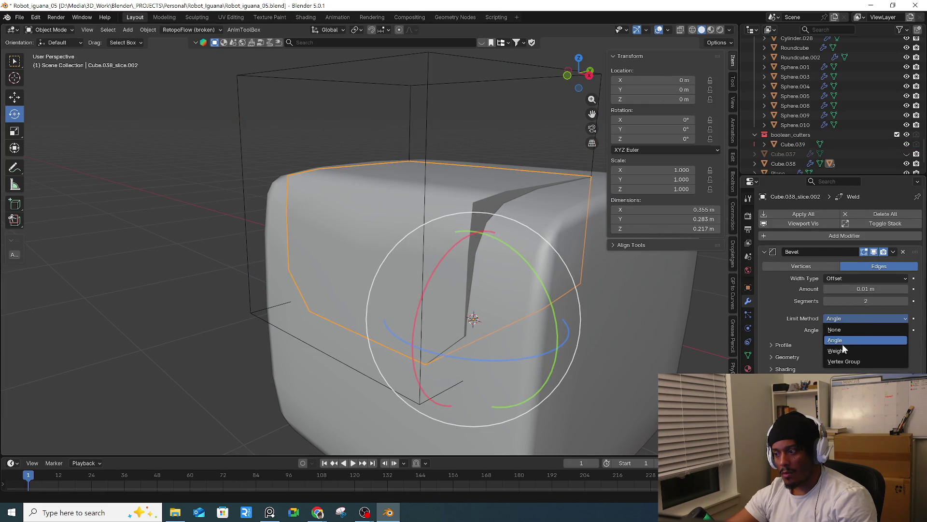
click(851, 355)
drag(865, 289, 865, 289)
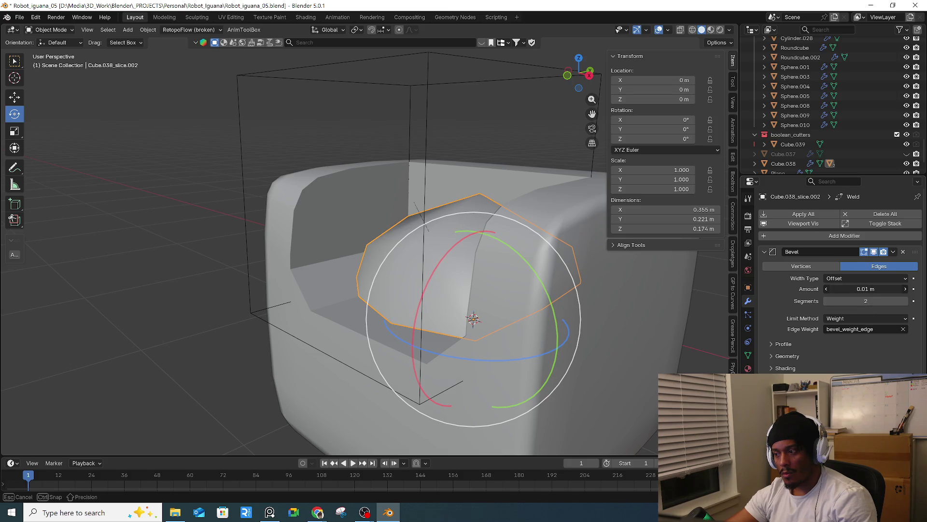
key(ctrl+z)
key(ctrl+z)
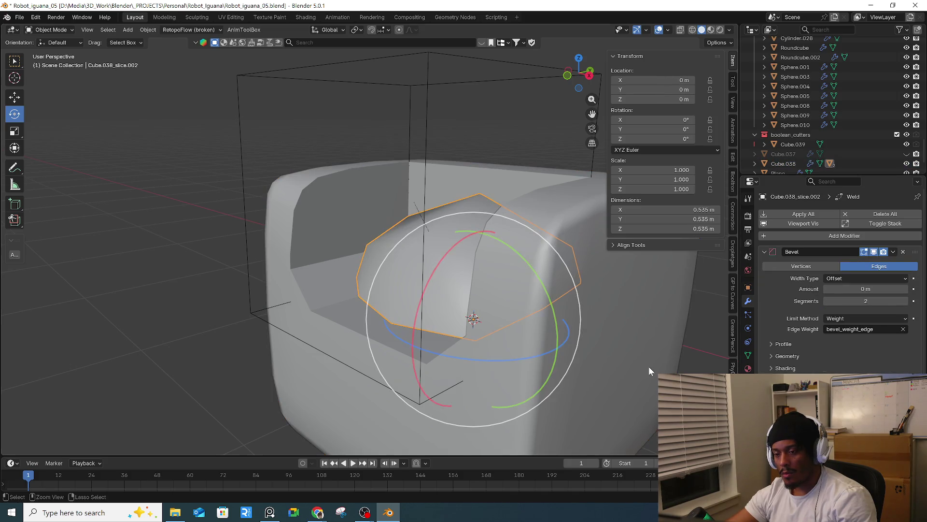
middle_drag(624, 366, 608, 344)
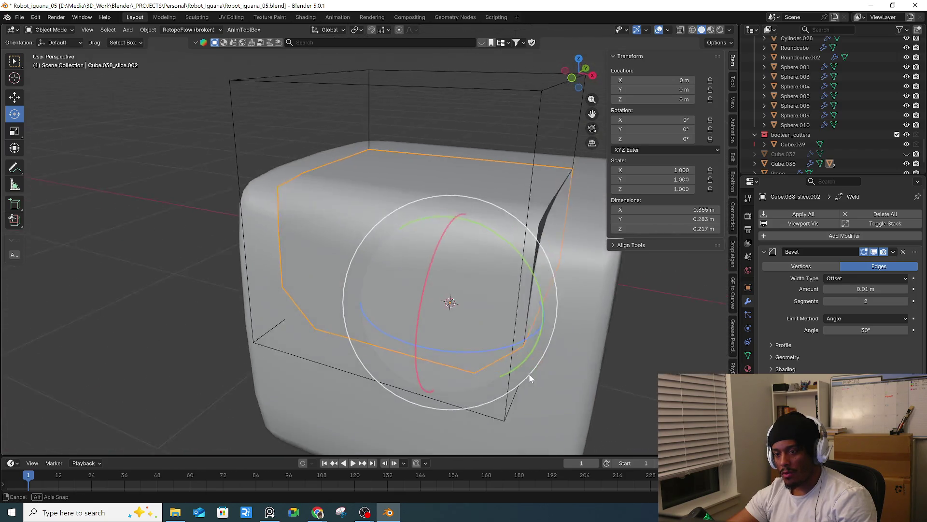
mouse_move(608, 344)
middle_down()
mouse_move(494, 333)
mouse_move(539, 328)
middle_up()
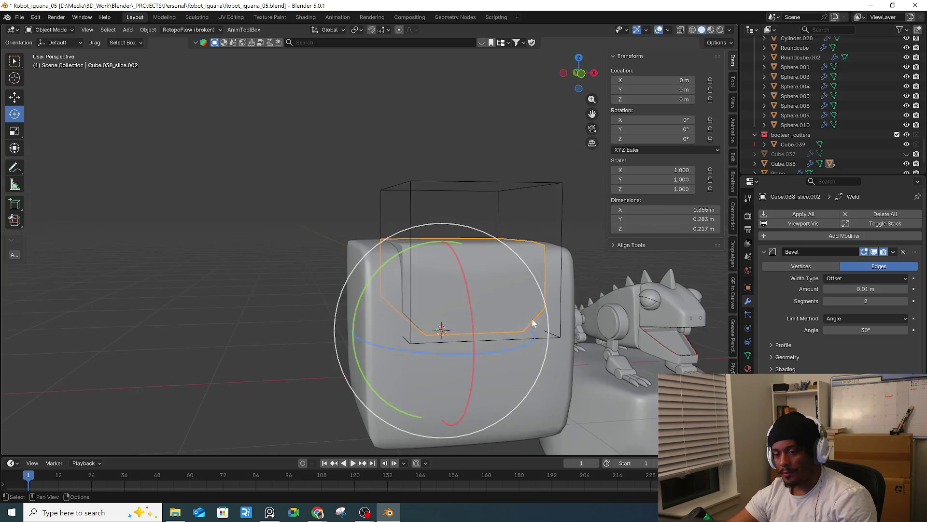
click(424, 178)
- Try deleting the cutter box, undo it, and get back to Object Mode with the body selected
key(x)
click(425, 178)
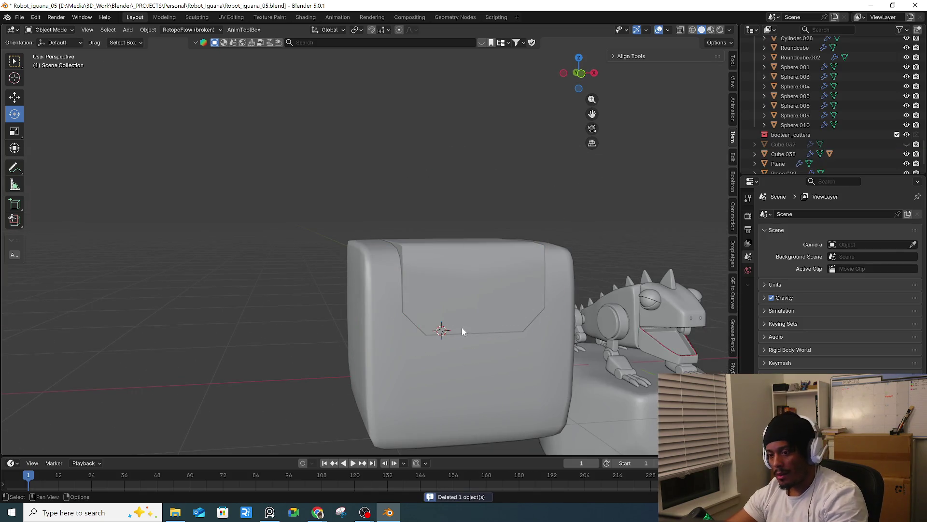
click(479, 293)
key(ctrl+z)
key(ctrl+z)
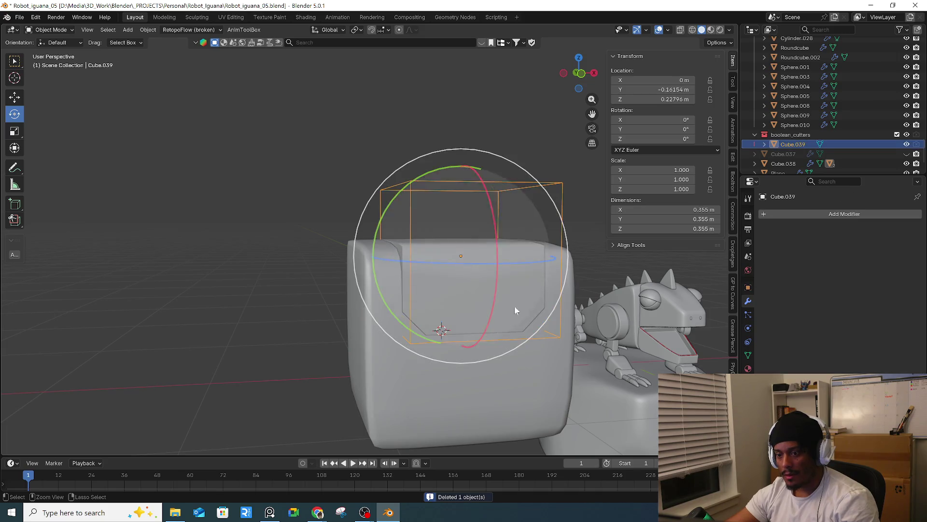
key(ctrl+z)
key(ctrl+z)
key(ctrl+shift+z)
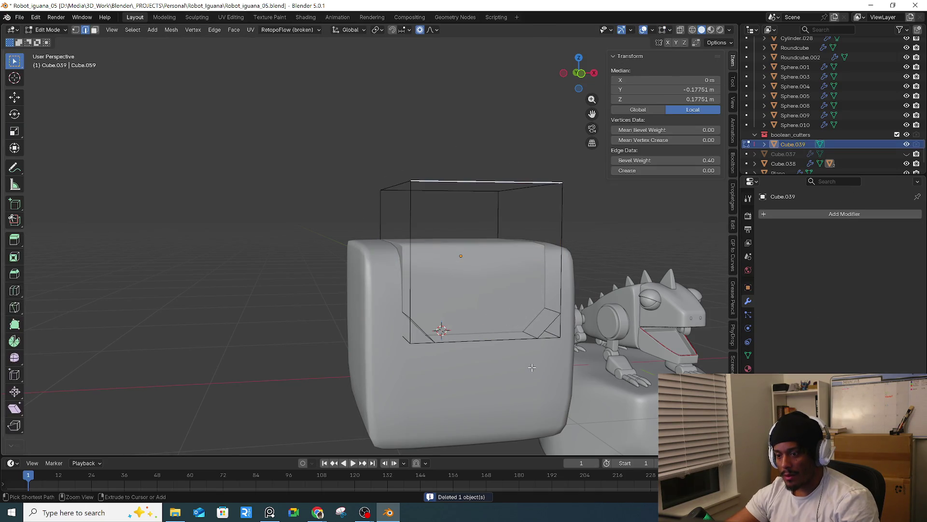
key(ctrl+shift+z)
key(Tab)
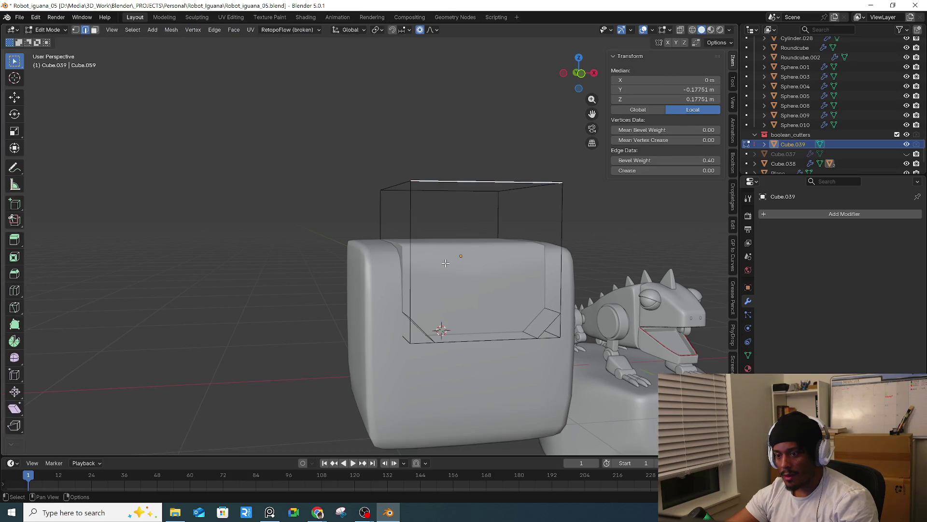
key(Tab)
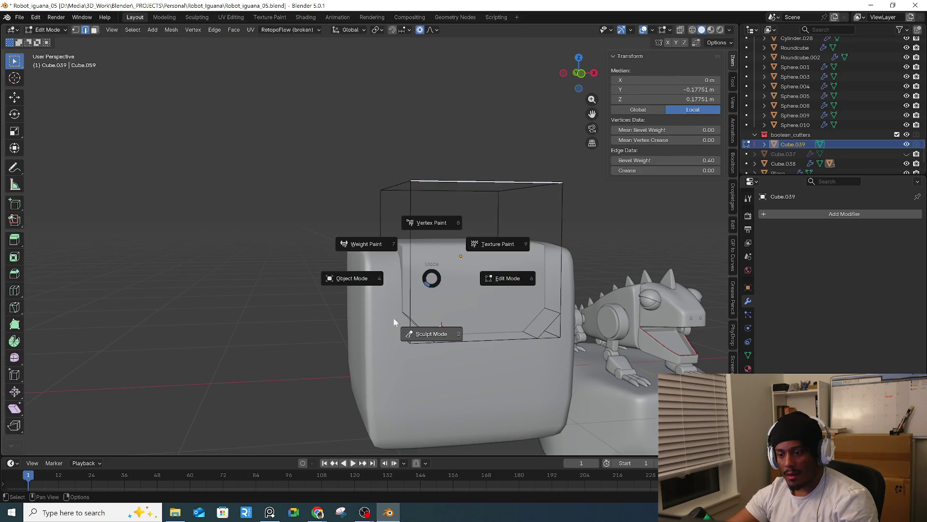
click(397, 282)
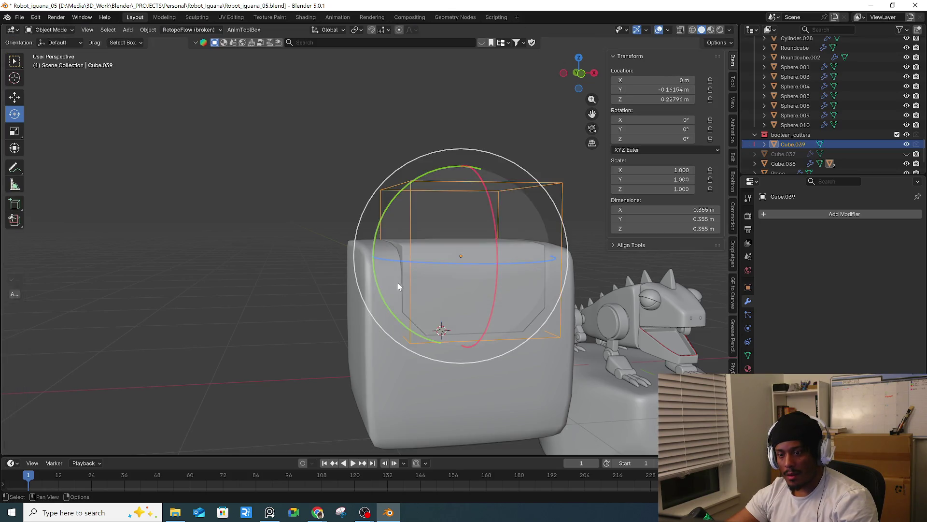
click(426, 183)
click(505, 283)
scroll(888, 360, down, 5)
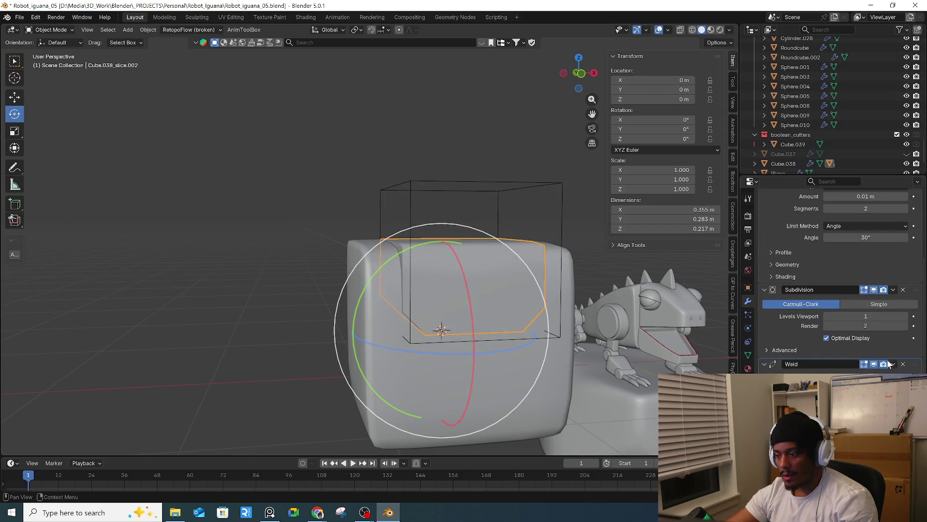
click(497, 292)
middle_drag(473, 290, 498, 293)
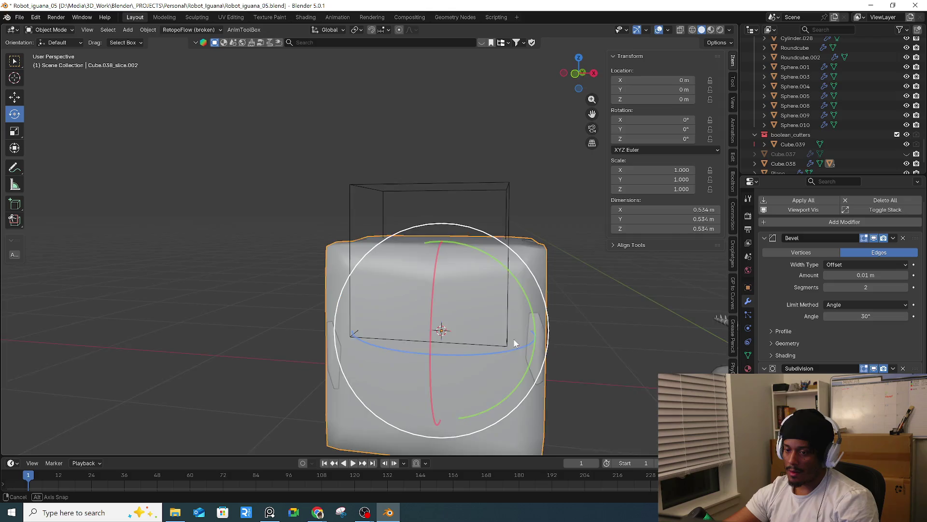
- Delete the wireframe cutter box Cube.039, then delete the body cube Cube.038
click(543, 202)
key(Delete)
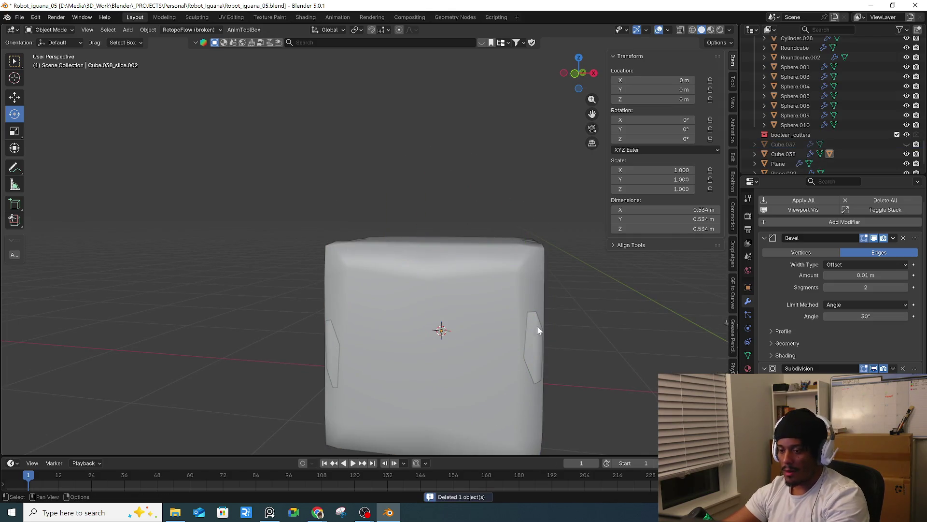
click(541, 341)
click(541, 341)
click(529, 339)
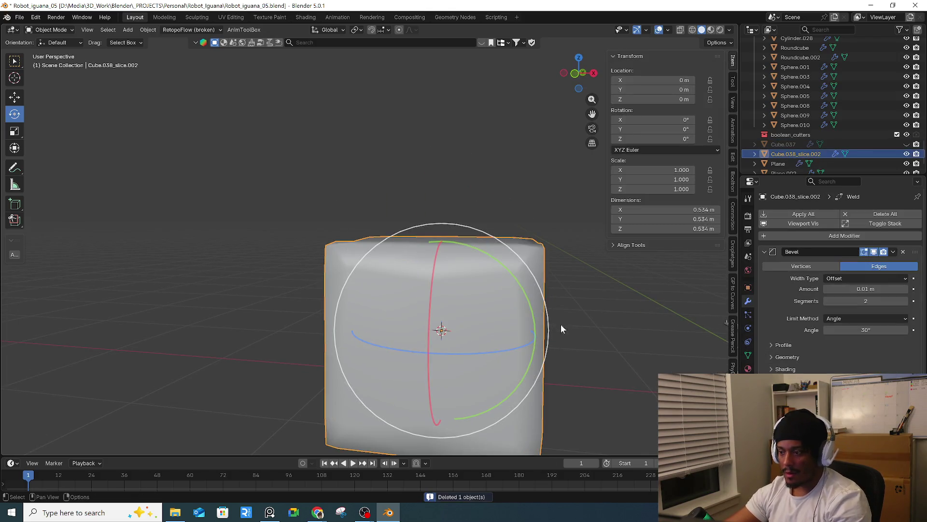
middle_drag(563, 322, 513, 339)
click(525, 336)
click(525, 335)
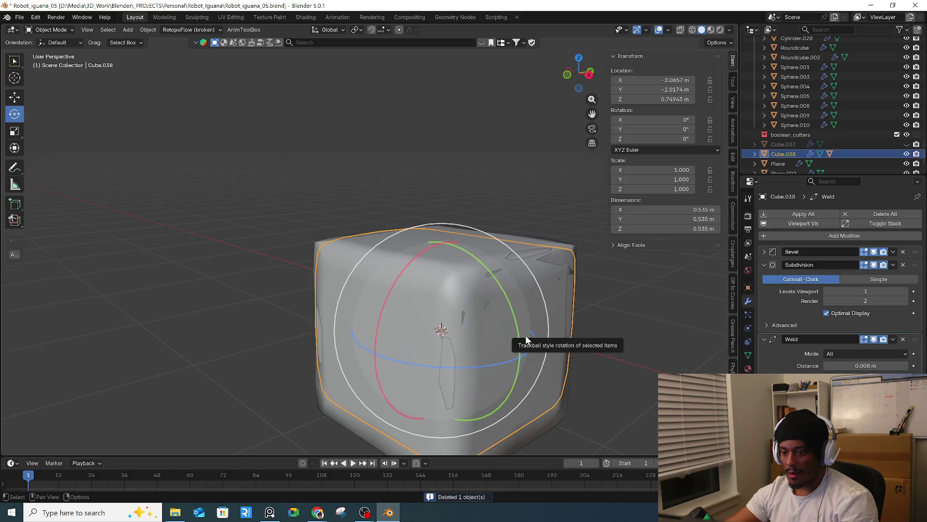
key(Delete)
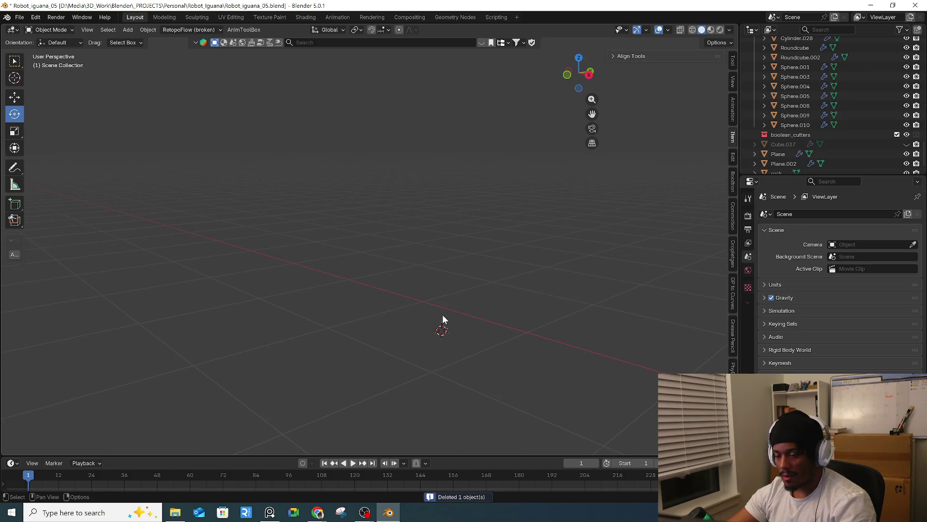
- Add a new cube in the empty spot and scale it down to 0.352
key(shift+a)
mouse_move(454, 281)
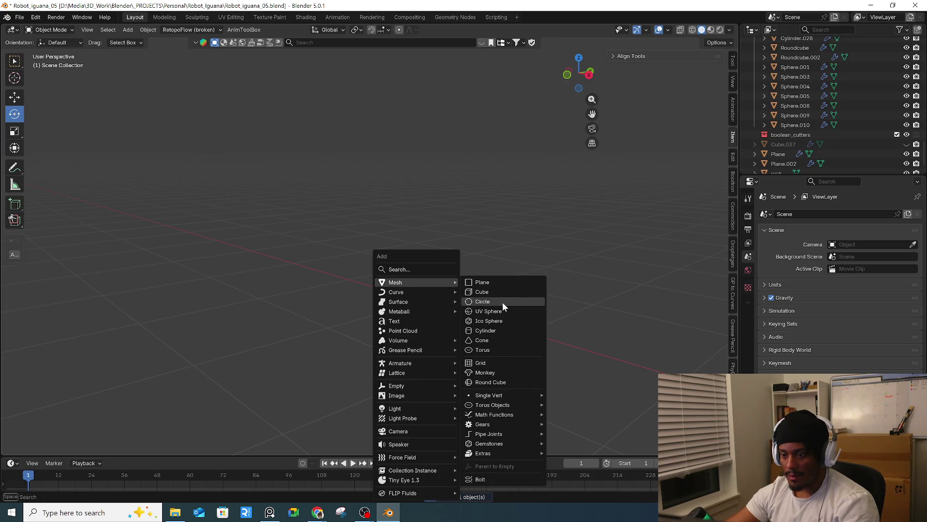
click(506, 293)
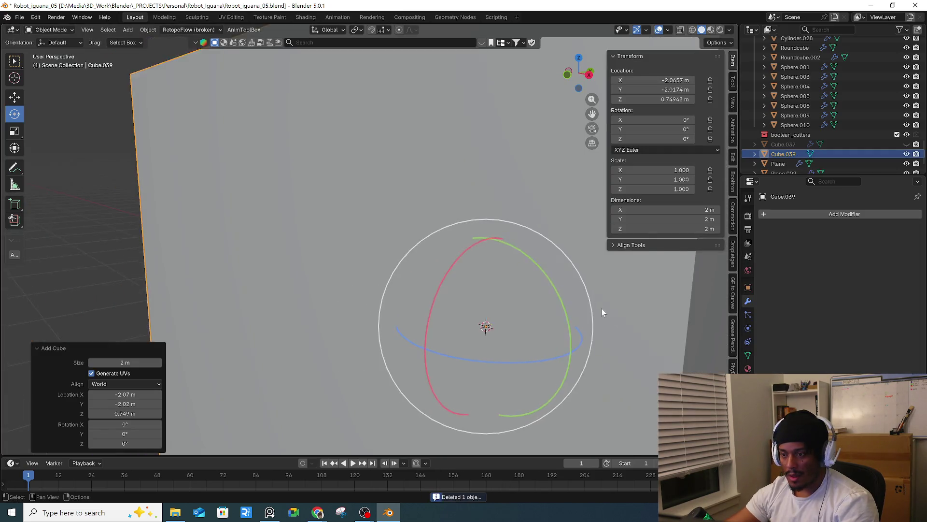
scroll(480, 295, down, 3)
scroll(552, 329, down, 3)
key(s)
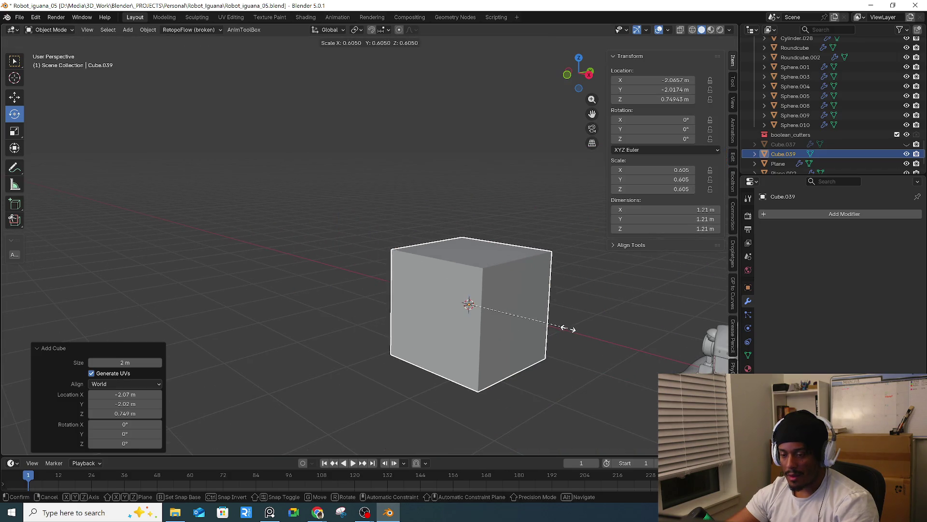
click(522, 319)
scroll(483, 302, up, 4)
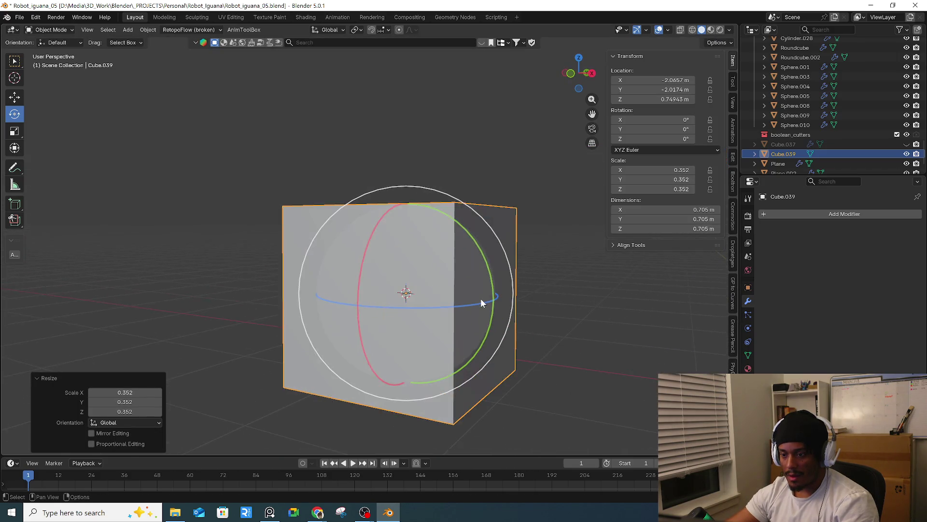
shift+middle_drag(481, 304, 491, 338)
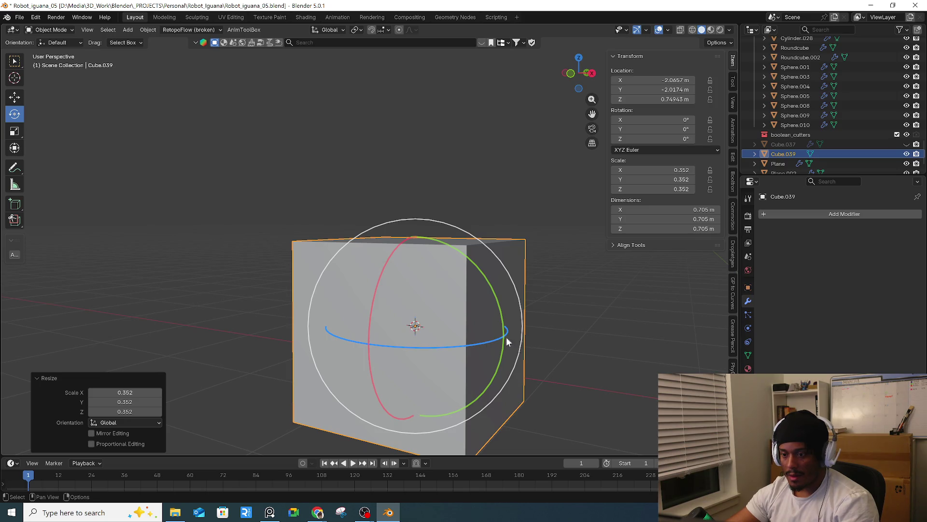
- In Edit Mode, set the Edge Bevel Weight of all the cube's edges to 1.000
key(Tab)
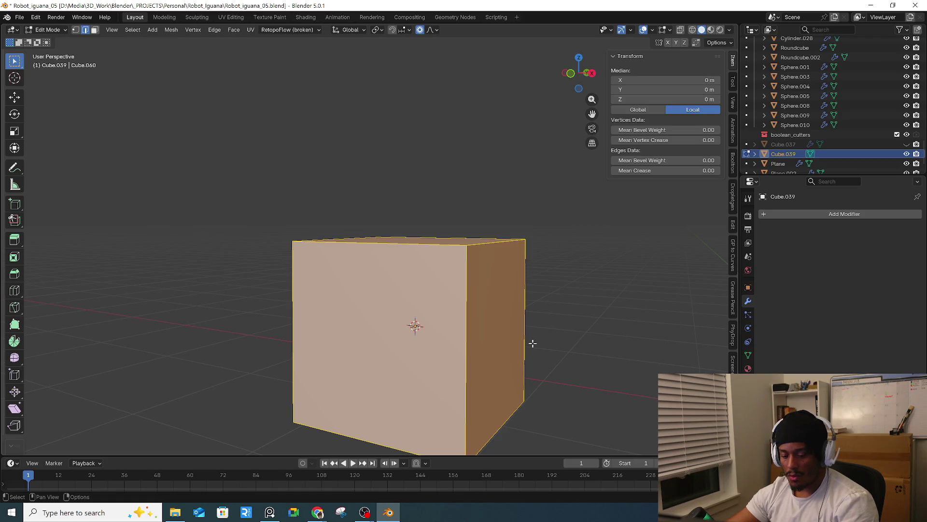
right_click(532, 343)
click(503, 347)
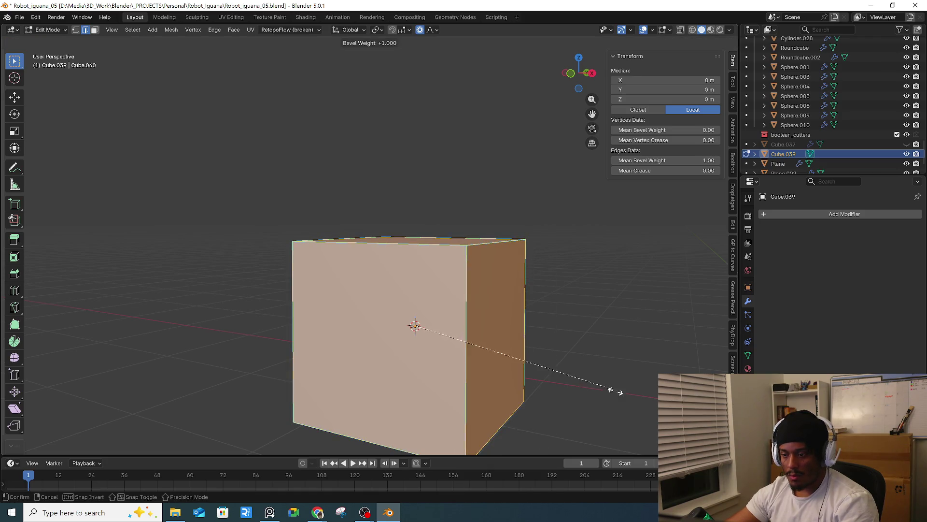
click(592, 373)
key(Tab)
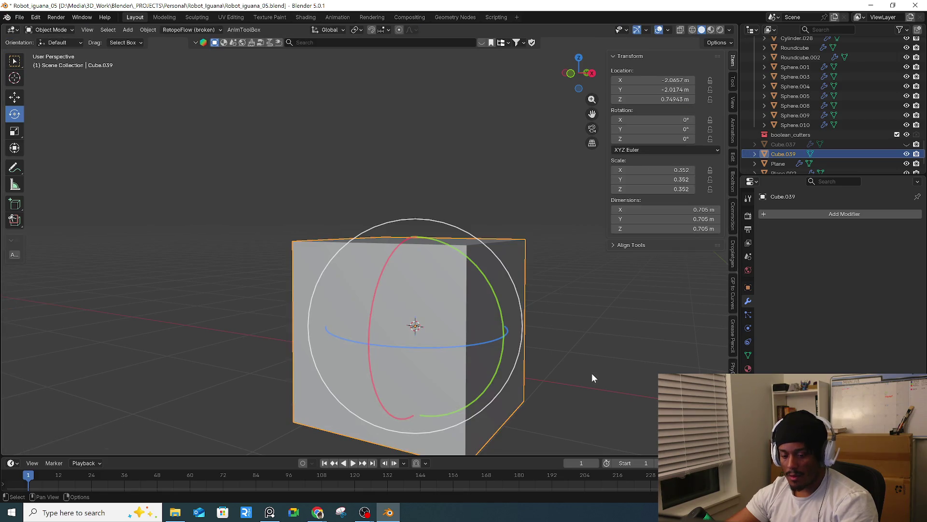
- Add Bevel and Subdivision Surface modifiers to the cube and apply its scale
key(q)
click(585, 372)
key(q)
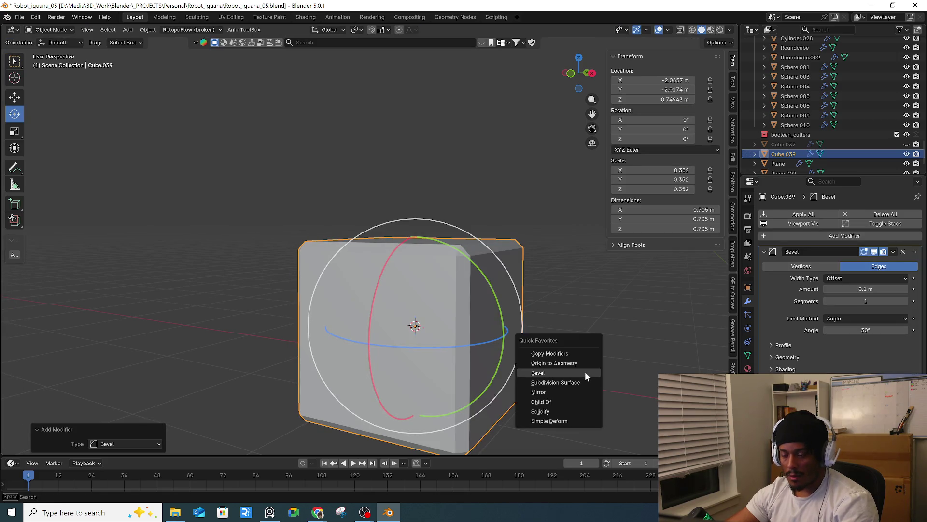
click(584, 382)
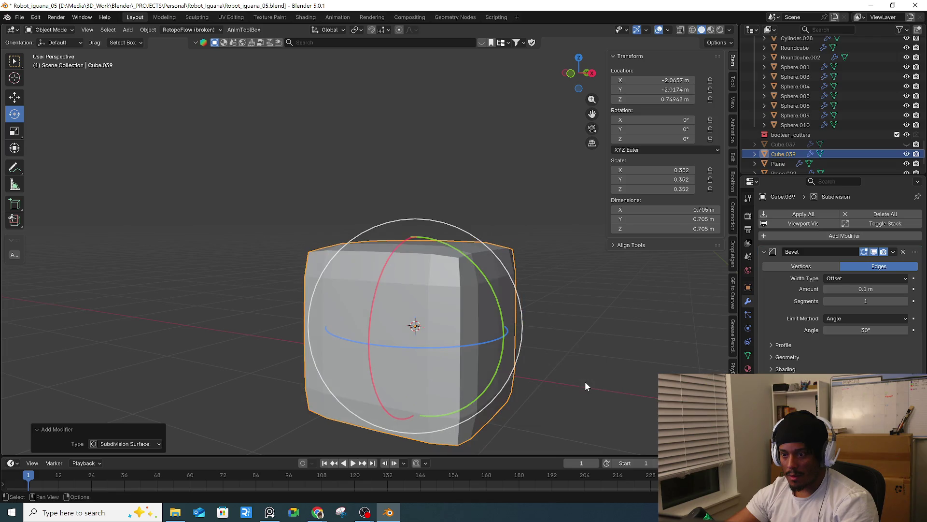
key(ctrl+a)
click(633, 354)
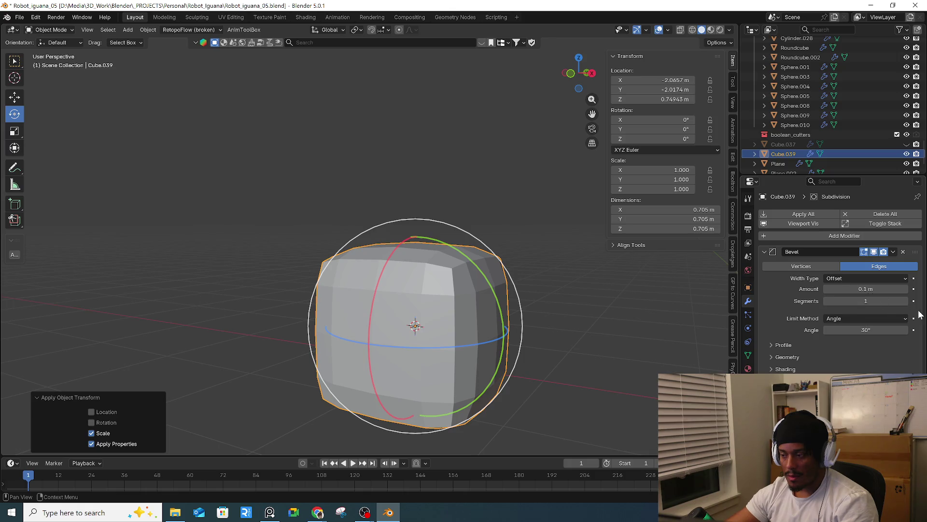
- Set the bevel to 2 segments and 0.04 m, shade the cube smooth, and deselect everything
click(906, 301)
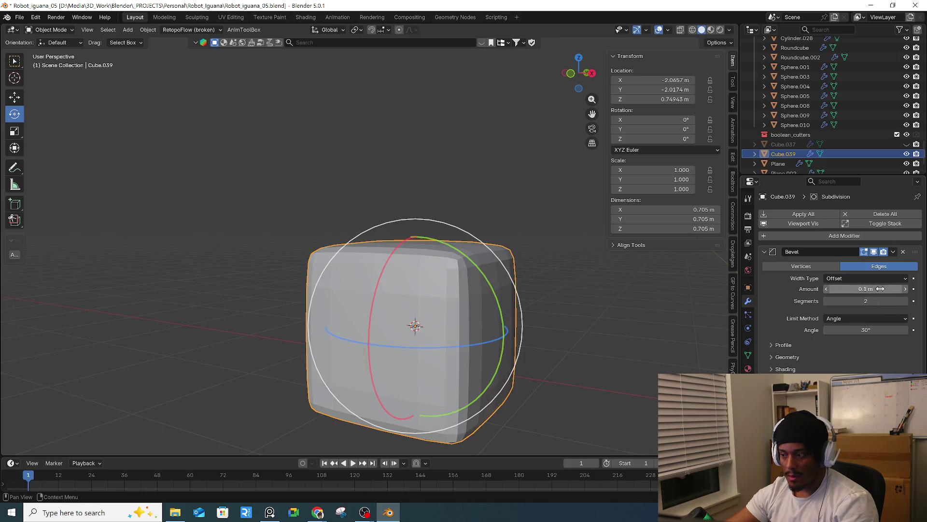
drag(880, 289, 849, 289)
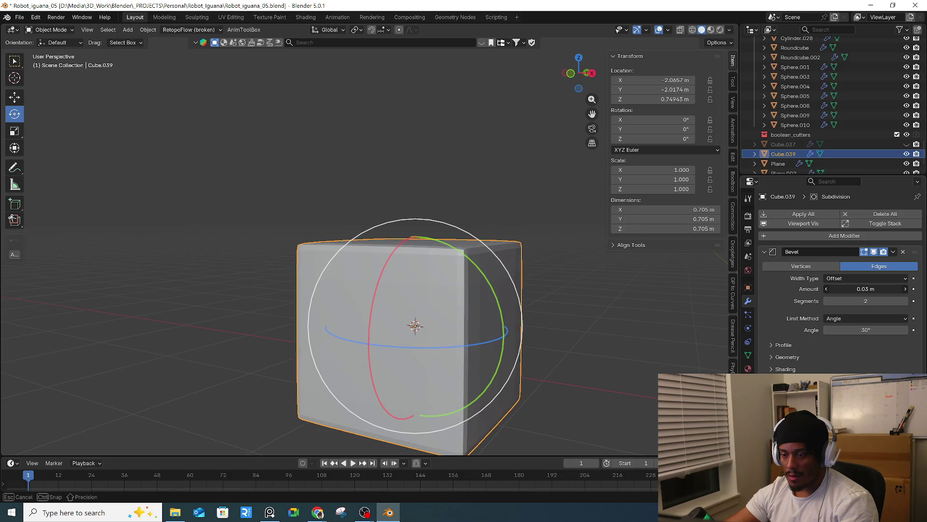
drag(850, 288, 857, 289)
right_click(461, 295)
click(459, 289)
mouse_move(478, 299)
middle_down()
mouse_move(613, 329)
mouse_move(462, 340)
mouse_move(491, 332)
middle_up()
key(alt+a)
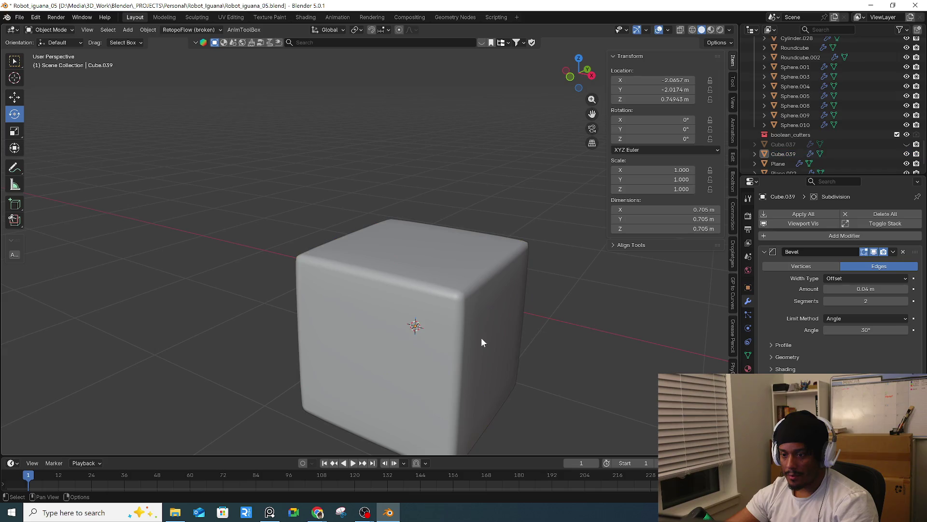
key(shift+a)
- Add a new cube, shrink it to about quarter size, and raise it to the body's top
mouse_move(467, 283)
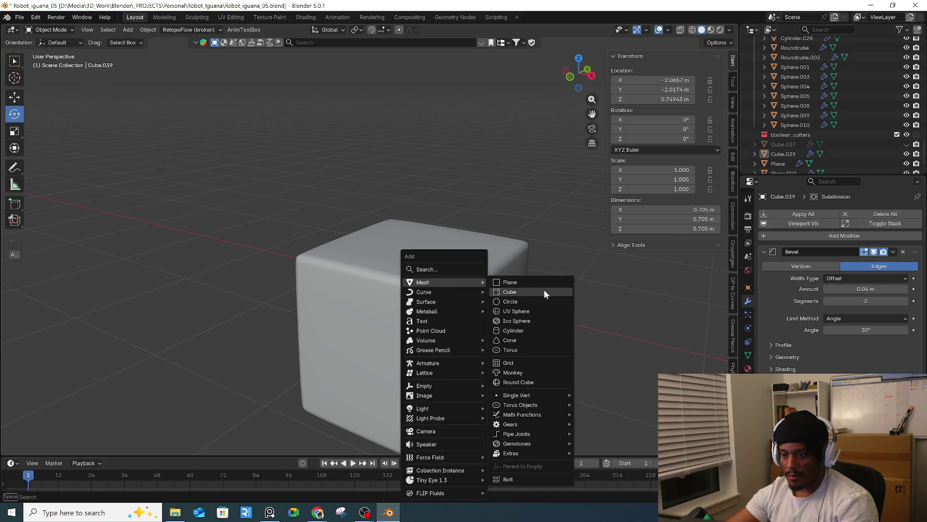
click(545, 292)
key(s)
click(461, 301)
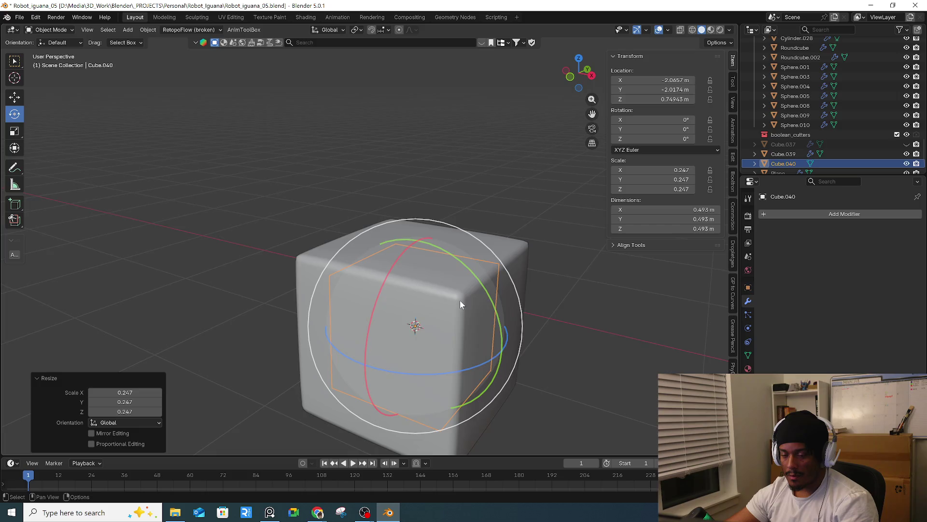
key(g)
key(z)
click(445, 241)
- Shift the small cube along Y, shrink it to 0.388 m, and nudge it up onto the top edge
key(g)
key(x)
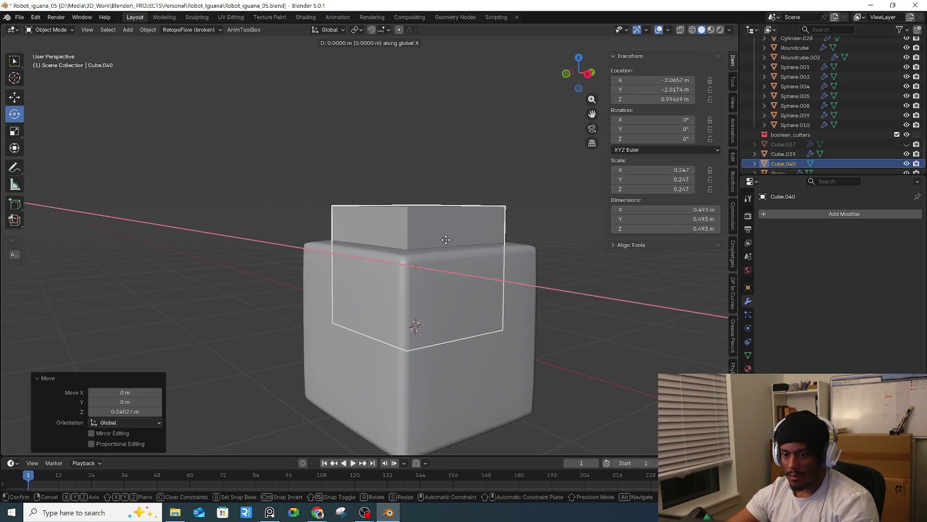
key(y)
click(459, 276)
key(s)
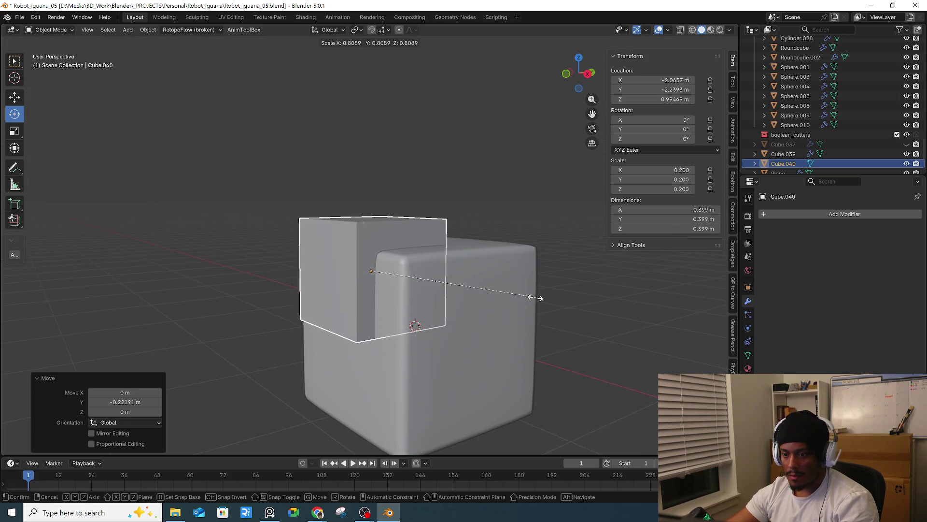
click(531, 297)
middle_drag(533, 298, 621, 300)
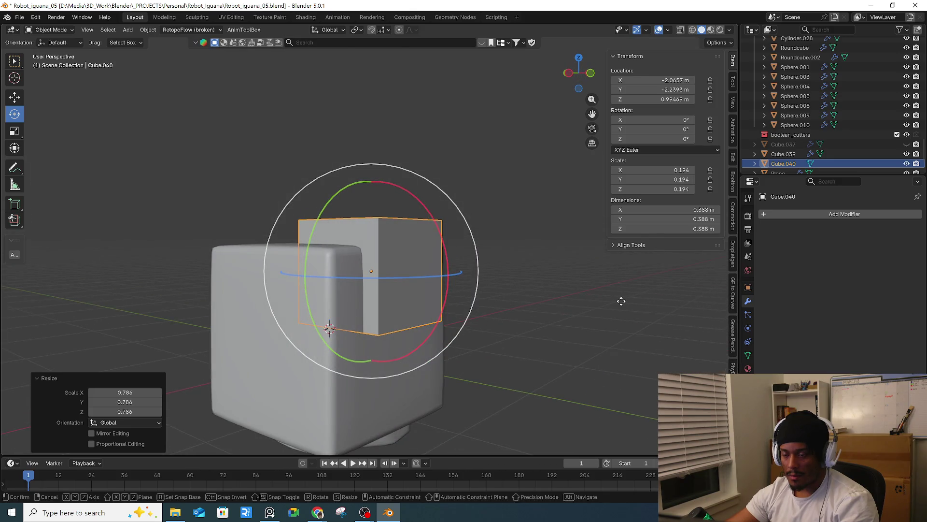
key(z)
click(623, 296)
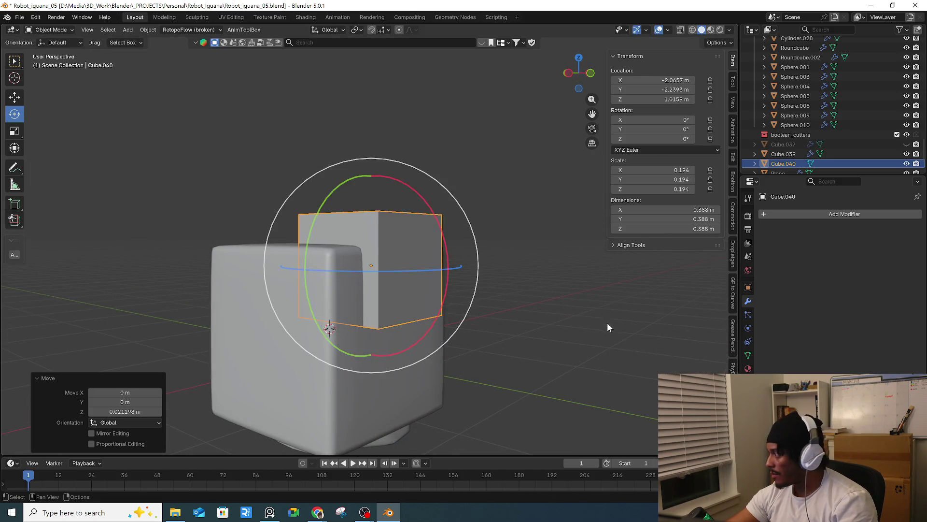
mouse_move(314, 514)
click(367, 471)
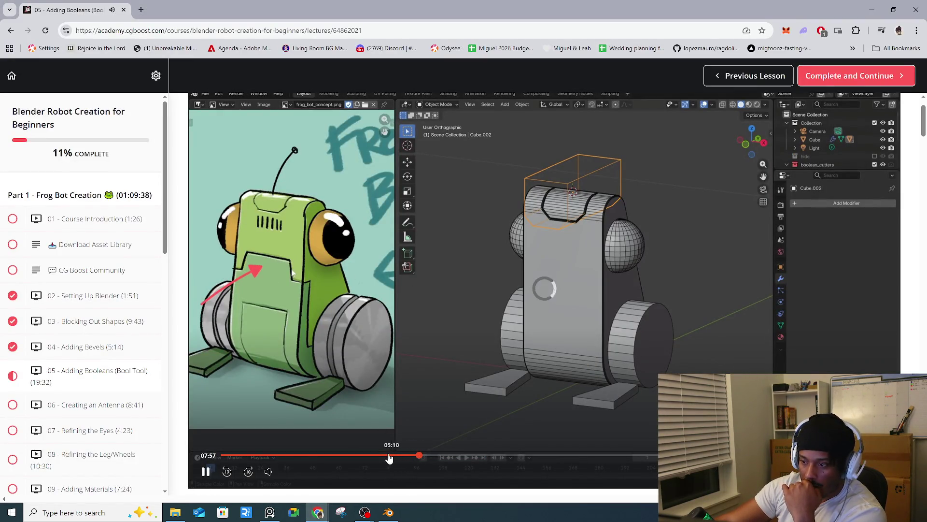
click(386, 456)
drag(387, 456, 310, 461)
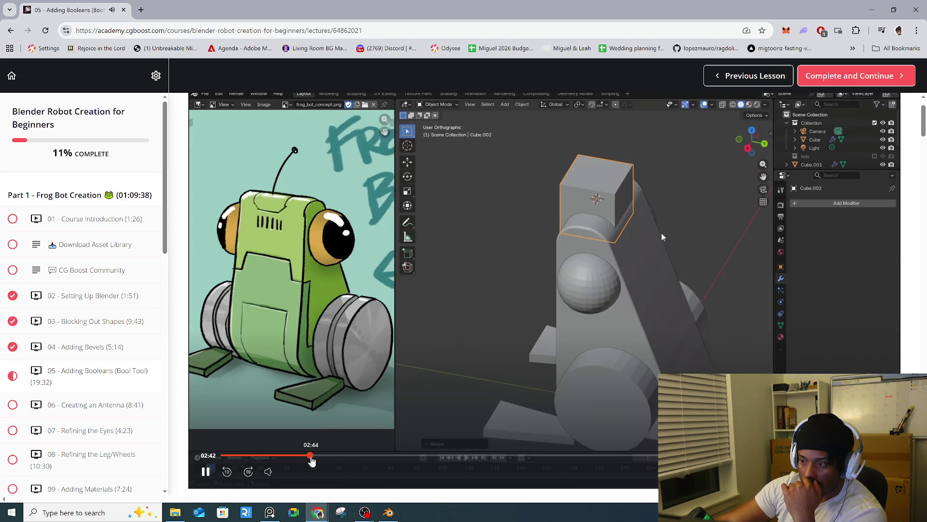
drag(316, 461, 323, 460)
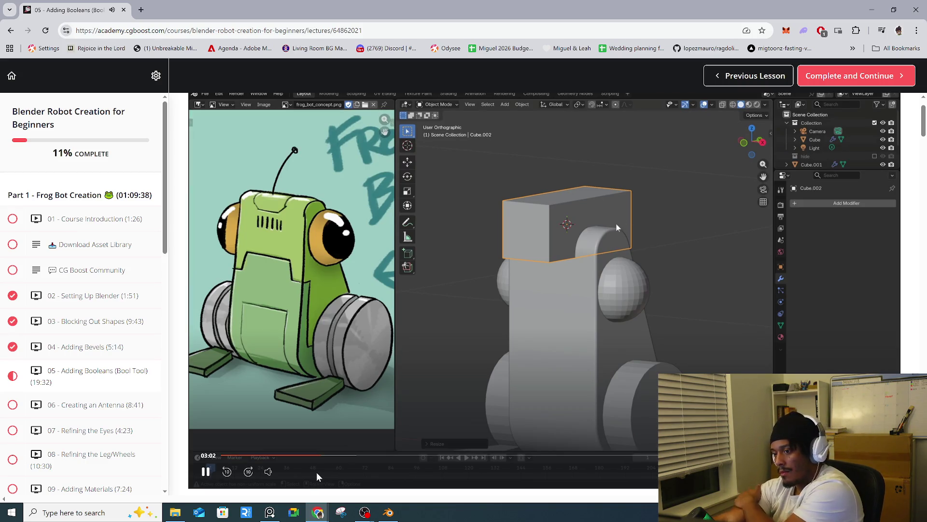
mouse_move(381, 515)
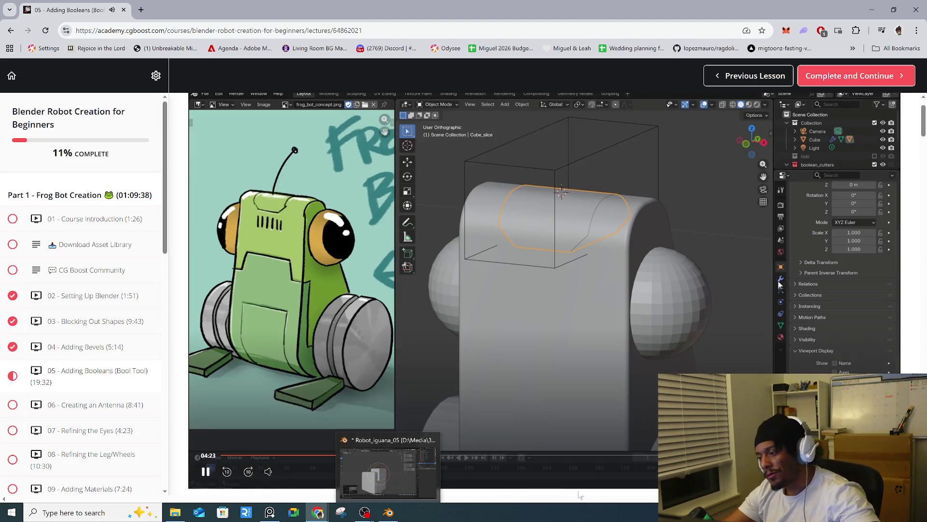
click(388, 512)
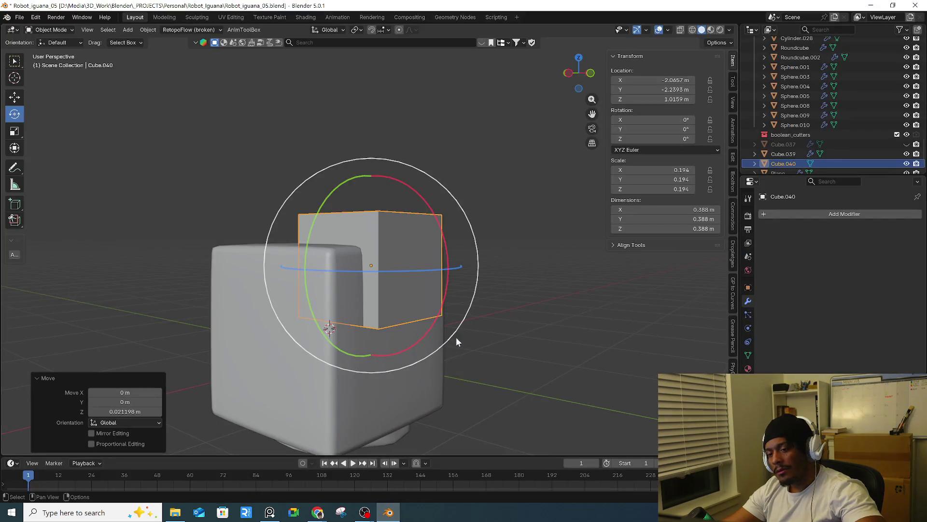
- Stretch the small cube along Y into a 1.4 m bar, position it, and apply its scale
middle_drag(519, 340, 419, 257)
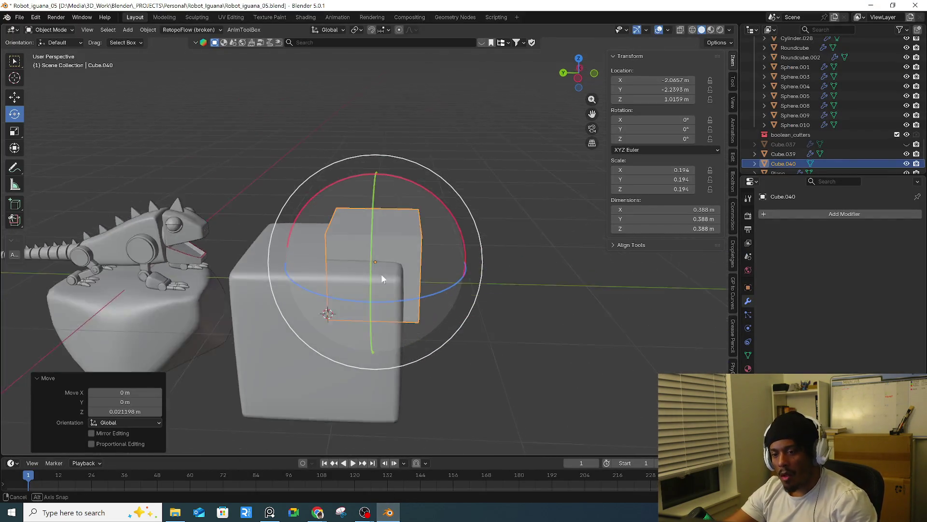
key(s)
key(y)
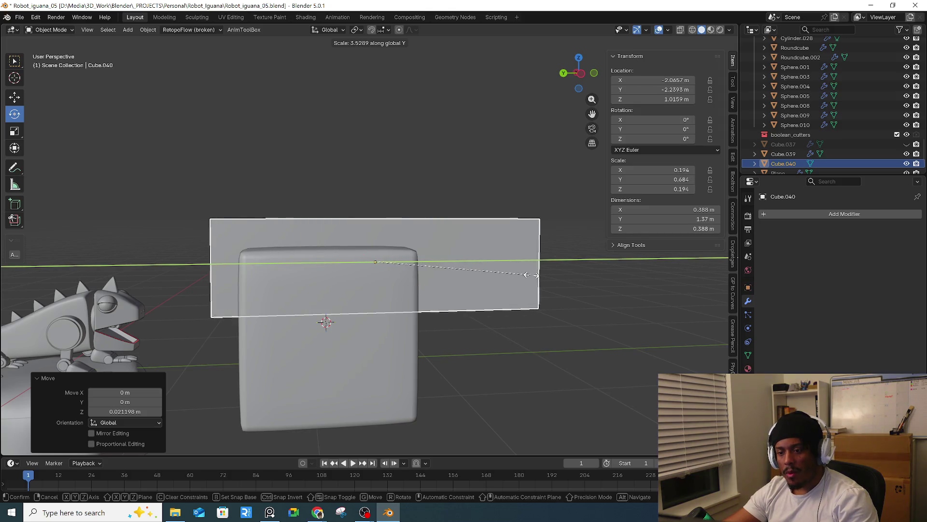
click(529, 276)
middle_drag(530, 275, 293, 283)
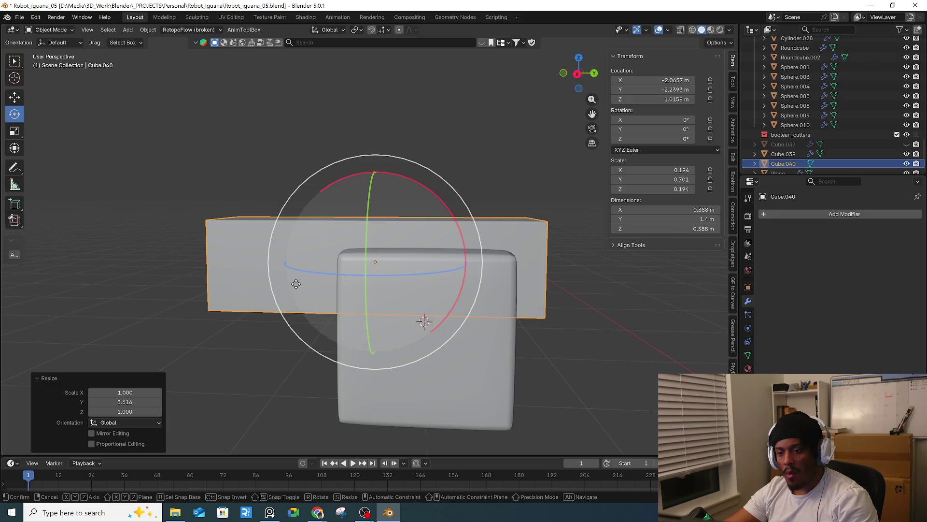
key(g)
key(y)
click(355, 286)
middle_drag(355, 286, 407, 290)
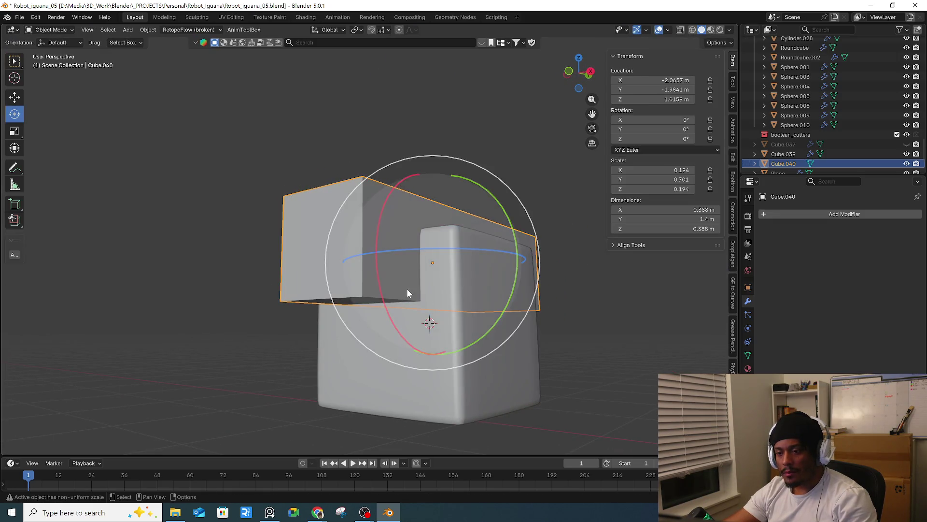
key(ctrl+a)
click(425, 286)
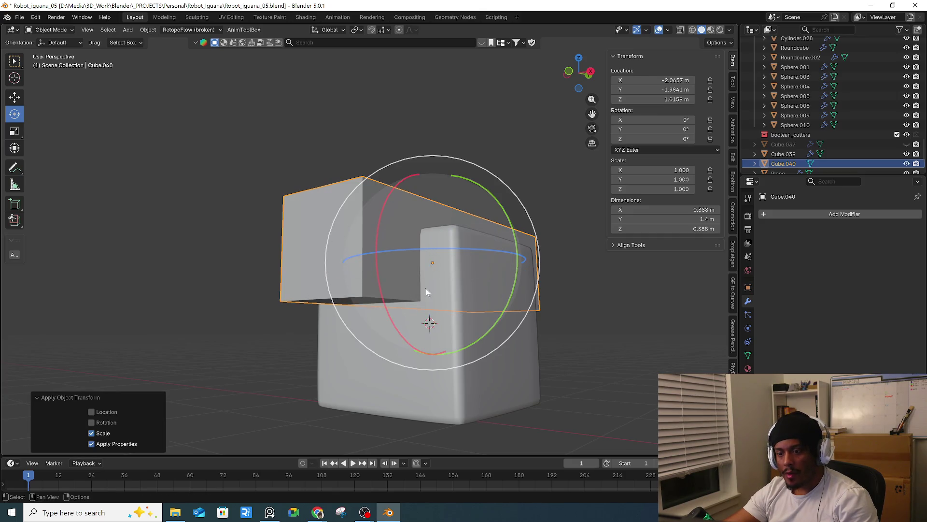
- Chamfer two lower edges of the bar by 0.104 m, then select the body along with it
key(Tab)
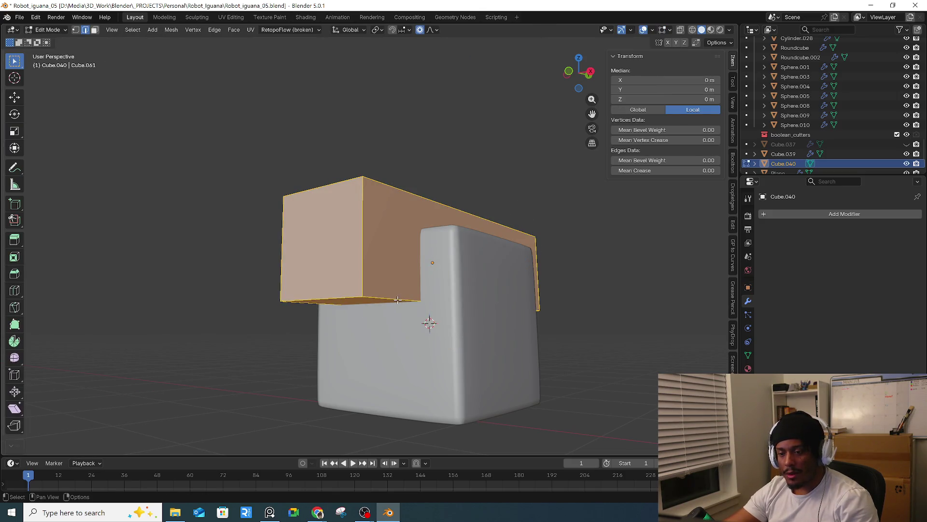
click(398, 300)
mouse_move(397, 300)
middle_down()
mouse_move(358, 266)
mouse_move(425, 290)
middle_up()
shift+click(370, 251)
key(ctrl+b)
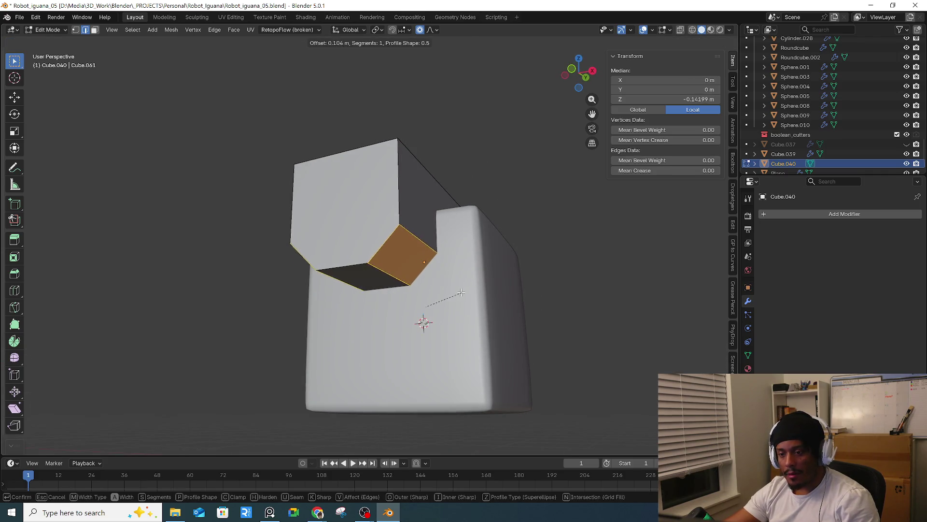
click(459, 292)
middle_drag(460, 292, 492, 299)
key(Tab)
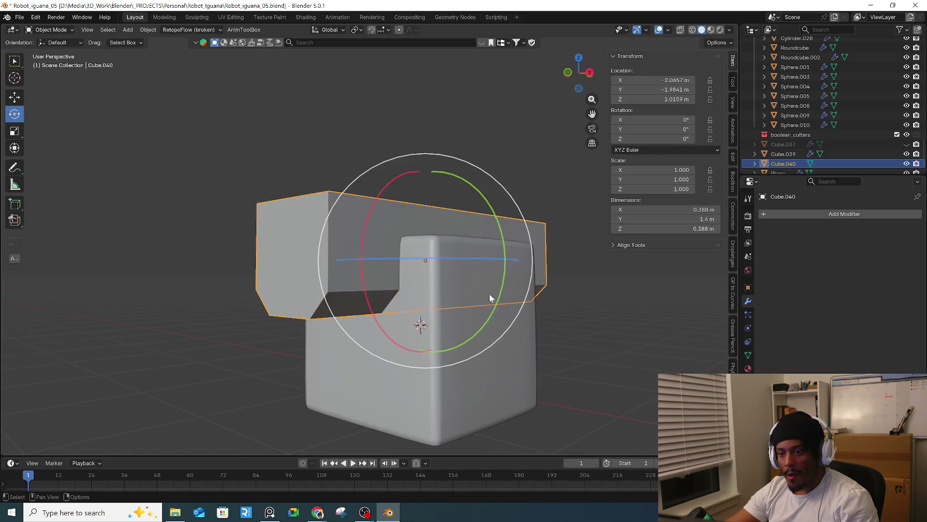
shift+click(503, 373)
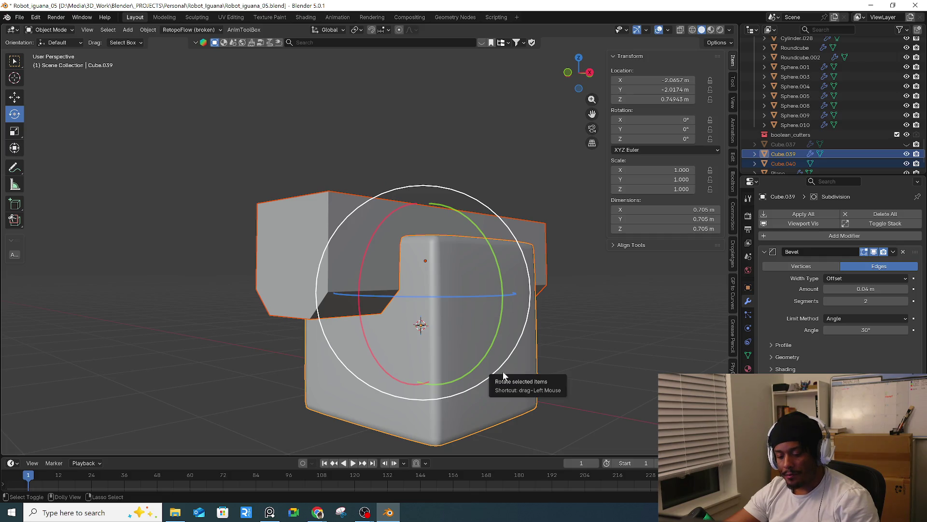
- Slice the body with the bar using Bool Tool and select the sliced-off top piece
key(ctrl+shift+b)
click(474, 420)
mouse_move(473, 418)
middle_down()
mouse_move(502, 401)
mouse_move(223, 357)
mouse_move(137, 287)
mouse_move(399, 322)
mouse_move(358, 335)
middle_up()
click(223, 361)
scroll(398, 322, up, 3)
click(326, 319)
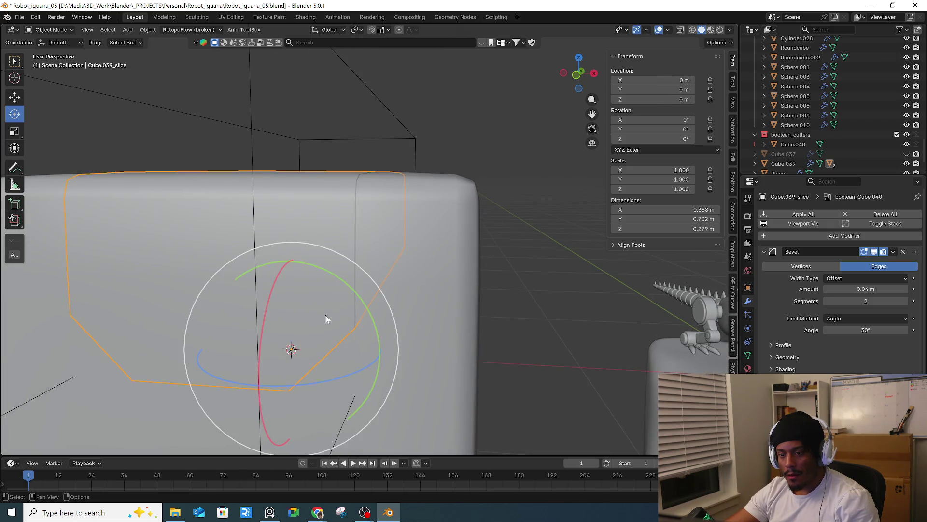
- On the body cube, remove the extra subdivision and the boolean_Cube.040 modifier, then frame it
click(451, 311)
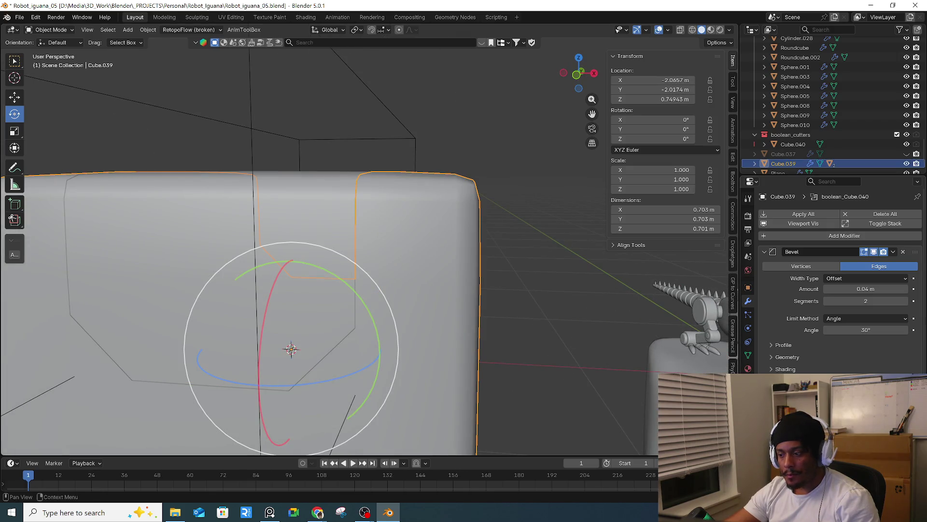
key(ctrl+1)
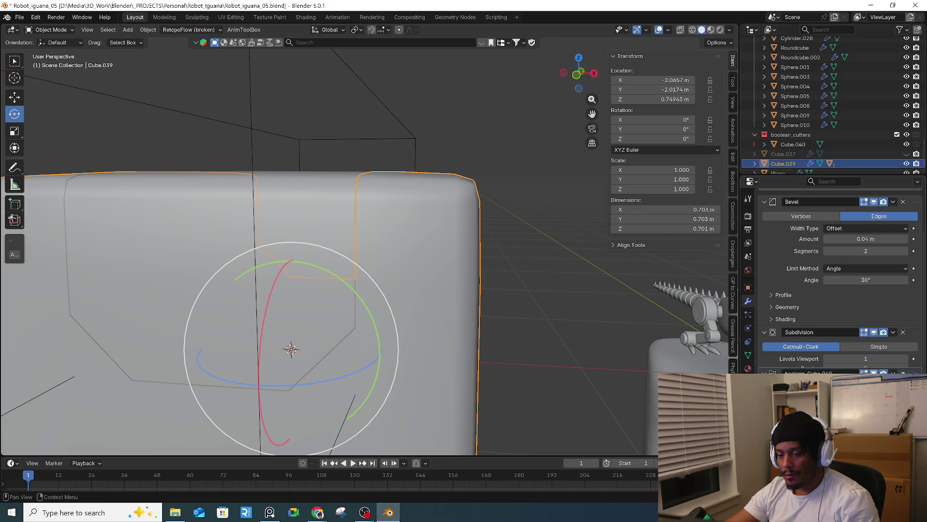
click(903, 332)
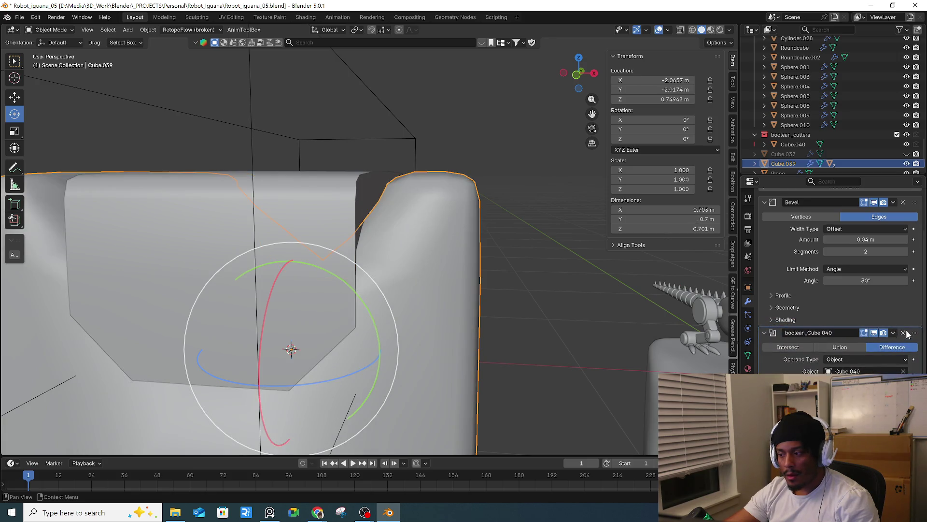
click(903, 333)
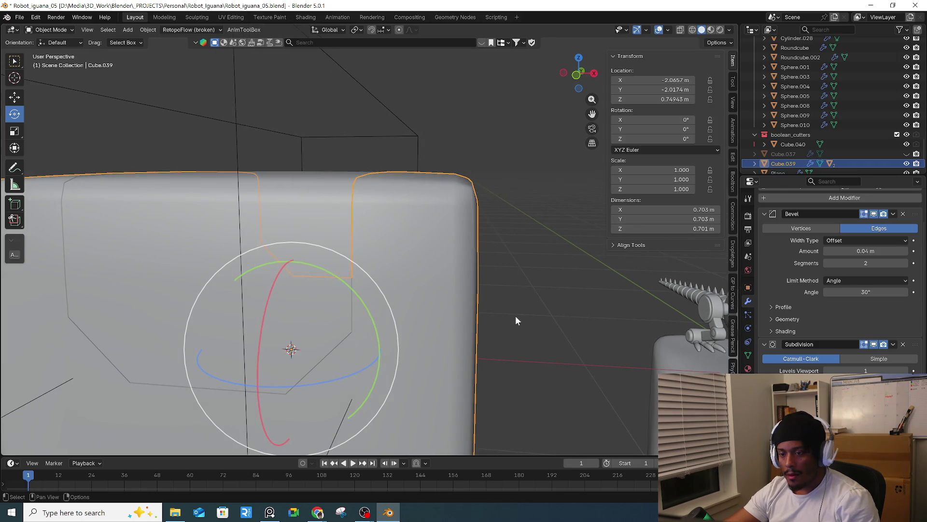
middle_drag(515, 315, 465, 300)
scroll(599, 304, down, 5)
key(KP_Decimal)
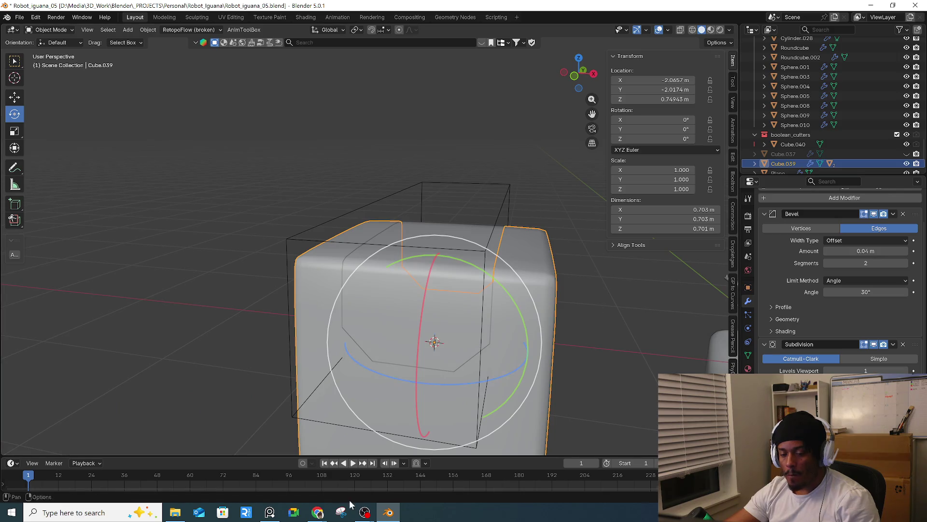
mouse_move(318, 513)
click(374, 478)
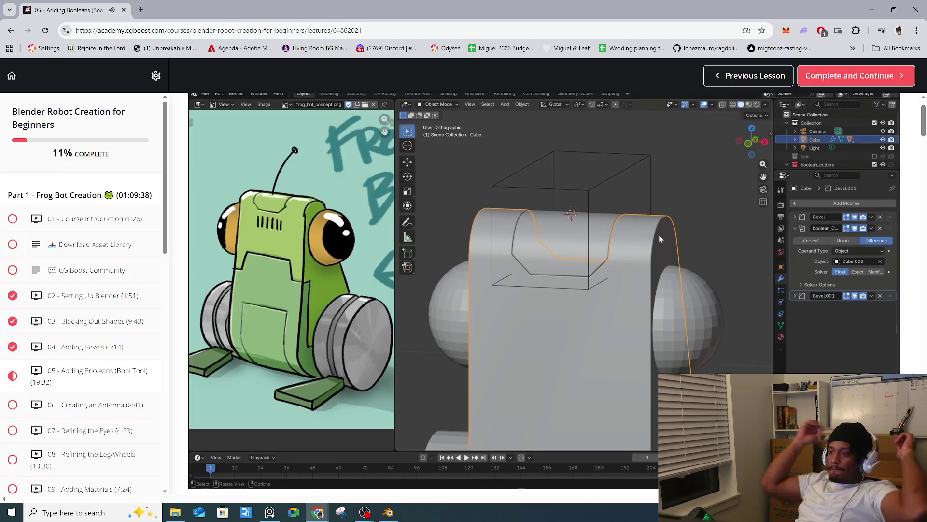
- Watch the 05 - Adding Booleans lesson video, then return to the Blender scene
mouse_move(507, 287)
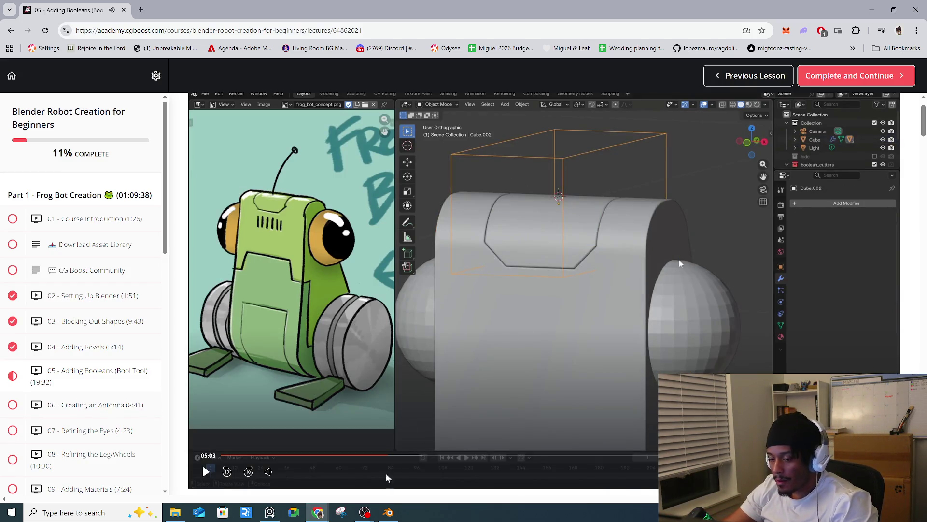
mouse_move(323, 515)
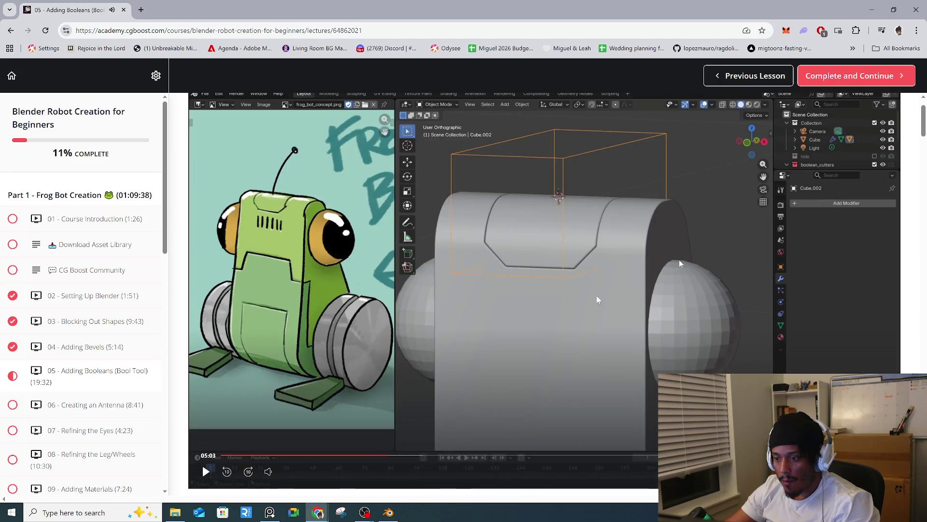
click(388, 513)
- Restore the body's Difference boolean, move it above the Bevel modifier, and apply it
click(385, 305)
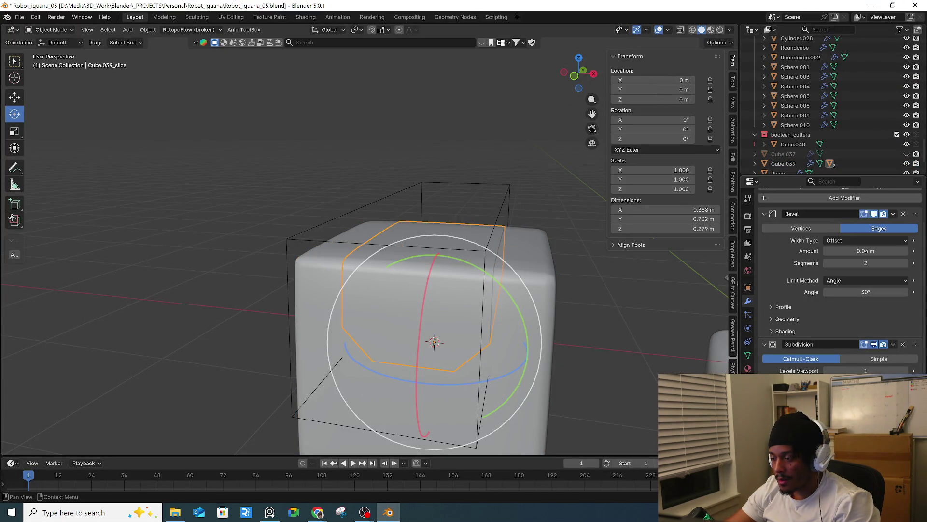
click(524, 422)
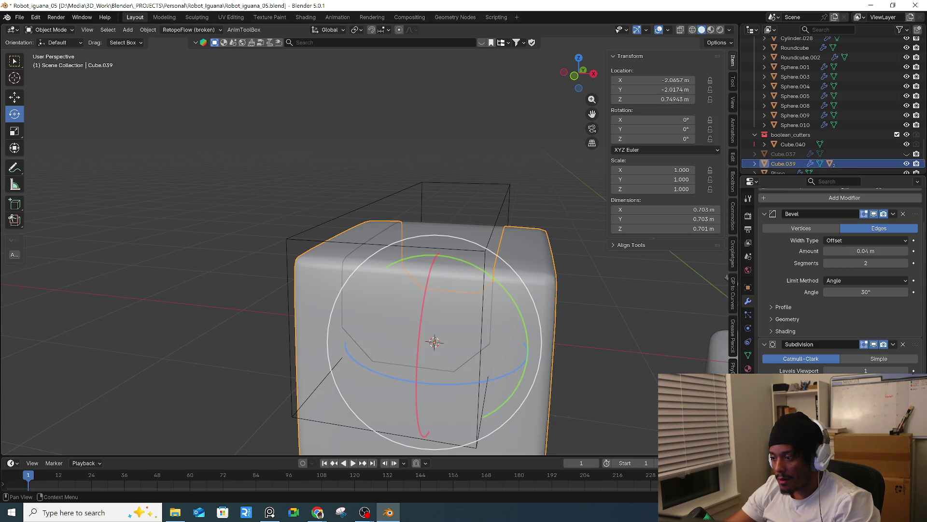
key(ctrl+z)
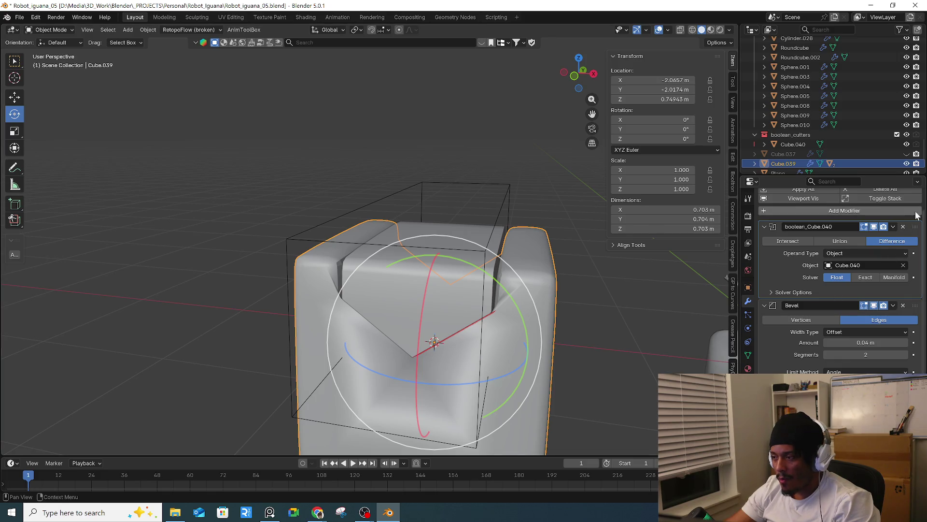
drag(916, 230, 906, 356)
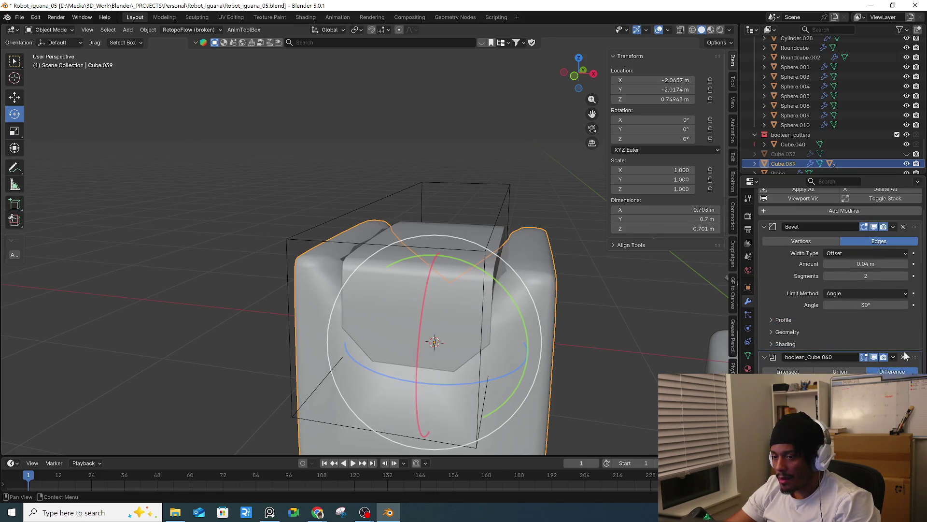
click(454, 317)
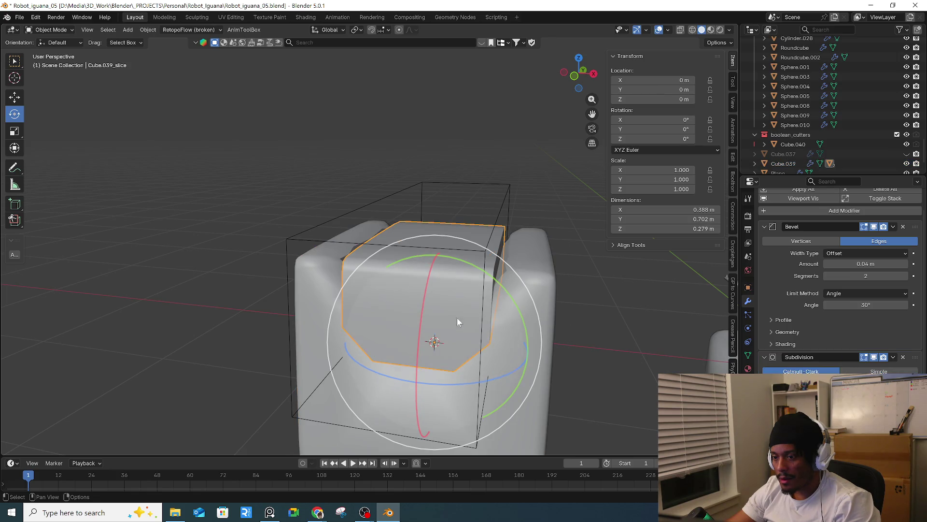
mouse_move(916, 425)
mouse_down()
mouse_move(896, 353)
mouse_move(914, 228)
mouse_up()
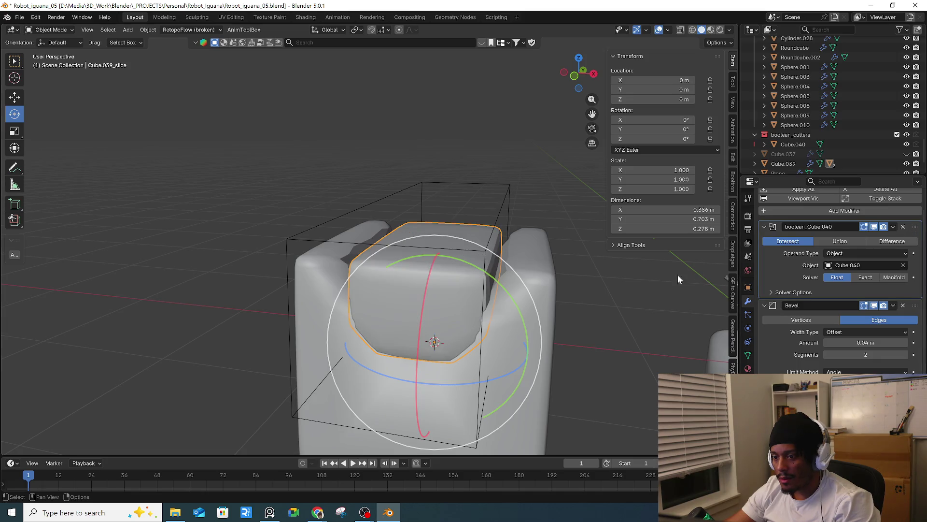
click(549, 267)
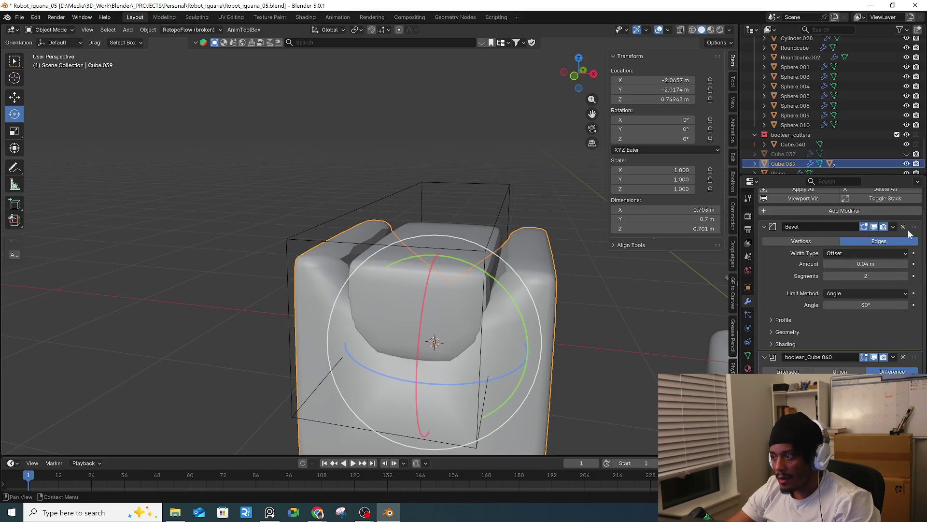
drag(914, 357, 917, 224)
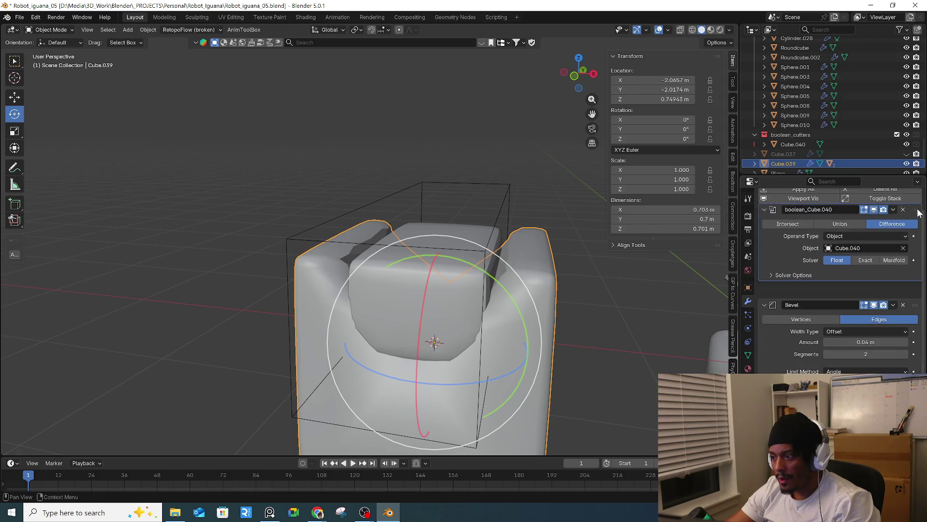
scroll(920, 237, up, 1)
key(ctrl+a)
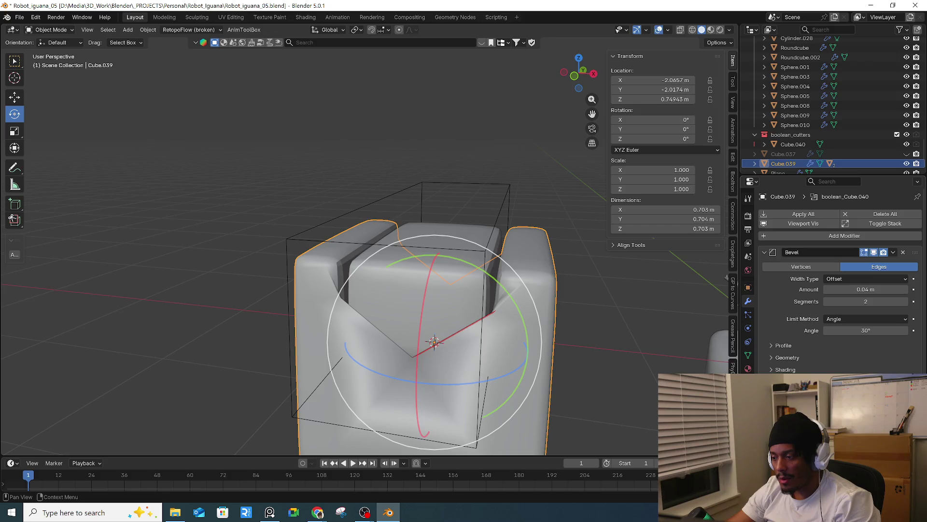
- Recreate the inset slice with Cube.040 and lower the slice's bevel amount to 0.01 m
mouse_move(503, 316)
middle_down()
mouse_move(372, 305)
mouse_move(385, 302)
middle_up()
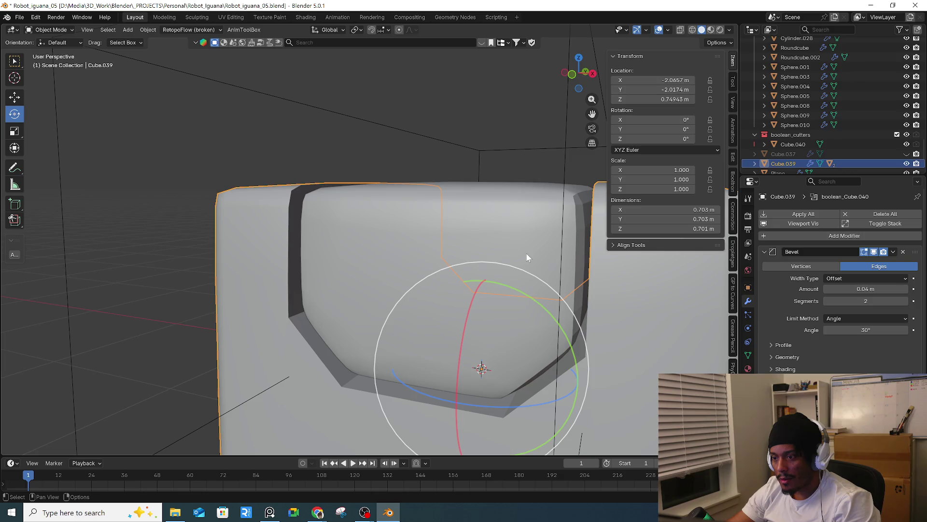
key(ctrl+KP_Divide)
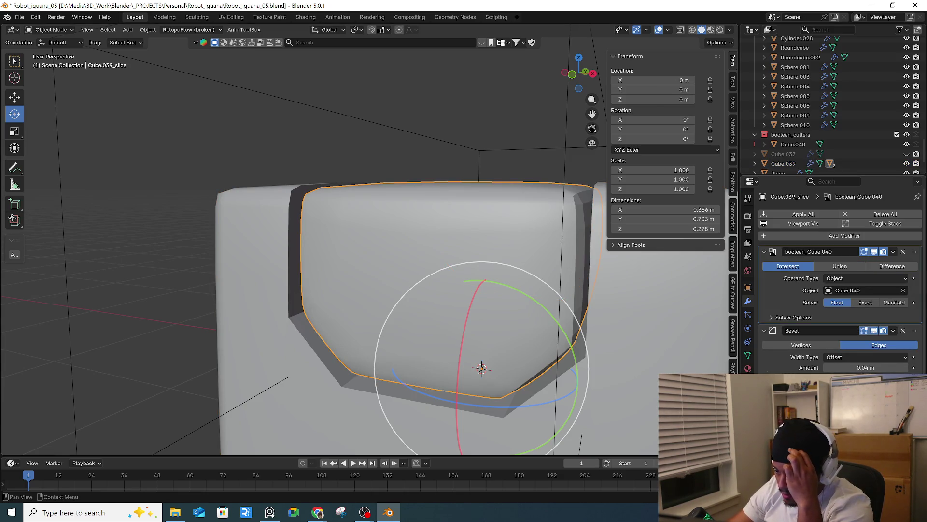
drag(866, 367, 850, 367)
mouse_move(865, 368)
mouse_down()
mouse_move(850, 368)
mouse_move(866, 368)
mouse_up()
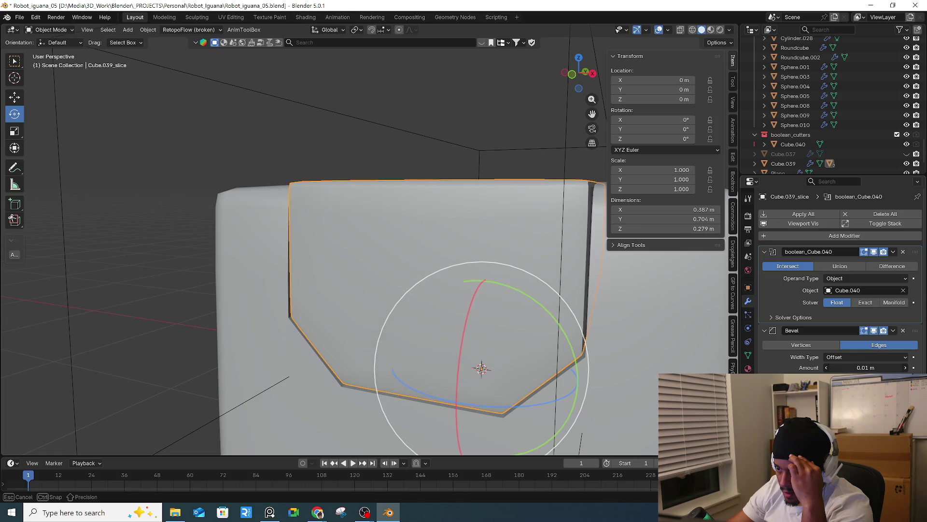
- Set the inset slice's bevel amount to 0.03 m and shade it smooth
drag(865, 367, 869, 368)
scroll(841, 280, down, 1)
right_click(511, 306)
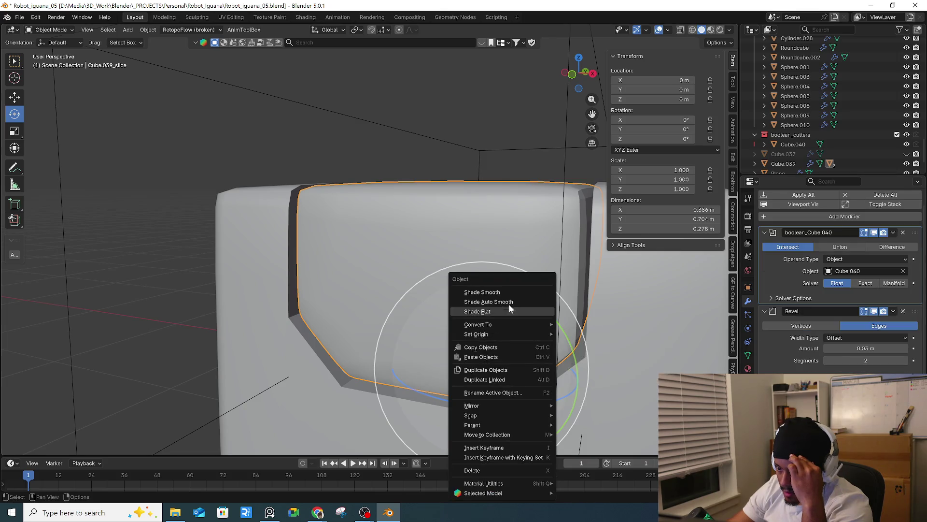
click(514, 292)
- Orbit around the cube to inspect the slice's smooth shading, then bring up the course lesson
mouse_move(514, 292)
middle_down()
mouse_move(521, 316)
mouse_move(380, 274)
middle_up()
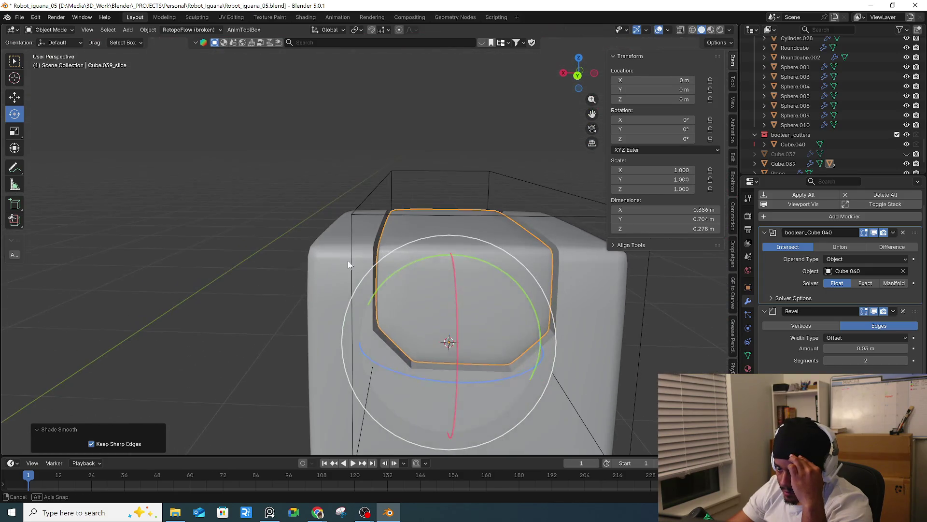
middle_drag(380, 276, 307, 253)
scroll(507, 286, down, 3)
middle_drag(506, 282, 505, 307)
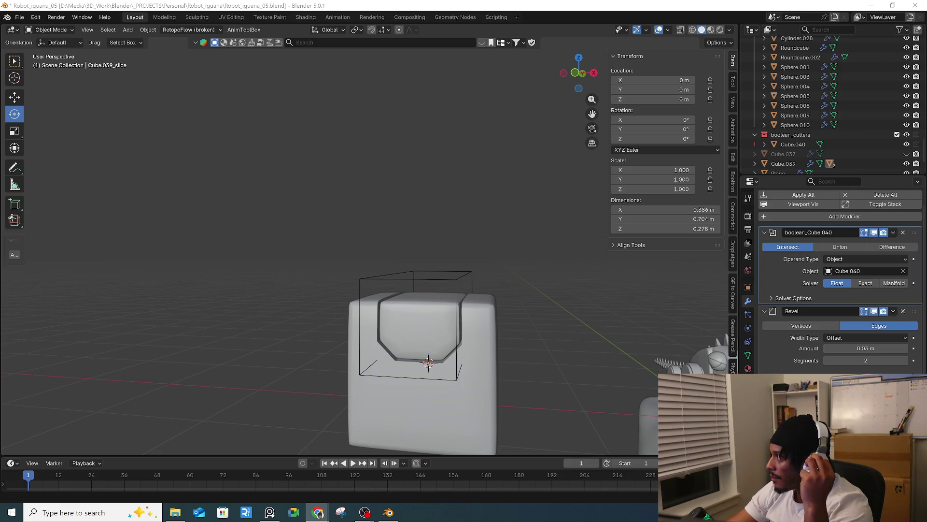
mouse_move(500, 332)
middle_down()
mouse_move(462, 318)
mouse_move(491, 324)
mouse_move(456, 329)
mouse_move(453, 317)
middle_up()
scroll(489, 316, up, 3)
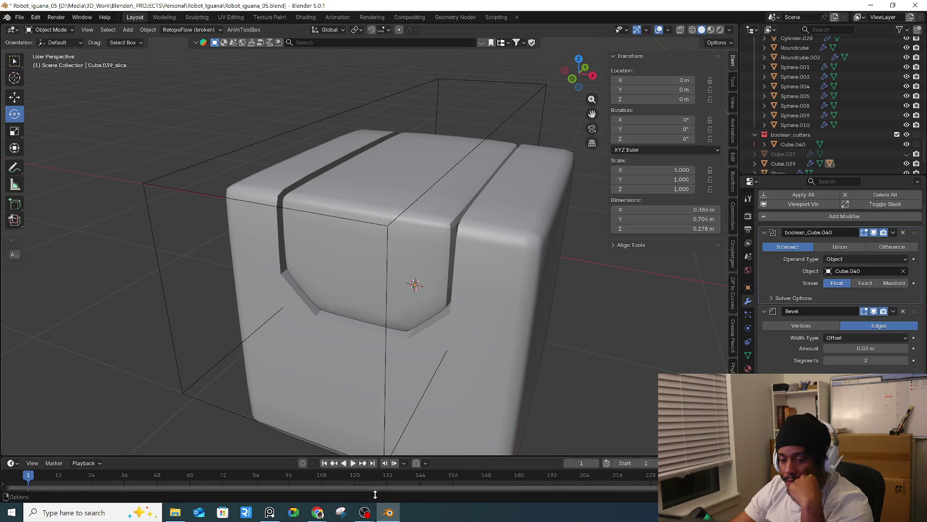
mouse_move(317, 512)
click(395, 468)
- Play the lesson video, then add a modifier to the inset slice by searching 'weight'
click(395, 468)
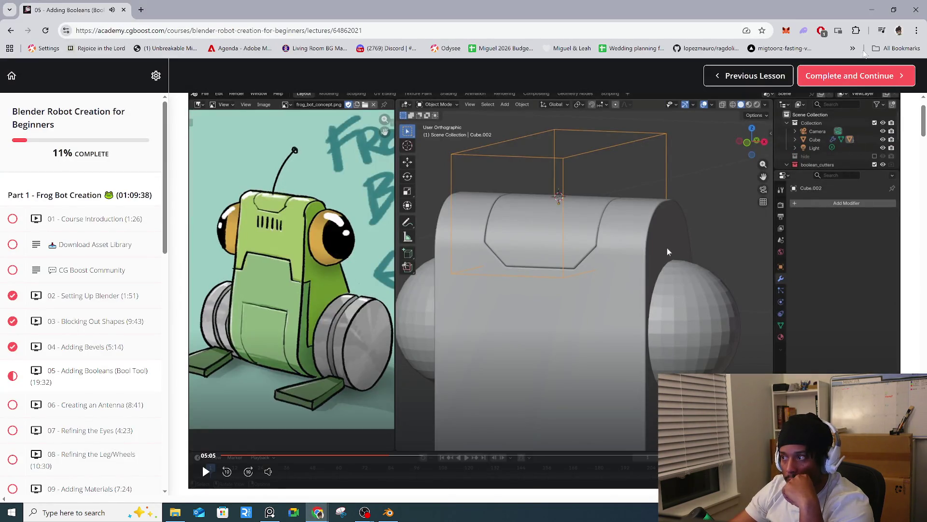
key(alt+Tab)
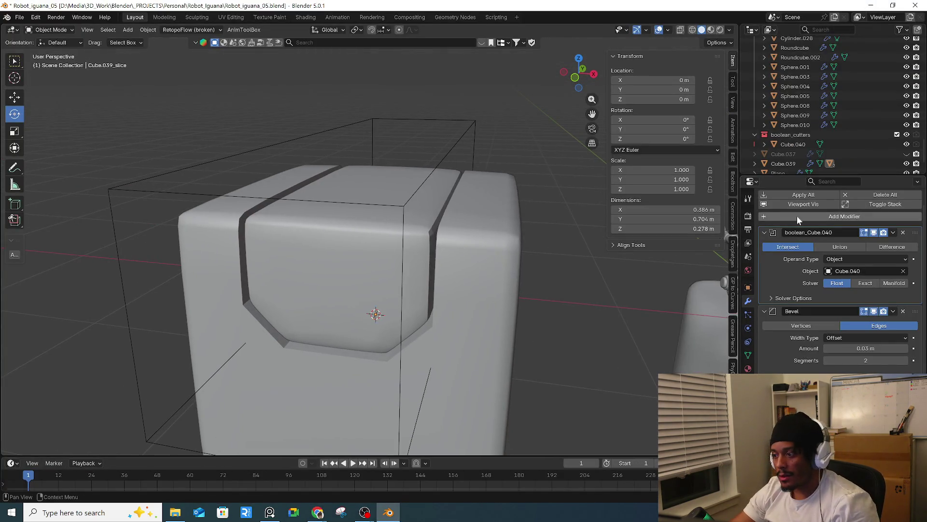
click(801, 217)
click(798, 195)
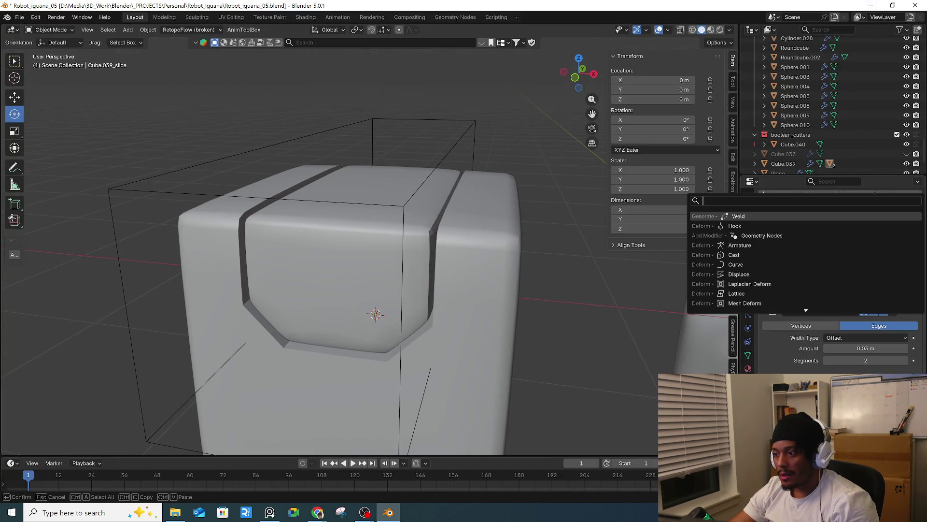
text(weight)
key(Return)
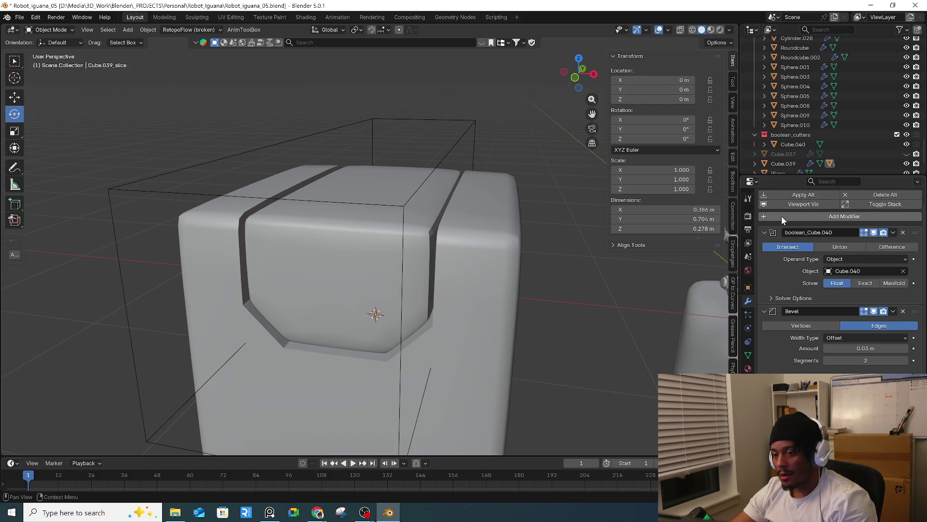
scroll(834, 316, down, 1)
scroll(840, 289, down, 3)
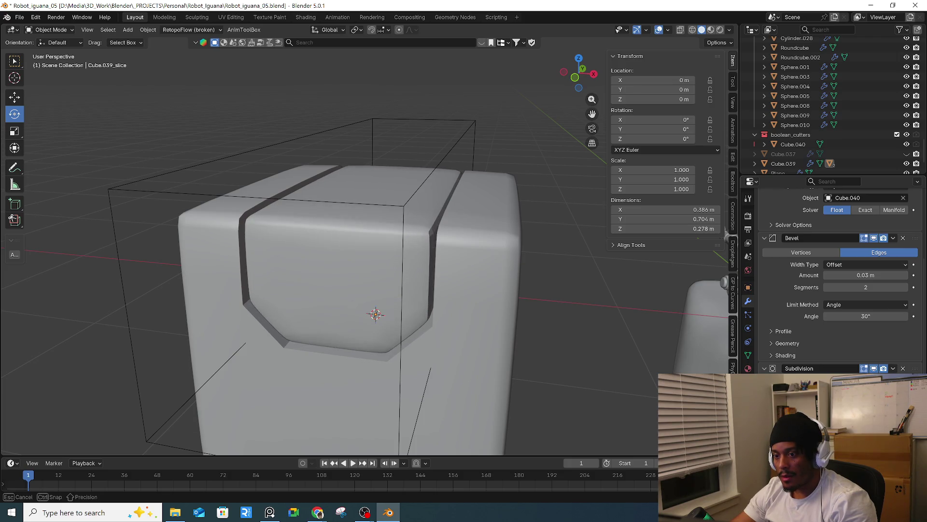
- Add a Weld modifier to the body cube and remove its boolean_Cube.040 modifier
click(499, 347)
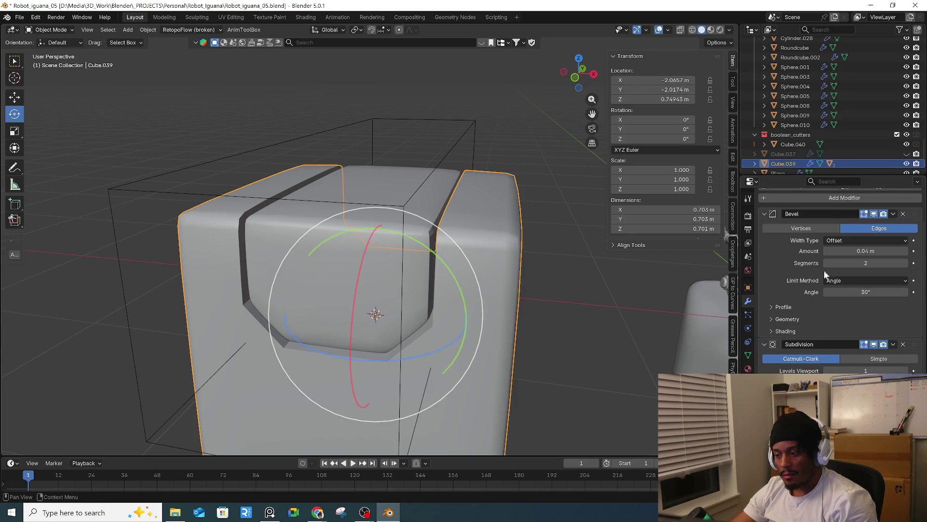
click(829, 196)
key(space)
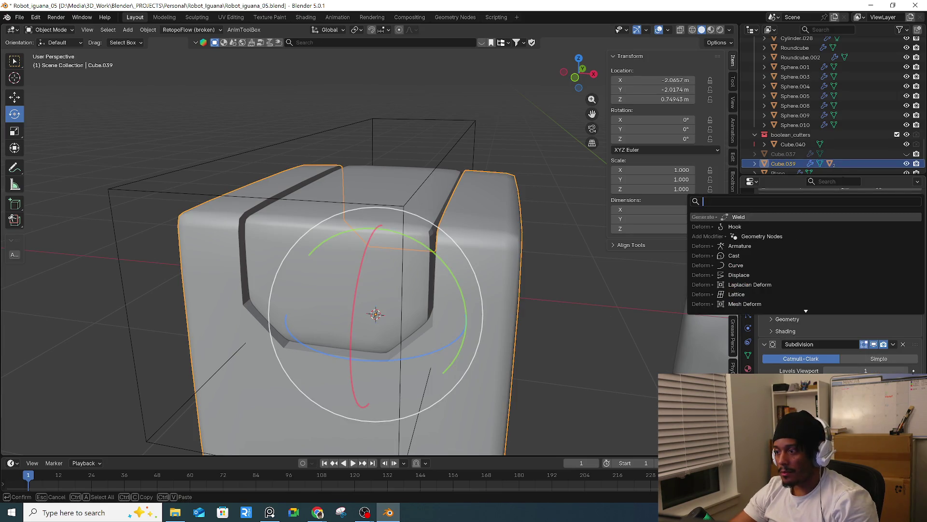
text(bevel)
key(Return)
scroll(841, 280, down, 3)
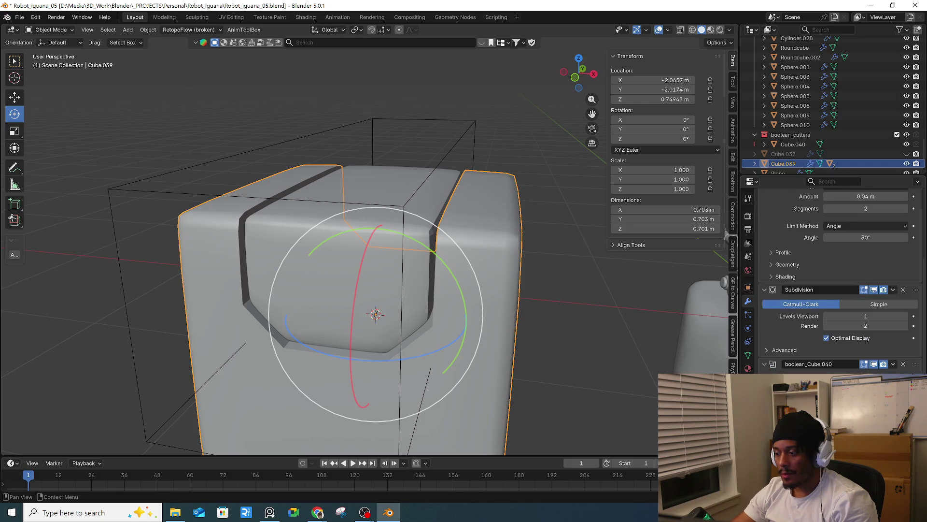
click(903, 363)
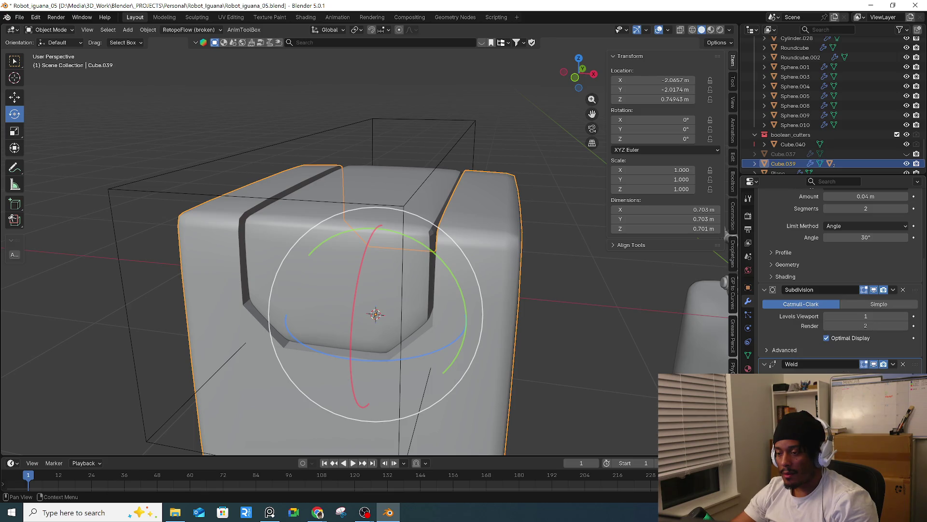
right_click(326, 513)
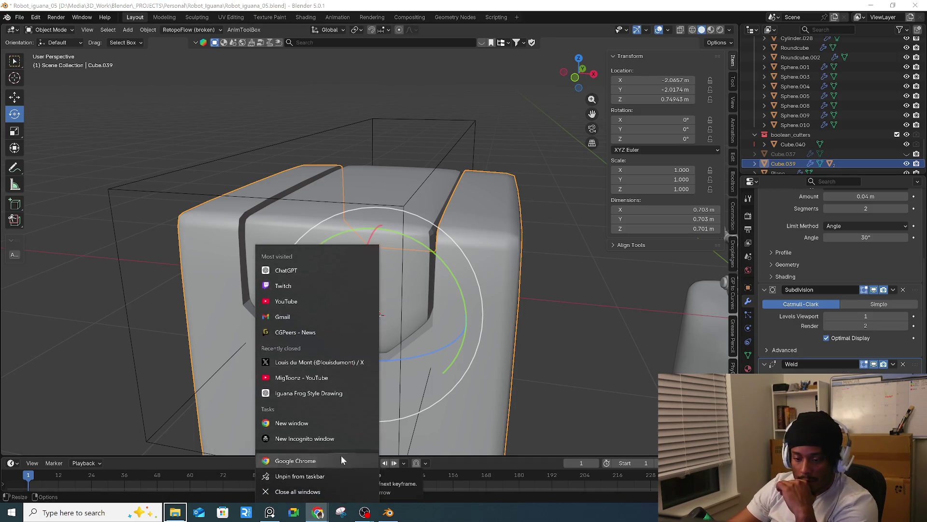
- After checking the lesson, enable Clamp Overlap in the body bevel's Geometry options
click(319, 513)
click(370, 484)
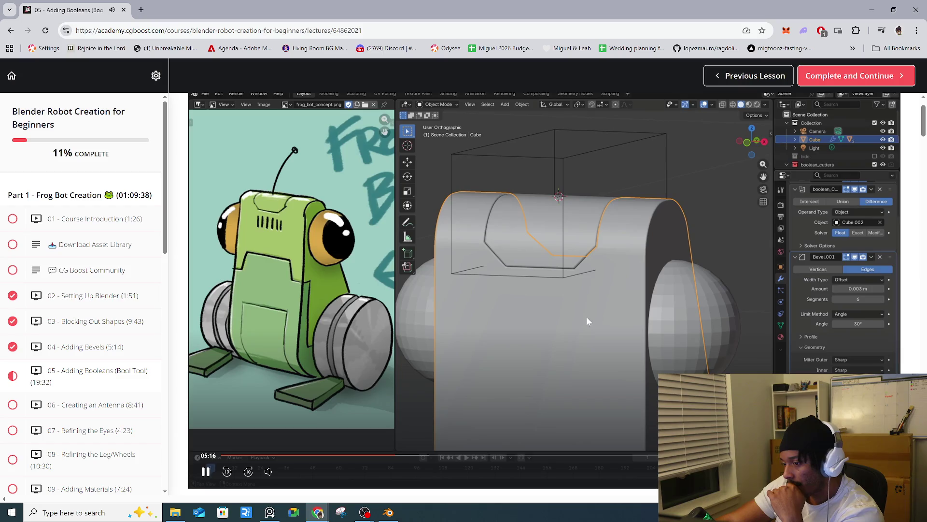
key(alt+Tab)
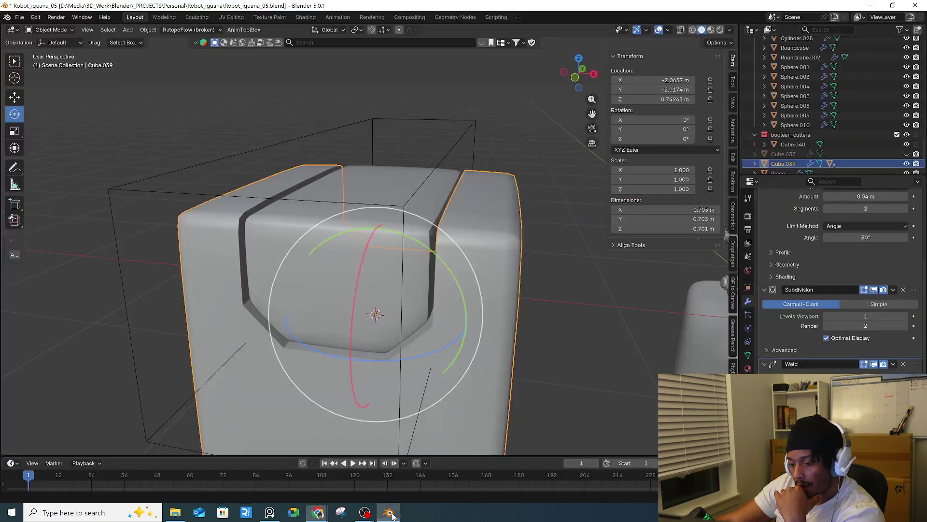
click(778, 342)
scroll(822, 352, down, 3)
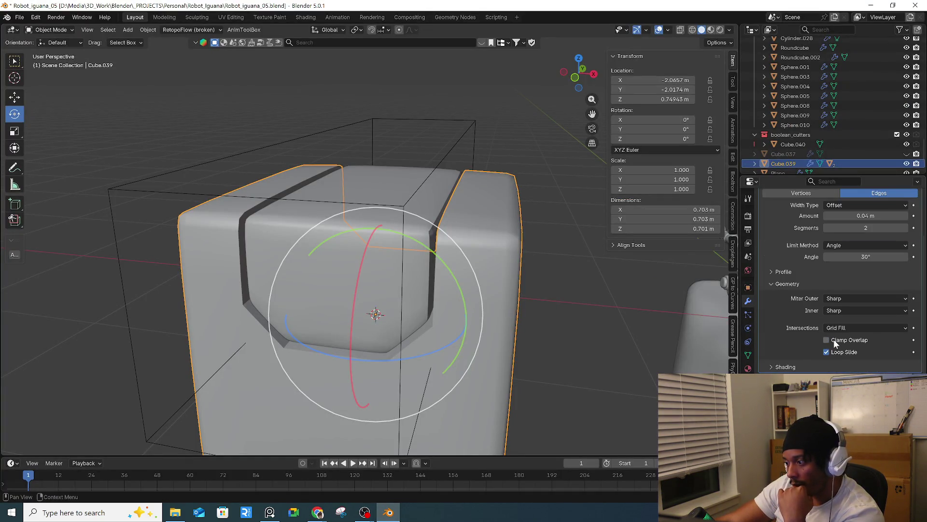
click(836, 342)
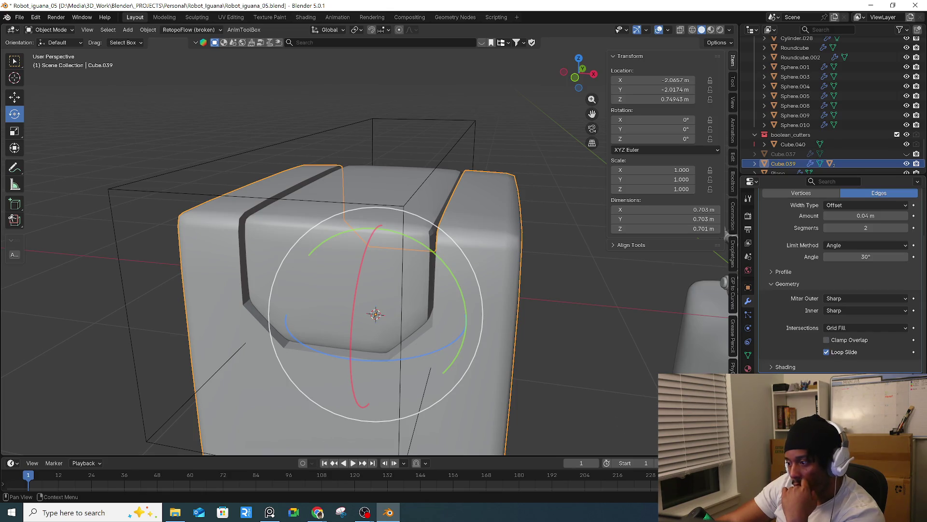
- Skip the lesson video ahead past 05:40, then return to Blender to view the inset panel
mouse_move(317, 512)
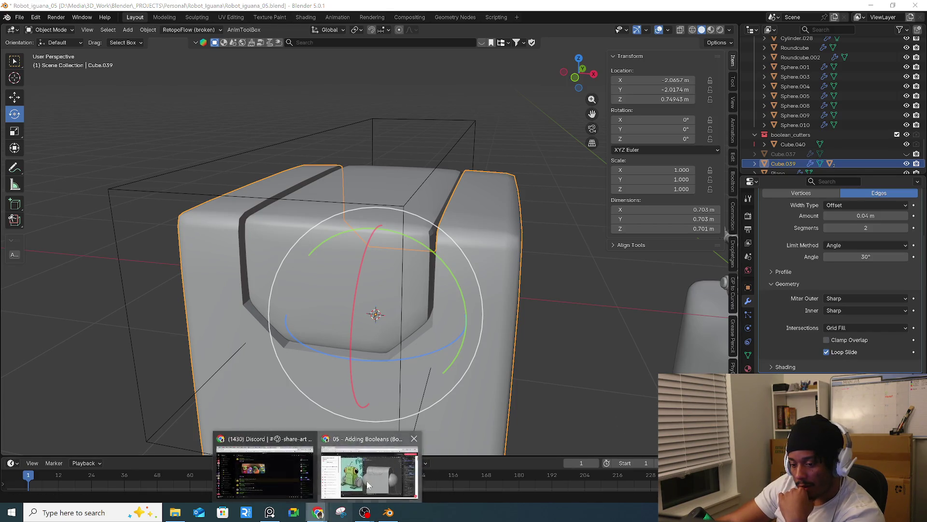
click(365, 470)
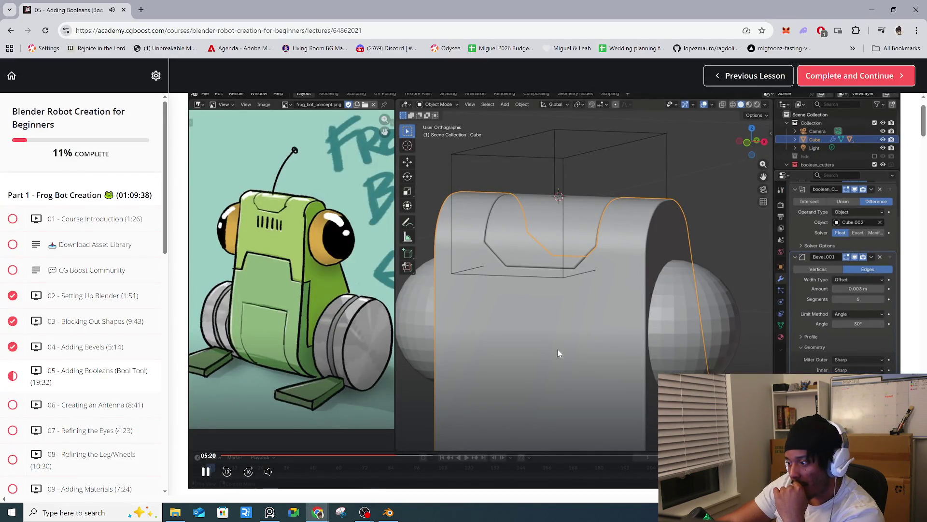
click(407, 457)
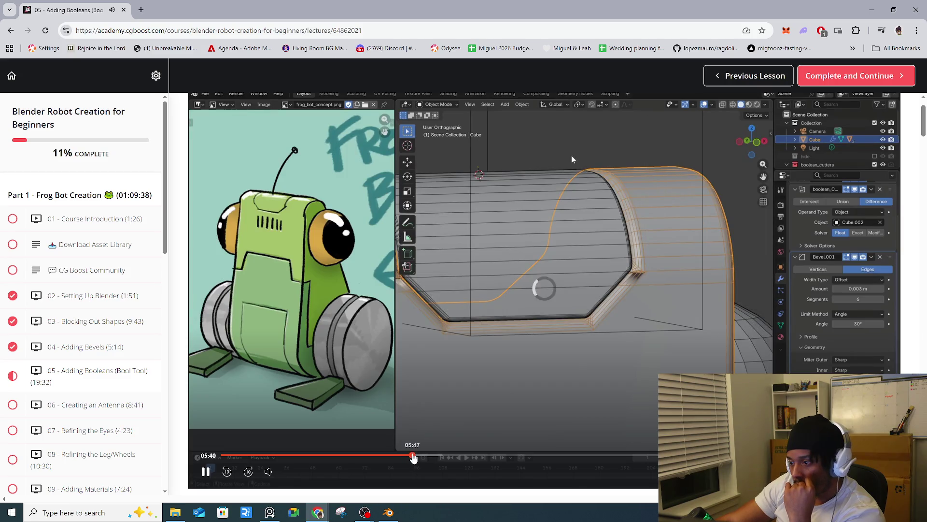
click(418, 457)
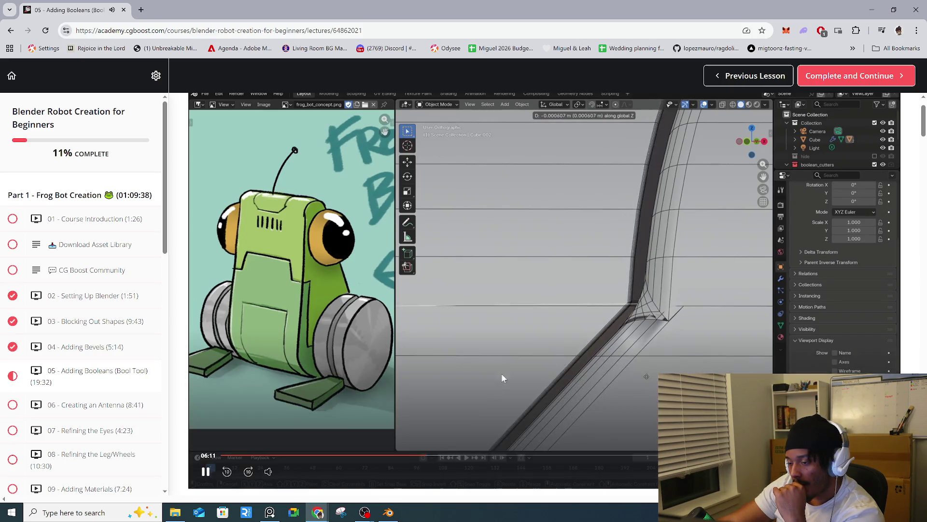
click(388, 511)
middle_drag(465, 400, 403, 270)
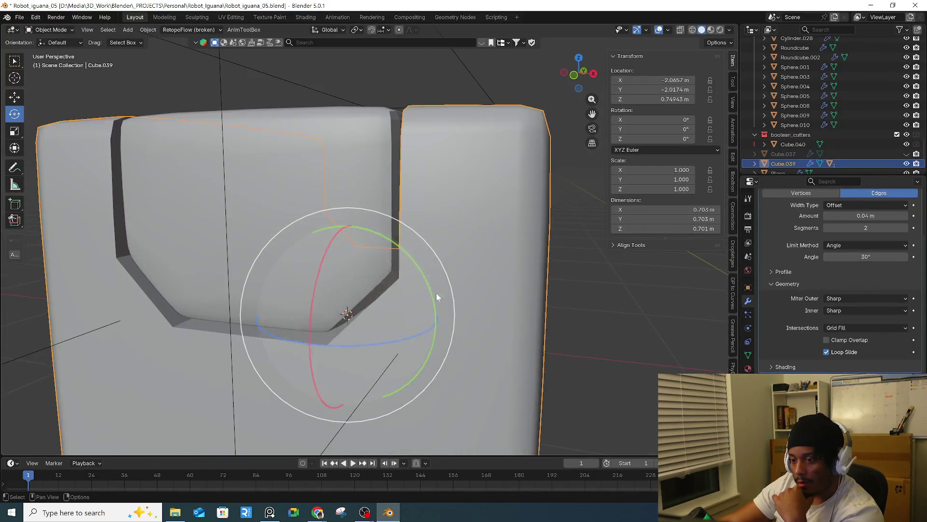
- Enable the Wireframe viewport overlay to show edges on every mesh
click(667, 30)
click(603, 193)
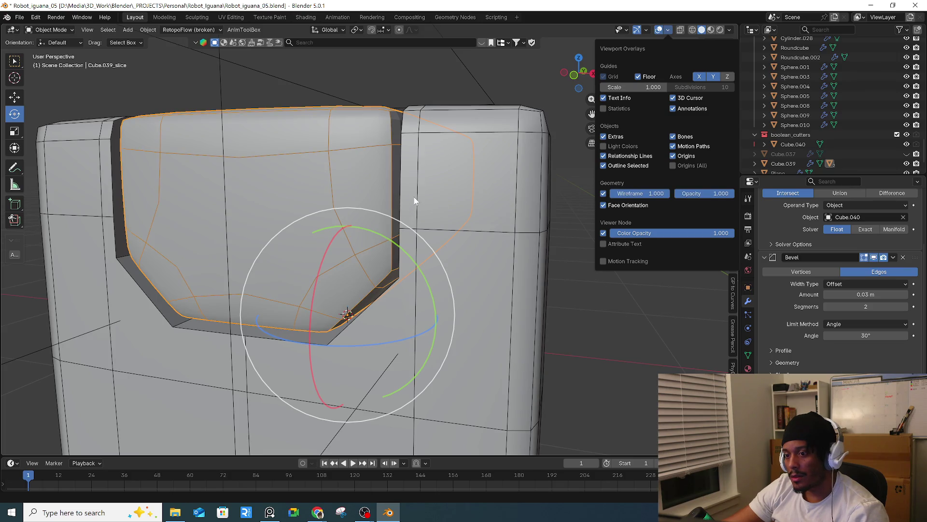
scroll(382, 258, up, 2)
scroll(371, 263, up, 2)
scroll(367, 259, up, 2)
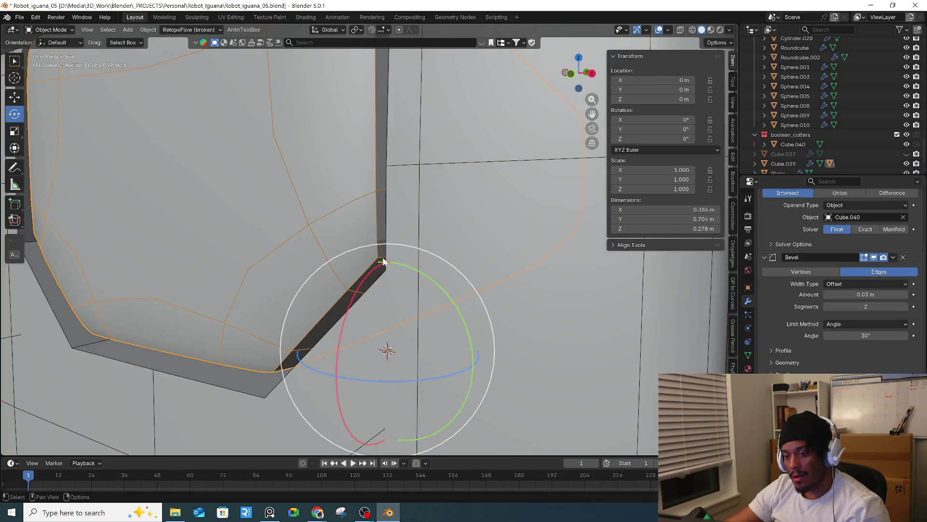
- Enter Edit Mode on the slice panel and inspect its edges from a frontal view
key(Tab)
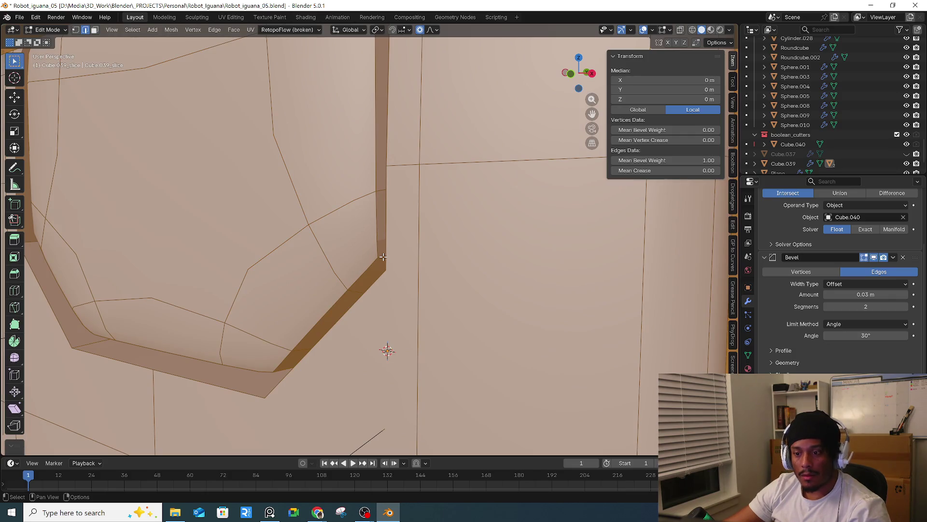
scroll(384, 256, down, 1)
key(alt+a)
scroll(396, 289, down, 3)
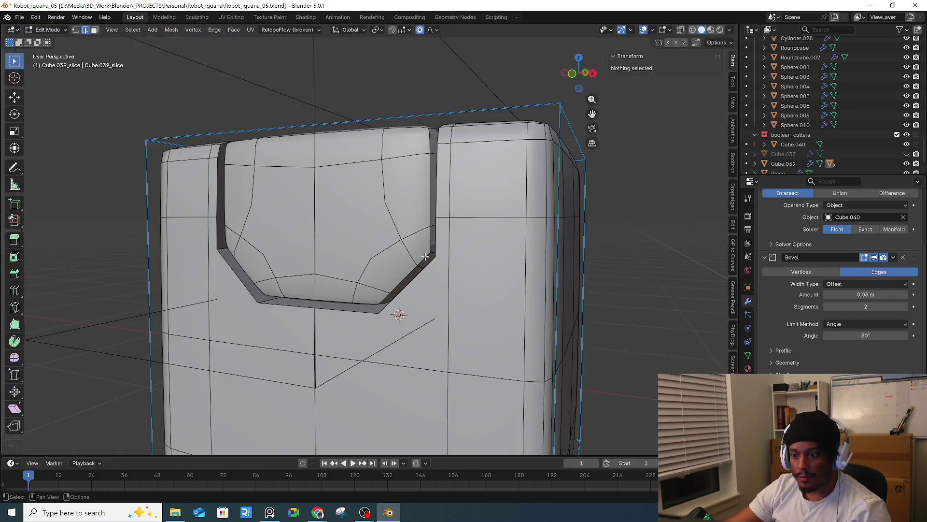
scroll(426, 255, up, 3)
click(410, 253)
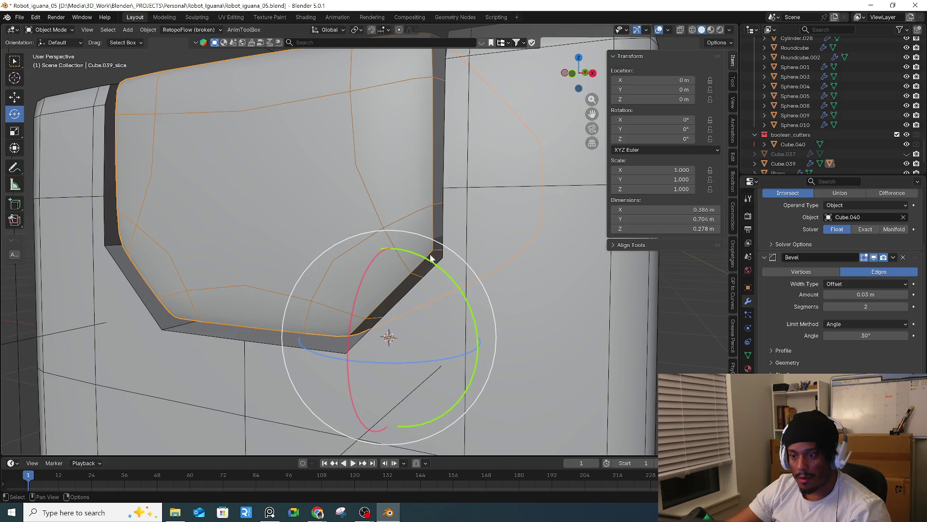
key(alt+a)
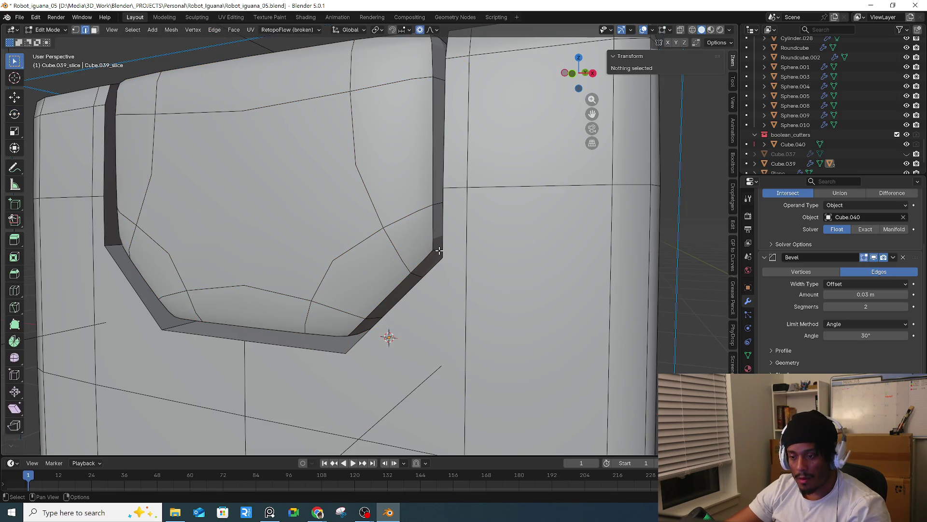
middle_drag(439, 250, 404, 234)
scroll(405, 234, down, 2)
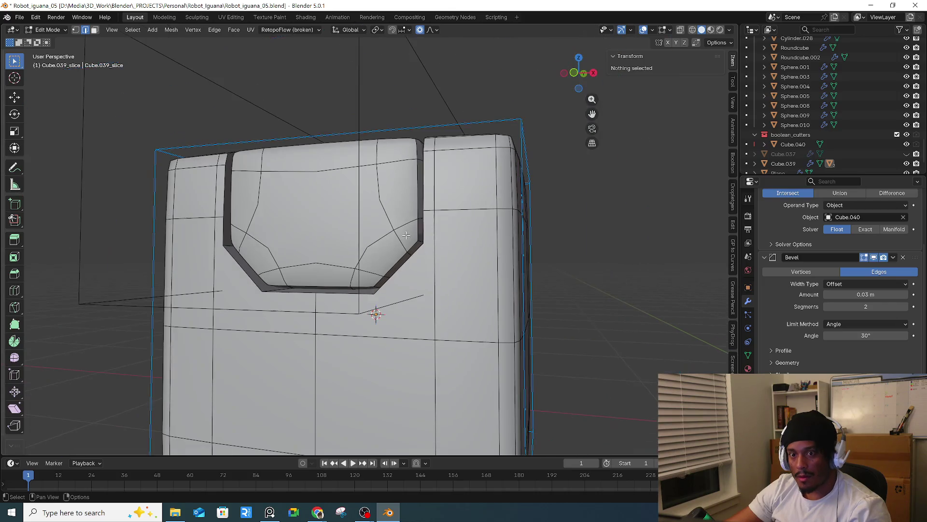
- Leave Edit Mode and select the Cube.040 cutter, viewing it from above
key(Tab)
click(359, 213)
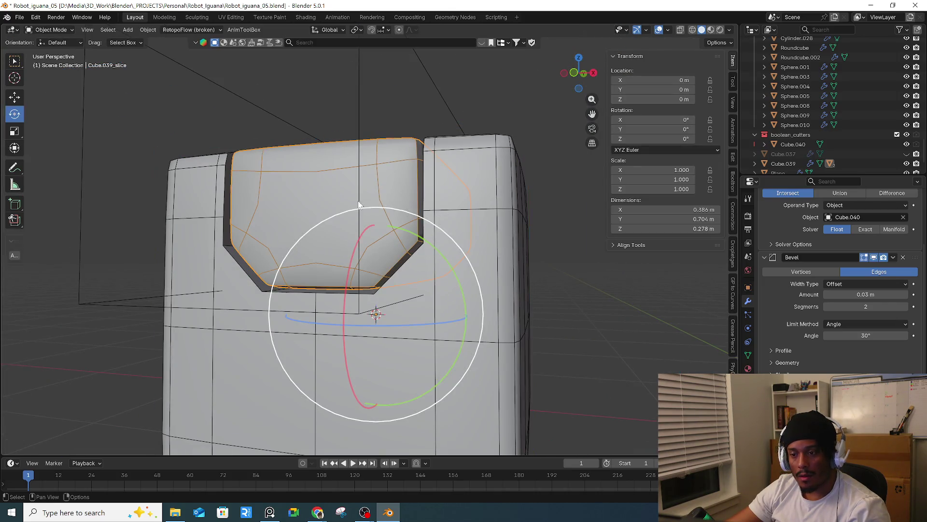
mouse_move(382, 175)
middle_down()
mouse_move(416, 213)
mouse_move(412, 117)
middle_up()
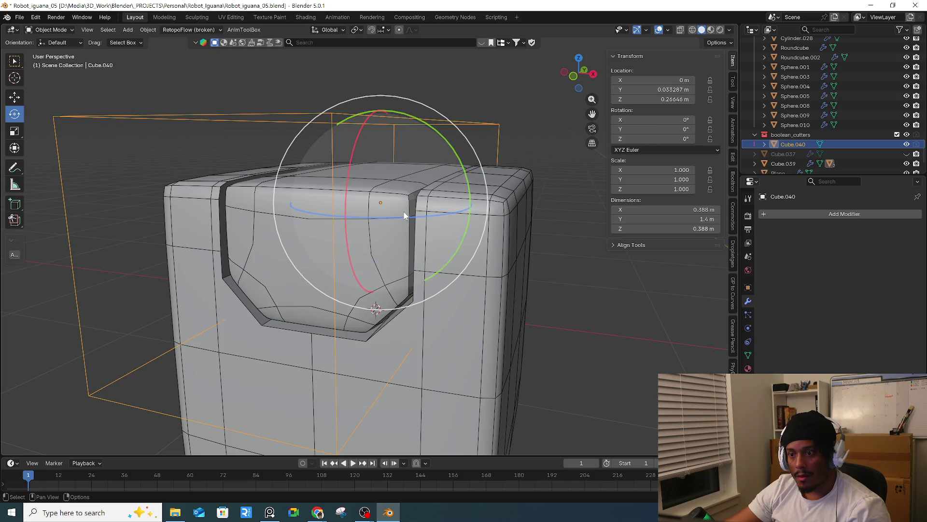
- In Edit Mode on Cube.040, edge-slide one cutter edge lower
key(Tab)
scroll(408, 245, up, 4)
scroll(386, 195, down, 3)
mouse_move(386, 196)
middle_down()
mouse_move(358, 207)
mouse_move(425, 244)
middle_up()
click(363, 198)
key(g)
key(g)
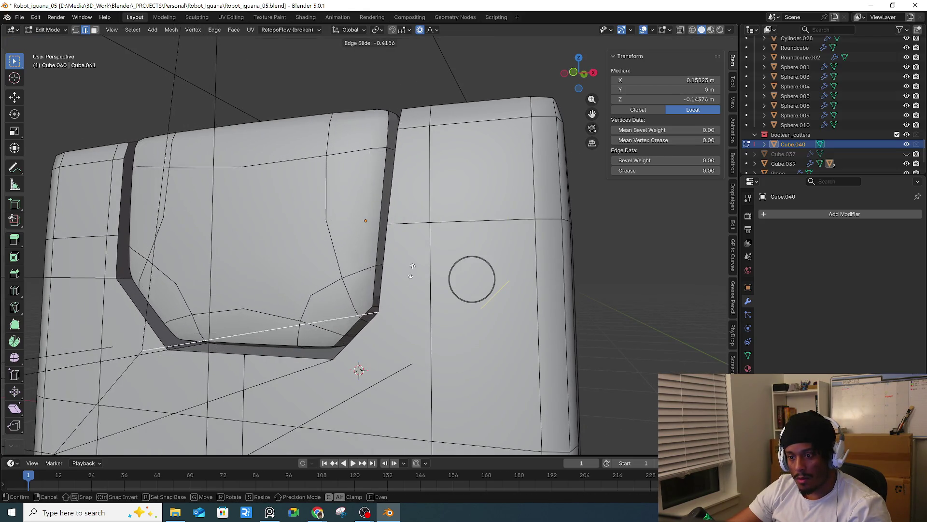
click(451, 240)
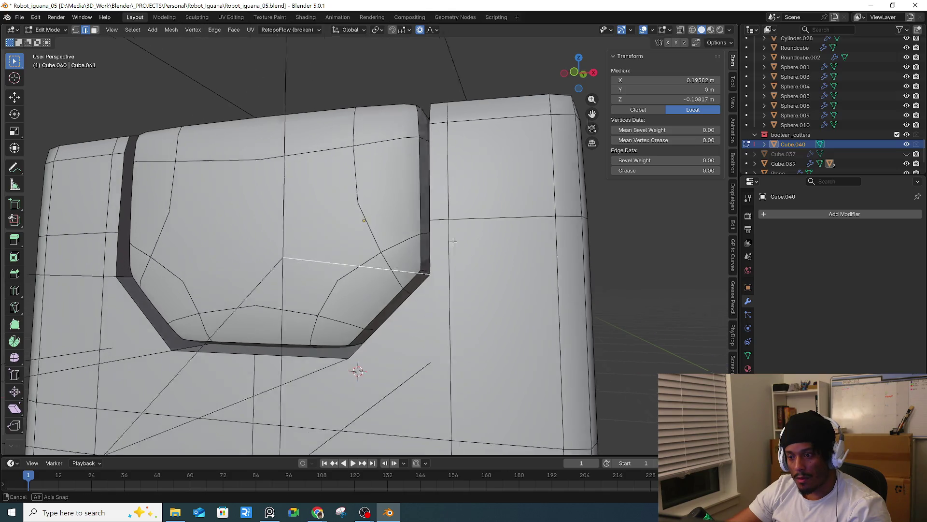
- Slide that edge lower again at the panel's chamfered corner, cancelling an upward slide
scroll(452, 246, up, 4)
mouse_move(452, 256)
middle_down()
mouse_move(450, 272)
mouse_move(479, 285)
mouse_move(468, 279)
middle_up()
scroll(452, 273, up, 5)
key(g)
key(g)
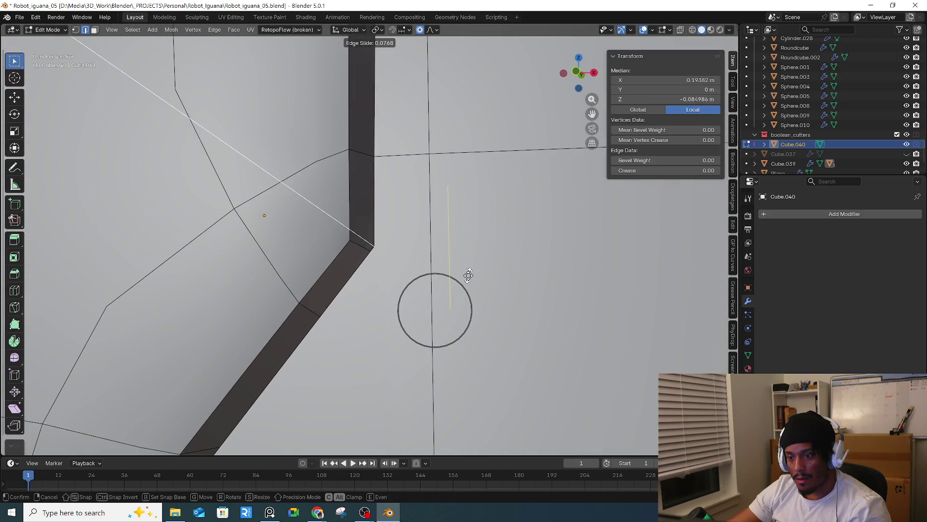
click(466, 273)
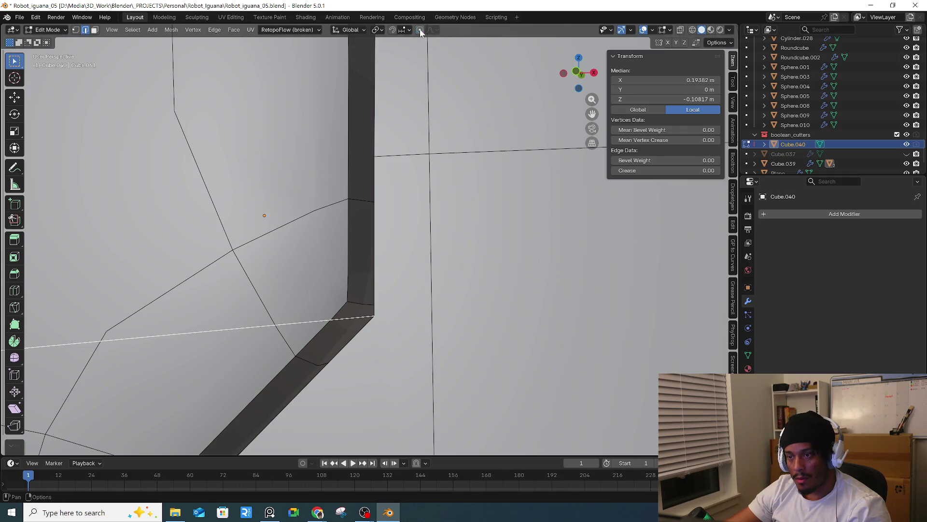
key(g)
key(g)
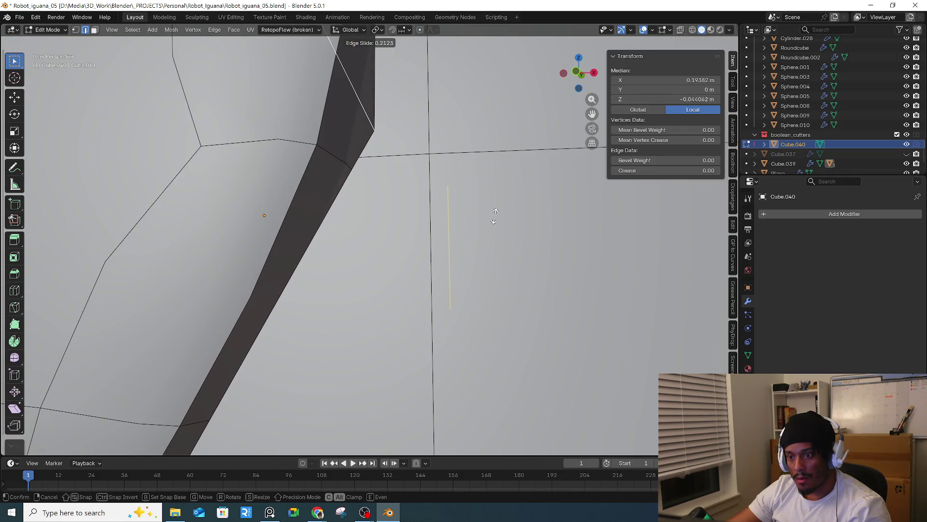
right_click(495, 216)
- Exit Edit Mode on the cutter and return to the lesson video in Chrome
scroll(494, 216, down, 8)
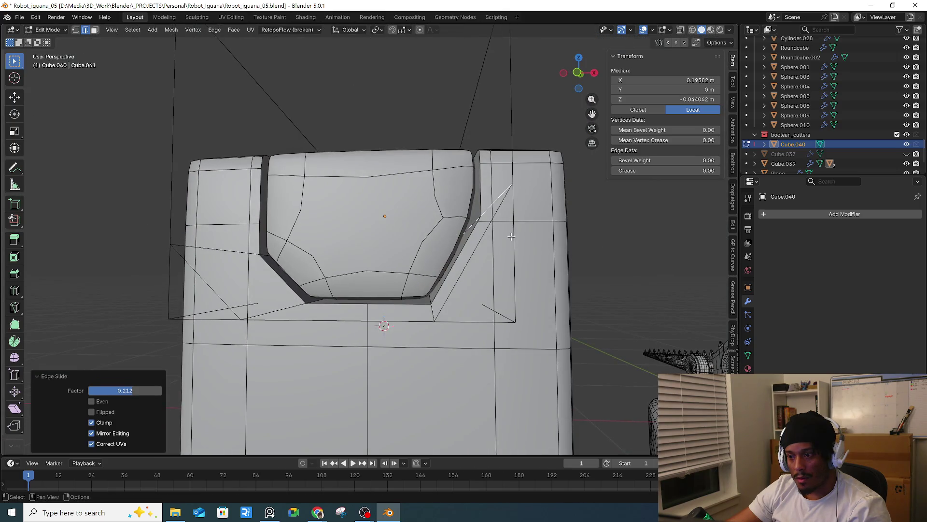
middle_drag(512, 236, 508, 238)
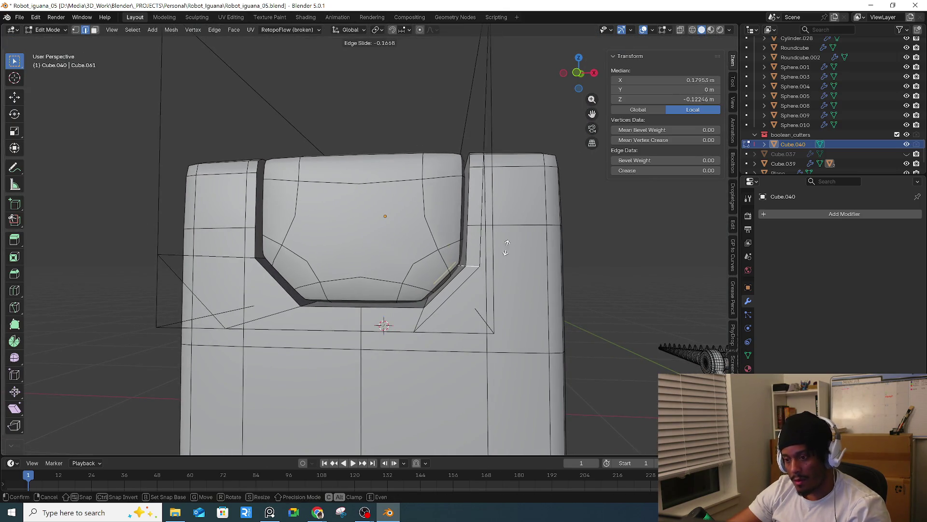
key(Tab)
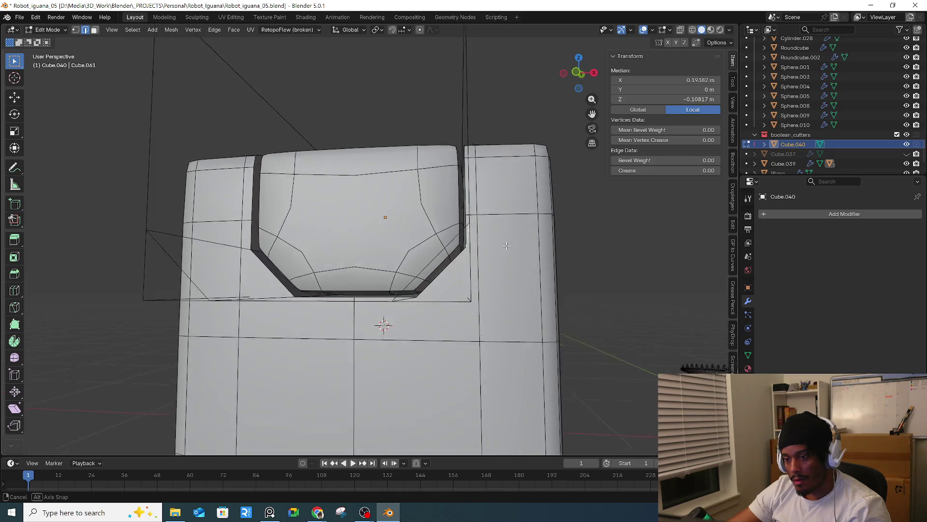
middle_drag(509, 248, 492, 256)
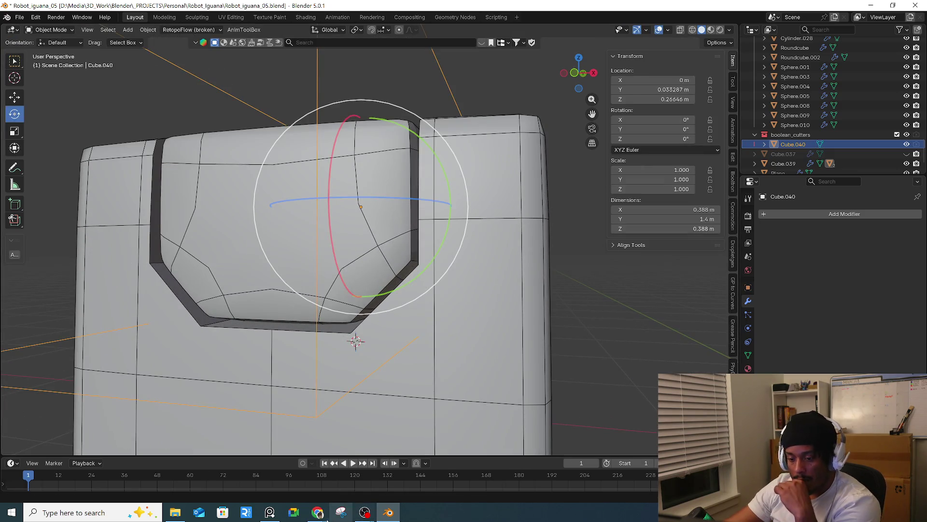
mouse_move(318, 512)
click(367, 468)
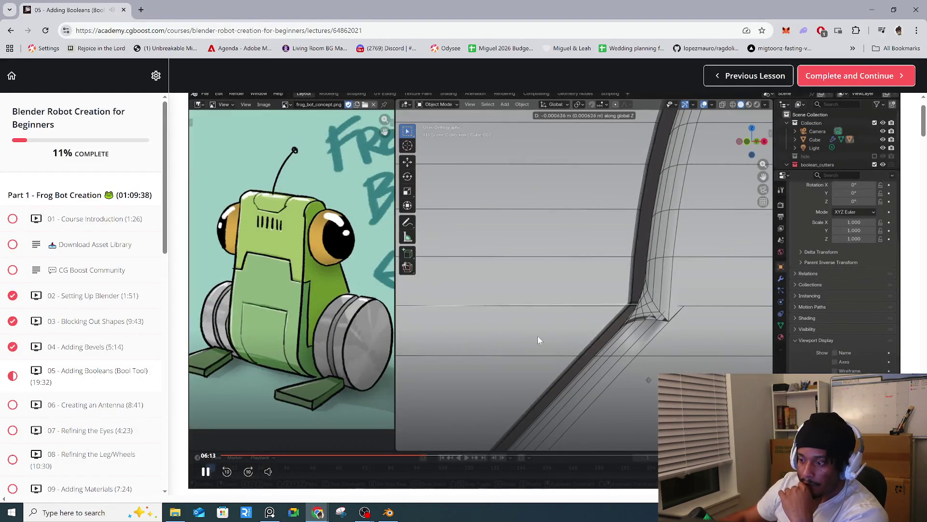
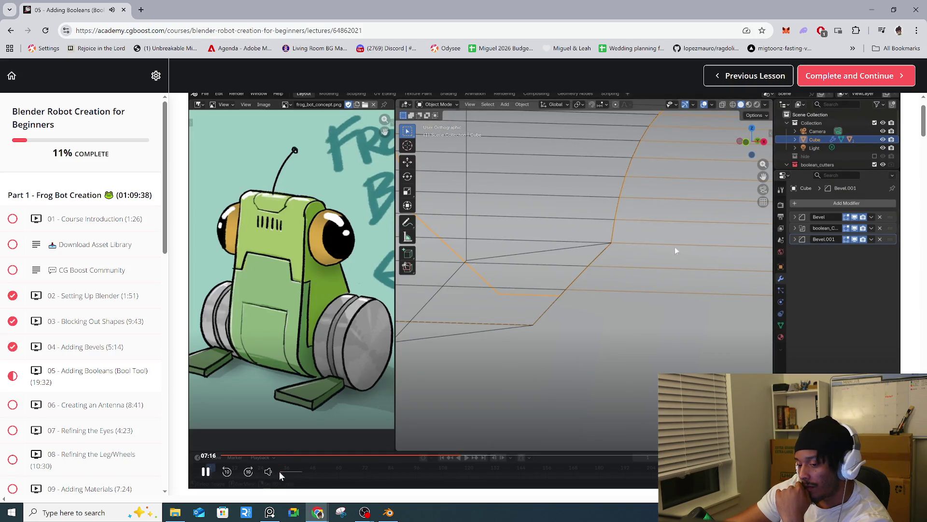
- Switch from the booleans lesson back to Robot_iguana_05.blend in Blender and orbit around the cube
mouse_move(284, 475)
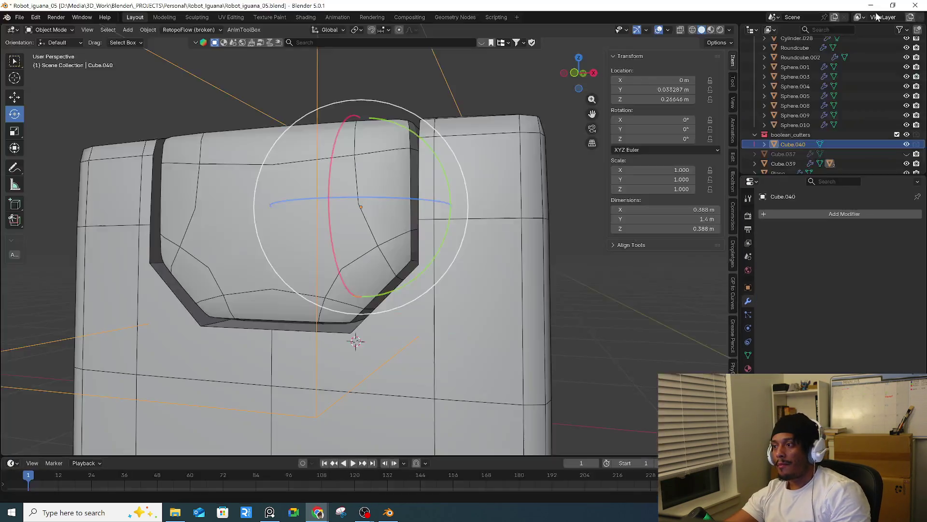
key(alt+Tab)
mouse_move(292, 372)
middle_down()
mouse_move(447, 304)
mouse_move(526, 311)
middle_up()
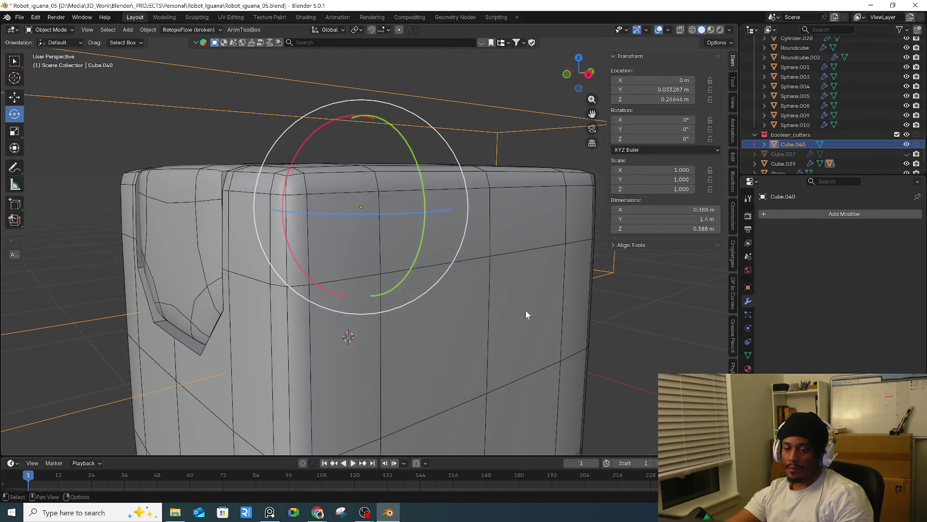
- Inspect the cutter cube's shape in Edit Mode, then select Cube.039_slice
key(Tab)
middle_drag(444, 304, 426, 289)
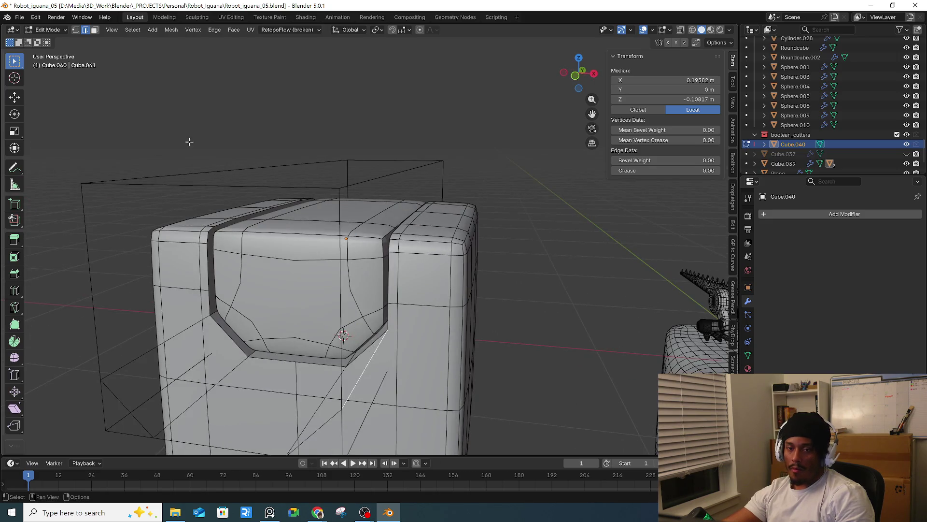
key(Tab)
click(346, 304)
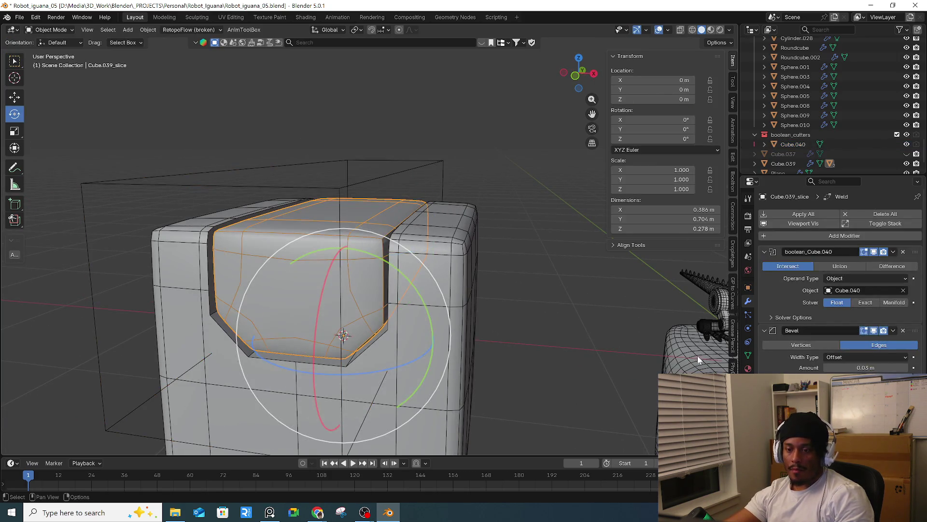
- On Cube.039_slice, put boolean_Cube.040 first in the stack with a Weld modifier below it
key(ctrl+a)
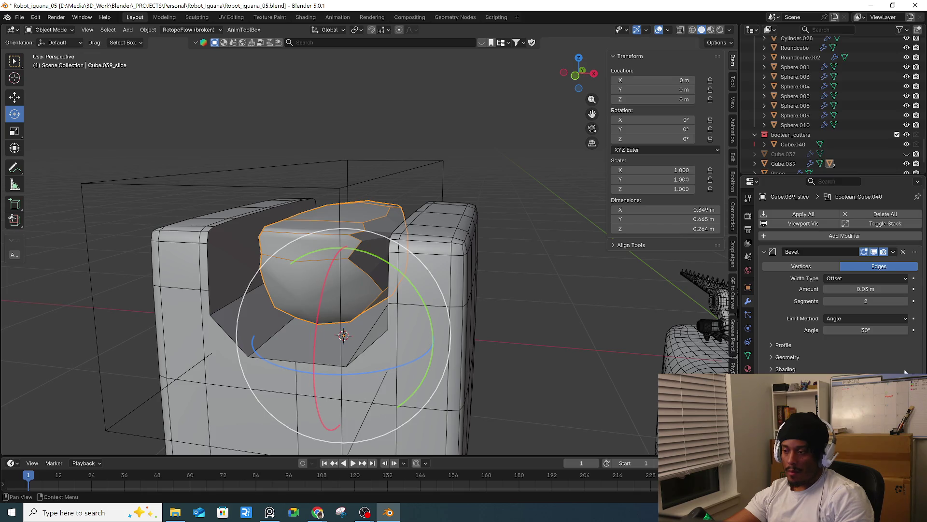
scroll(841, 276, down, 3)
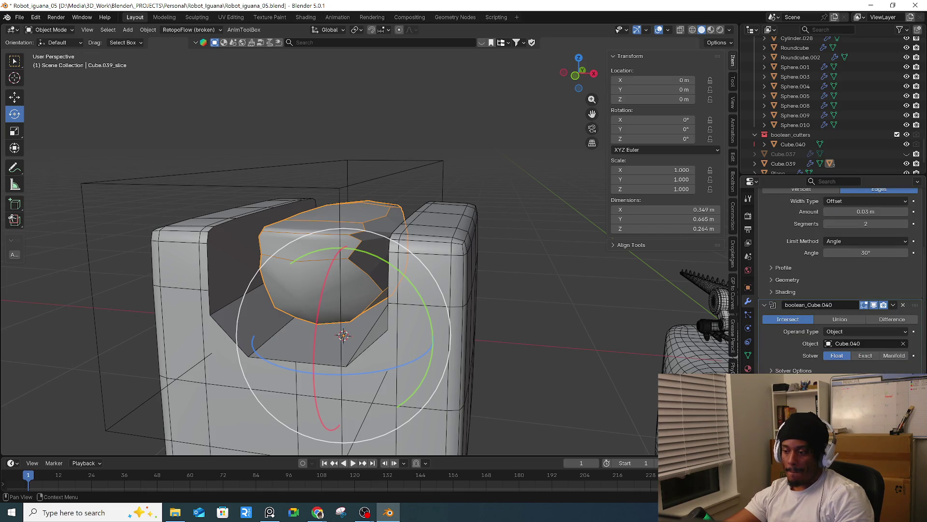
mouse_move(887, 386)
mouse_down()
mouse_move(887, 296)
mouse_move(910, 255)
mouse_up()
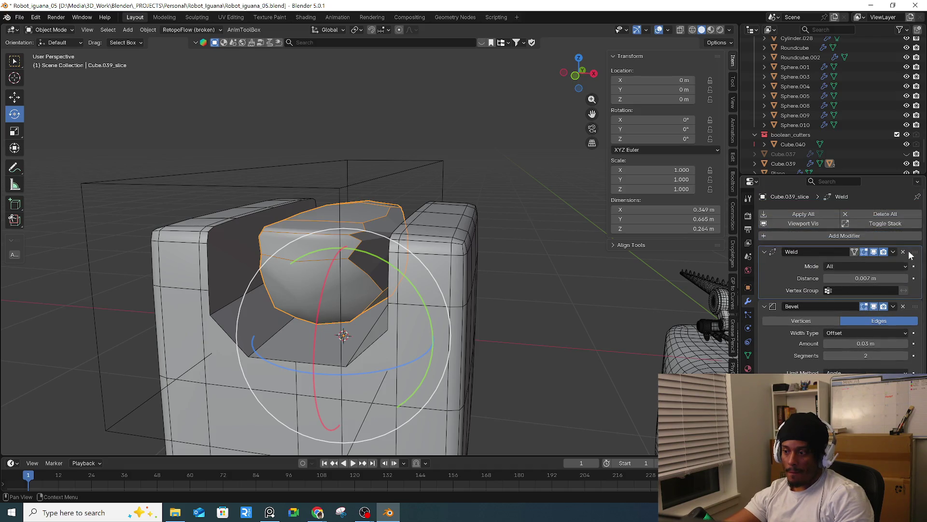
scroll(842, 281, down, 3)
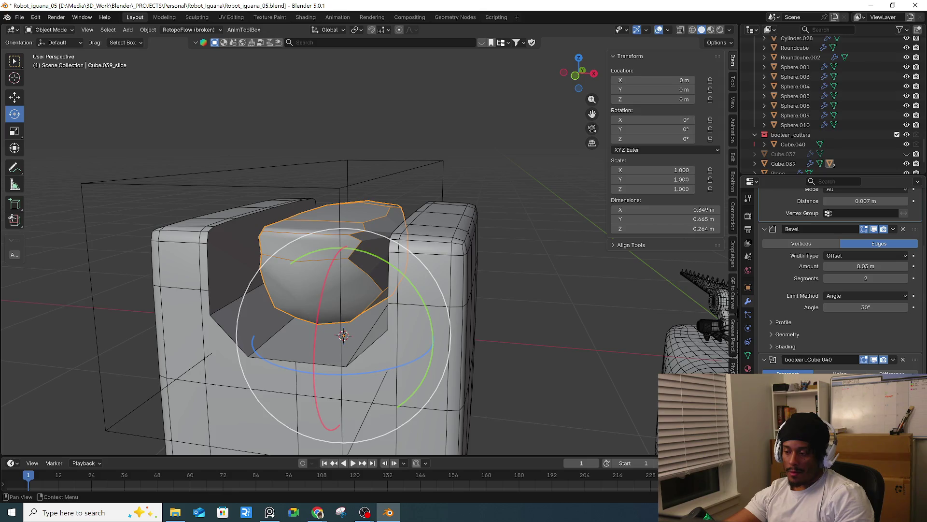
drag(914, 359, 893, 303)
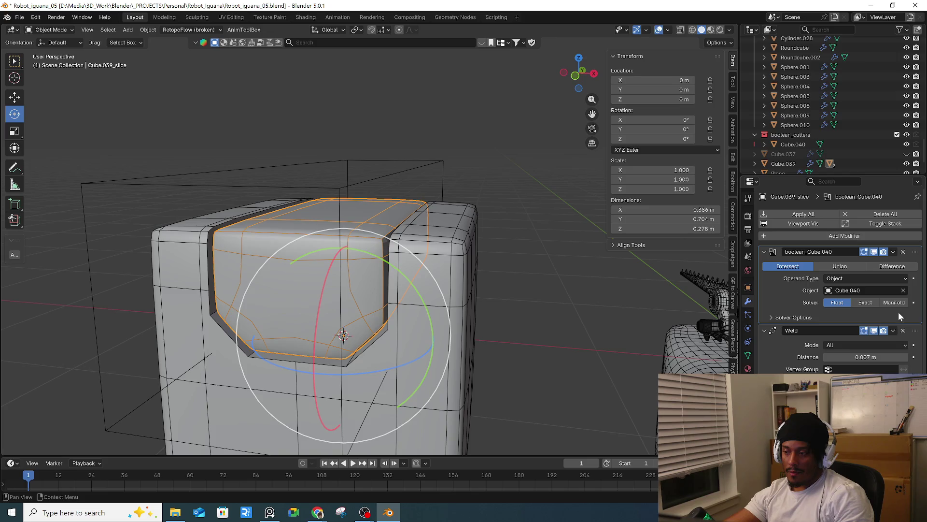
mouse_move(909, 336)
mouse_down()
mouse_move(906, 248)
mouse_move(915, 331)
mouse_up()
mouse_move(486, 338)
middle_down()
mouse_move(499, 345)
mouse_move(431, 337)
middle_up()
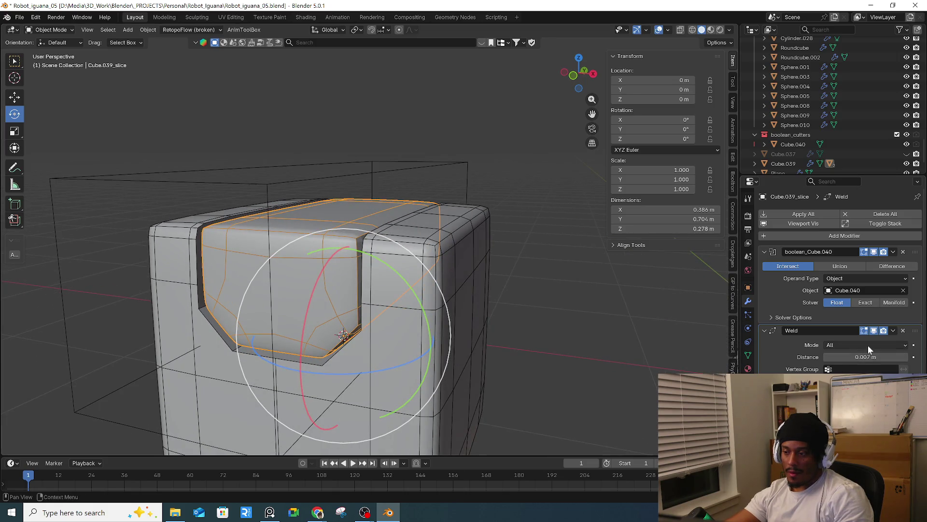
- Turn off the Wireframe viewport overlay
click(668, 30)
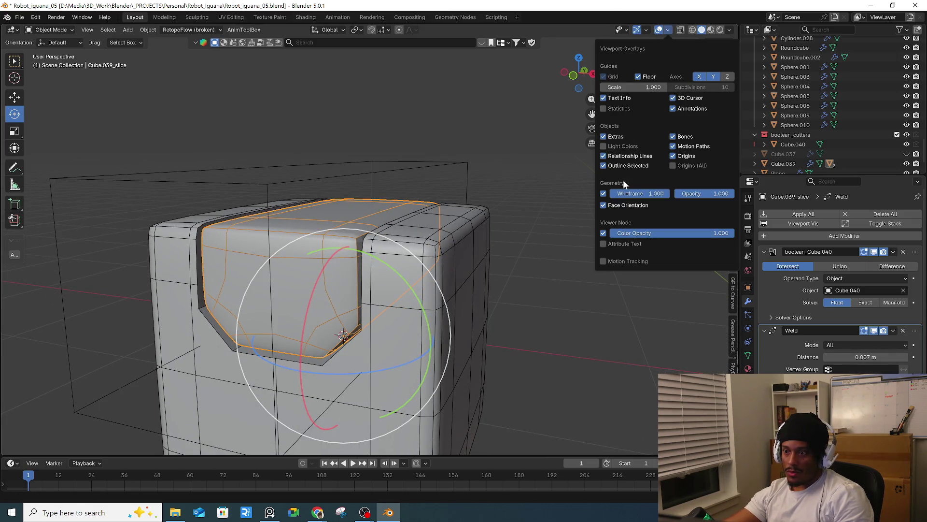
click(603, 193)
mouse_move(521, 286)
middle_down()
mouse_move(438, 300)
mouse_move(397, 251)
mouse_move(492, 299)
middle_up()
click(493, 299)
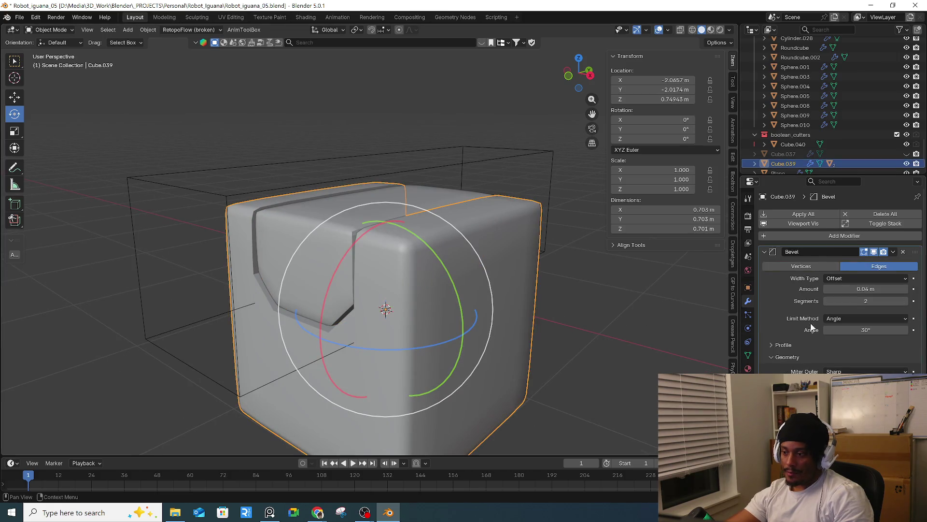
- Remove the Weld modifier from Cube.039
scroll(816, 327, down, 4)
scroll(819, 345, down, 4)
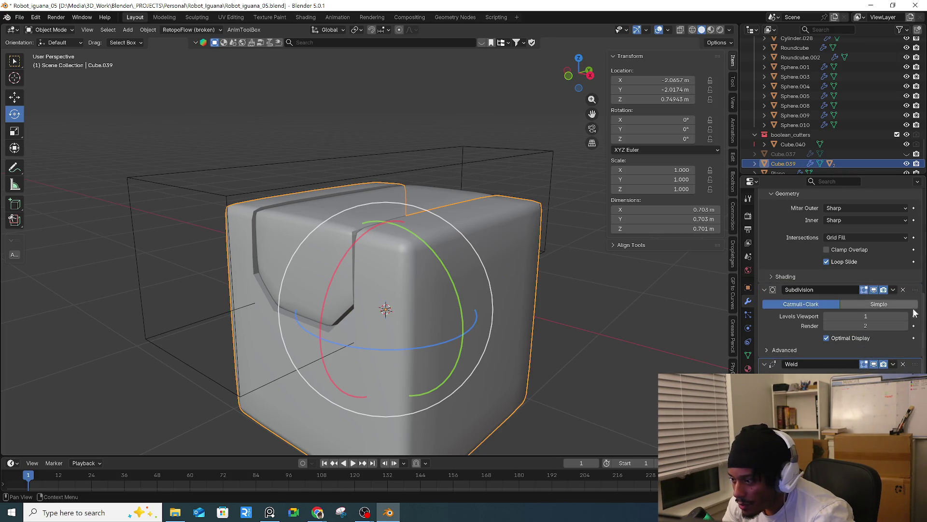
mouse_move(915, 364)
mouse_down()
mouse_move(923, 273)
mouse_move(894, 279)
mouse_move(891, 269)
mouse_up()
key(ctrl+a)
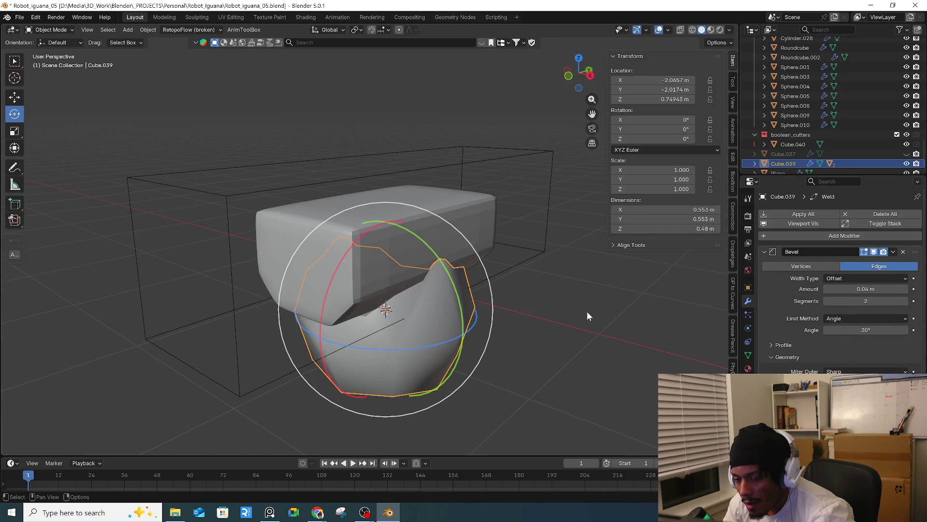
middle_drag(588, 316, 648, 339)
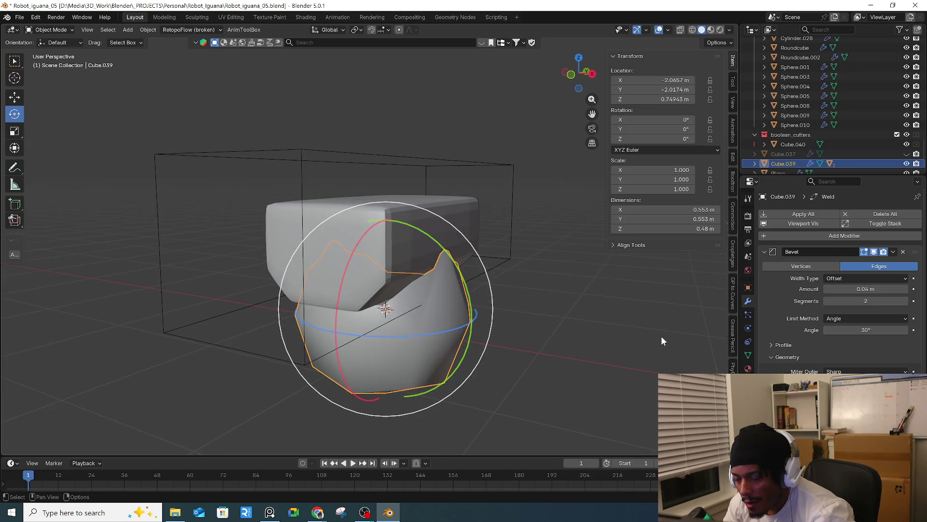
scroll(824, 340, down, 3)
scroll(844, 356, down, 2)
scroll(845, 355, down, 3)
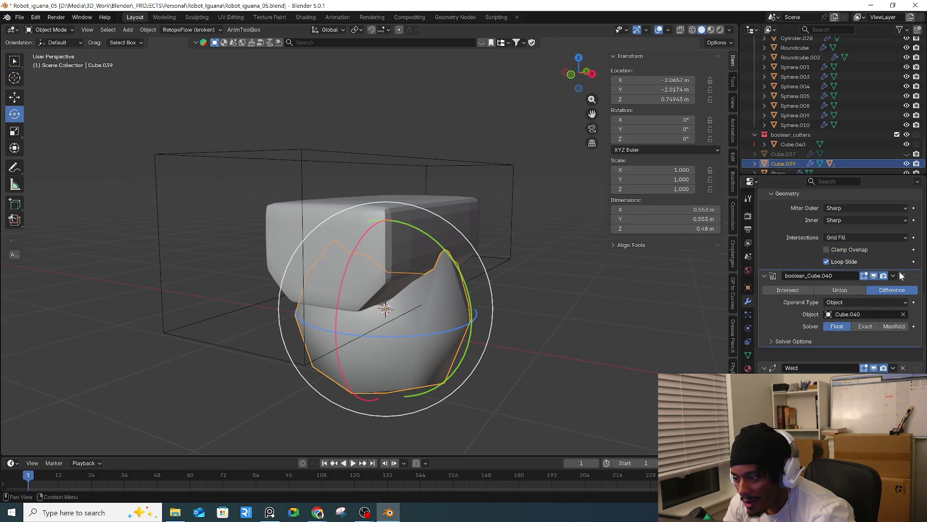
drag(916, 381, 901, 279)
click(903, 368)
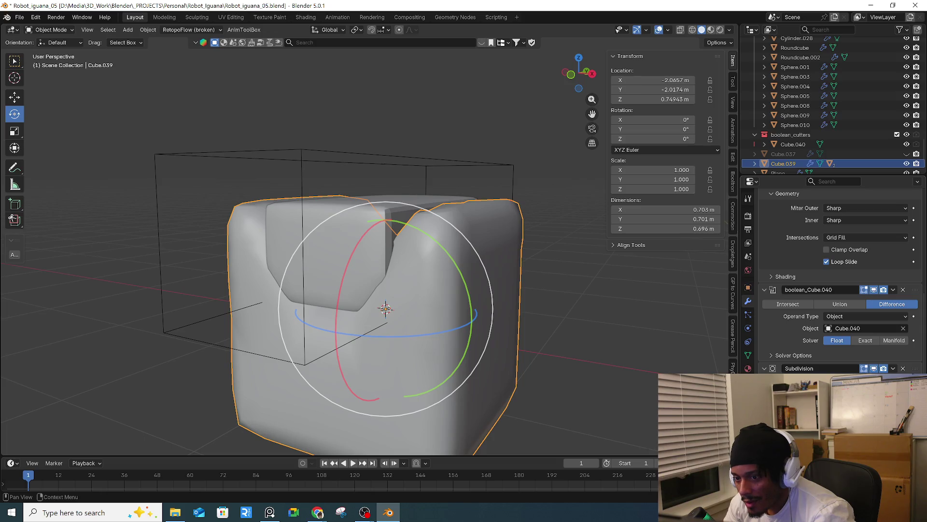
- Move boolean_Cube.040 below Subdivision and exit local view to show the whole scene
drag(912, 290, 914, 372)
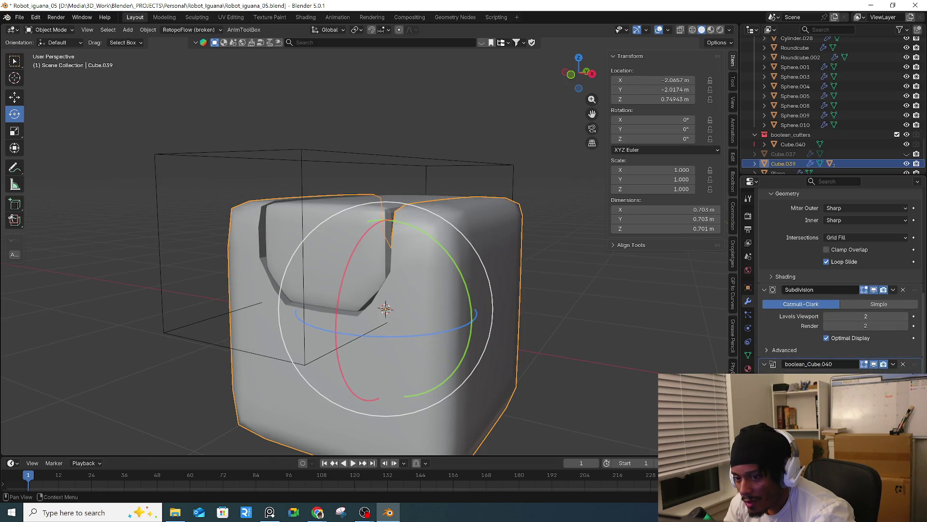
key(KP_Divide)
click(438, 292)
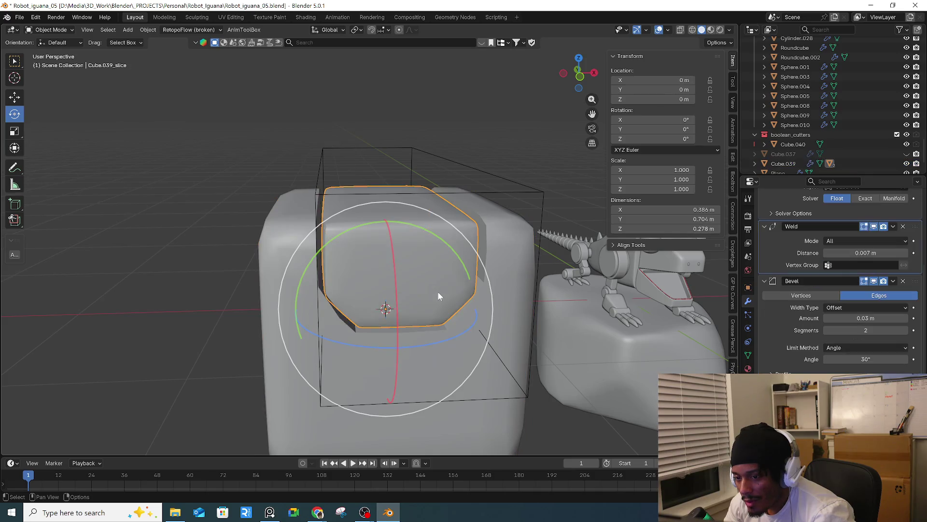
- Strip the boolean_Cube.040 and Bevel modifiers from Cube.039_slice
key(ctrl+x)
scroll(840, 280, up, 3)
drag(914, 285, 912, 205)
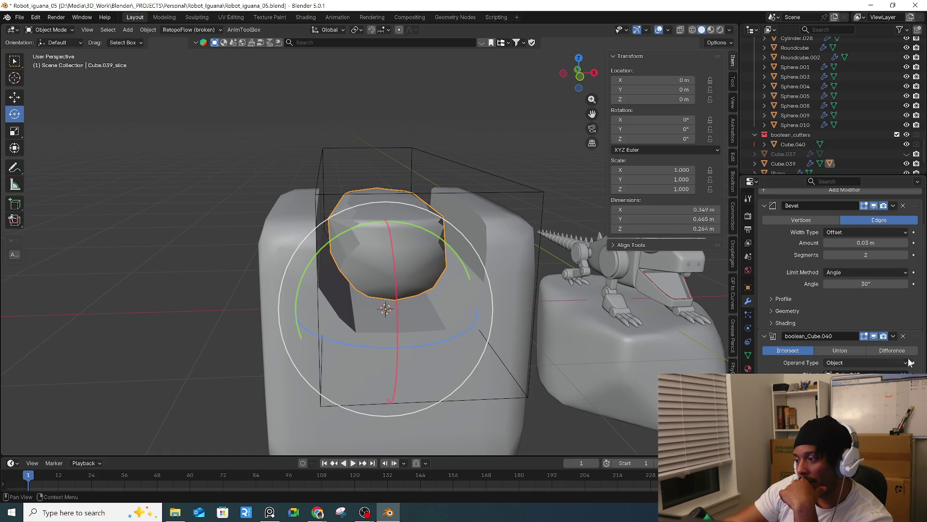
drag(914, 338, 909, 203)
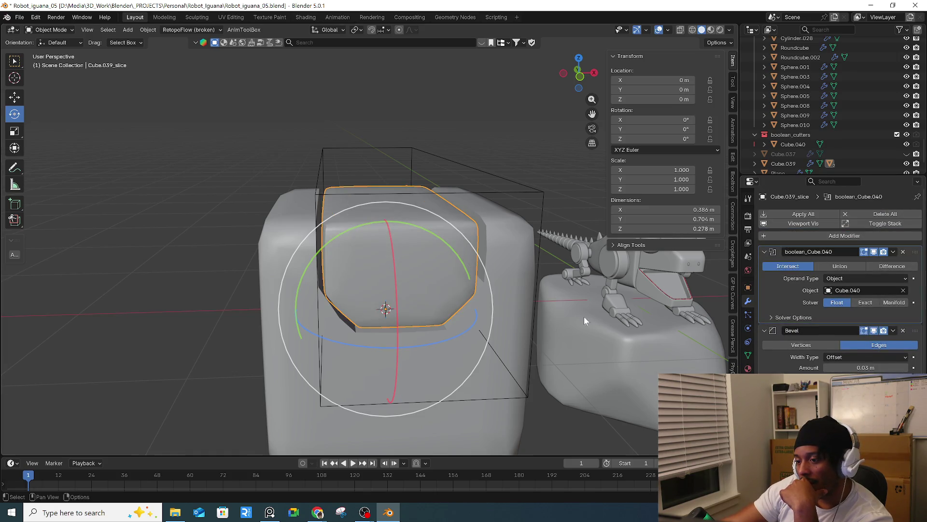
middle_drag(592, 314, 557, 312)
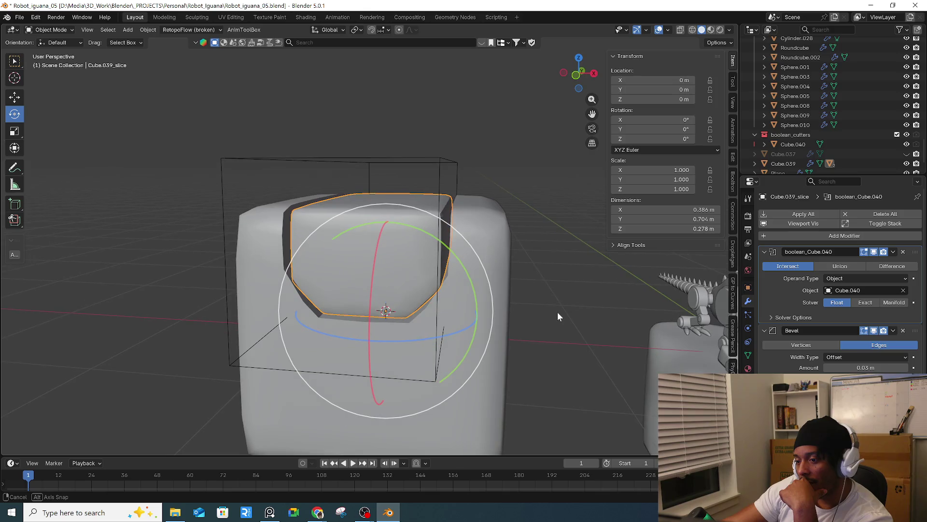
click(903, 251)
mouse_move(866, 289)
mouse_down()
mouse_move(898, 289)
mouse_move(841, 289)
mouse_up()
click(903, 252)
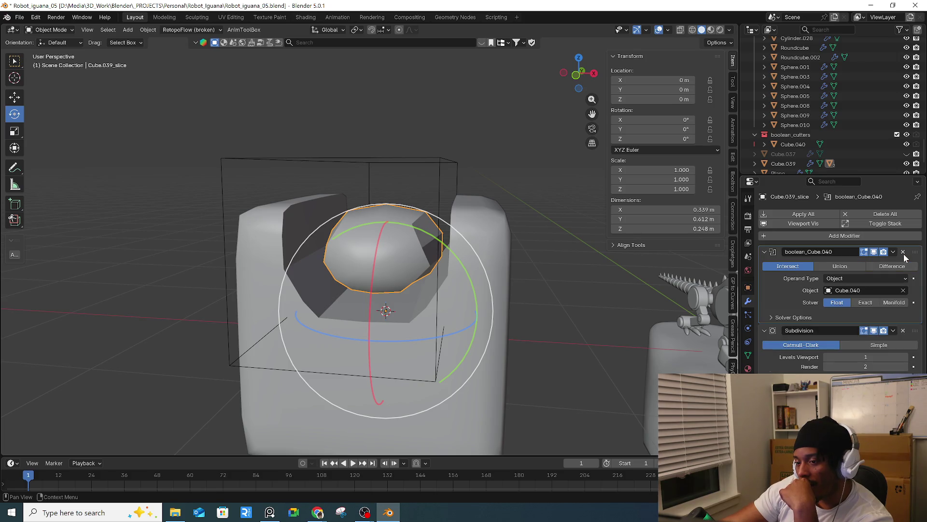
click(903, 252)
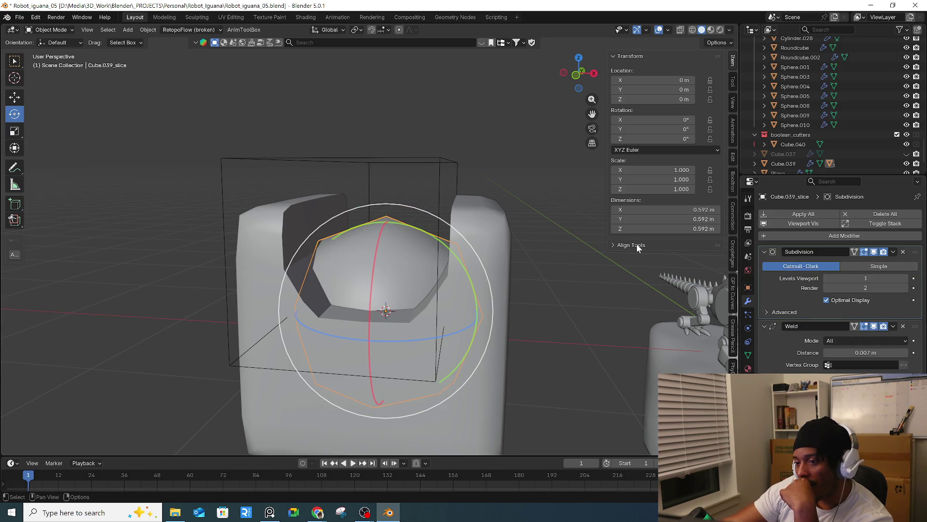
click(458, 173)
- Remove the Subdivision and boolean_Cube.040 modifiers from Cube.039, leaving only its bevel
click(471, 320)
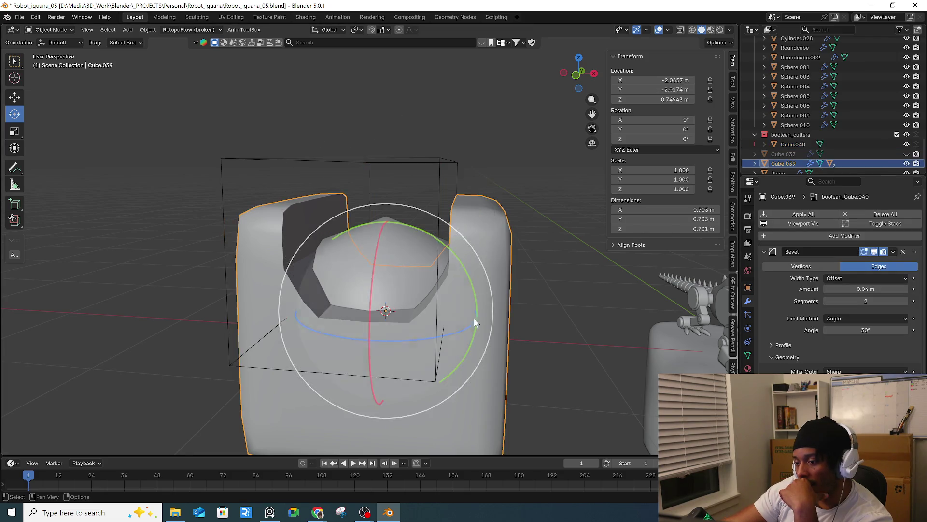
scroll(861, 337, down, 3)
scroll(867, 353, down, 2)
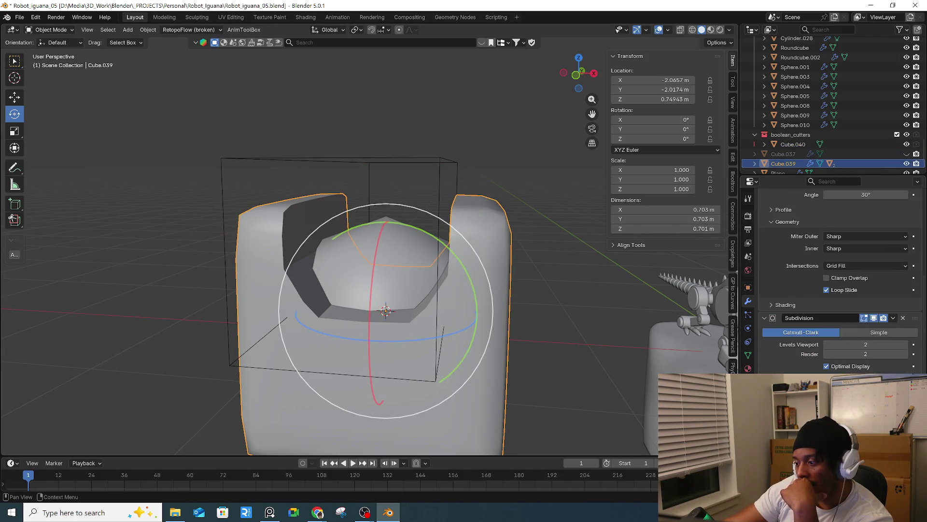
scroll(894, 357, down, 2)
click(903, 310)
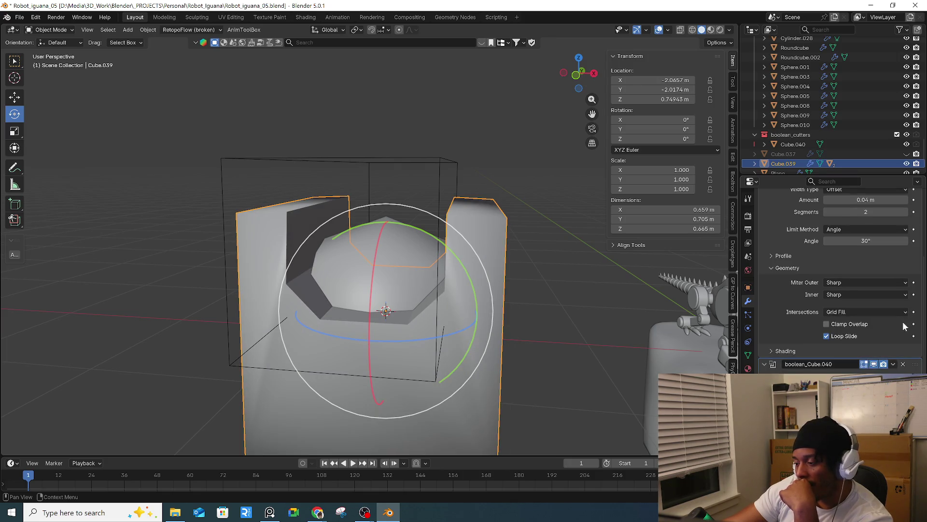
click(903, 365)
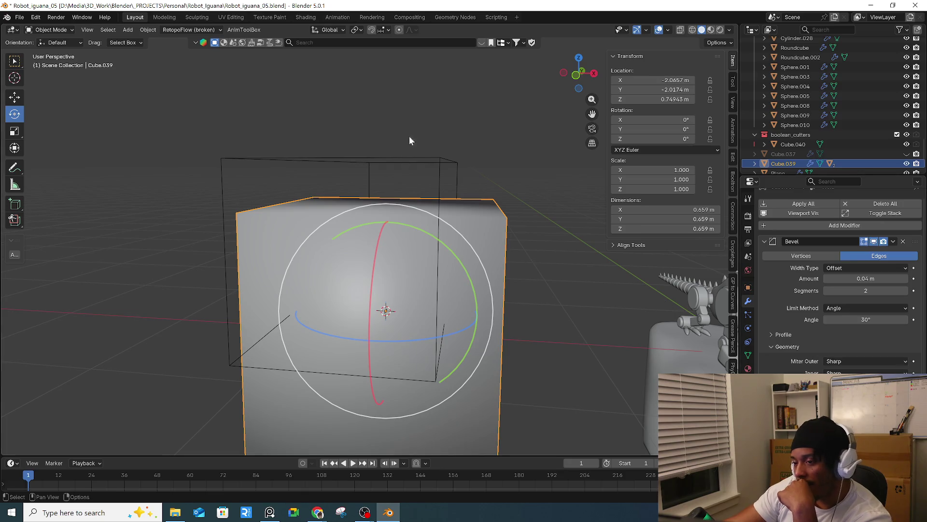
click(445, 170)
- Delete the Cube.040 cutter, the sphere slice and the leftover Cube.039
key(Delete)
middle_drag(445, 171, 421, 286)
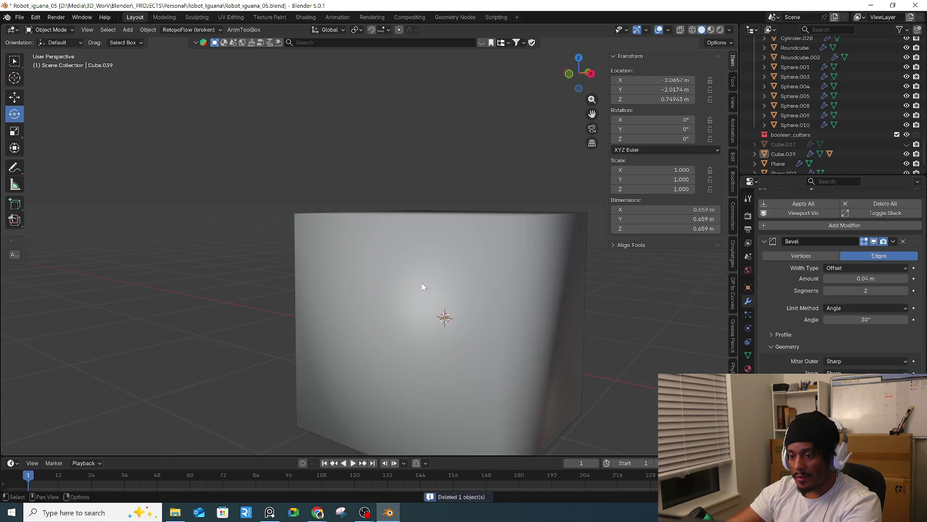
click(421, 287)
key(alt+z)
click(459, 312)
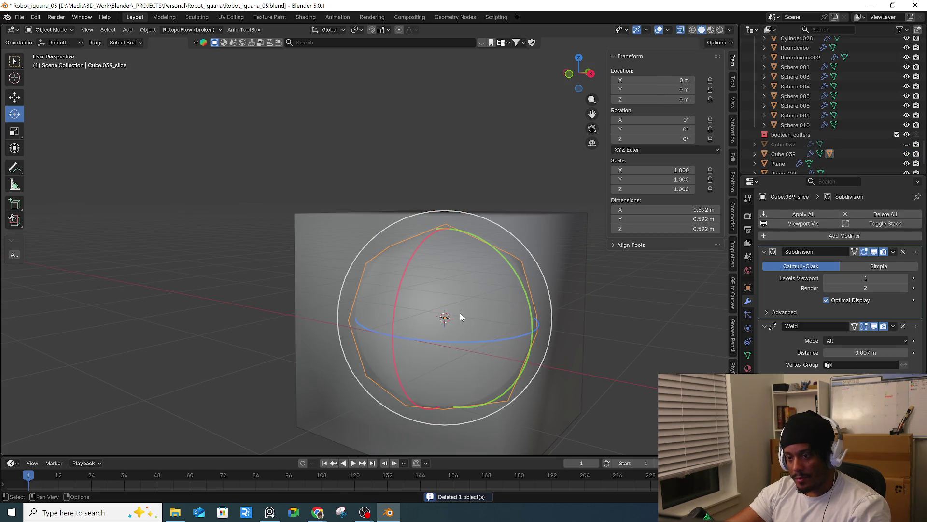
key(x)
click(461, 315)
middle_drag(462, 318, 468, 306)
scroll(469, 309, down, 4)
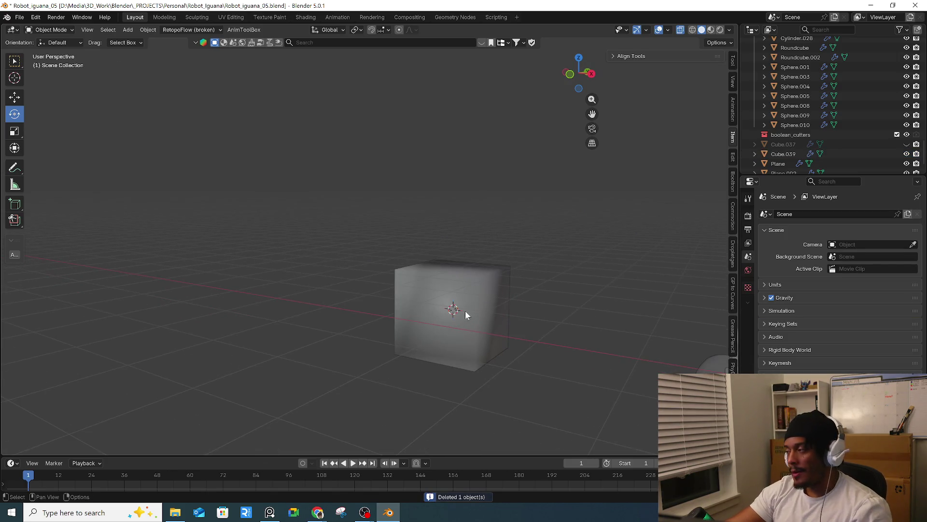
click(410, 329)
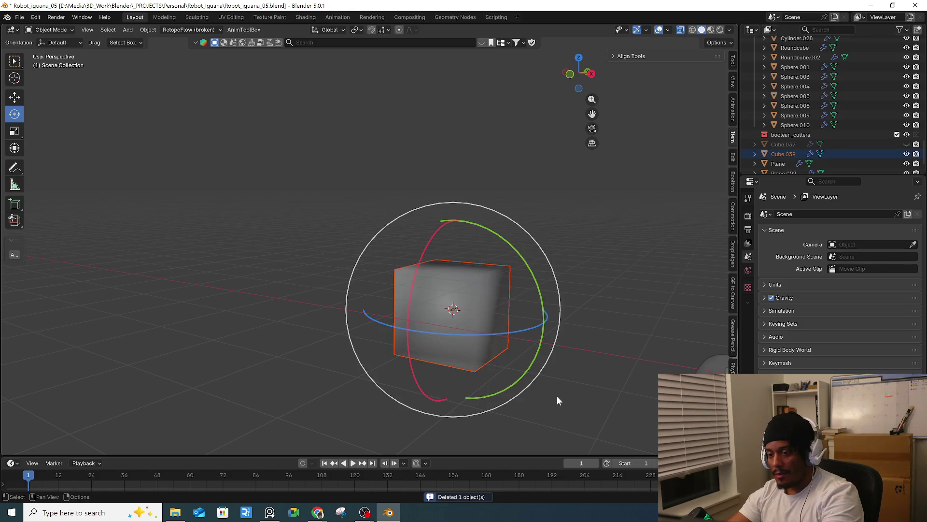
key(Delete)
key(alt+h)
- Turn X-ray off and zoom in on the iguana's spiky mouth
scroll(487, 363, down, 3)
scroll(451, 332, up, 3)
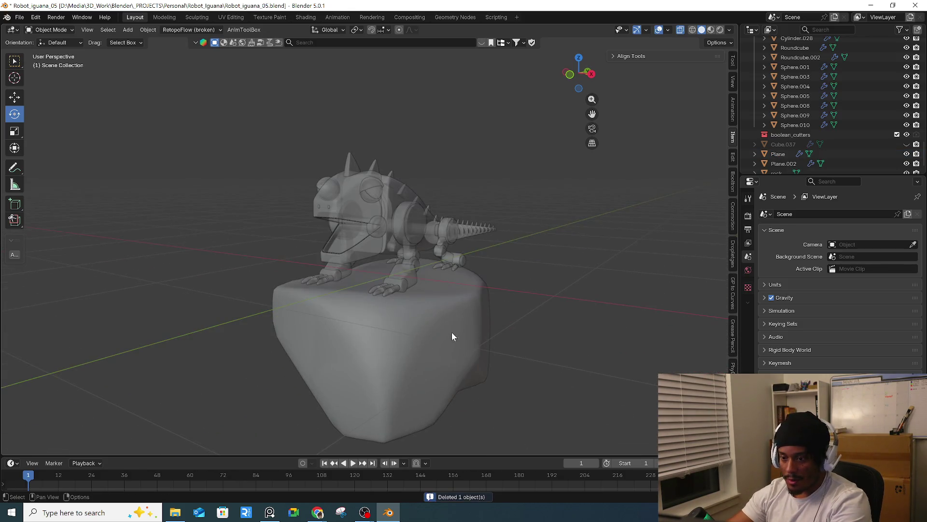
key(alt+z)
scroll(451, 230, up, 5)
middle_drag(451, 230, 347, 252)
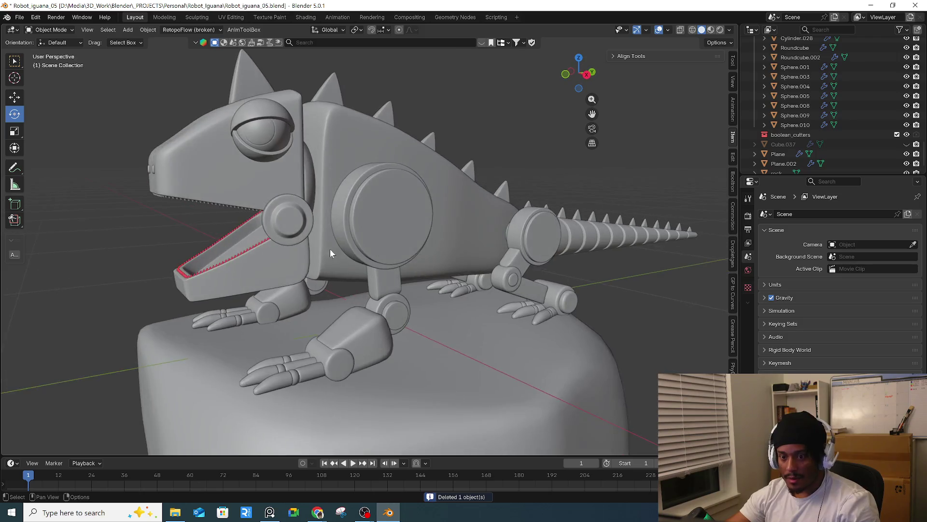
scroll(347, 250, up, 3)
middle_drag(248, 275, 441, 285)
scroll(269, 360, up, 3)
- In Edit Mode on the Plane.002 teeth strip, flip the spike's normals to face outward
click(256, 379)
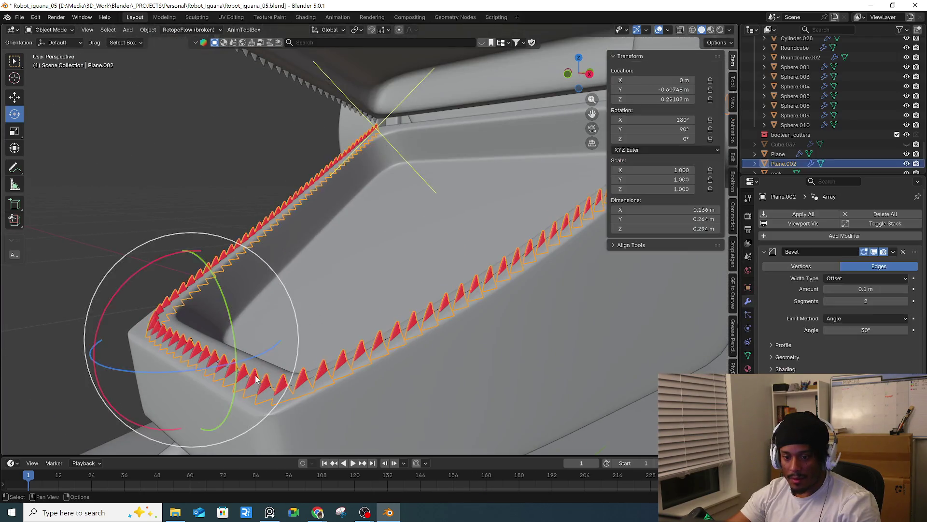
key(Tab)
key(q)
click(262, 260)
click(671, 30)
click(653, 31)
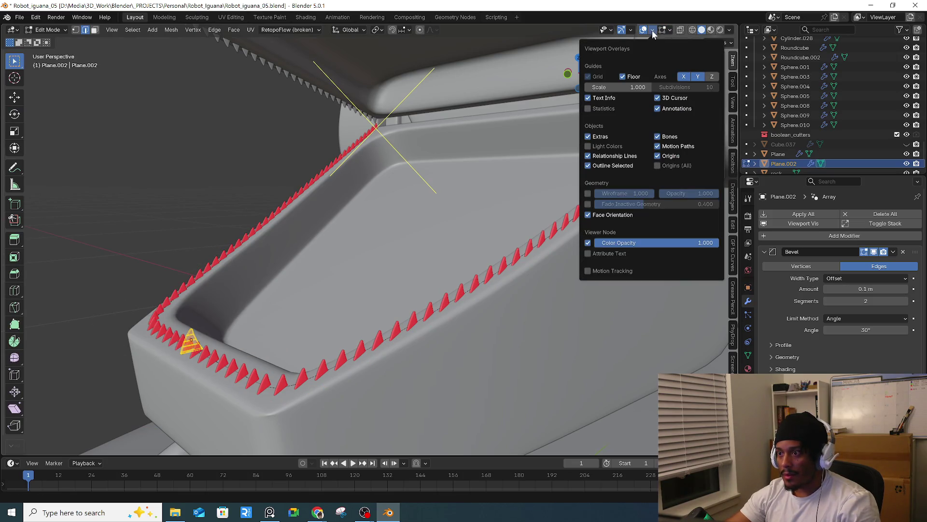
mouse_move(672, 36)
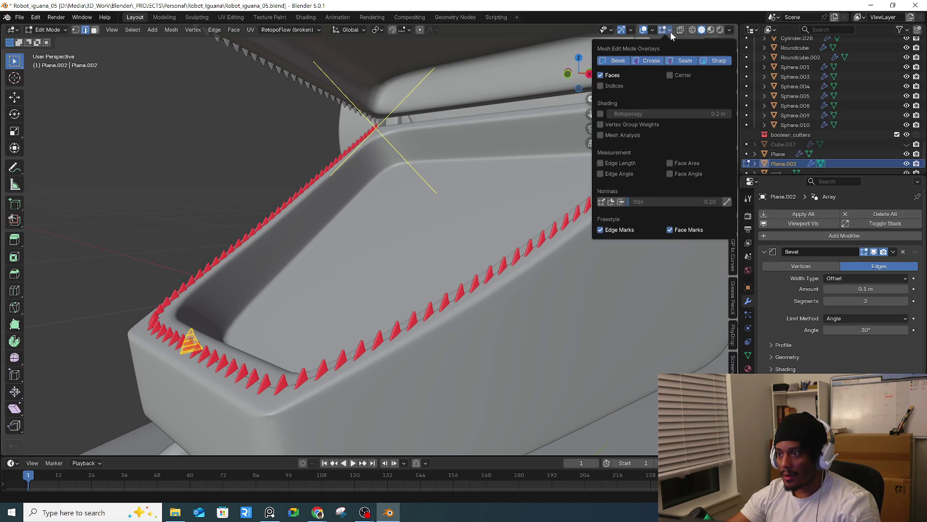
right_click(194, 348)
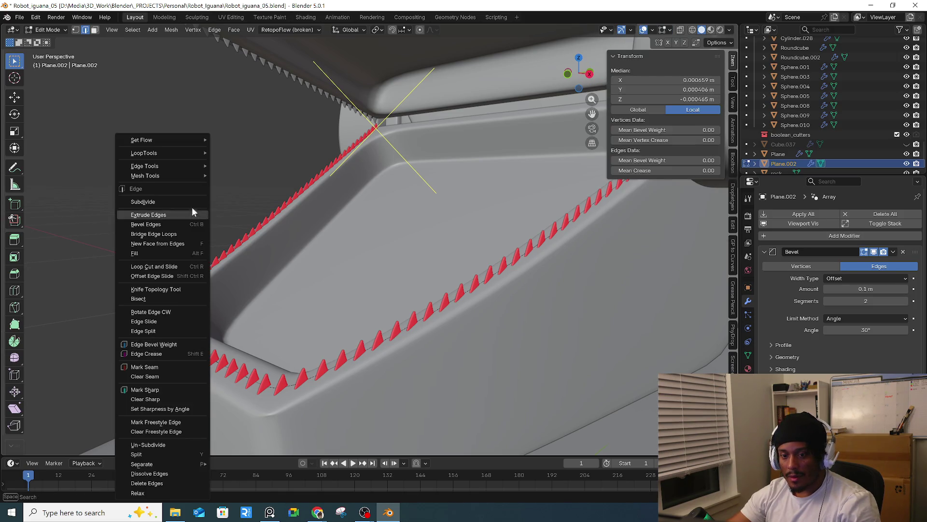
mouse_move(174, 153)
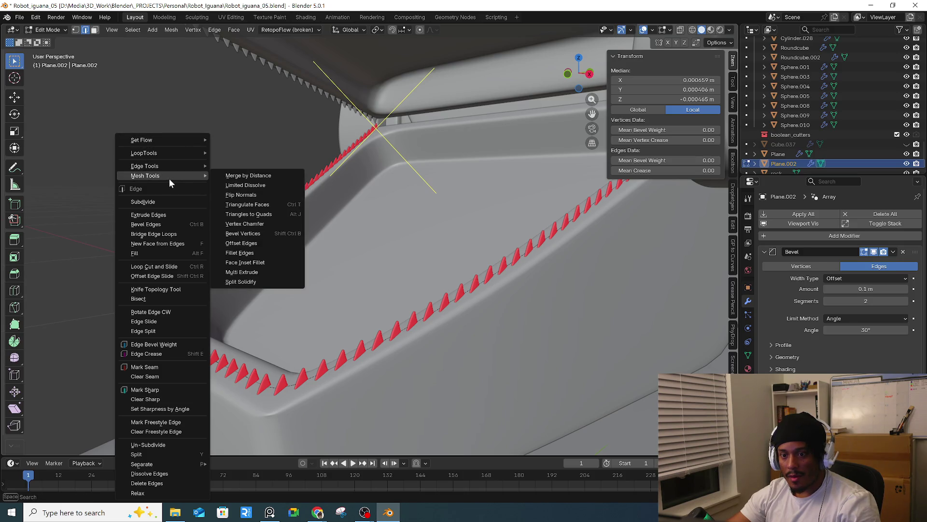
click(232, 195)
click(175, 211)
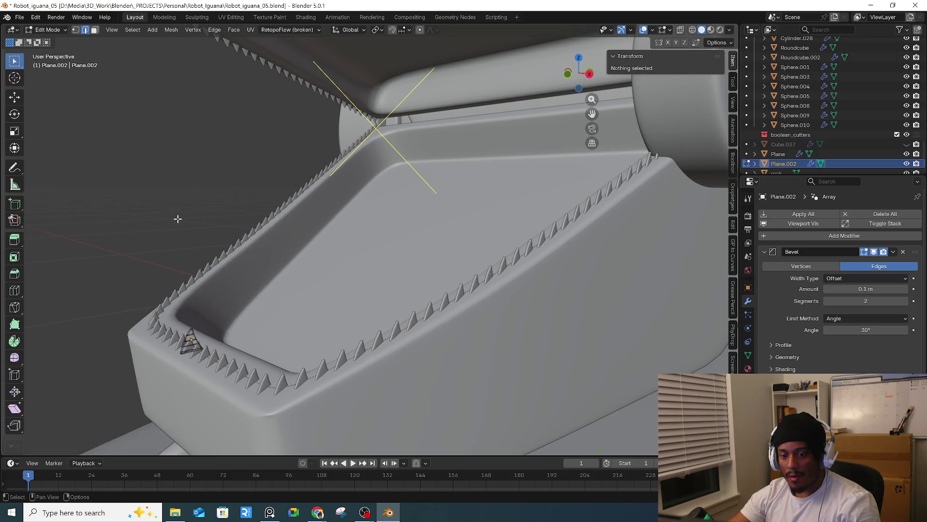
- Orbit around the iguana to check the teeth from front, side, tail and rear views
scroll(176, 216, down, 1)
scroll(178, 217, down, 1)
scroll(191, 225, down, 1)
scroll(192, 227, down, 3)
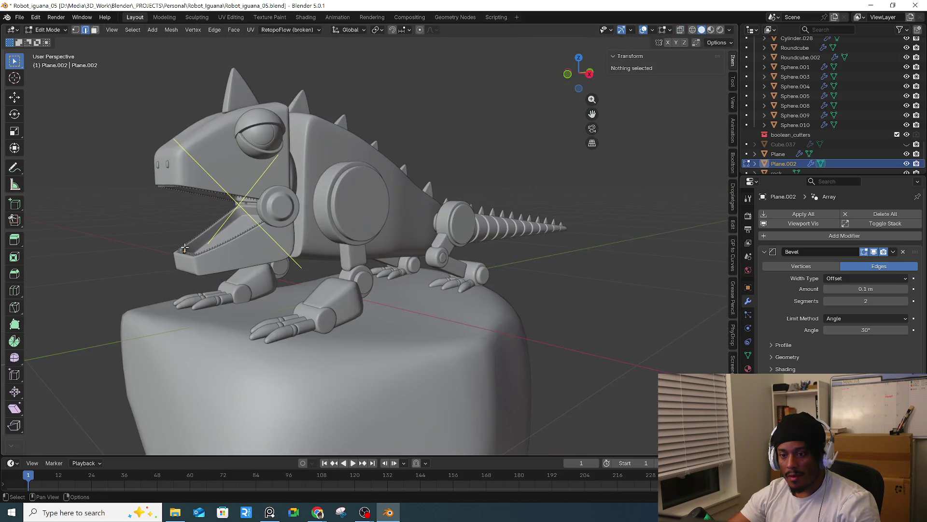
middle_drag(191, 227, 604, 159)
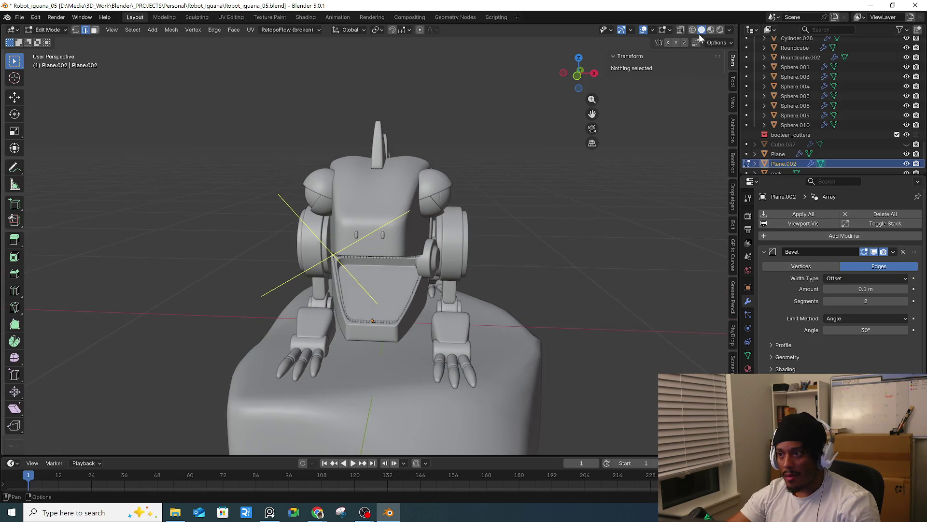
click(653, 31)
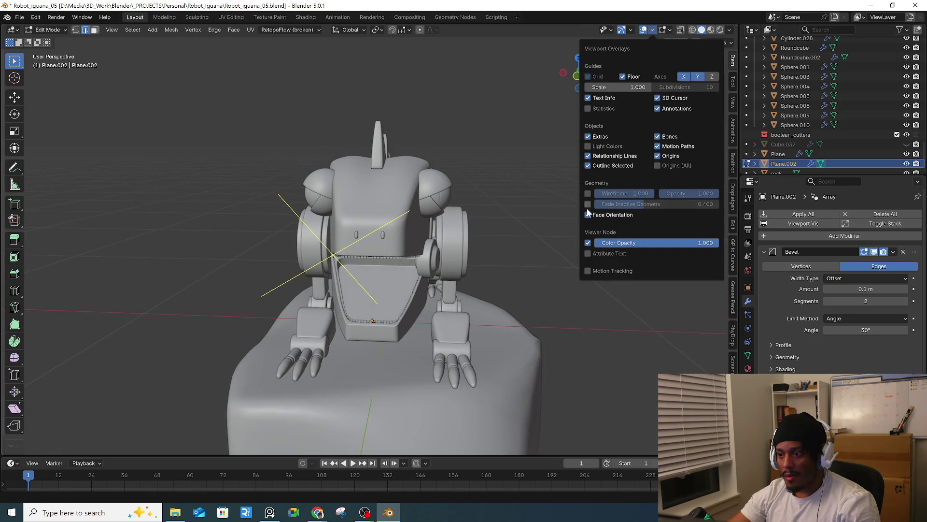
key(a)
key(alt+a)
mouse_move(543, 301)
middle_down()
mouse_move(377, 305)
mouse_move(344, 375)
mouse_move(507, 352)
middle_up()
scroll(377, 306, up, 5)
scroll(377, 305, down, 3)
scroll(344, 375, up, 3)
scroll(343, 375, down, 3)
scroll(352, 348, up, 4)
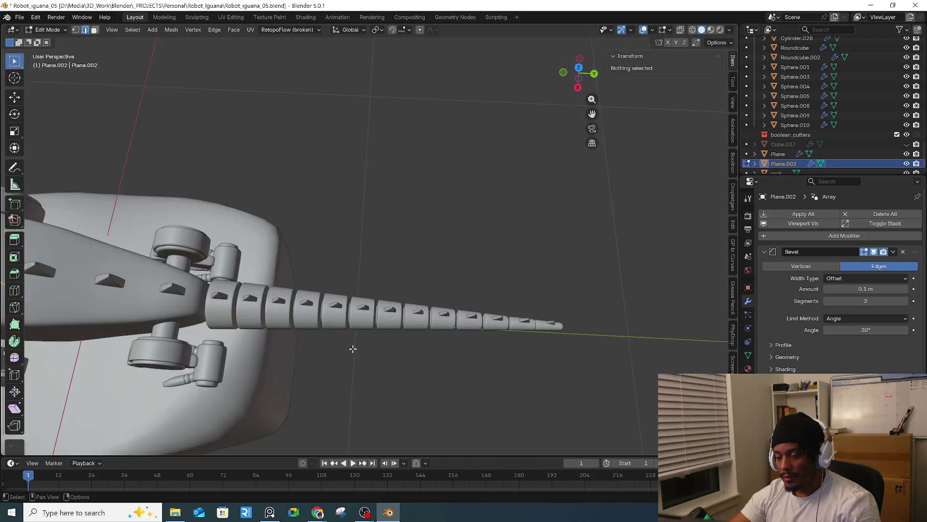
middle_drag(352, 348, 342, 341)
scroll(343, 342, down, 2)
scroll(347, 305, down, 3)
mouse_move(347, 305)
middle_down()
mouse_move(245, 278)
mouse_move(258, 296)
middle_up()
middle_drag(300, 252, 405, 302)
scroll(405, 302, up, 4)
- Switch the teeth strip back to Object Mode
key(ctrl+Tab)
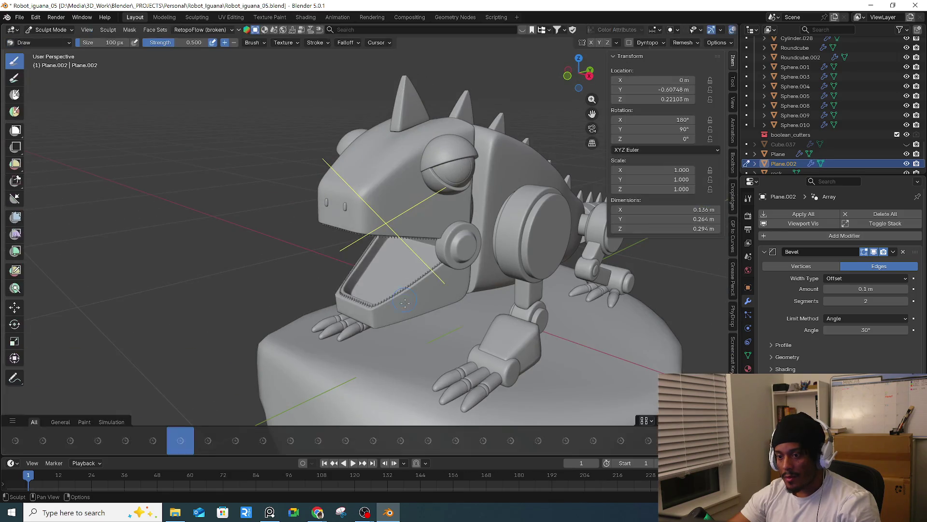
key(Tab)
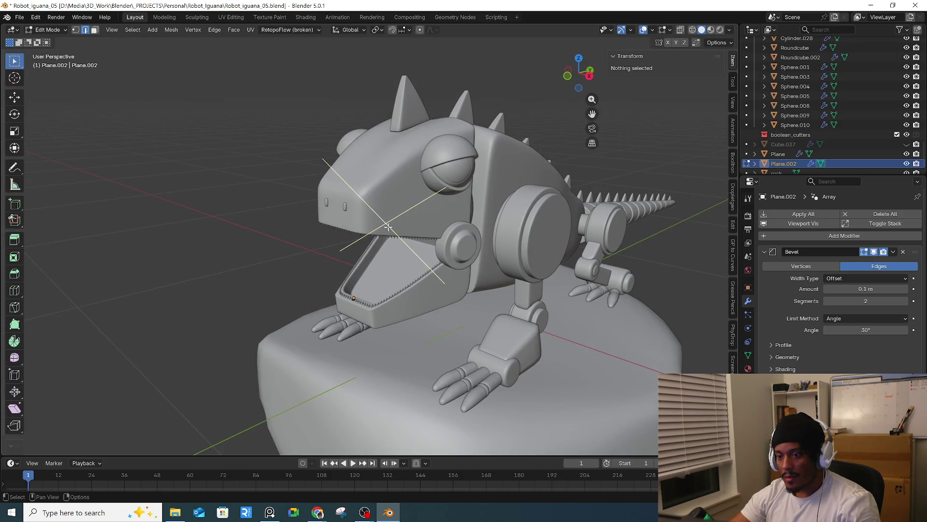
click(46, 29)
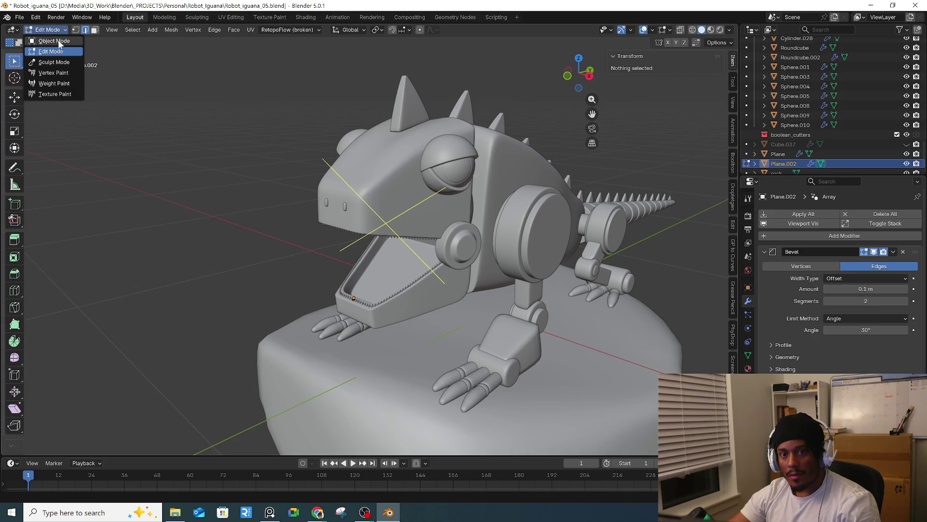
click(54, 40)
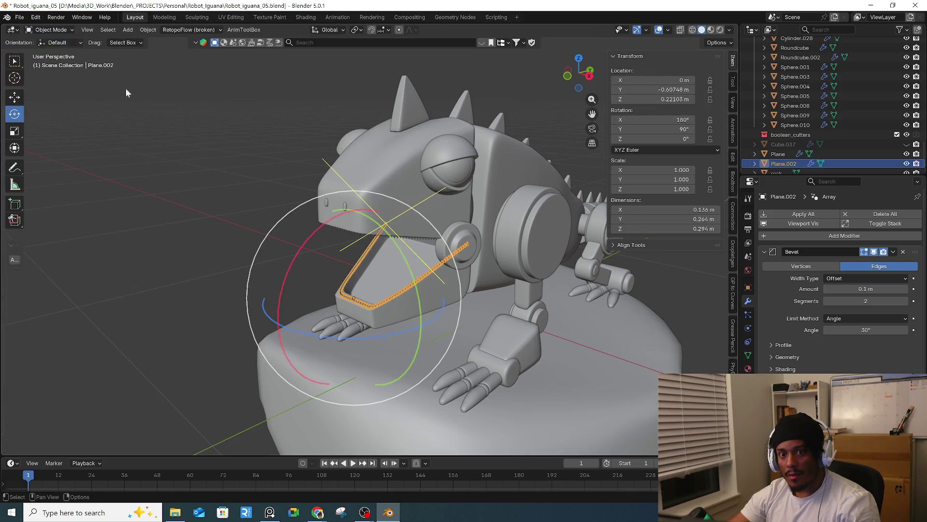
- Deselect the teeth, hide the N sidebar and view the iguana on its rock base from side and front
click(257, 173)
mouse_move(358, 190)
middle_down()
mouse_move(294, 239)
mouse_move(407, 243)
mouse_move(233, 289)
mouse_move(170, 241)
mouse_move(335, 263)
middle_up()
scroll(294, 242, down, 3)
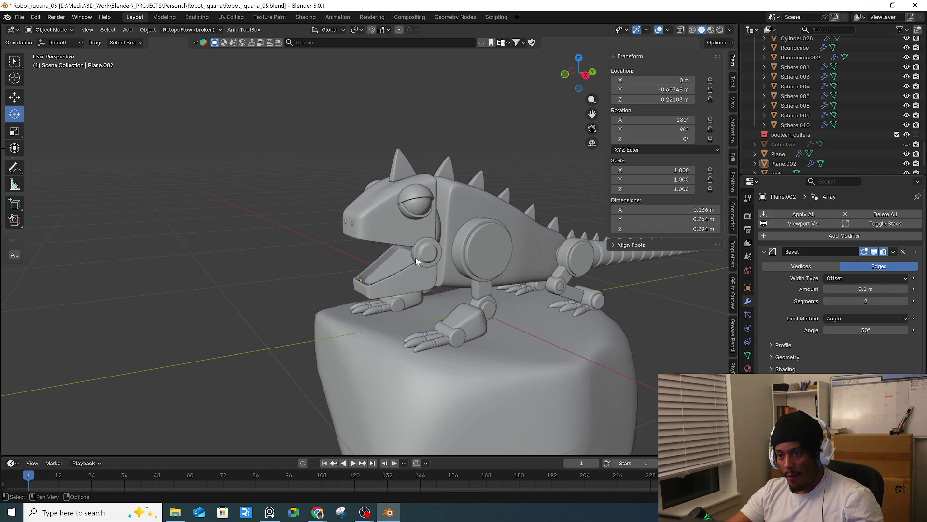
mouse_move(650, 311)
middle_down()
mouse_move(538, 299)
mouse_move(540, 285)
middle_up()
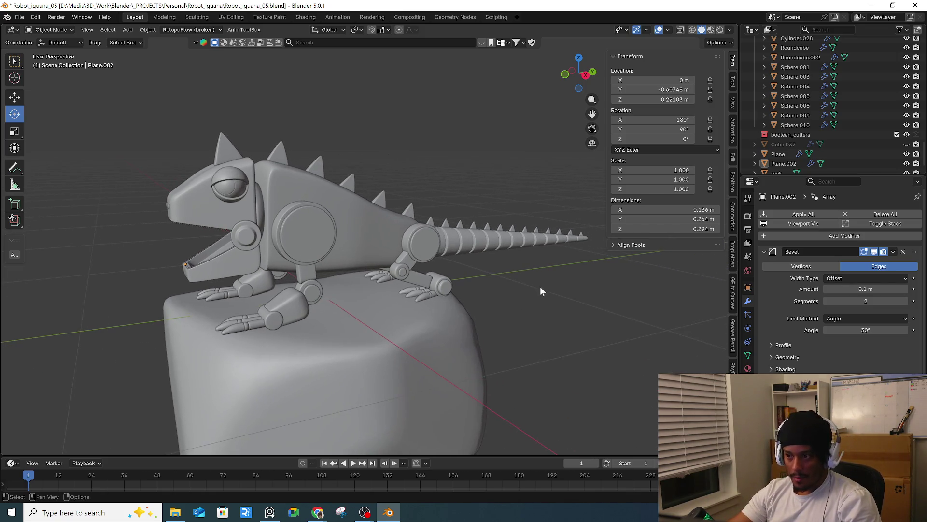
key(n)
middle_drag(439, 305, 465, 304)
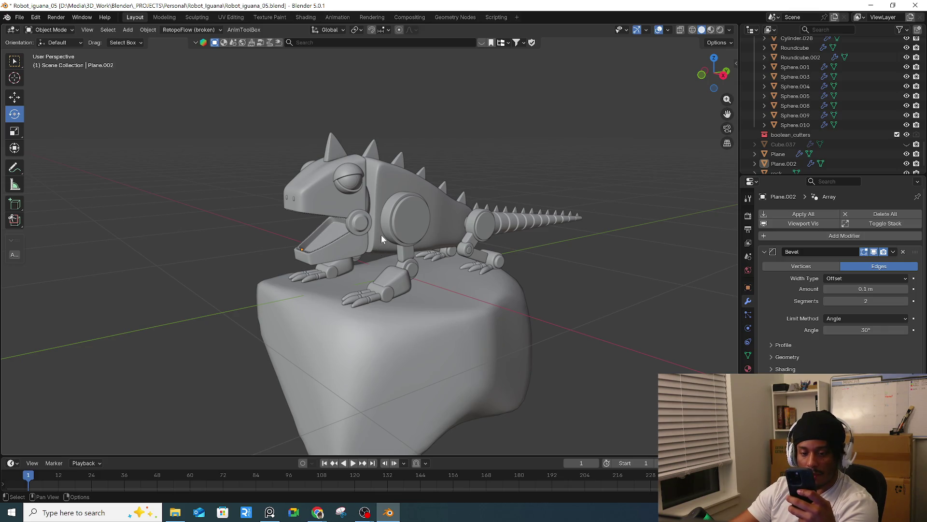
mouse_move(359, 229)
middle_down()
mouse_move(646, 237)
mouse_move(14, 240)
mouse_move(93, 243)
middle_up()
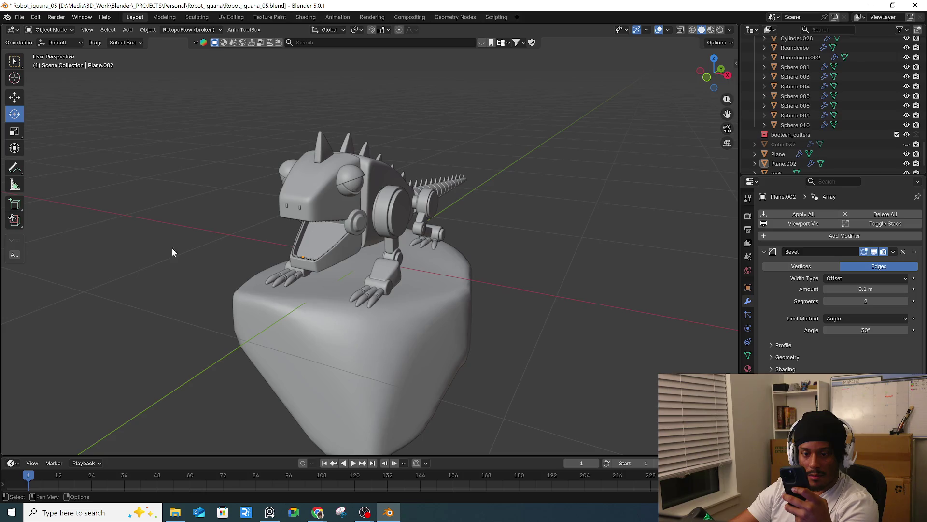
mouse_move(359, 185)
shift+middle_down()
mouse_move(532, 196)
mouse_move(584, 170)
mouse_move(561, 172)
mouse_move(578, 187)
mouse_move(562, 166)
mouse_move(602, 195)
shift+middle_up()
scroll(541, 194, up, 3)
scroll(551, 196, up, 3)
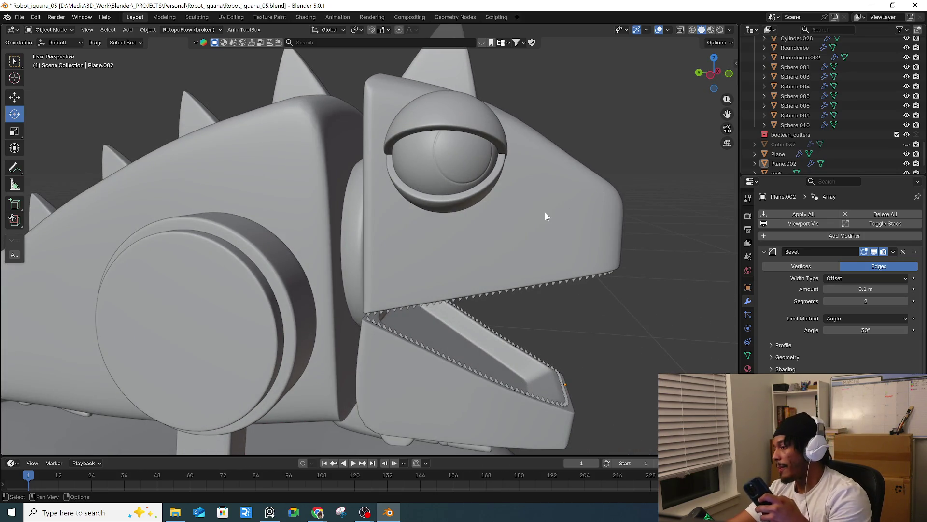
scroll(546, 212, down, 5)
mouse_move(510, 251)
middle_down()
mouse_move(434, 260)
mouse_move(442, 251)
middle_up()
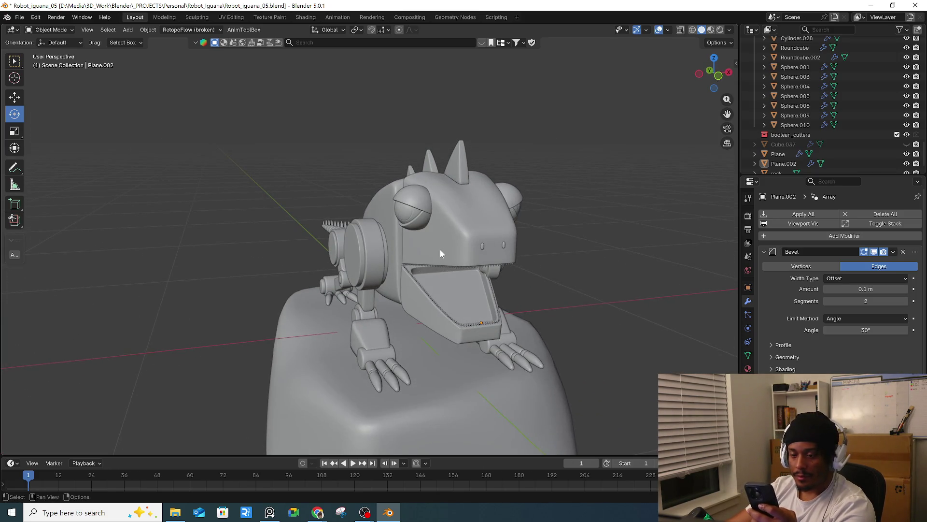
mouse_move(439, 251)
middle_down()
mouse_move(453, 263)
mouse_move(398, 239)
mouse_move(447, 250)
mouse_move(496, 322)
mouse_move(524, 241)
mouse_move(499, 237)
middle_up()
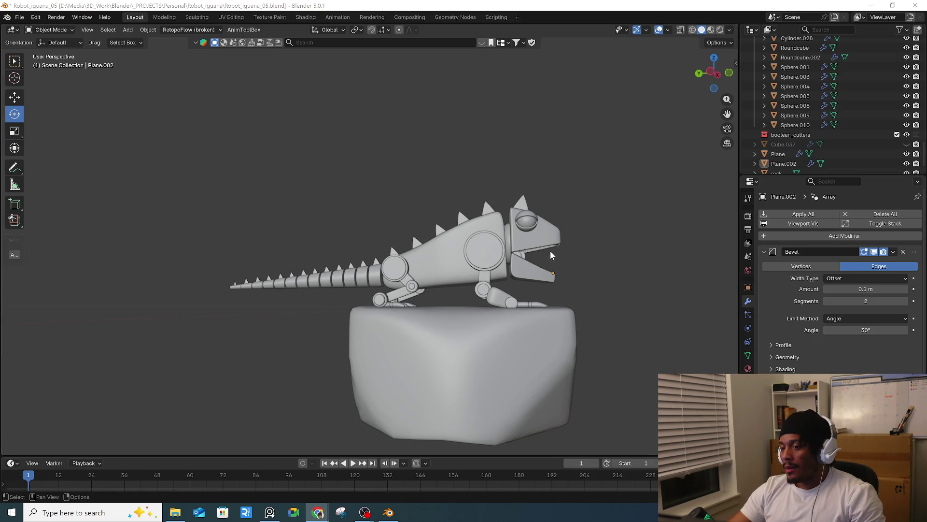
mouse_move(573, 254)
middle_down()
mouse_move(605, 283)
mouse_move(616, 267)
mouse_move(484, 240)
mouse_move(436, 289)
middle_up()
scroll(617, 267, up, 3)
scroll(569, 257, up, 3)
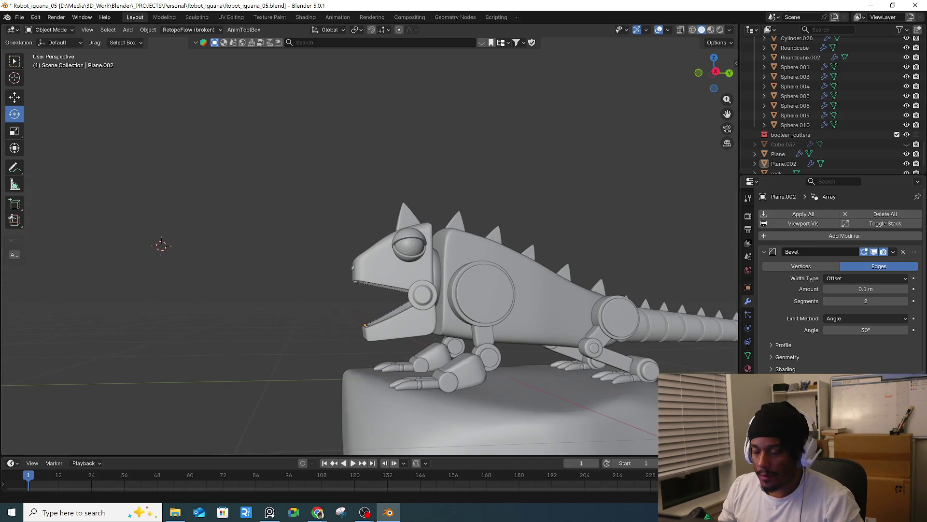
mouse_move(320, 517)
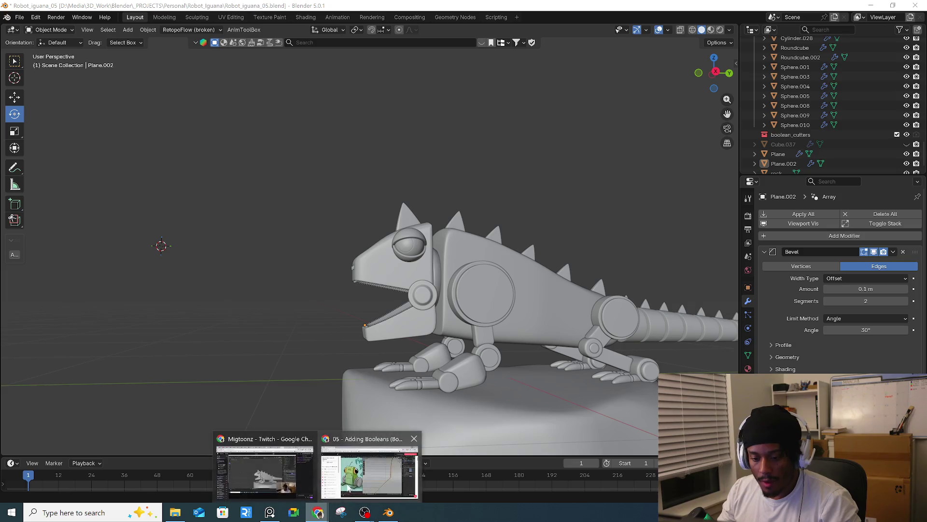
- Bring the course page forward, open the Download Asset Library lesson and scroll back to its top
click(367, 471)
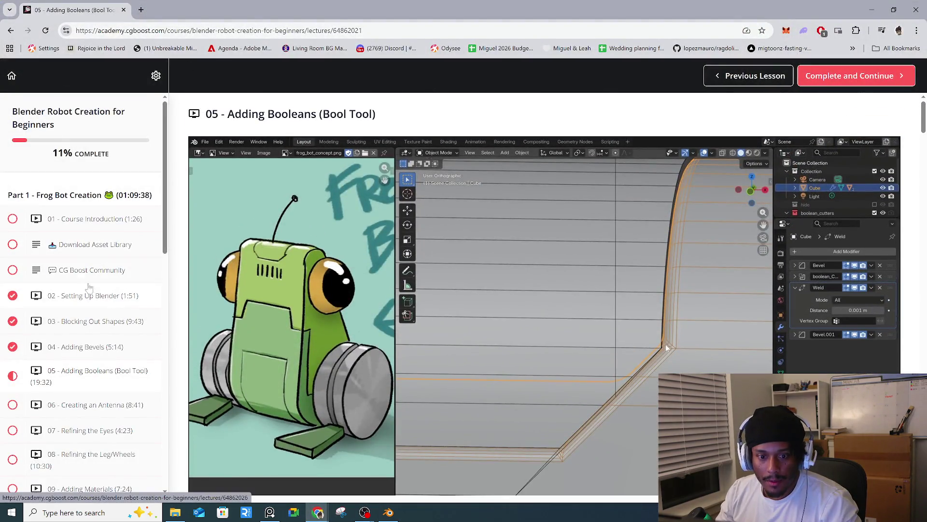
click(109, 249)
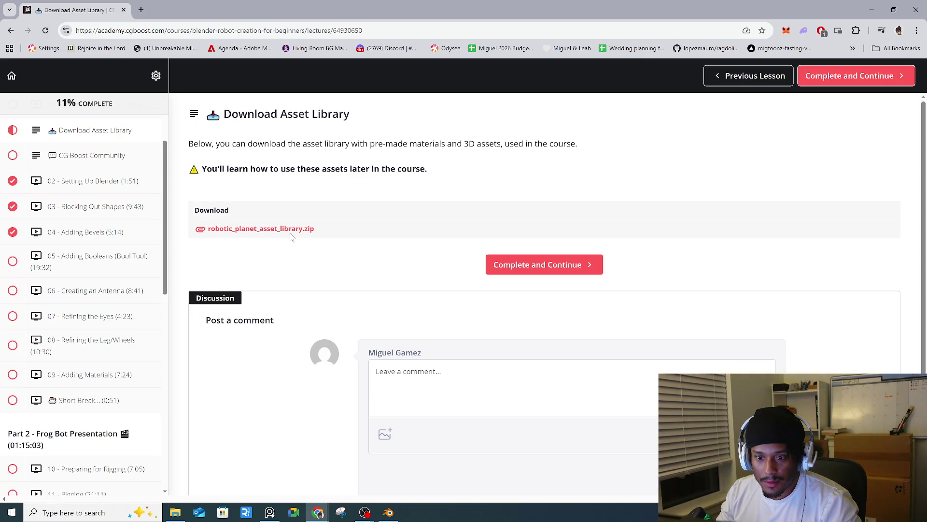
scroll(121, 239, up, 3)
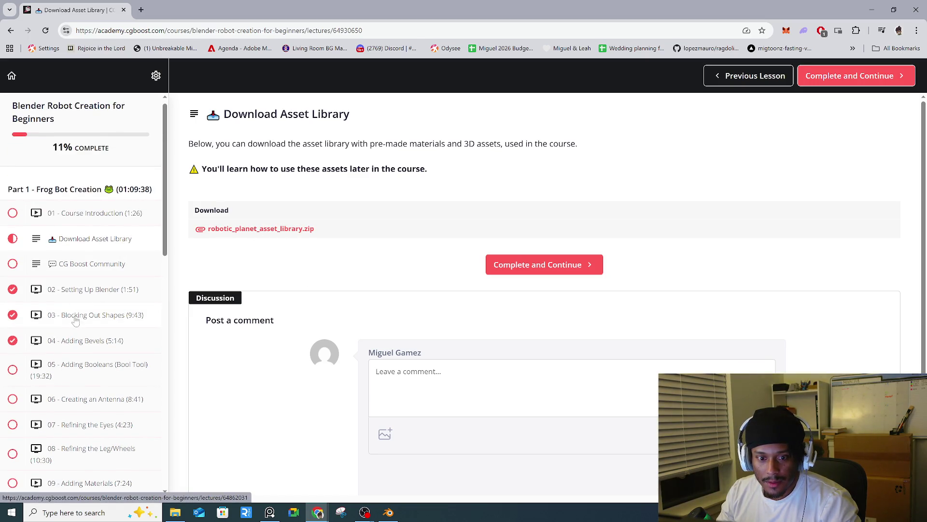
scroll(76, 319, down, 5)
scroll(76, 318, down, 5)
scroll(78, 319, down, 5)
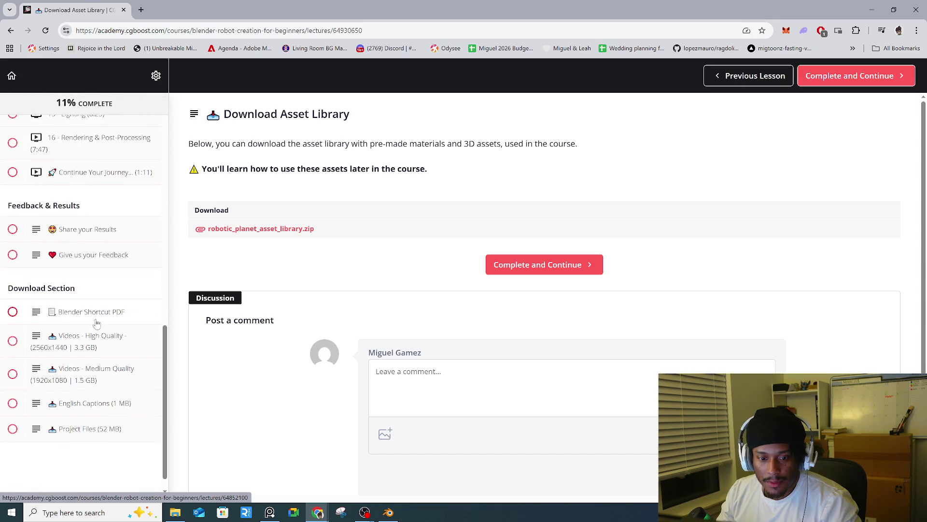
scroll(116, 347, down, 3)
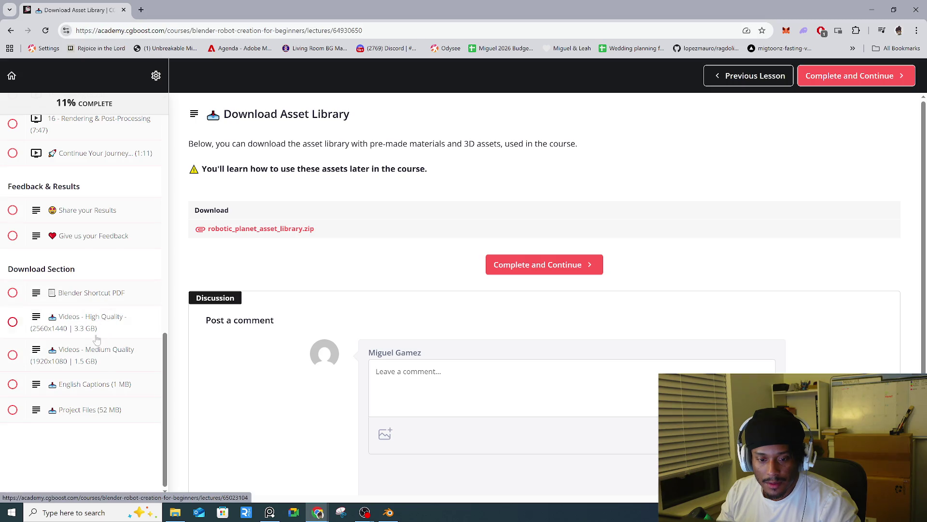
scroll(103, 383, up, 10)
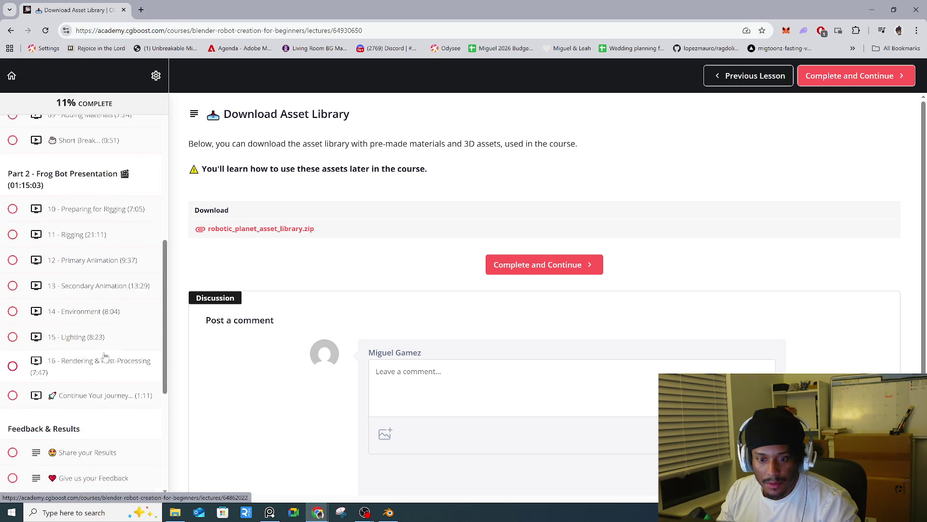
scroll(98, 338, up, 10)
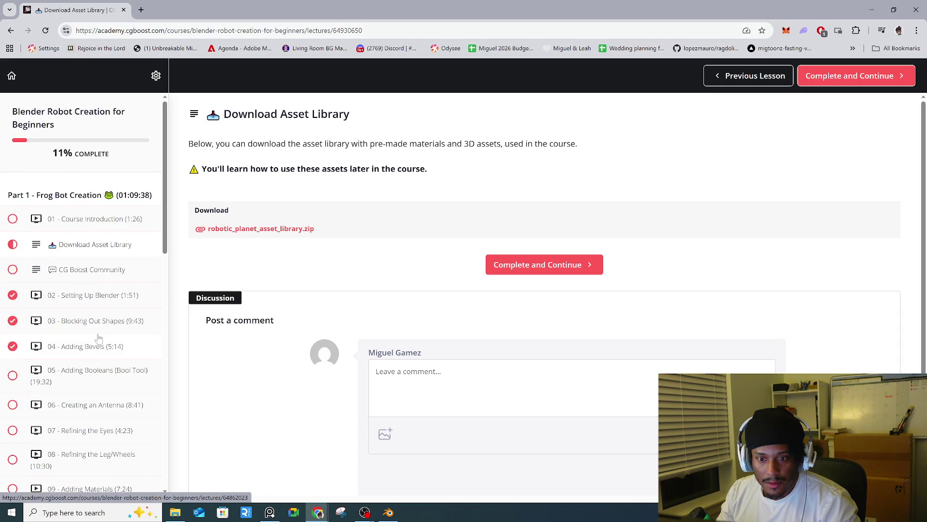
- Save robotic_planet_asset_library.zip to disk and close the downloads bubble
click(289, 230)
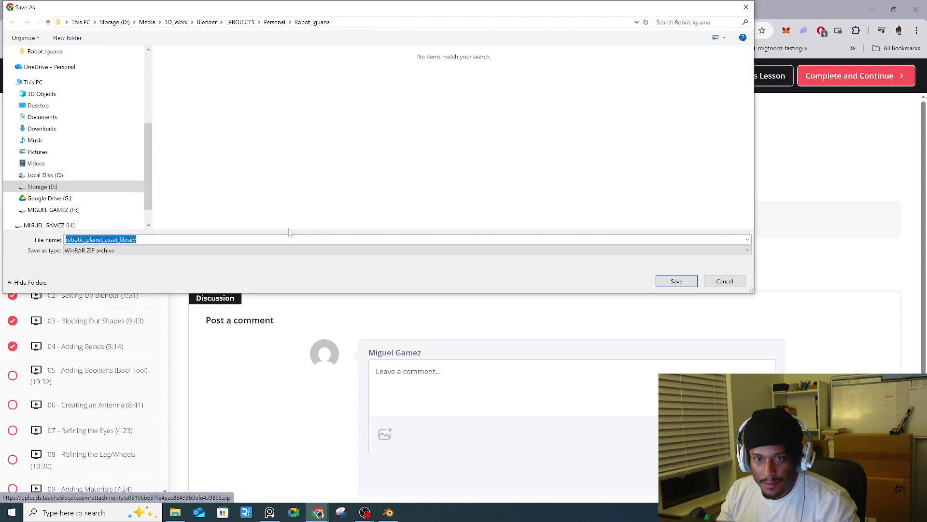
click(694, 280)
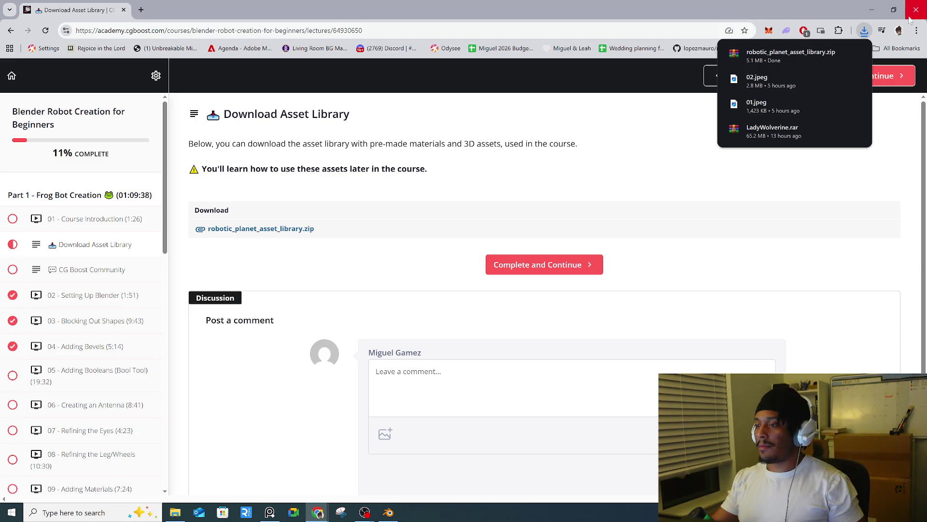
click(846, 72)
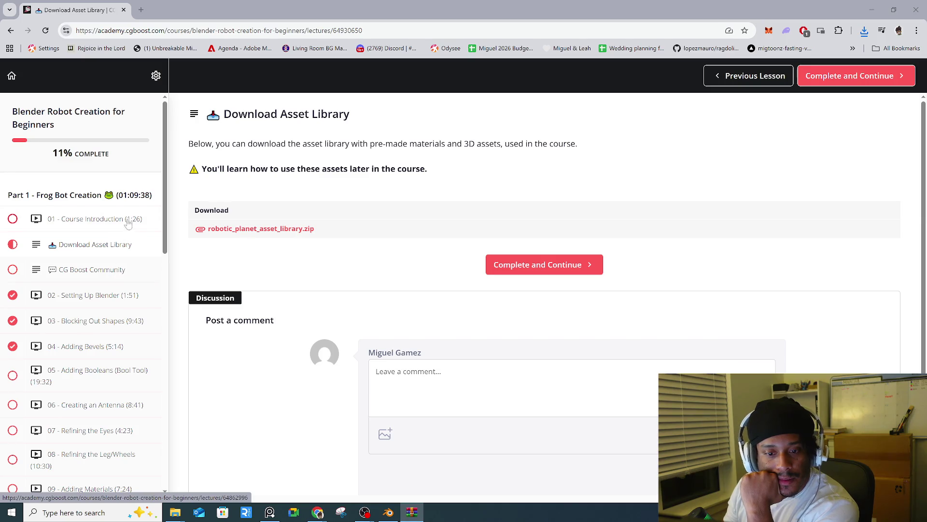
scroll(128, 222, down, 1)
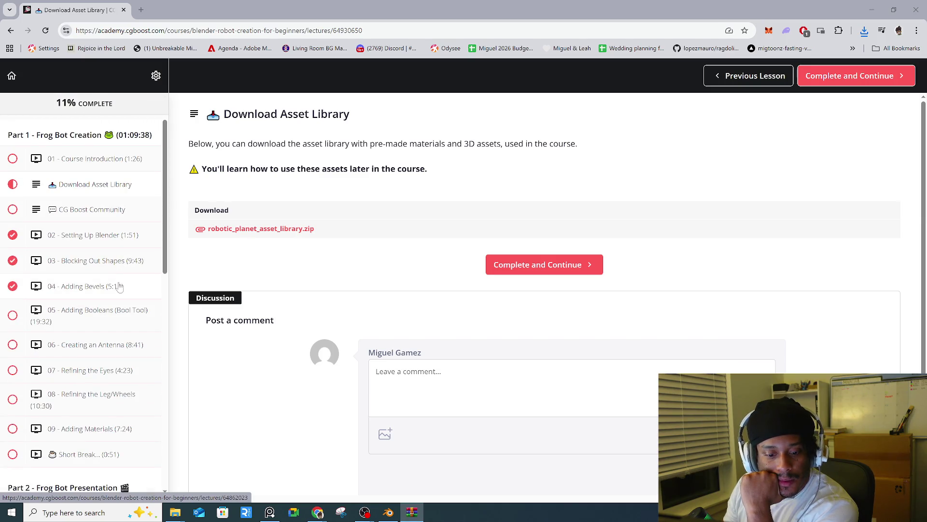
scroll(120, 287, down, 1)
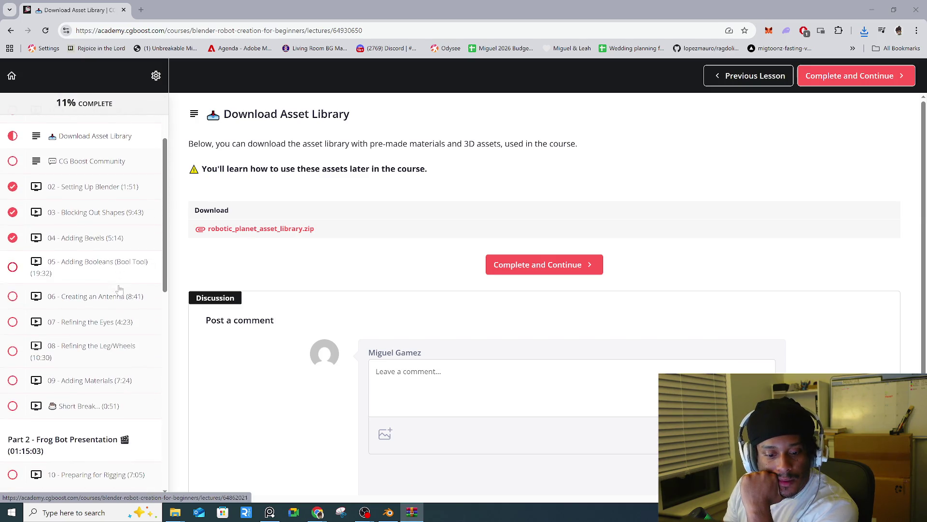
- Open lesson 09 - Adding Materials, then restore down the browser window to reveal Blender
click(116, 391)
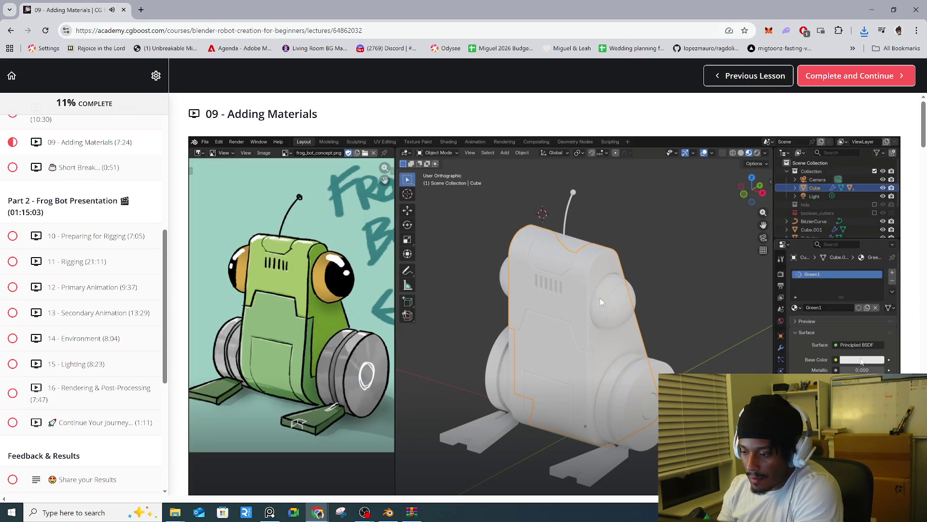
click(893, 9)
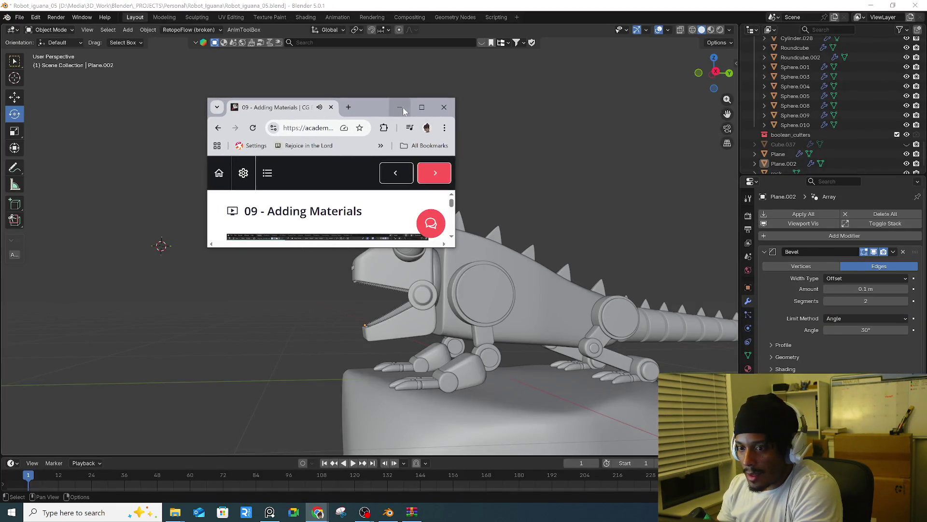
- Back in Blender, give the eye sphere Sphere.001 a new material with a yellow base colour
click(399, 106)
scroll(420, 270, up, 4)
scroll(414, 246, up, 2)
click(458, 261)
scroll(459, 262, up, 2)
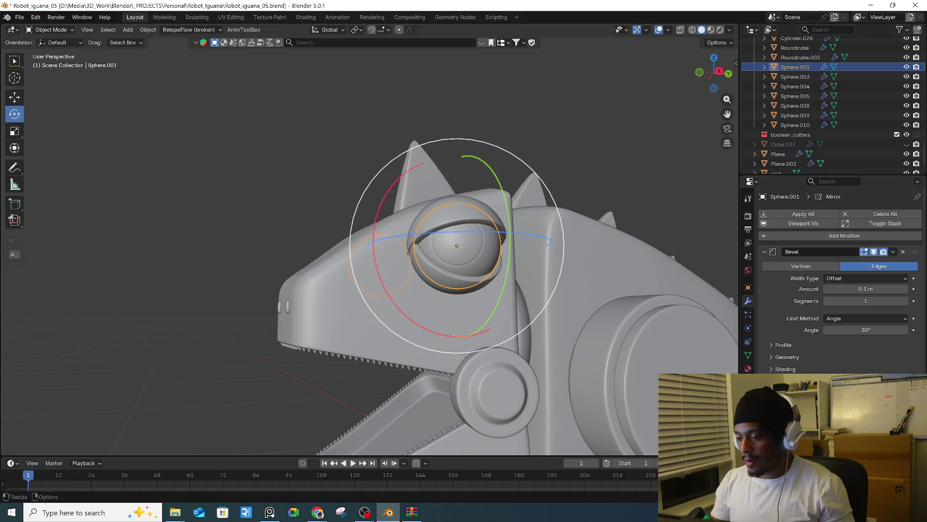
click(748, 382)
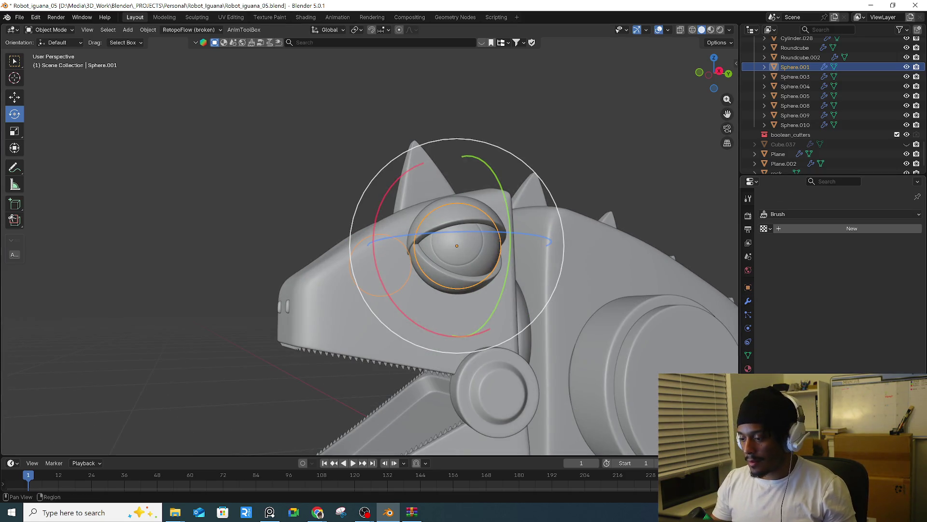
click(747, 369)
click(845, 255)
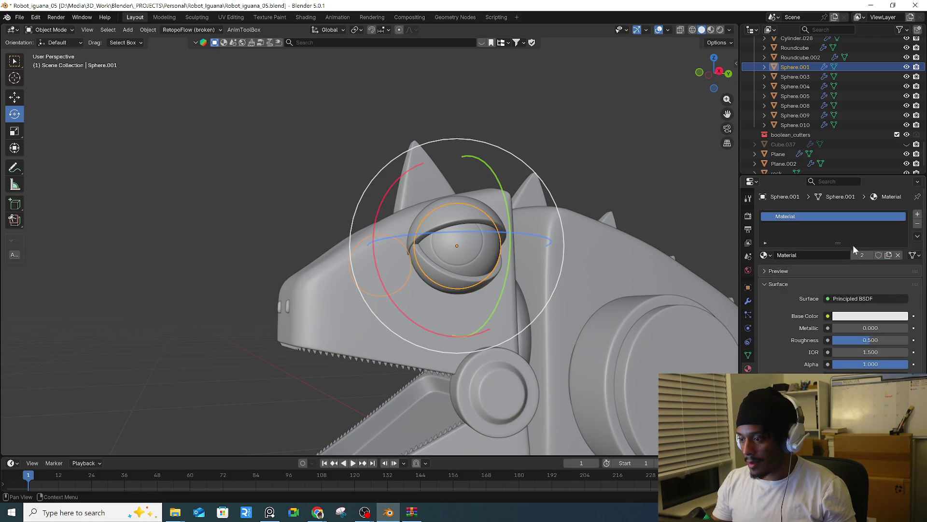
click(890, 320)
click(825, 209)
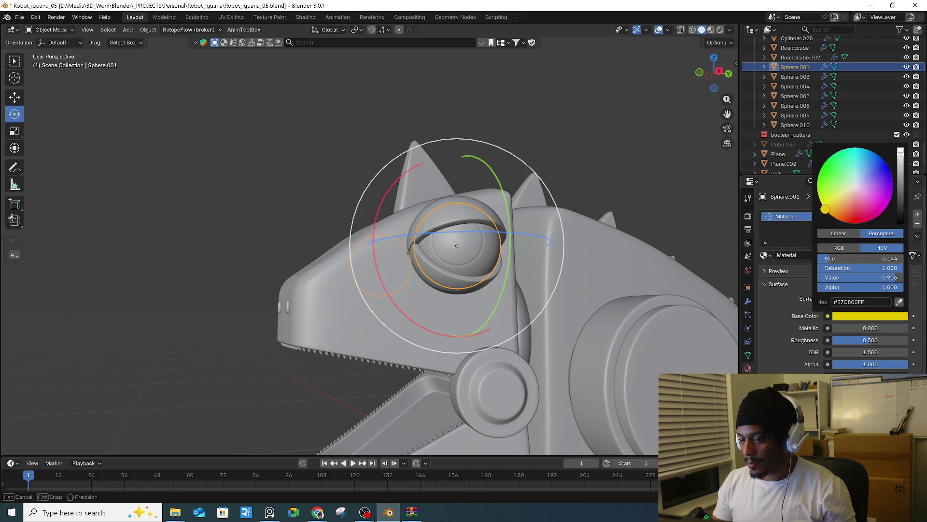
- Switch the viewport to Material Preview shading to see the yellow eye
click(711, 30)
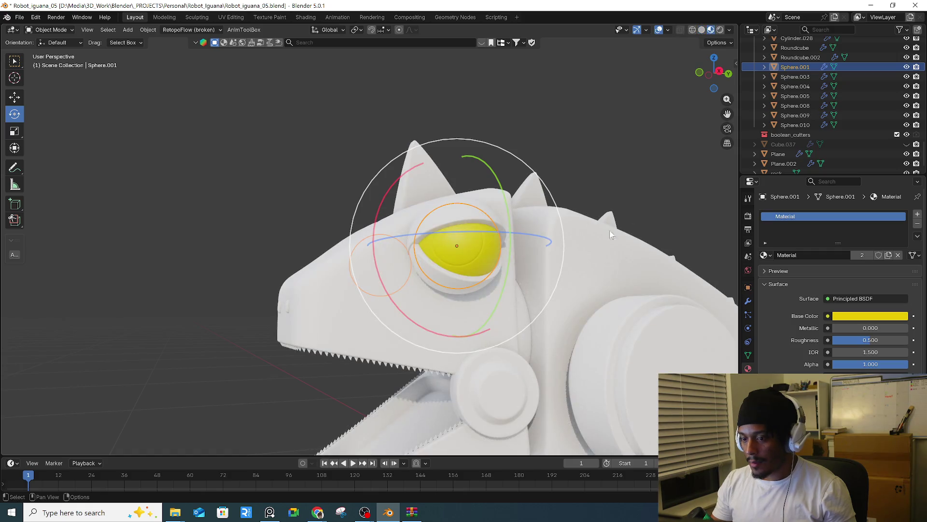
mouse_move(676, 268)
middle_down()
mouse_move(644, 266)
mouse_move(596, 184)
mouse_move(432, 195)
middle_up()
click(599, 193)
scroll(432, 196, up, 2)
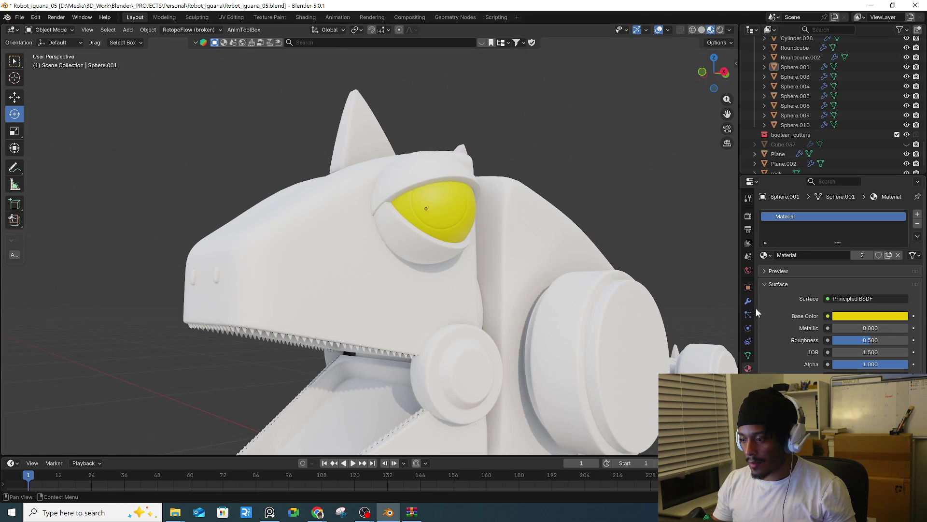
- Look through the Modifier and Render properties settings
click(748, 301)
click(748, 215)
scroll(793, 328, down, 3)
scroll(797, 333, down, 3)
scroll(799, 337, down, 3)
scroll(803, 345, up, 3)
scroll(803, 346, up, 3)
scroll(803, 345, up, 3)
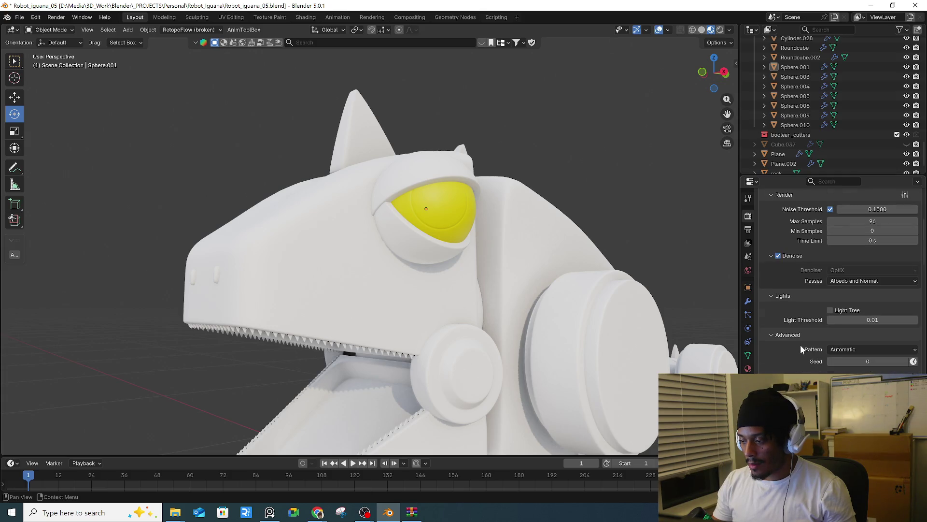
scroll(801, 347, up, 3)
scroll(801, 347, up, 3)
scroll(800, 345, down, 3)
scroll(801, 348, down, 3)
scroll(801, 350, down, 2)
scroll(801, 350, down, 3)
scroll(800, 350, down, 3)
scroll(799, 349, down, 3)
scroll(799, 350, down, 3)
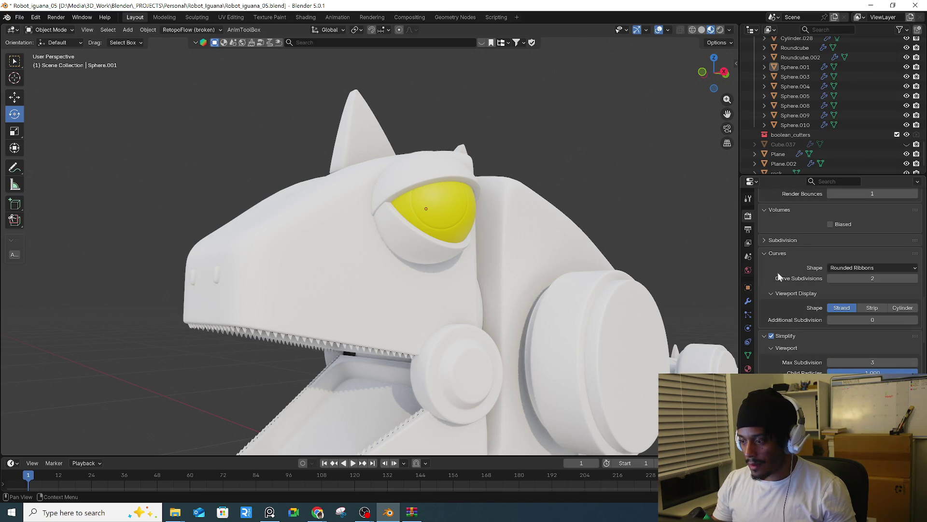
mouse_move(317, 512)
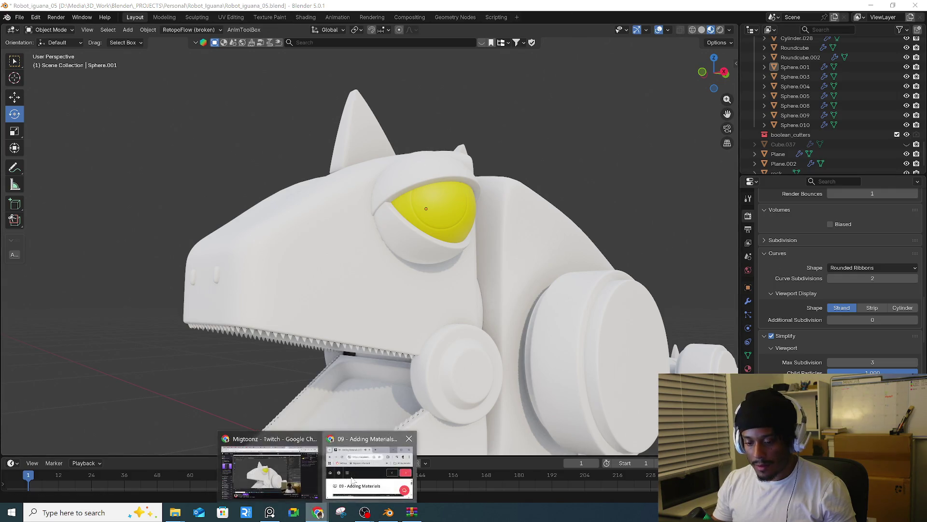
click(351, 480)
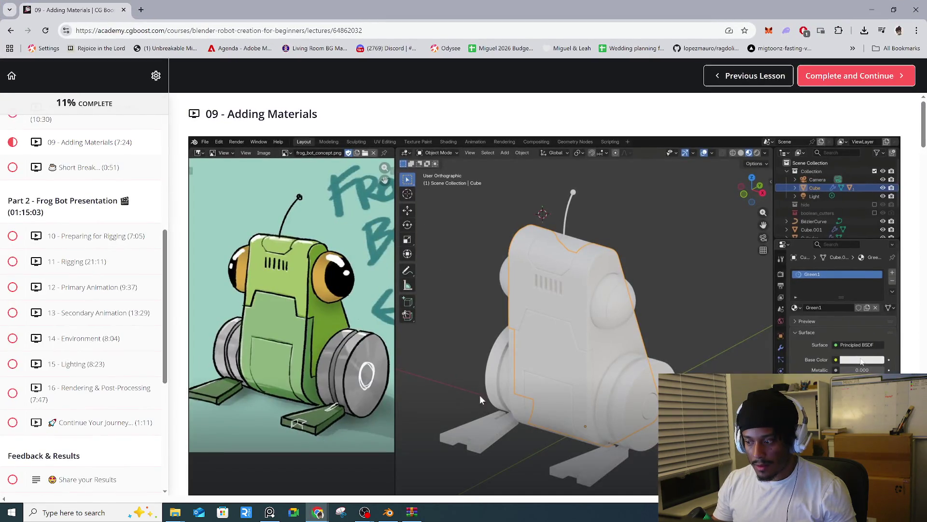
scroll(419, 462, down, 2)
drag(260, 409, 248, 409)
click(836, 186)
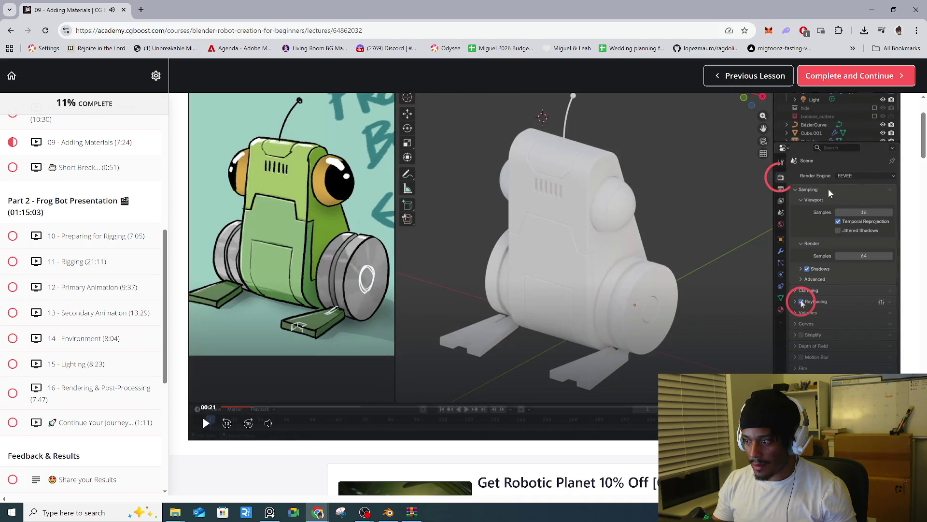
click(871, 10)
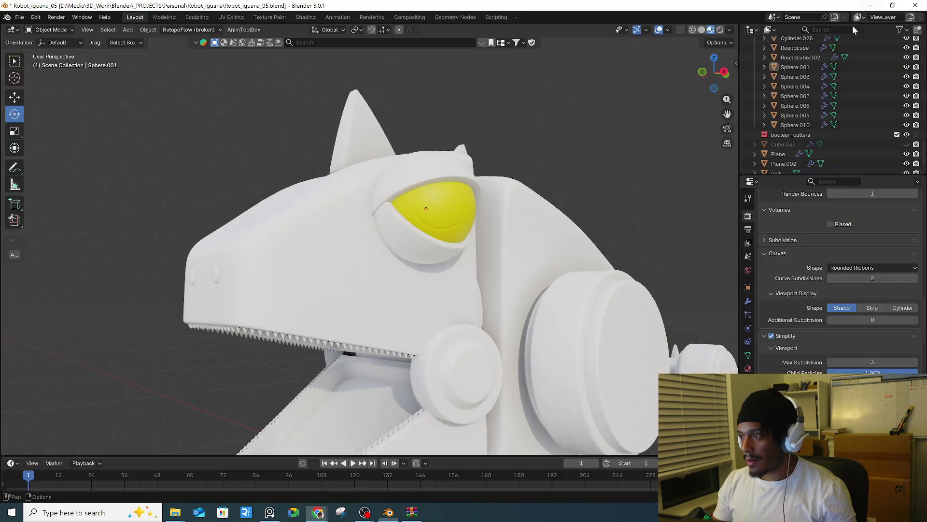
- Add a second material slot to the eye with a new near-black material, Material.001
click(748, 369)
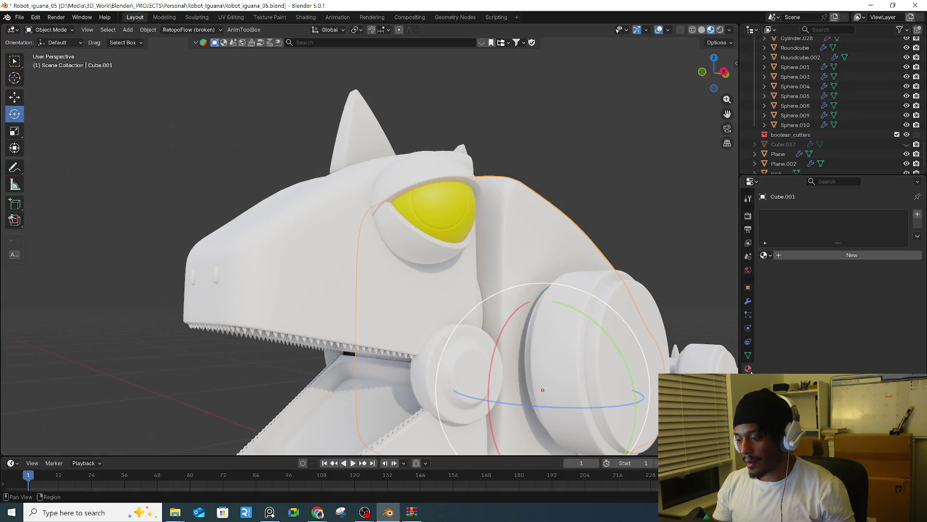
click(427, 183)
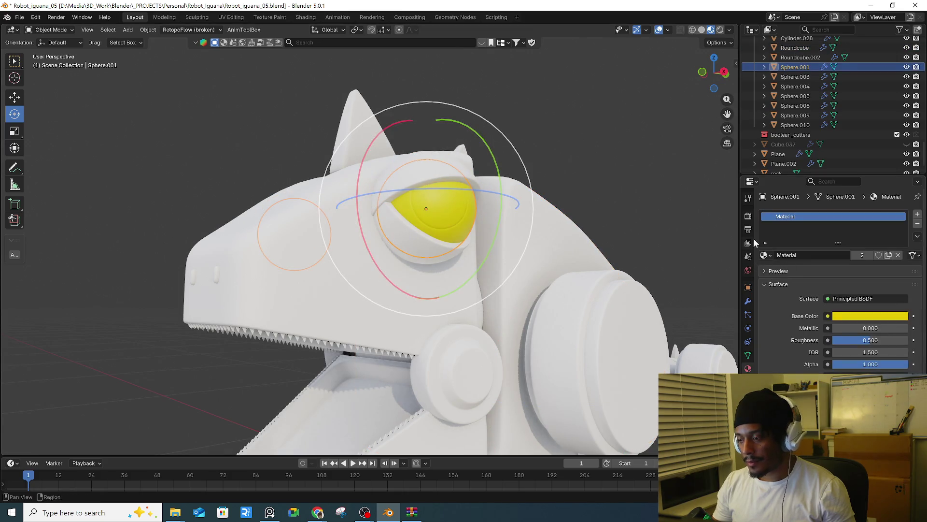
click(917, 216)
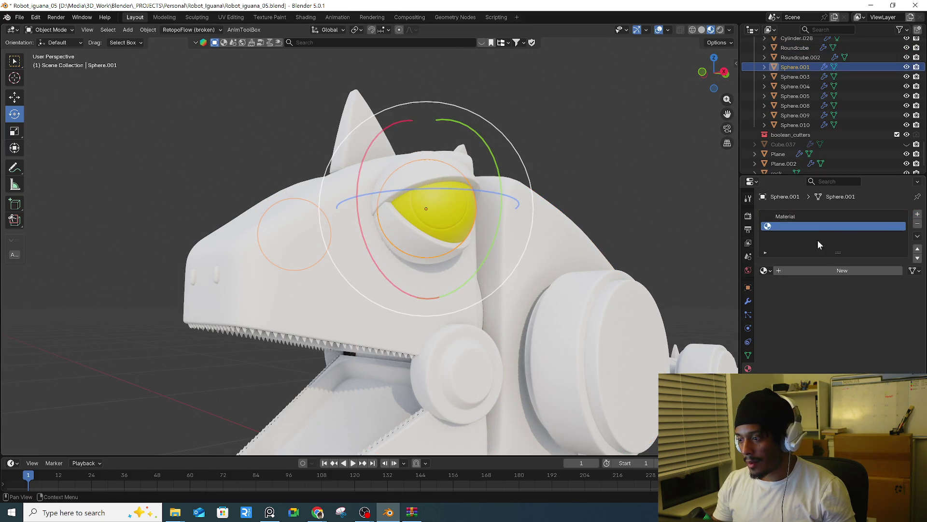
click(824, 272)
click(887, 331)
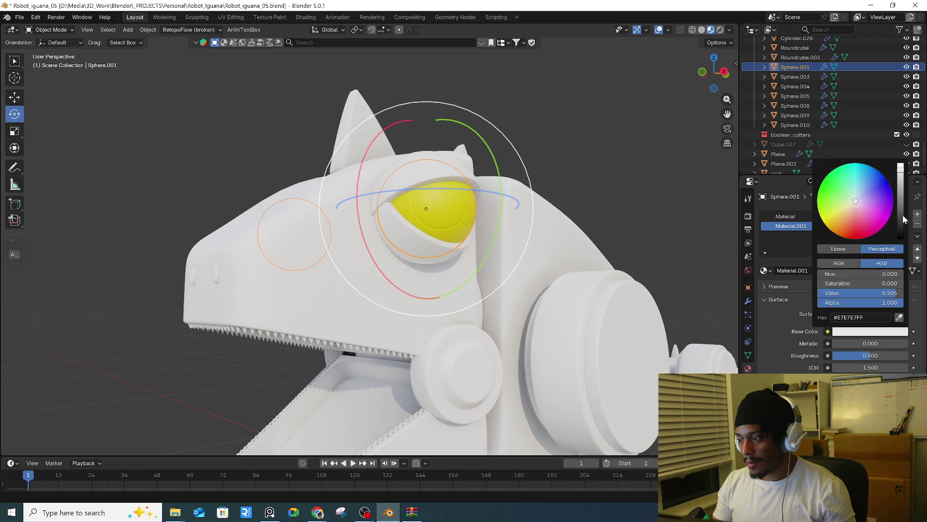
drag(901, 215, 900, 235)
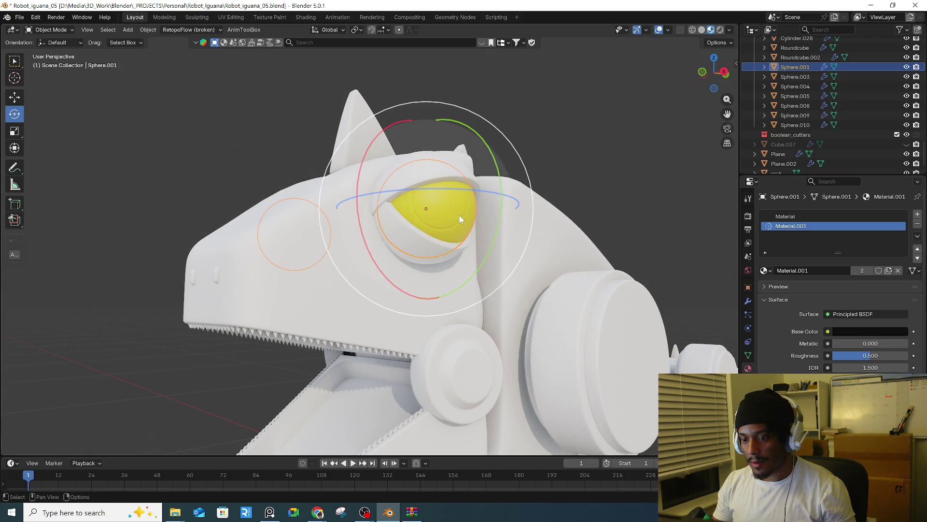
- In Edit Mode, select the eye's centre faces, grow the selection and assign the black material
key(Tab)
scroll(459, 216, up, 3)
scroll(440, 195, up, 1)
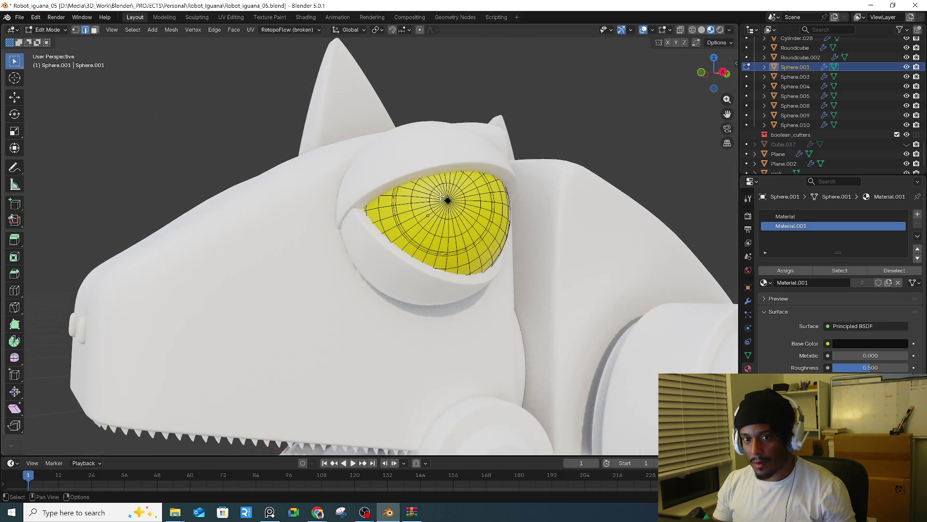
click(447, 201)
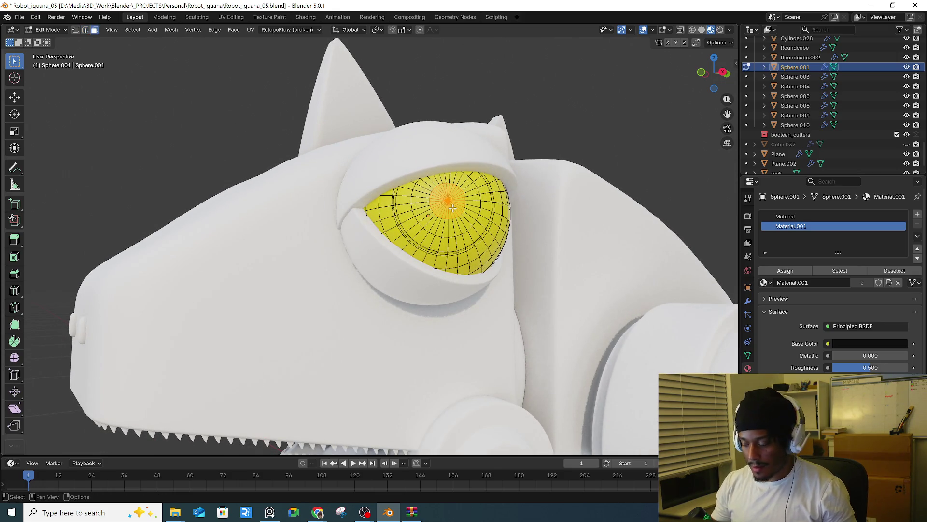
key(ctrl+KP_Add)
key(ctrl+KP_Add)
key(ctrl+KP_Add)
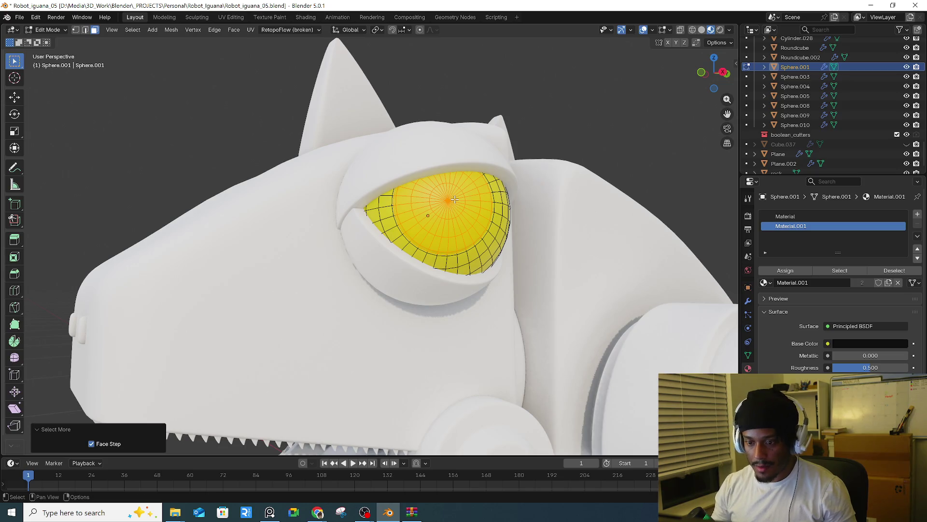
scroll(452, 208, up, 2)
scroll(395, 239, up, 2)
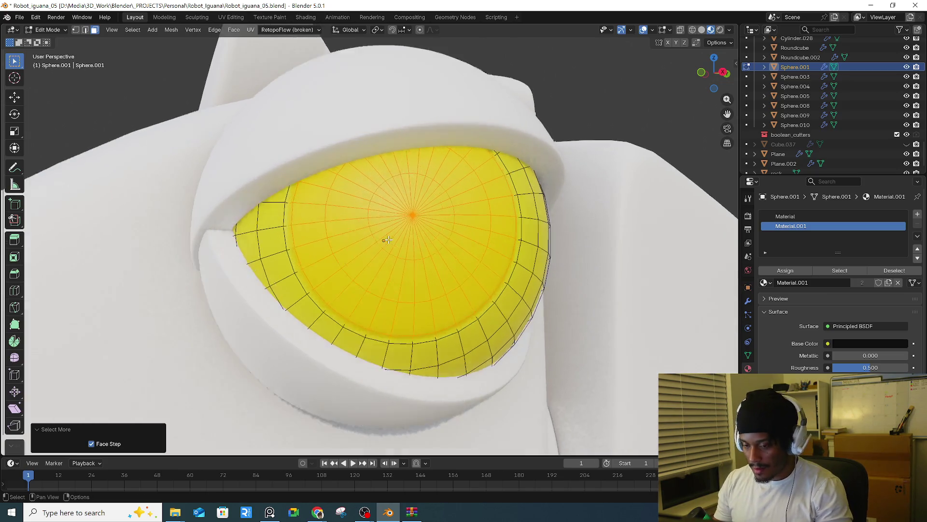
mouse_move(382, 238)
middle_down()
mouse_move(335, 314)
mouse_move(741, 282)
middle_up()
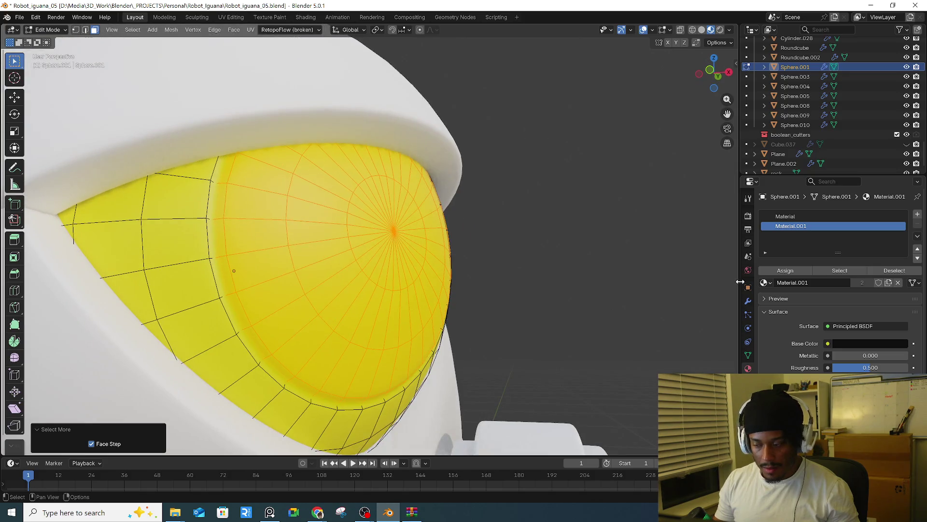
click(785, 270)
- Grow the pupil selection by one more ring, reassign the black material and return to Object Mode
middle_drag(590, 269, 466, 274)
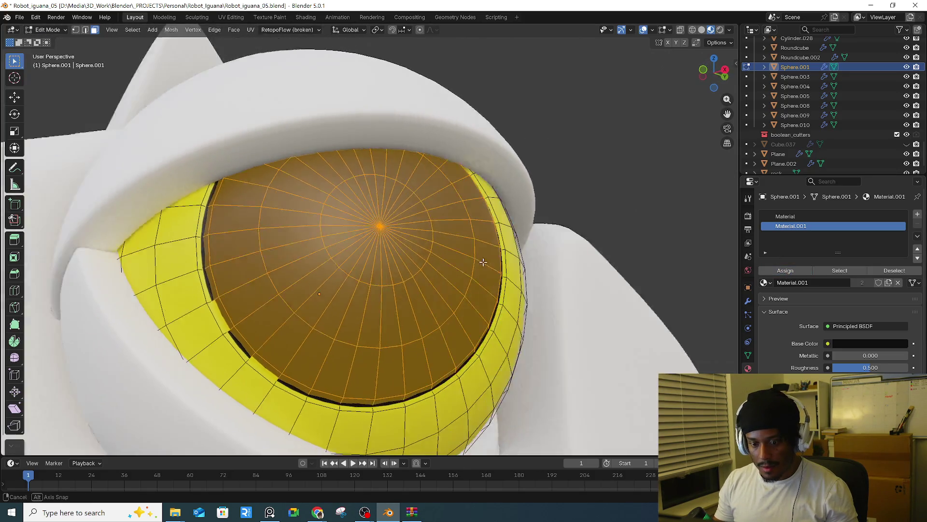
key(Caps_Lock)
scroll(465, 274, down, 3)
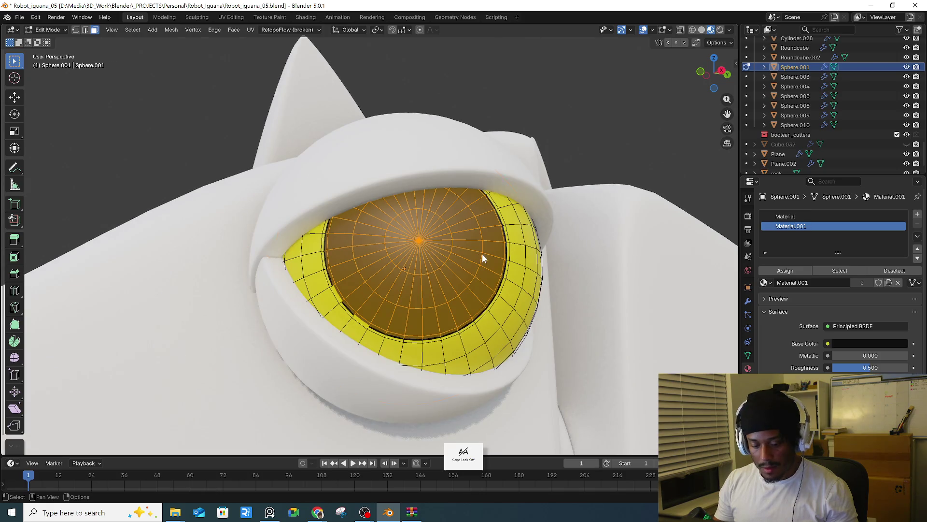
key(Tab)
middle_drag(520, 196, 497, 244)
key(Tab)
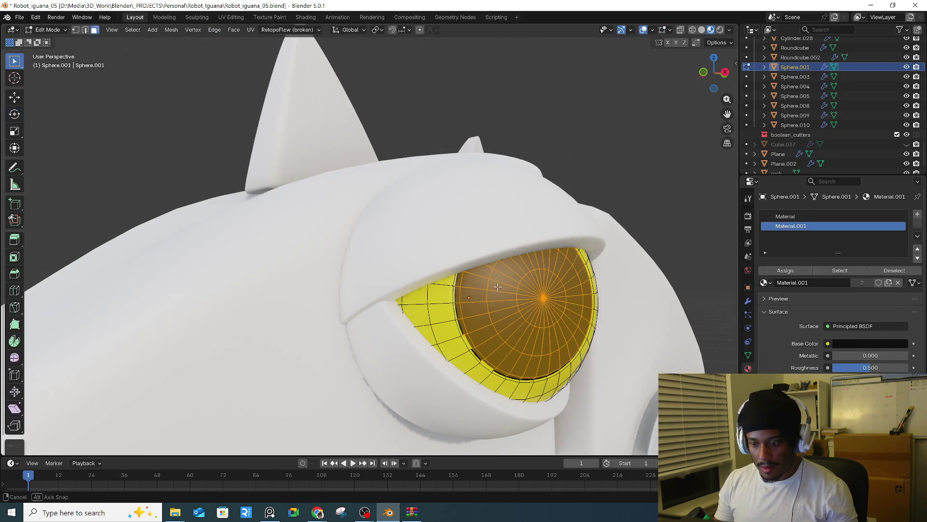
scroll(493, 319, up, 3)
middle_drag(493, 319, 495, 303)
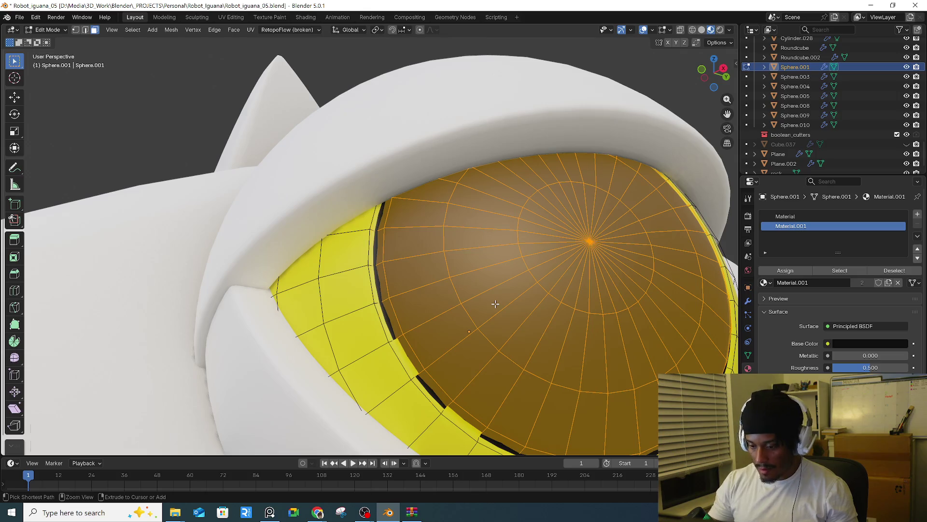
key(ctrl+KP_Add)
click(786, 270)
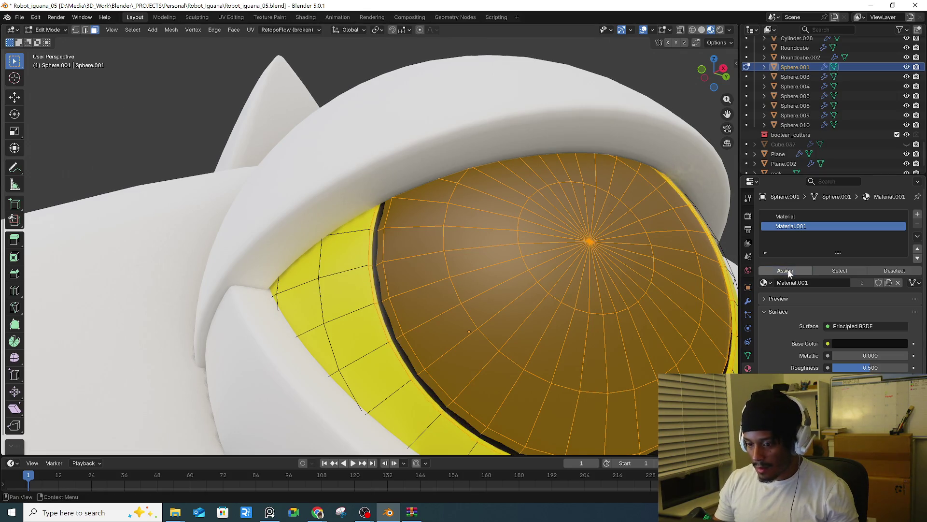
key(Tab)
scroll(604, 298, down, 4)
middle_drag(603, 298, 525, 172)
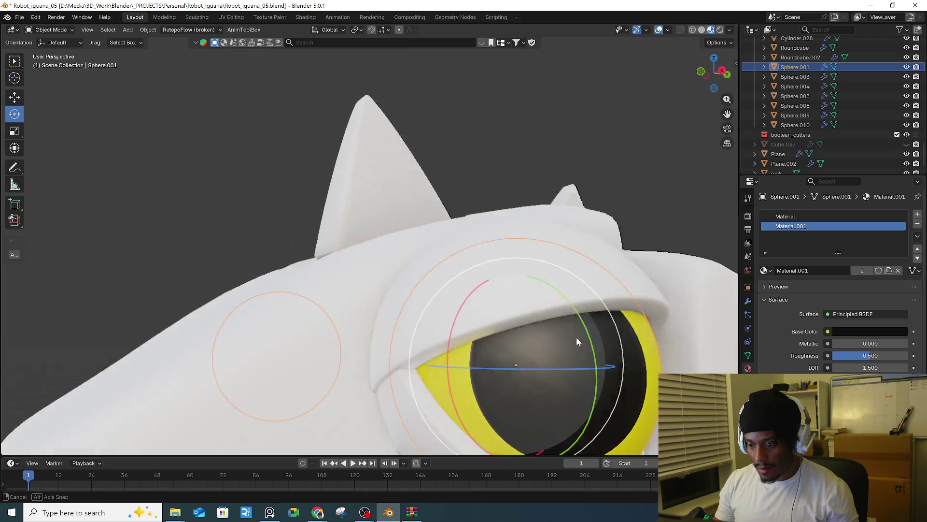
- Lower the roughness of the black pupil material and the yellow eye material to 0.339
scroll(524, 172, down, 5)
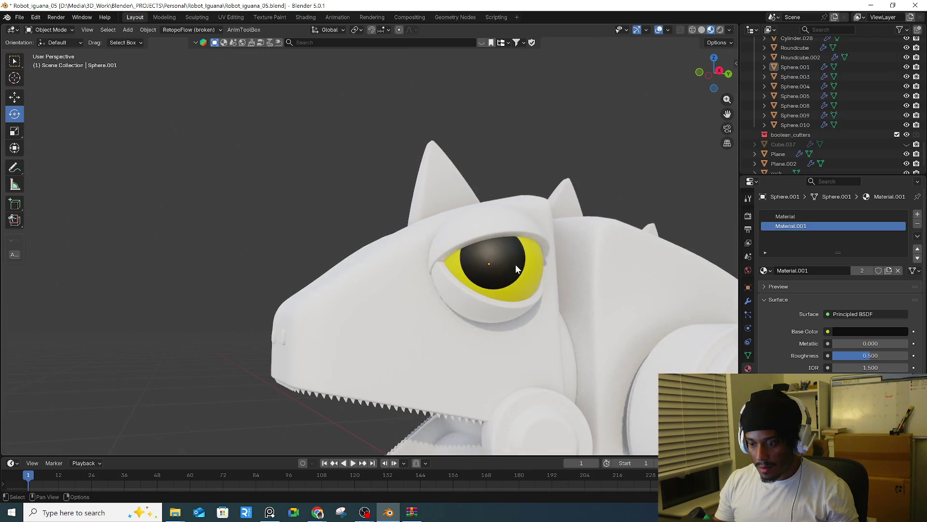
middle_drag(515, 265, 502, 260)
mouse_move(871, 356)
mouse_down()
mouse_move(854, 355)
mouse_move(866, 355)
mouse_up()
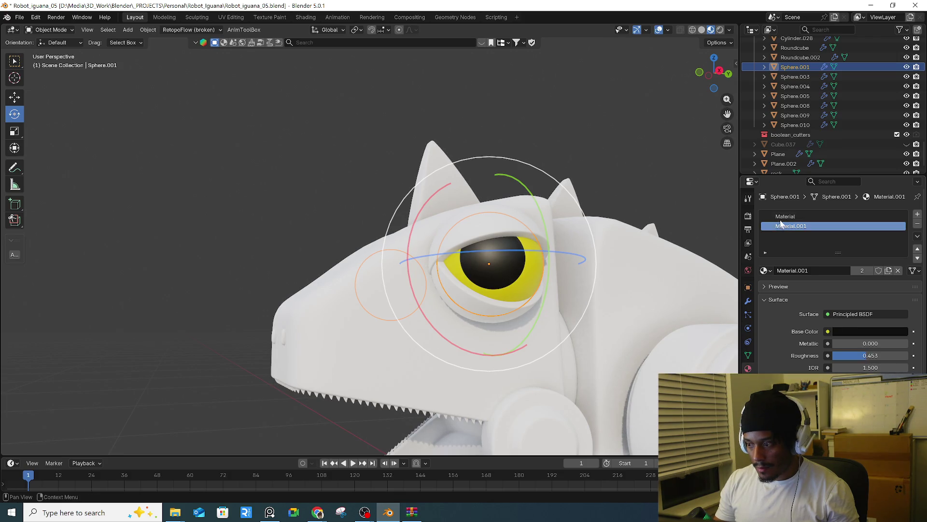
click(821, 217)
drag(872, 357, 859, 357)
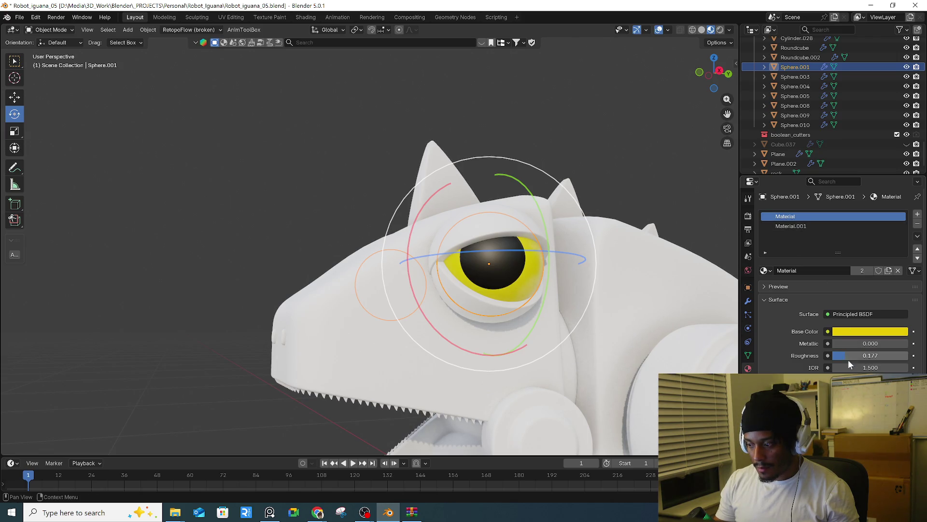
mouse_move(459, 237)
middle_down()
mouse_move(508, 235)
mouse_move(420, 197)
middle_up()
drag(870, 356, 870, 356)
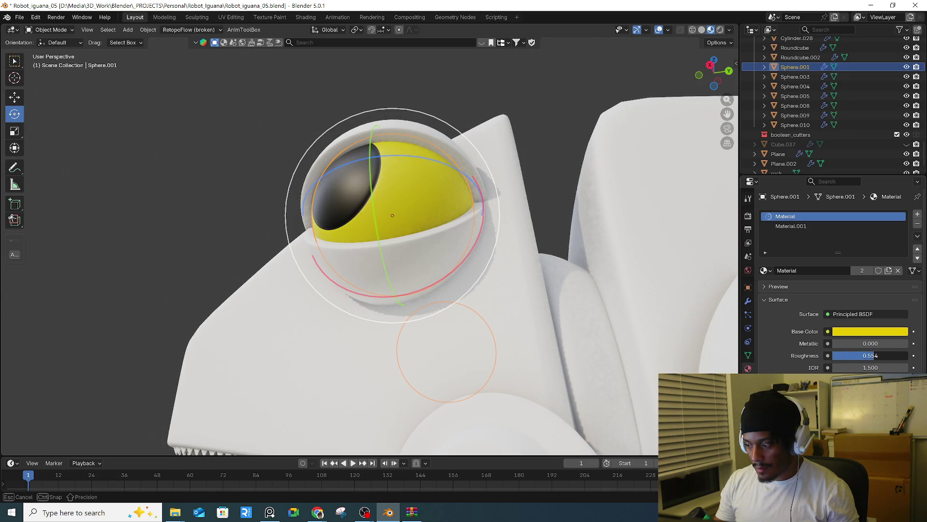
drag(870, 355, 870, 355)
mouse_move(528, 234)
middle_down()
mouse_move(568, 196)
mouse_move(664, 263)
mouse_move(624, 277)
mouse_move(561, 251)
middle_up()
- Check the eye's faces in Edit Mode, then give the head Cube.006 a new material
click(568, 200)
key(Caps_Lock)
key(Caps_Lock)
key(Tab)
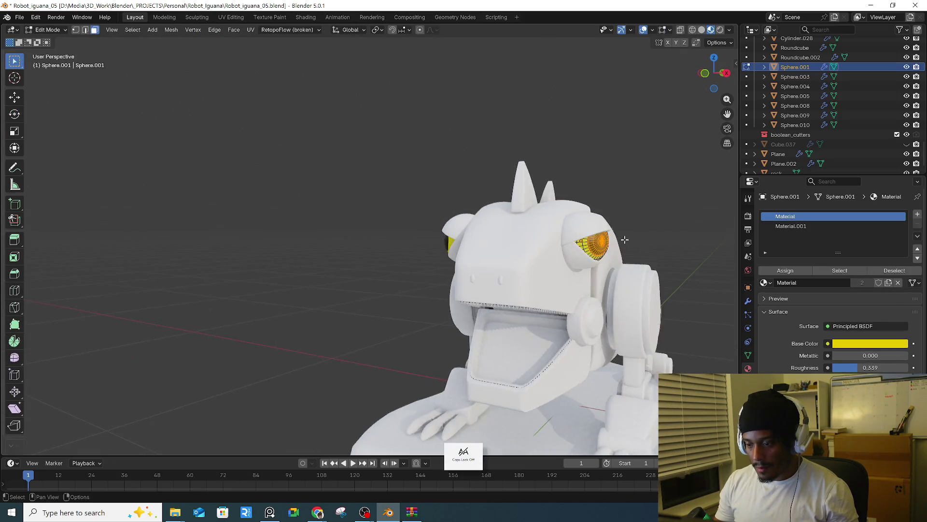
key(Tab)
middle_drag(621, 158, 484, 286)
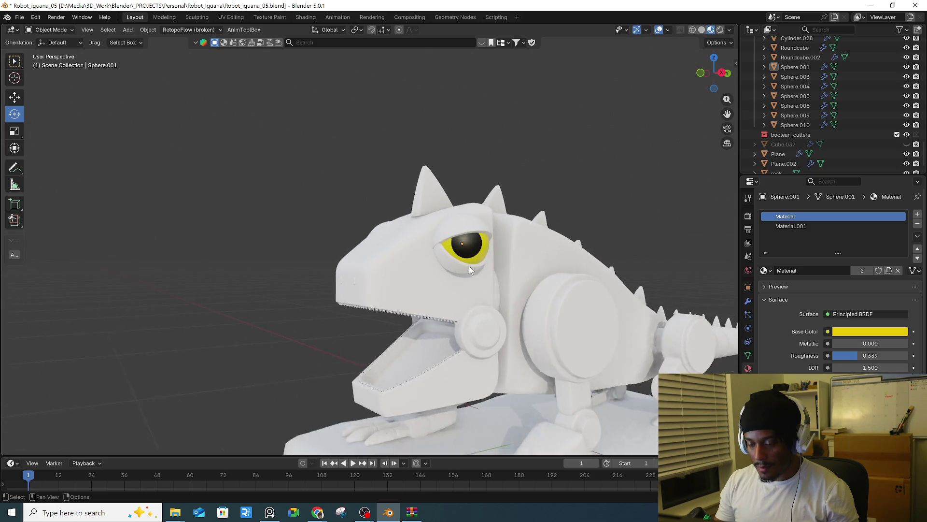
click(442, 283)
click(830, 255)
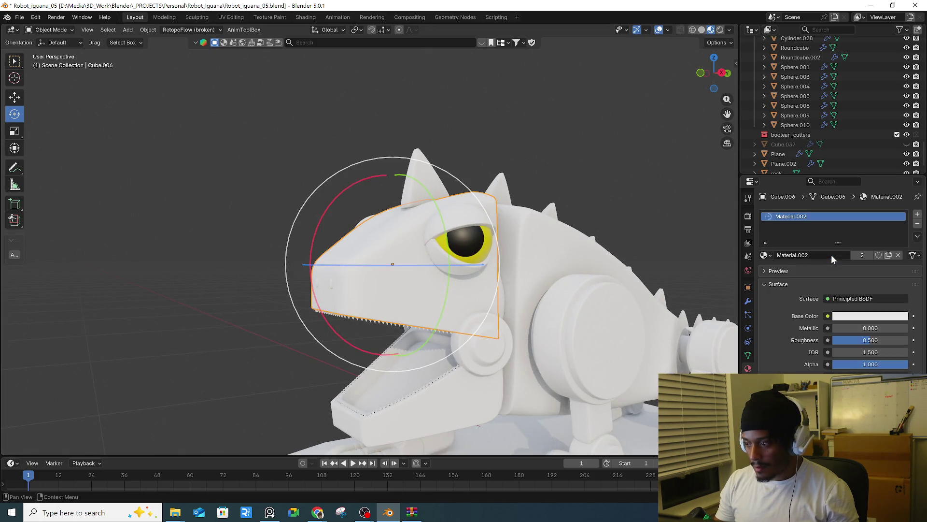
- Set the head's Material.002 base colour to green and link it to the lower jaw
click(875, 317)
drag(851, 189, 823, 183)
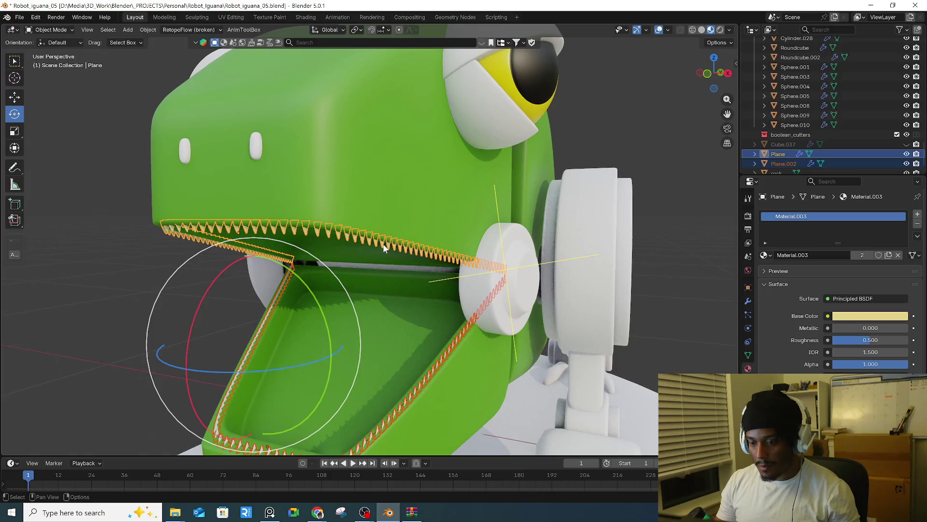
key(ctrl+l)
click(383, 244)
click(638, 121)
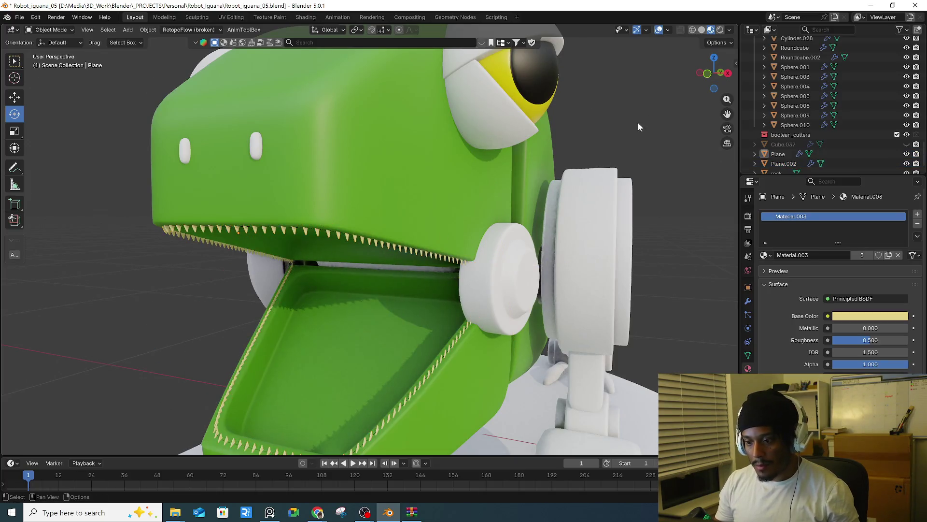
- Link the head's green material to both eyelids with Link Materials
scroll(639, 121, down, 5)
middle_drag(584, 166, 485, 178)
click(485, 178)
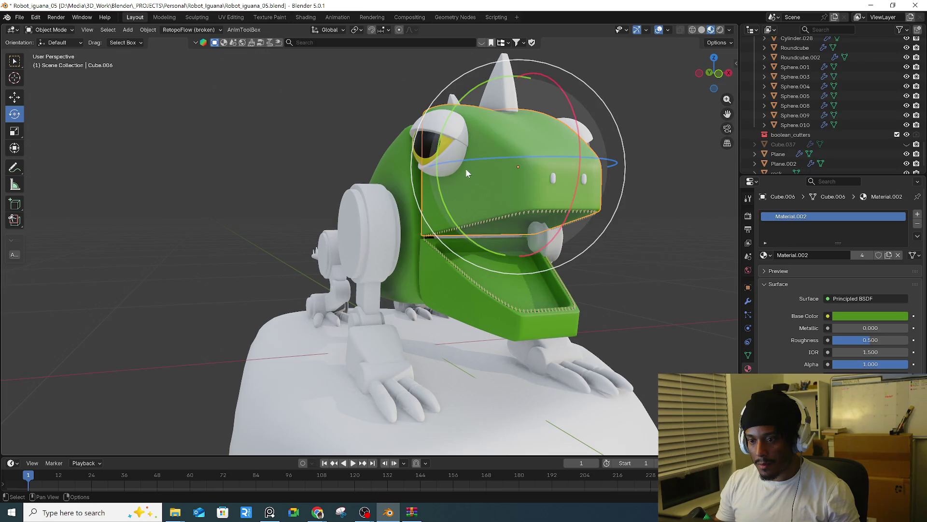
middle_drag(456, 145, 471, 148)
click(471, 147)
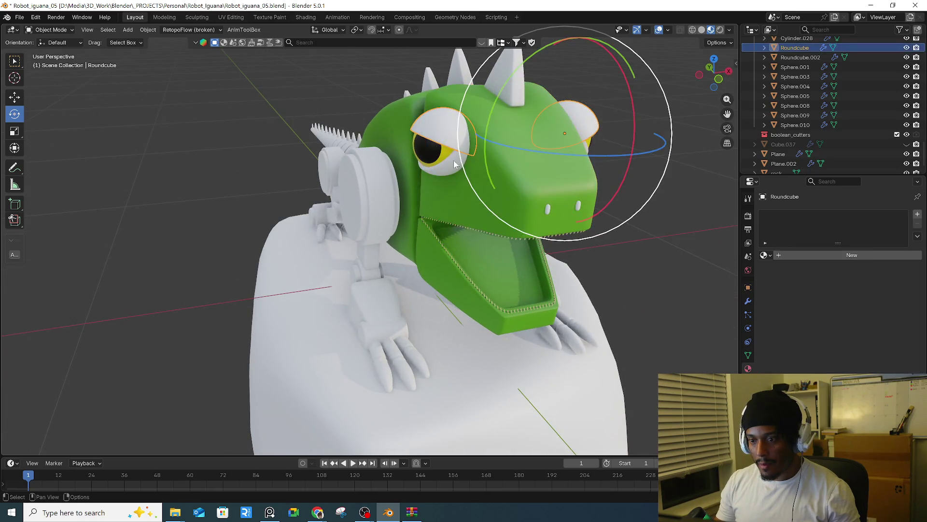
shift+click(574, 135)
middle_drag(575, 135, 555, 140)
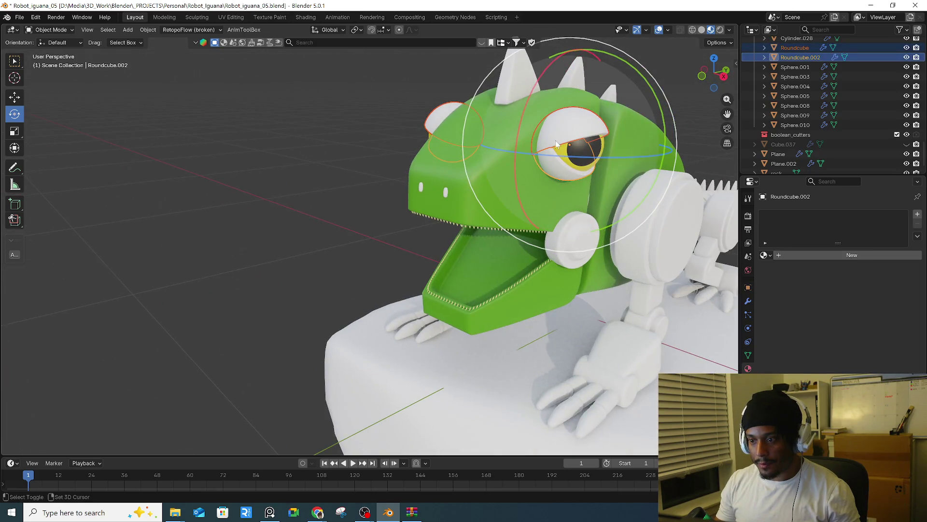
shift+click(497, 193)
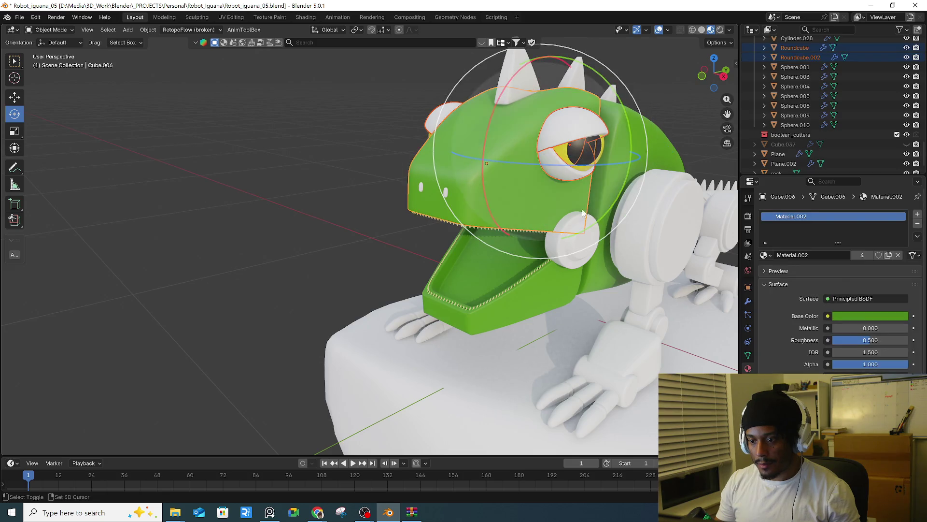
key(ctrl+l)
click(615, 267)
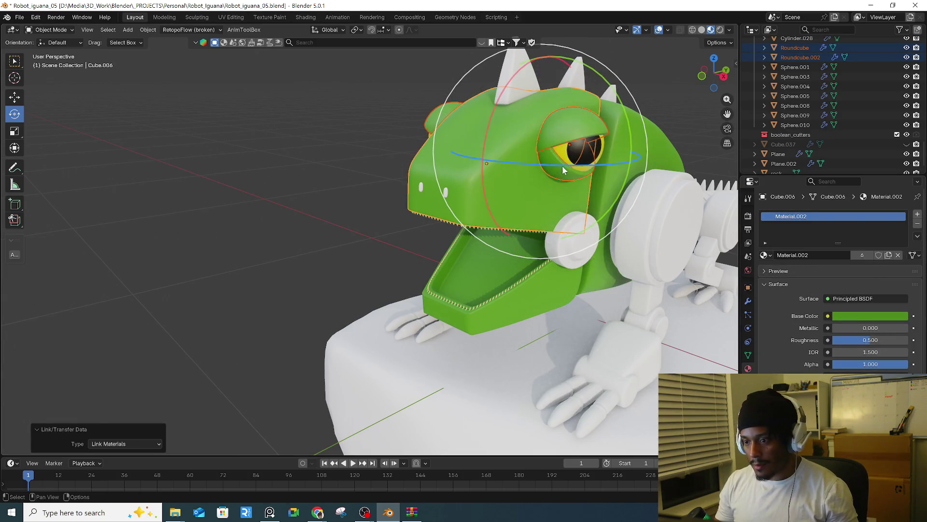
- Darken the green base colour of Material.004 on the body piece
click(562, 167)
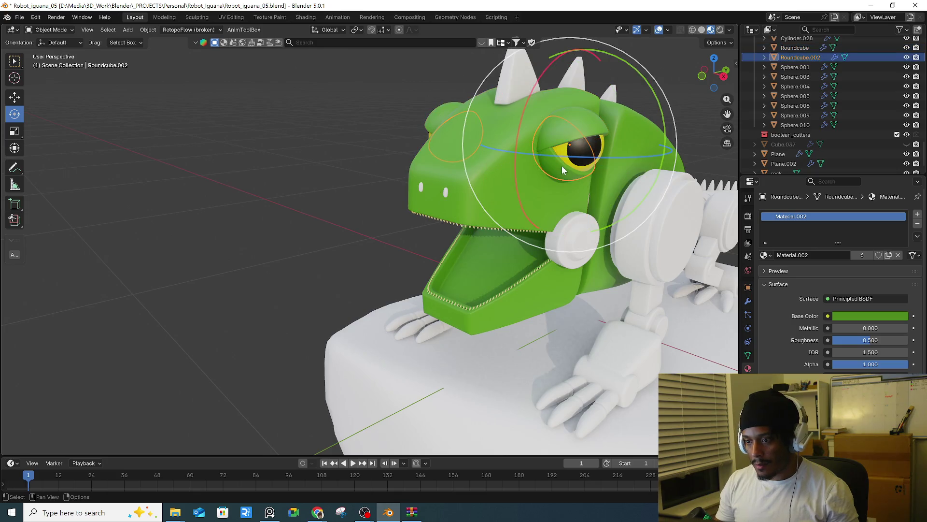
click(872, 314)
drag(901, 183, 901, 191)
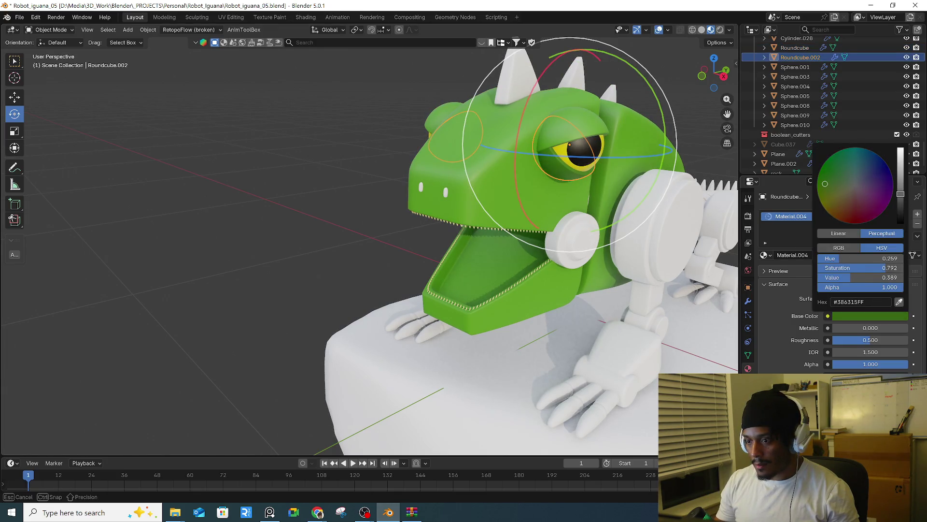
mouse_move(710, 193)
middle_down()
mouse_move(617, 225)
mouse_move(460, 205)
mouse_move(445, 221)
middle_up()
click(444, 221)
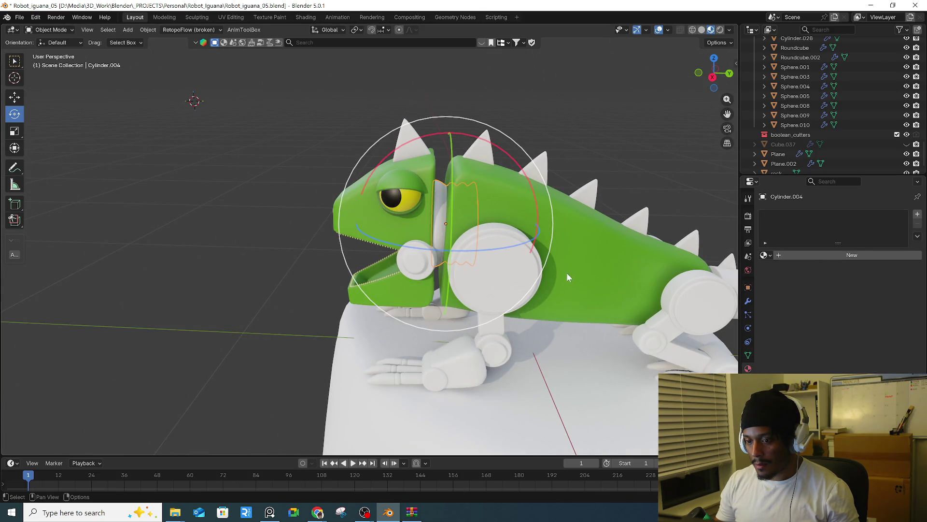
- Give the neck cylinder a new material, eyedropping the body green and darkening it to #2A4613
click(816, 253)
click(894, 319)
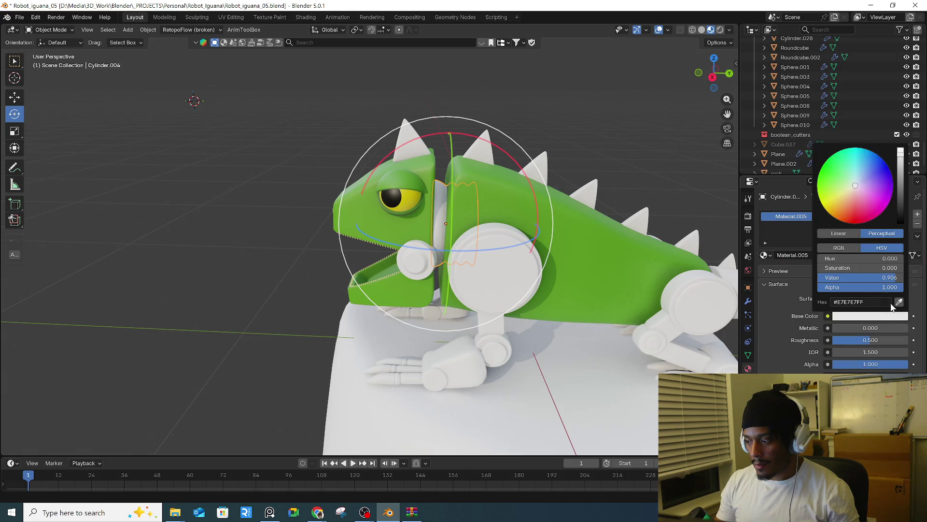
click(898, 302)
click(641, 264)
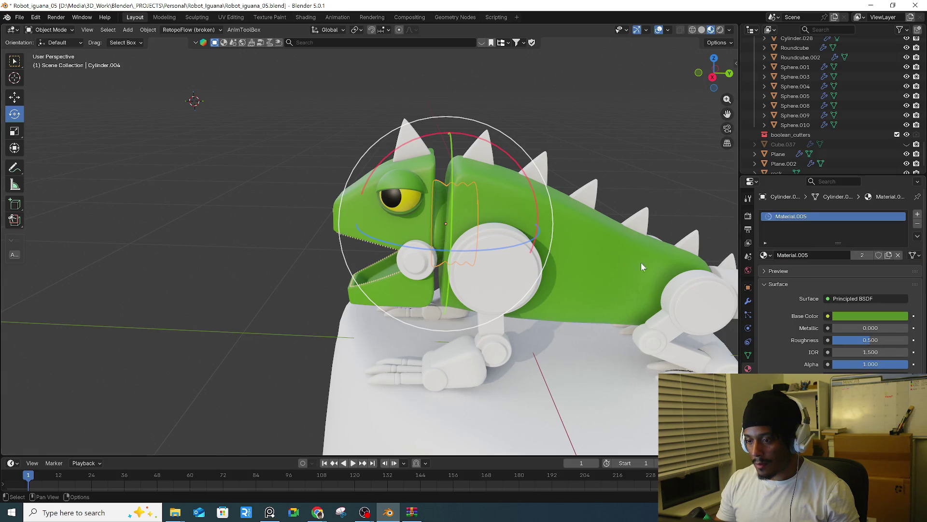
click(873, 317)
drag(899, 193, 900, 200)
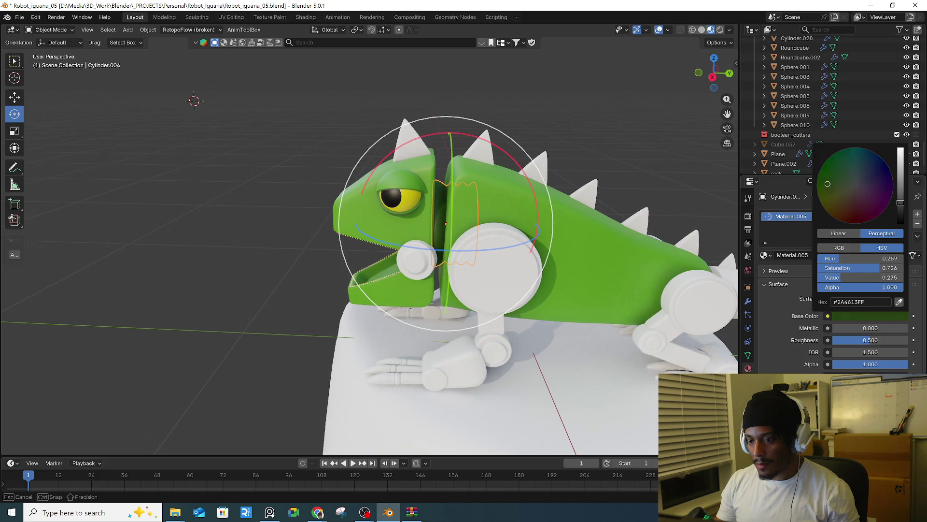
- Select the jaw joint cylinder and inspect its modifiers
mouse_move(621, 205)
middle_down()
mouse_move(584, 222)
mouse_move(625, 227)
mouse_move(545, 244)
mouse_move(565, 258)
middle_up()
click(522, 260)
scroll(522, 259, up, 3)
click(748, 300)
scroll(821, 347, down, 3)
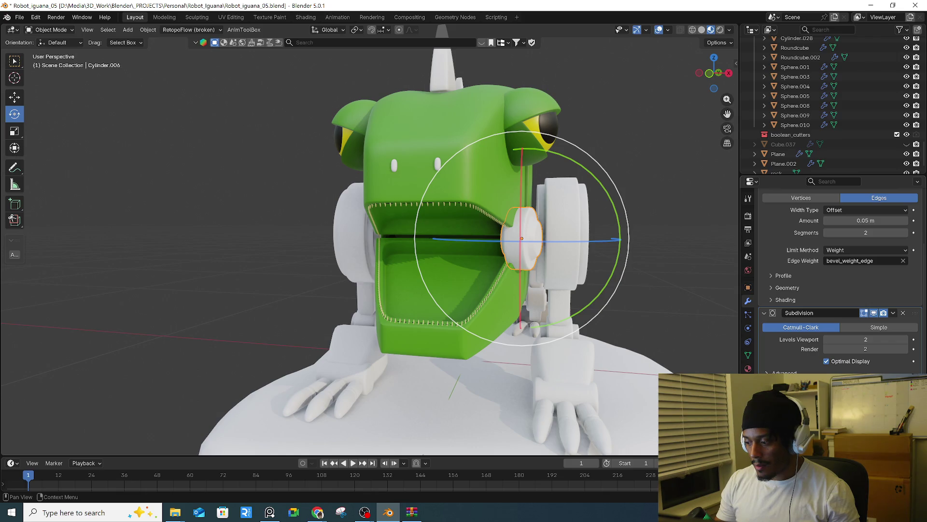
click(438, 343)
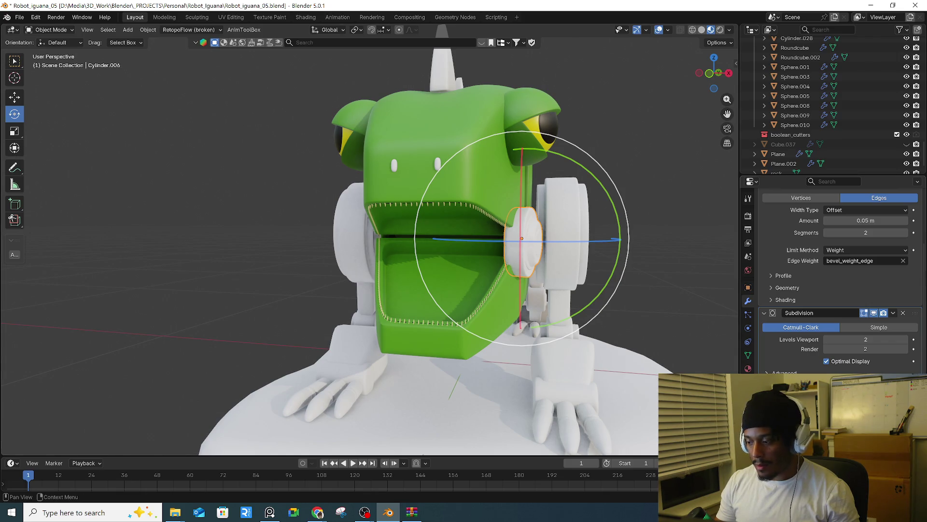
- Select the nostril piece and view its texture settings
mouse_move(570, 270)
middle_down()
mouse_move(668, 300)
mouse_move(596, 300)
mouse_move(474, 219)
middle_up()
click(668, 299)
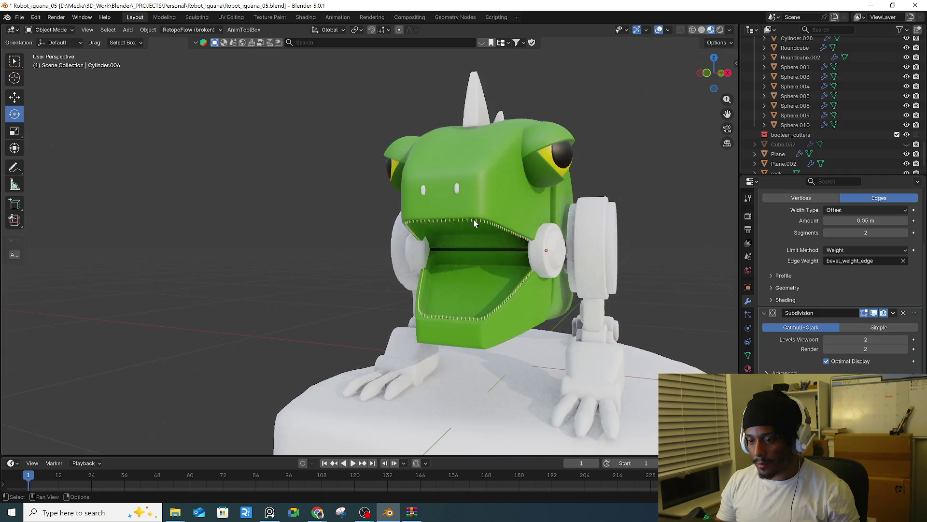
click(458, 189)
click(748, 369)
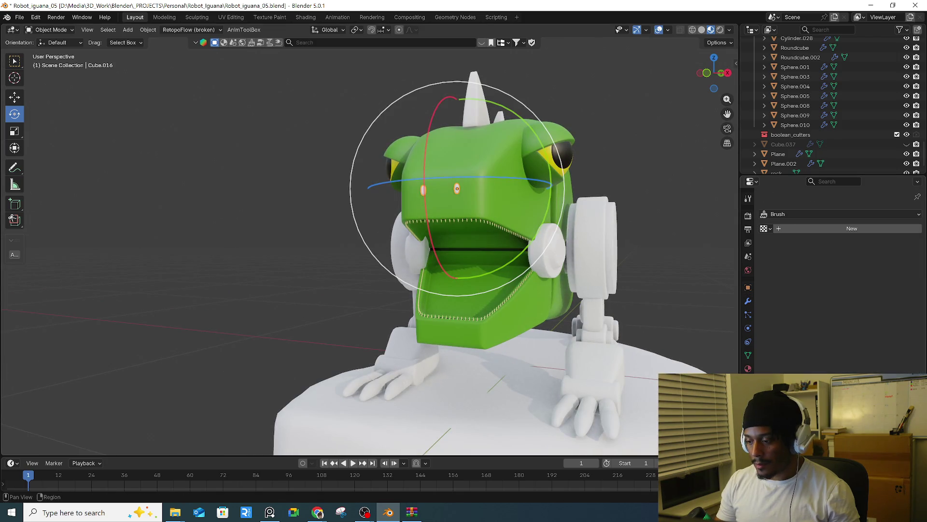
- Unlink the unused brush texture in the Texture properties
click(839, 230)
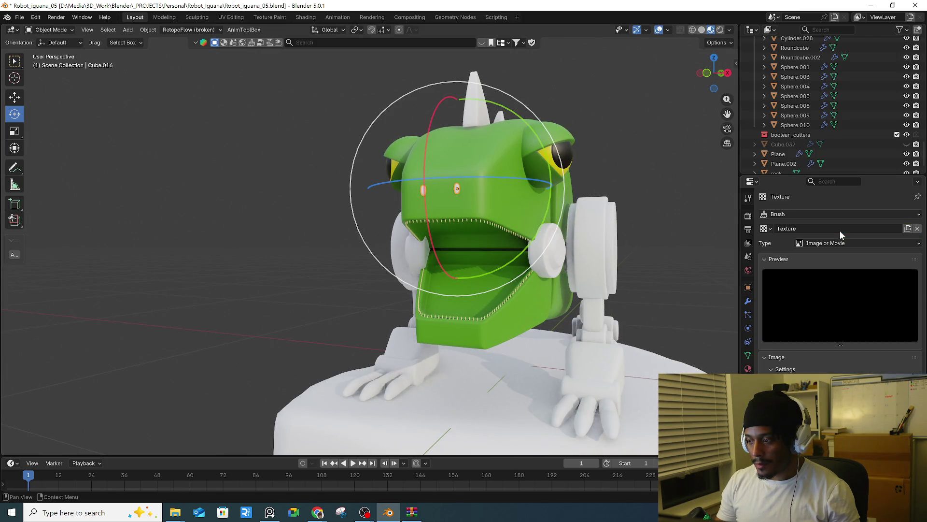
click(917, 228)
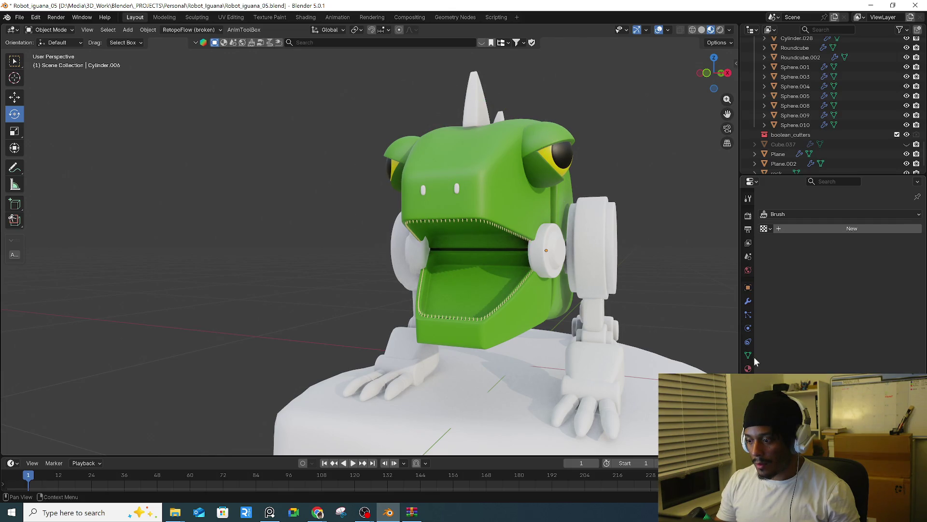
middle_drag(630, 277, 556, 277)
- Give the jaw hinge cylinders (Cylinder.006) a new material with dark olive-green base colour #1D2500
click(552, 275)
click(748, 368)
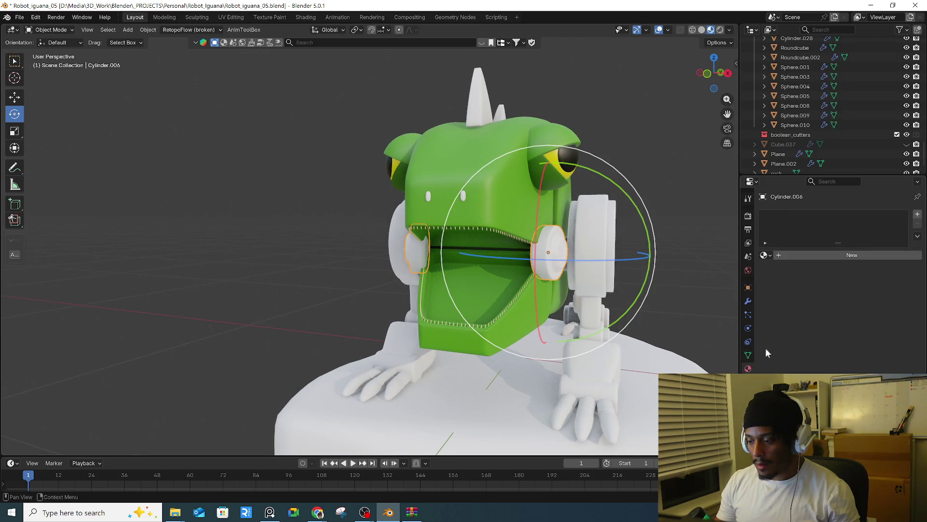
click(839, 253)
click(858, 316)
mouse_move(901, 198)
mouse_down()
mouse_move(901, 214)
mouse_move(884, 186)
mouse_up()
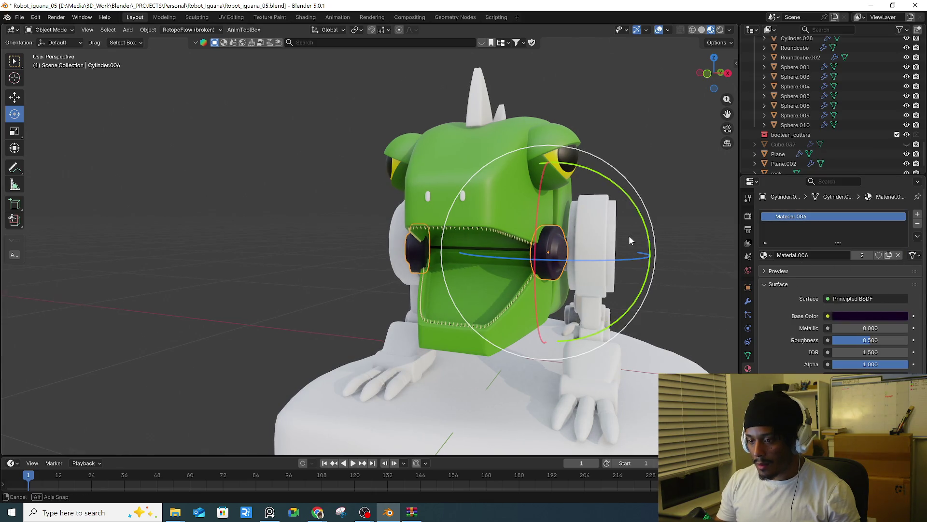
middle_drag(636, 236, 638, 272)
click(867, 316)
mouse_move(902, 214)
mouse_down()
mouse_move(901, 203)
mouse_move(819, 174)
mouse_up()
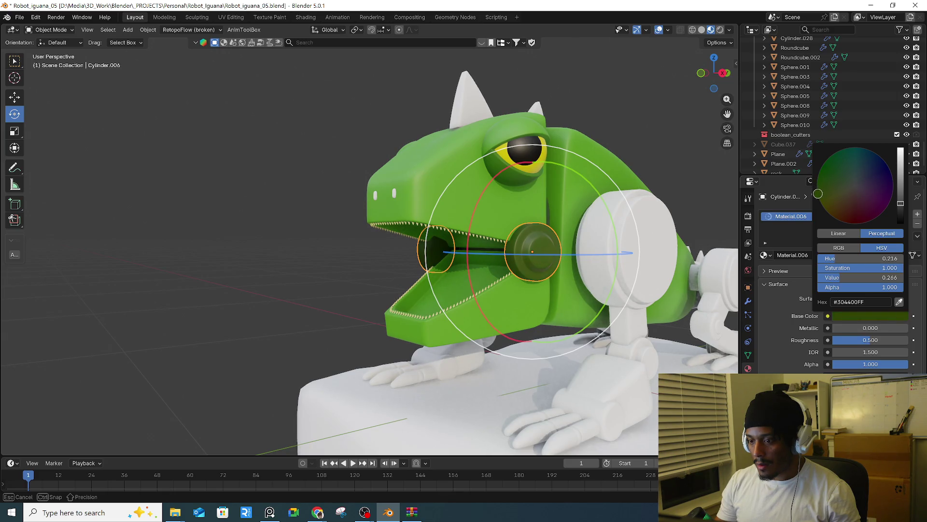
drag(901, 215, 901, 213)
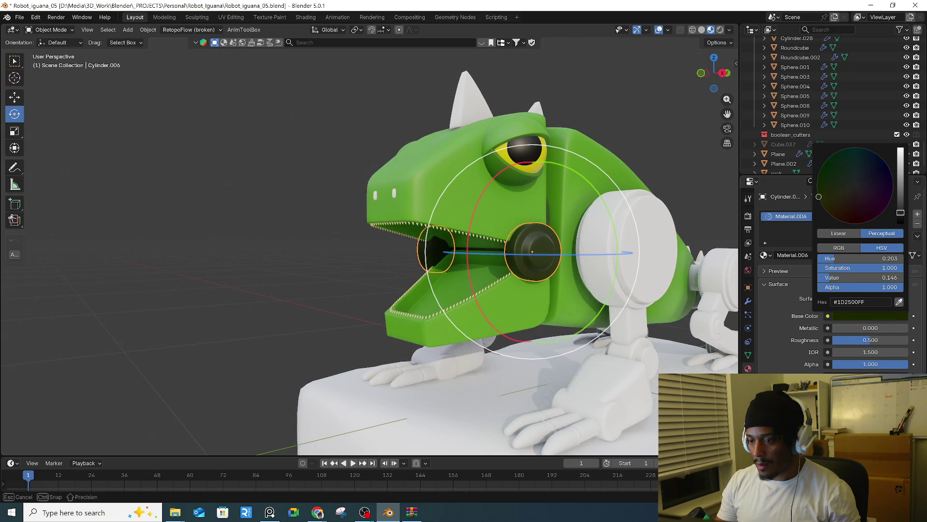
middle_drag(658, 132, 504, 177)
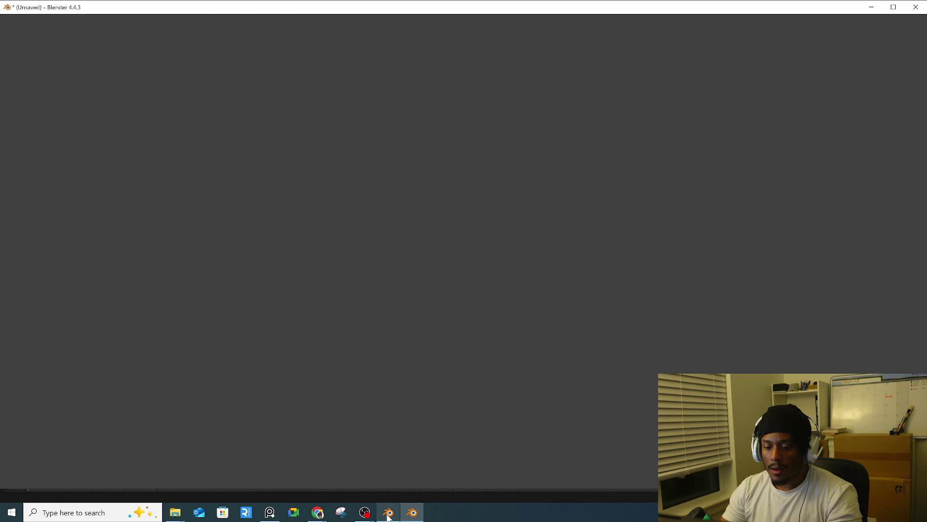
- Save an incremental copy of the project as Robot_iguana_06
click(388, 511)
click(20, 18)
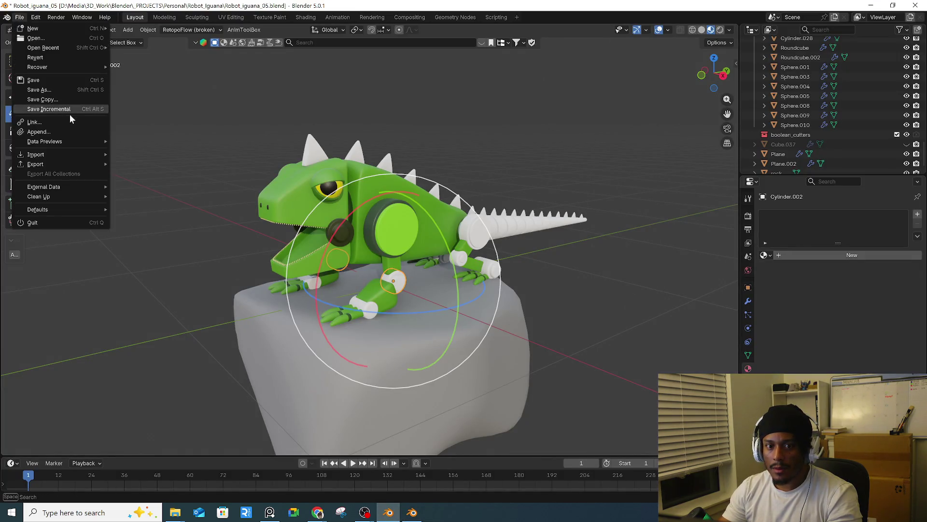
click(73, 111)
- Assign the green body material Material.002 to the tail cylinder
middle_drag(396, 232, 495, 233)
scroll(559, 218, up, 3)
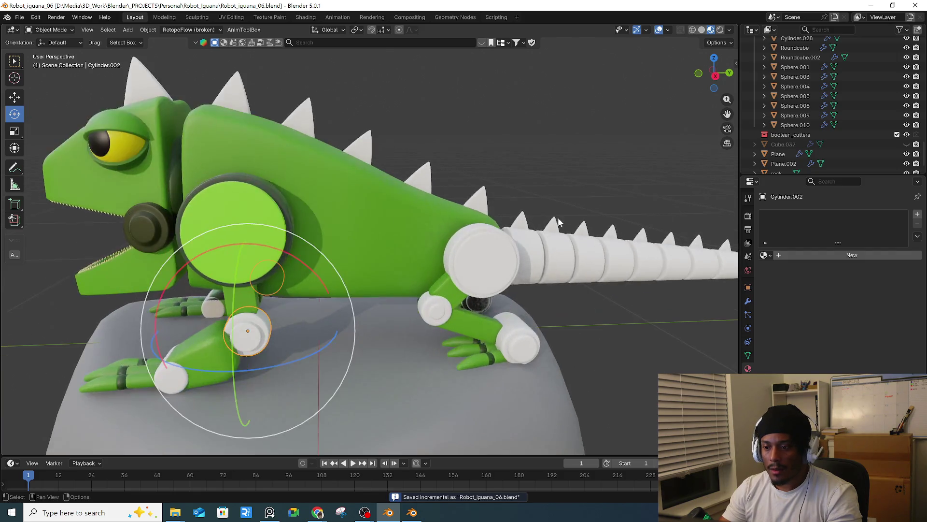
scroll(407, 276, up, 2)
click(407, 276)
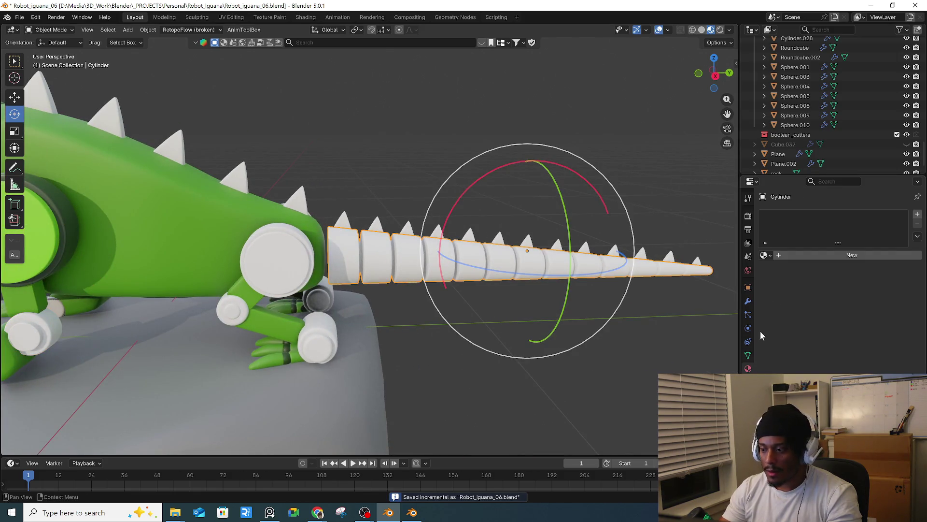
click(821, 254)
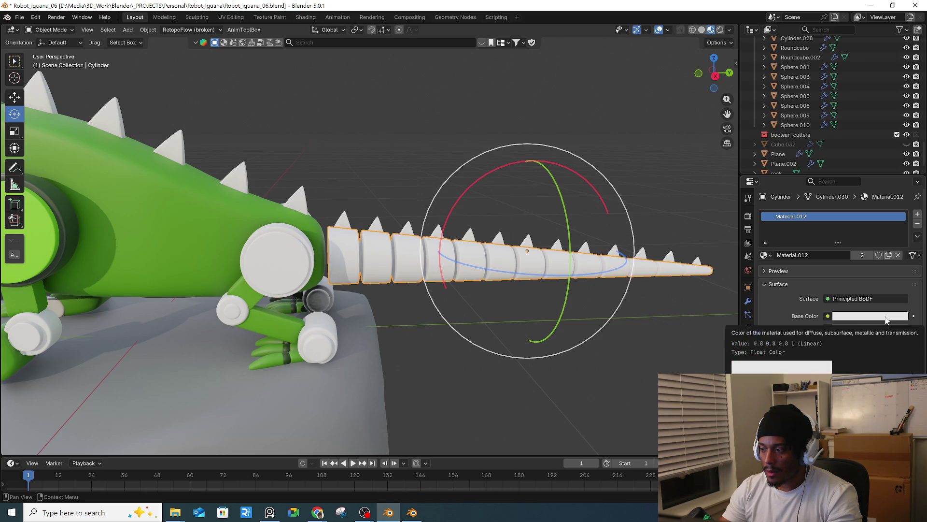
click(765, 255)
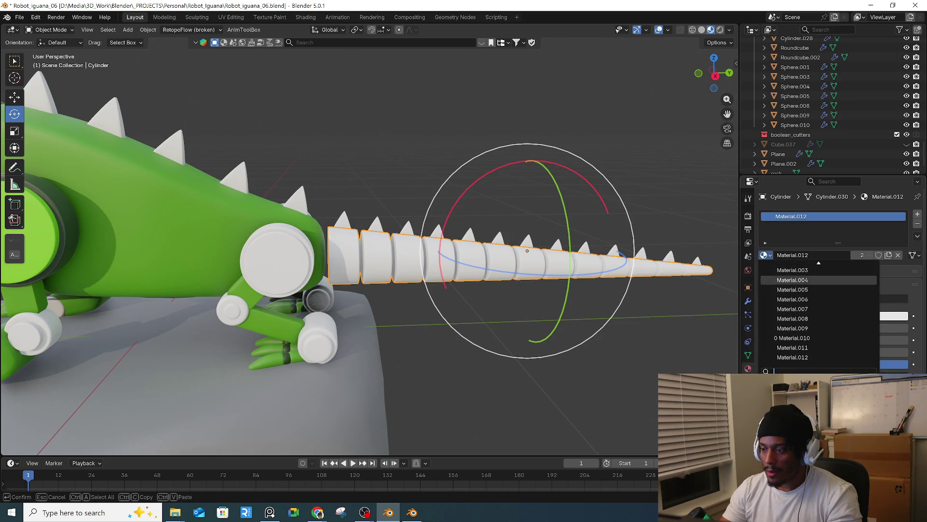
scroll(801, 290, up, 2)
click(793, 270)
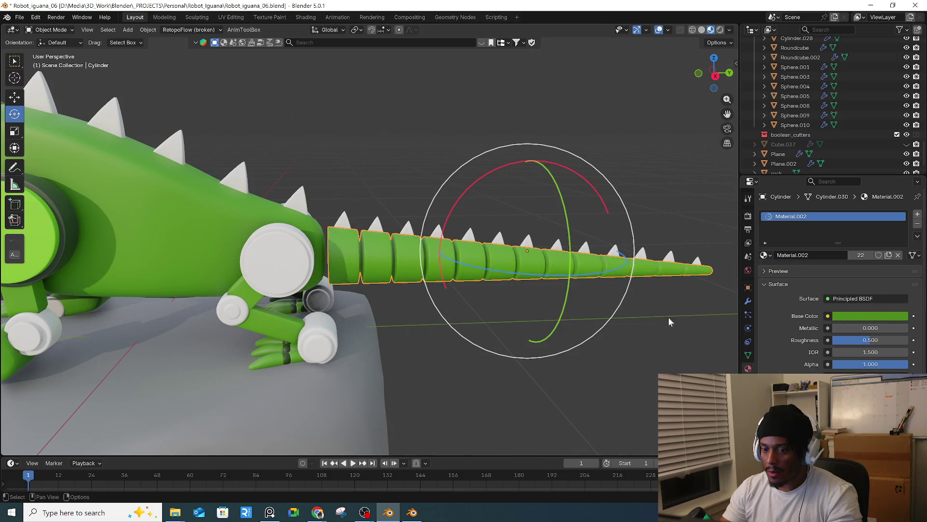
scroll(653, 319, down, 3)
mouse_move(541, 303)
middle_down()
mouse_move(336, 320)
mouse_move(527, 307)
mouse_move(418, 306)
mouse_move(503, 306)
middle_up()
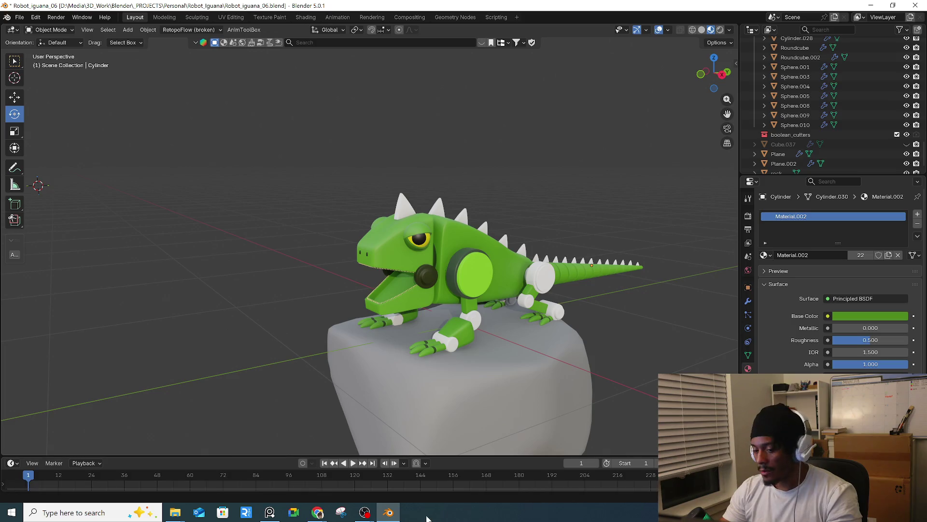
- Save an incremental copy of the iguana project as Robot_iguana_07.blend
click(397, 515)
click(390, 515)
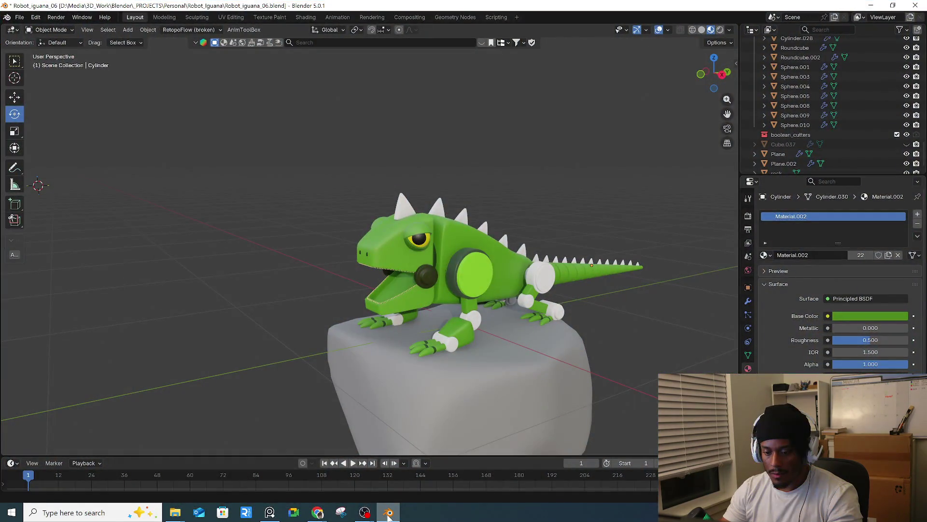
click(389, 515)
click(389, 515)
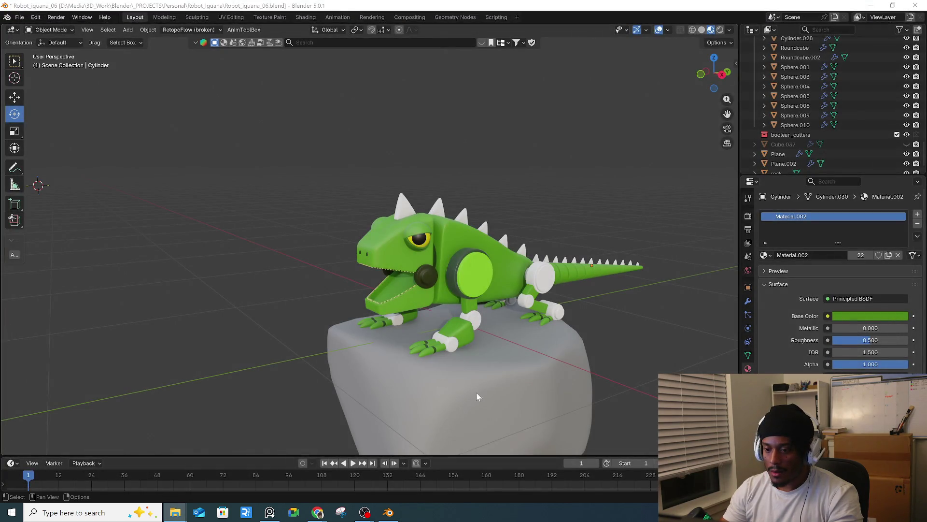
middle_drag(476, 396, 479, 362)
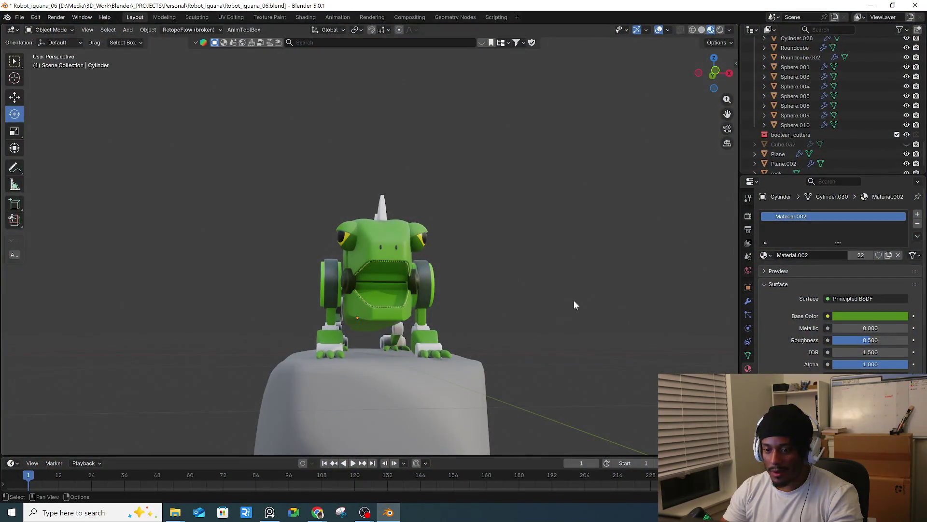
click(19, 17)
click(73, 108)
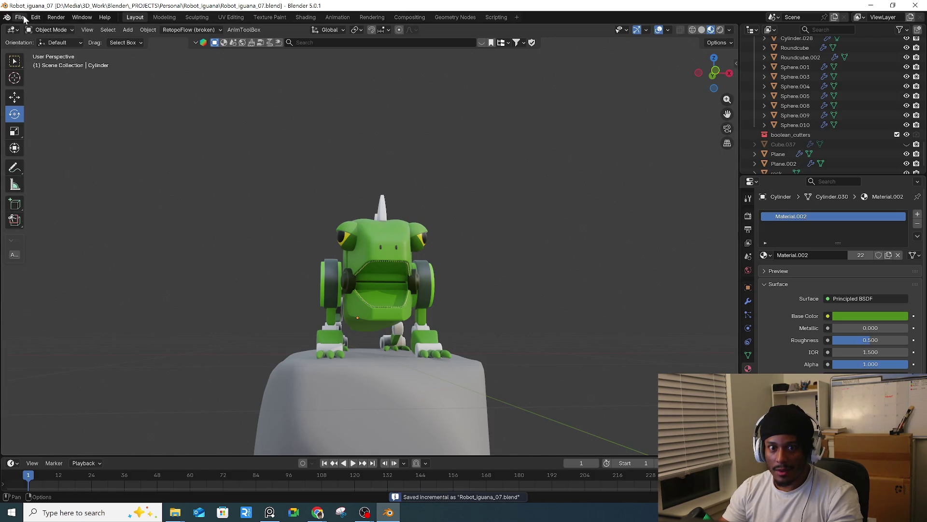
click(20, 17)
- Start a new General file and open robot_planet_assets.blend by dropping it into Blender
mouse_move(39, 29)
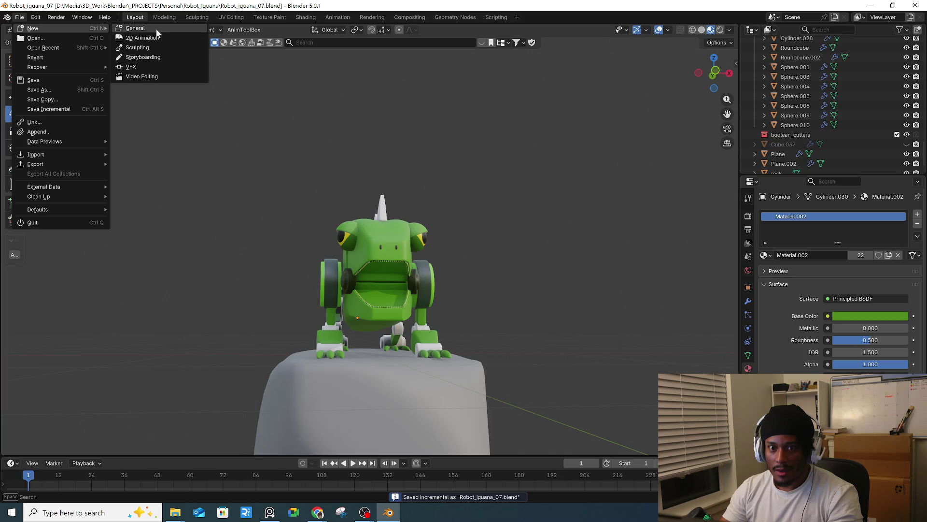
click(156, 28)
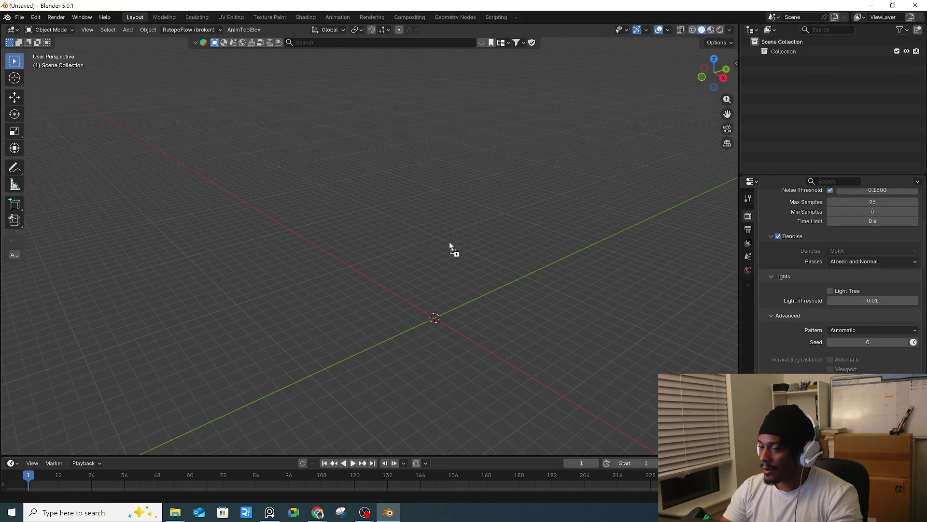
drag(450, 242, 447, 245)
click(427, 244)
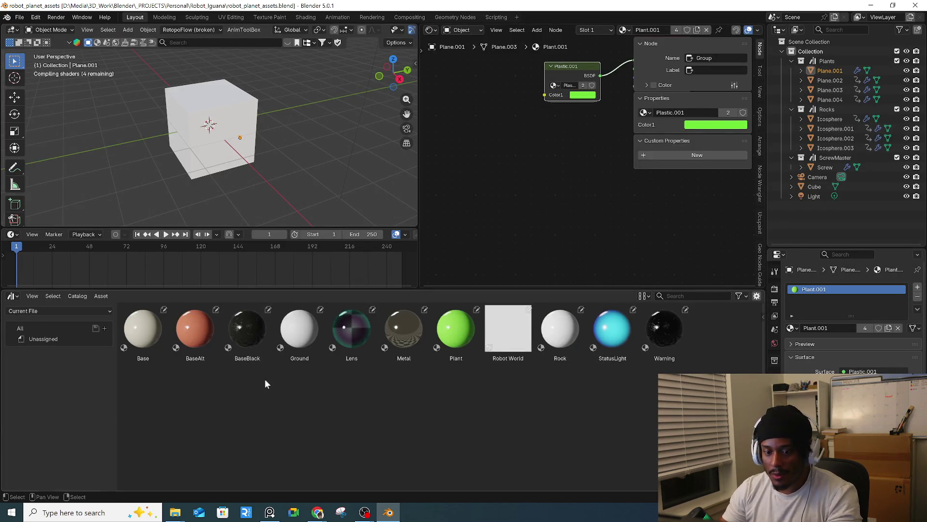
- Browse the BaseBlack, StatusLight, Rock, Plant and Metal material assets
click(263, 343)
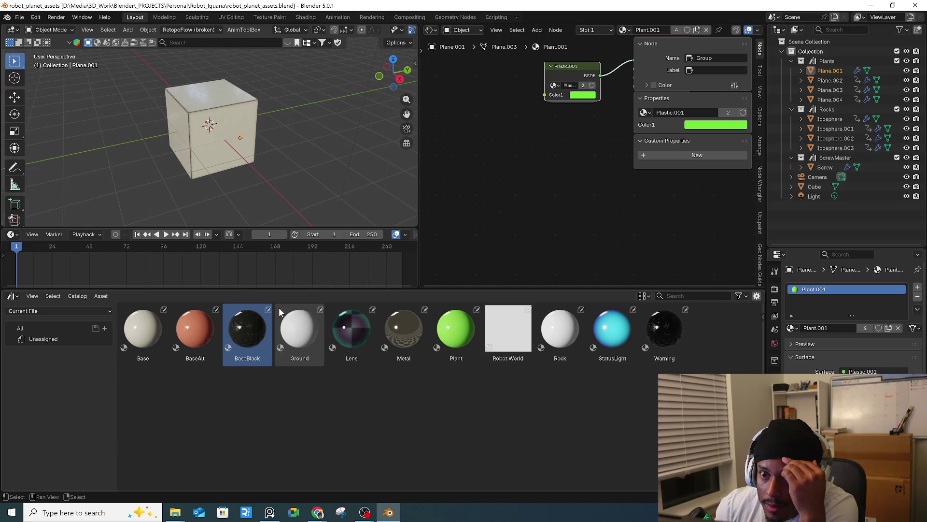
click(616, 341)
click(563, 347)
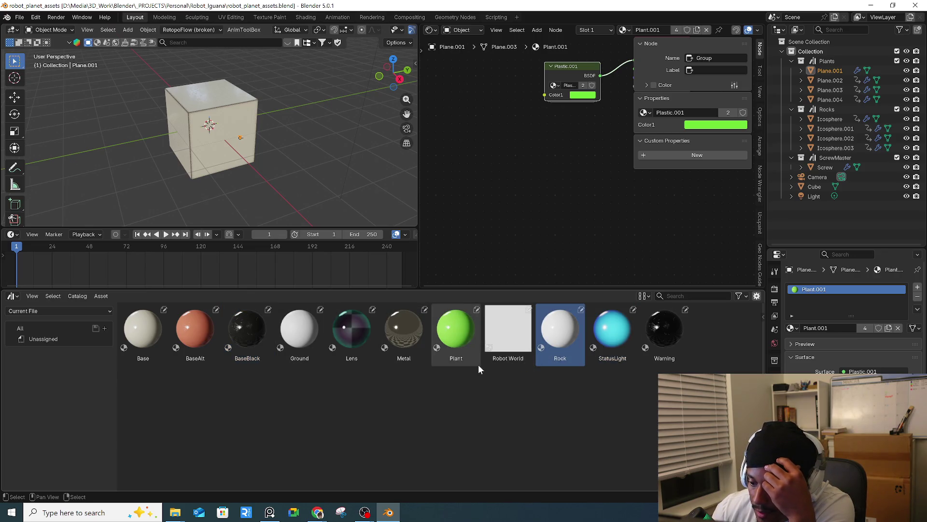
click(463, 353)
click(408, 356)
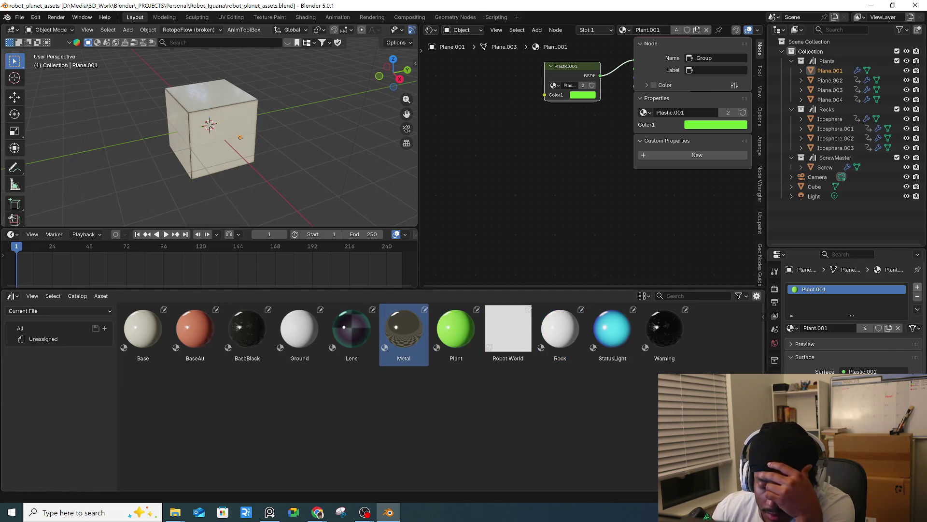
- Zoom onto the cube and select it to show its Base material nodes
middle_drag(618, 143, 519, 218)
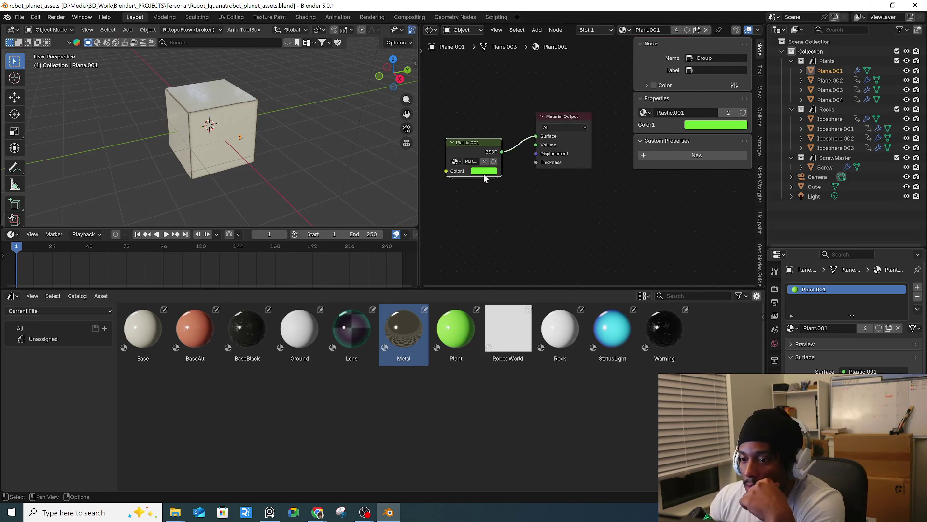
scroll(242, 160, up, 5)
mouse_move(178, 135)
middle_down()
mouse_move(323, 191)
mouse_move(290, 129)
middle_up()
click(282, 126)
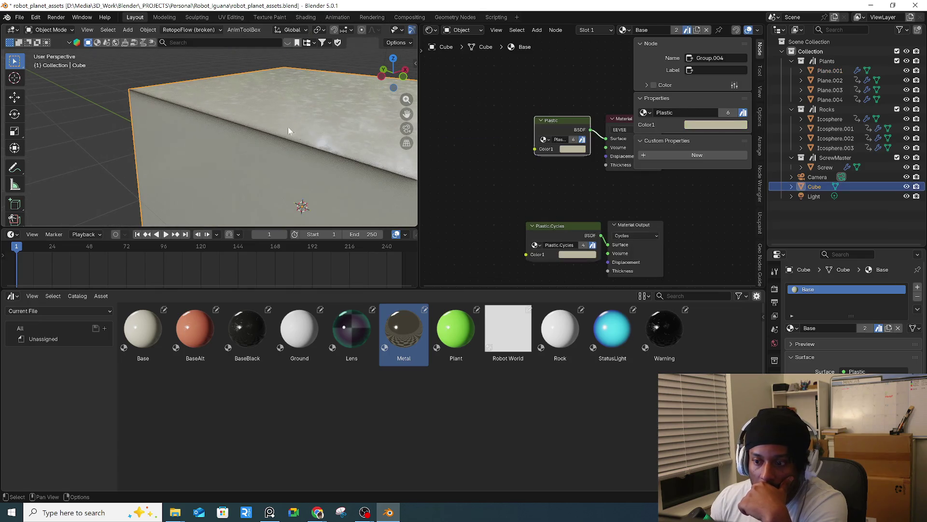
- Centre the Base material nodes and enter the Plastic.Cycles node group
key(Home)
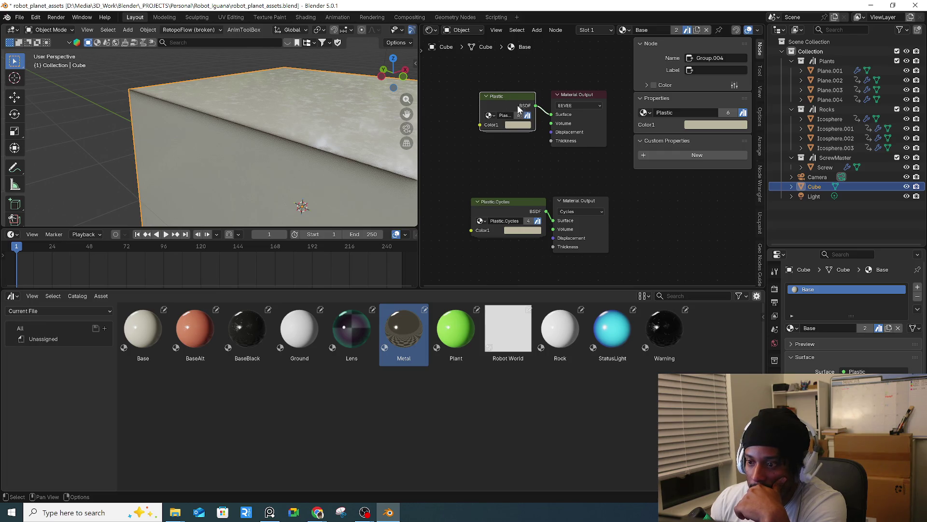
click(507, 204)
click(477, 201)
click(477, 202)
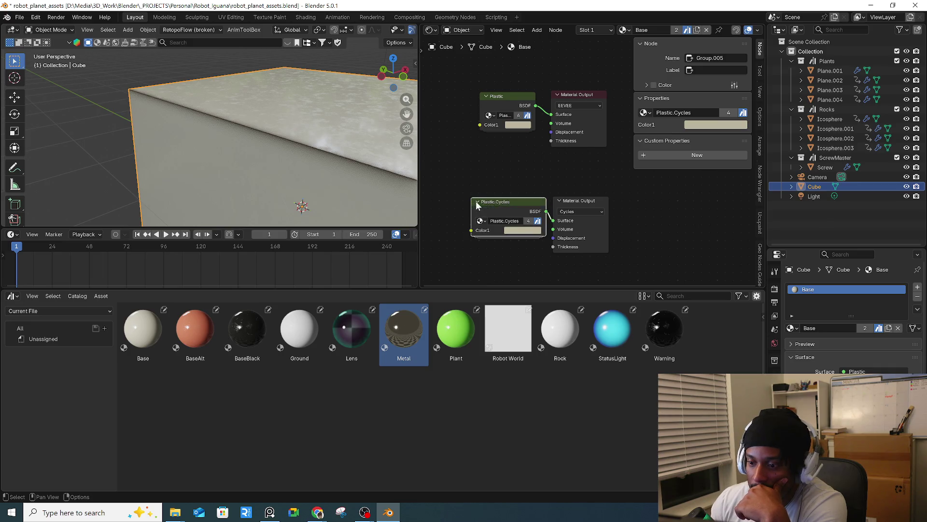
key(Tab)
- Pan and zoom through the group's Principled BSDF, Edge Mask, Scratch Mask and Bump nodes
scroll(610, 203, up, 4)
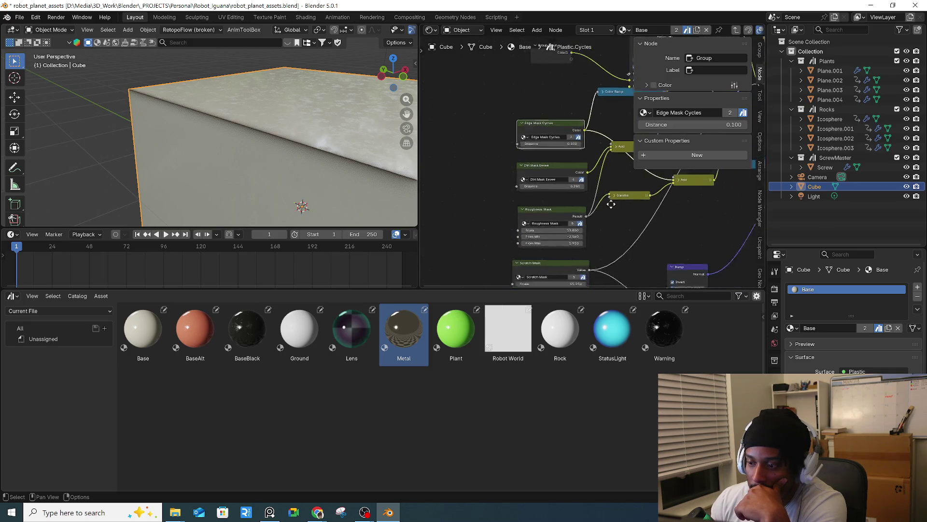
scroll(478, 236, down, 1)
middle_drag(715, 229, 640, 214)
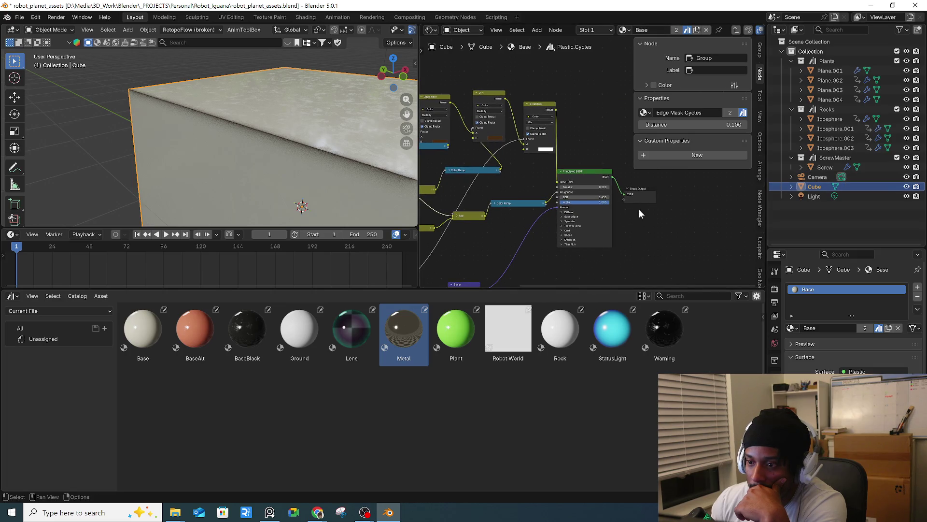
middle_drag(499, 232, 607, 215)
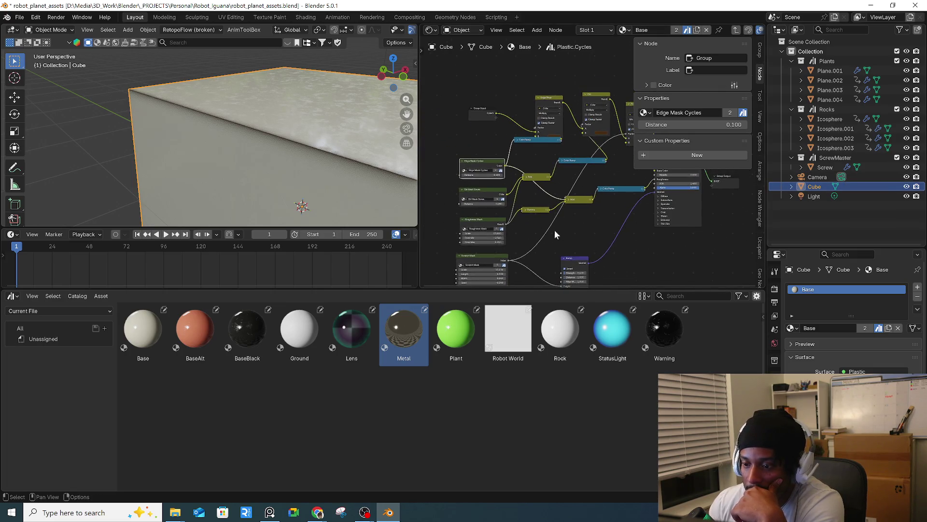
scroll(464, 172, up, 2)
scroll(459, 159, up, 1)
scroll(444, 148, up, 1)
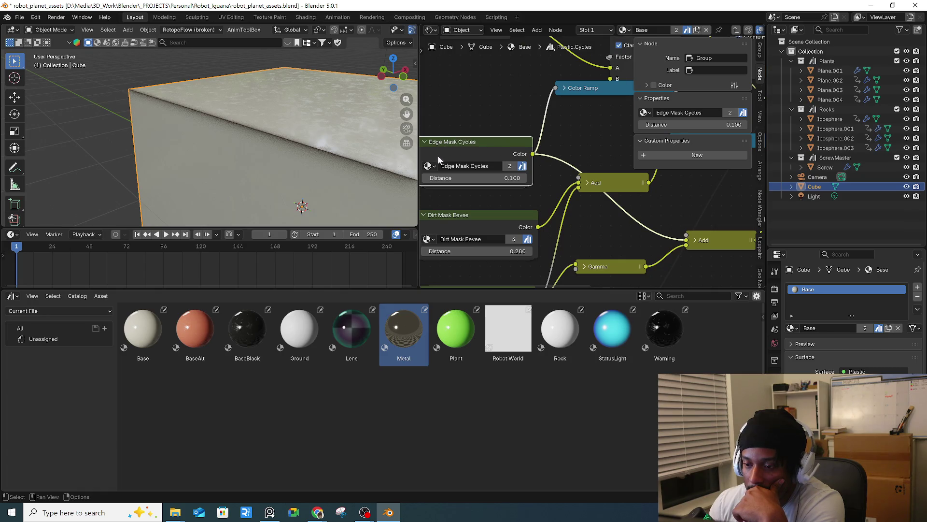
shift+scroll(456, 199, down, 4)
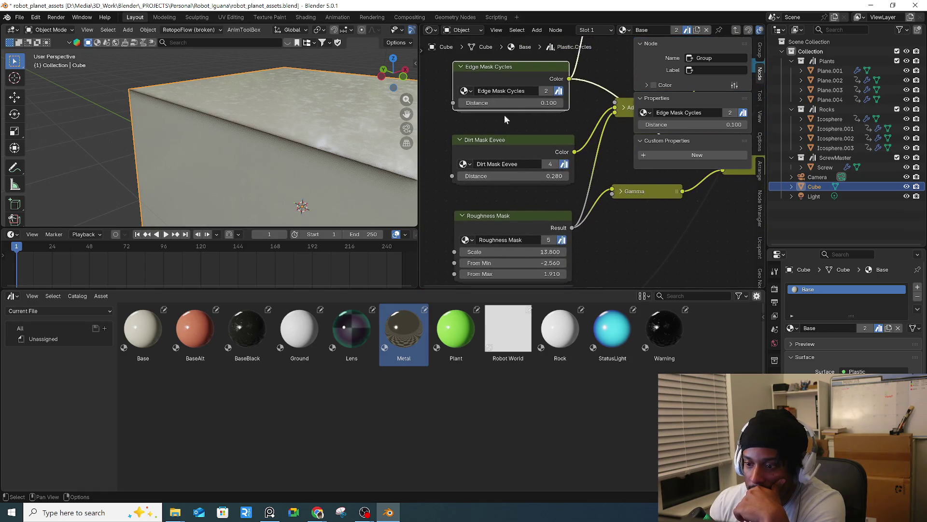
middle_drag(540, 191, 520, 164)
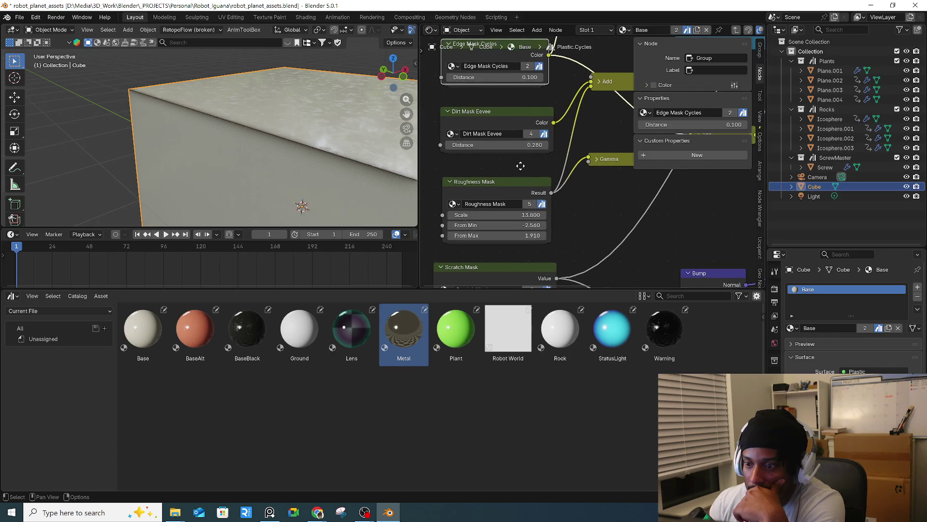
scroll(518, 181, down, 2)
scroll(531, 193, down, 2)
scroll(545, 209, down, 2)
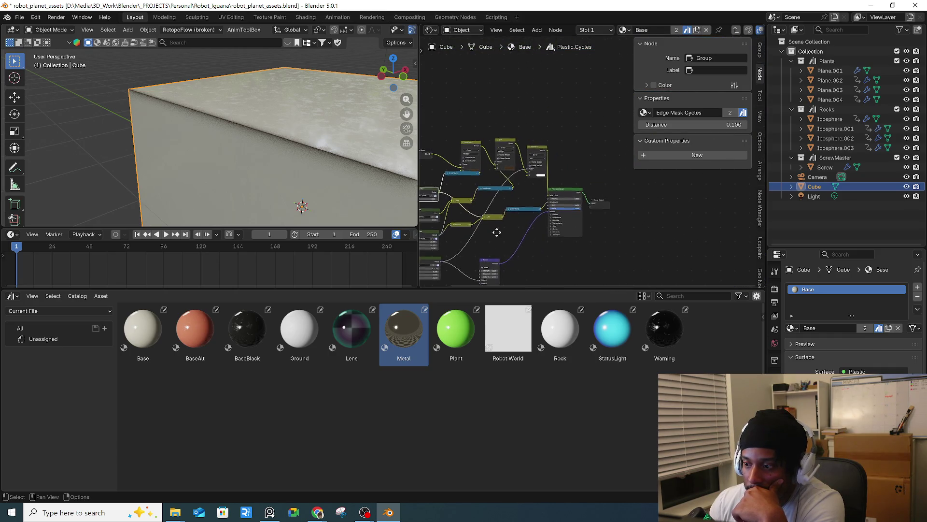
- Re-enter Plastic.Cycles and select the Scratch Mask node to show its Scale, Length, Width and Seed
click(518, 46)
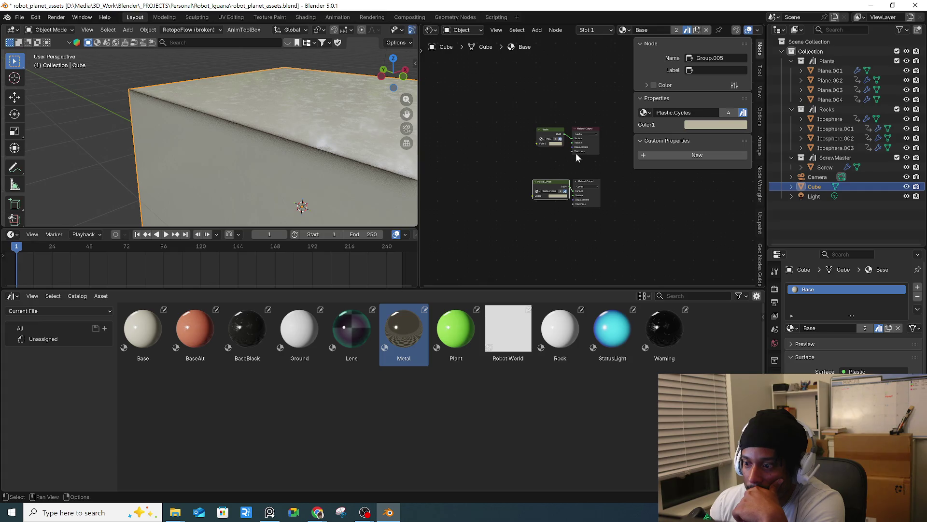
key(Tab)
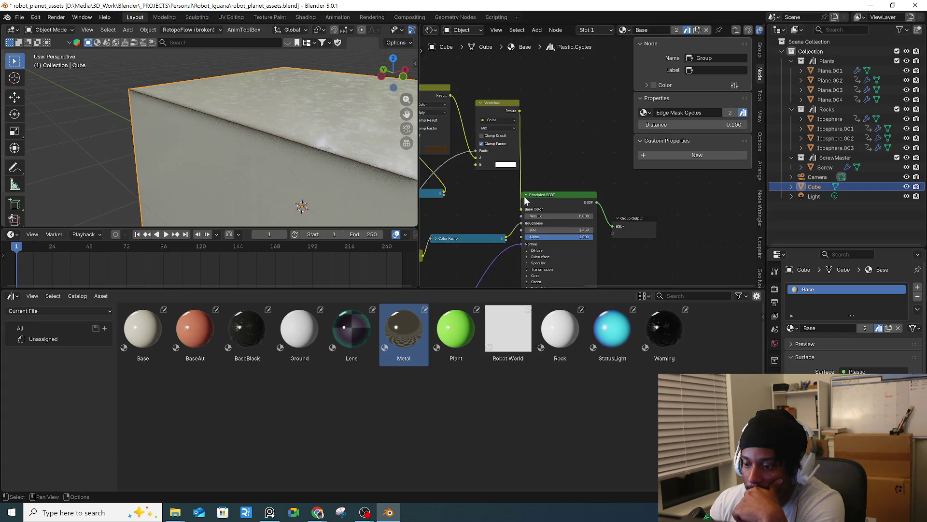
middle_drag(487, 187, 581, 177)
scroll(581, 178, up, 2)
scroll(536, 198, up, 2)
scroll(494, 221, up, 2)
scroll(492, 221, up, 2)
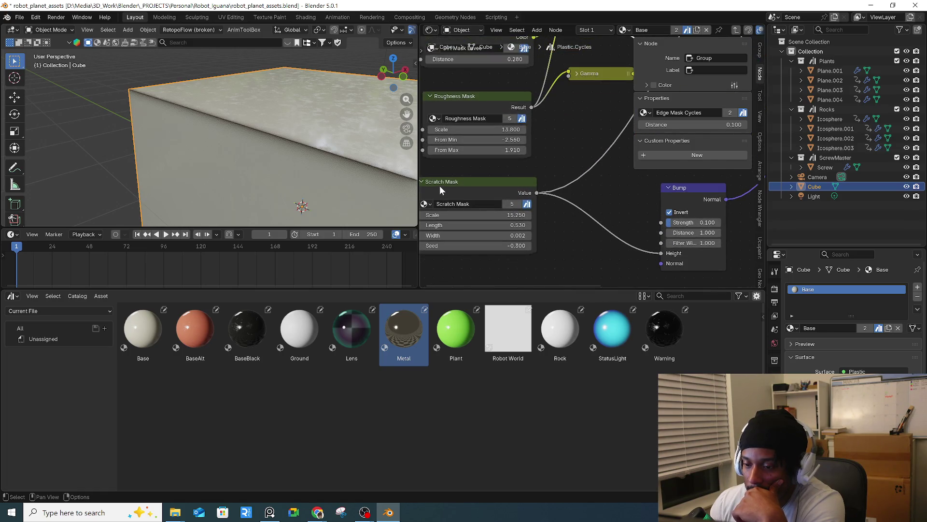
click(441, 185)
middle_drag(463, 191, 483, 199)
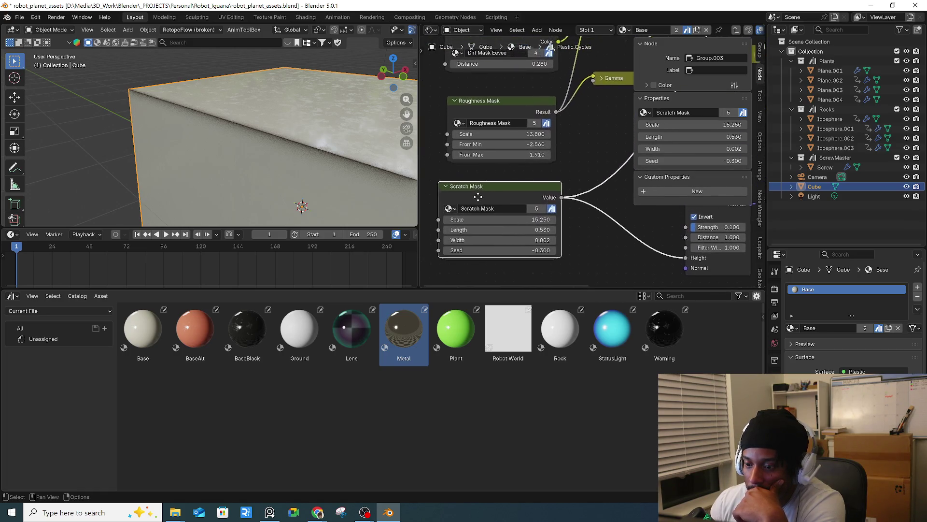
click(449, 212)
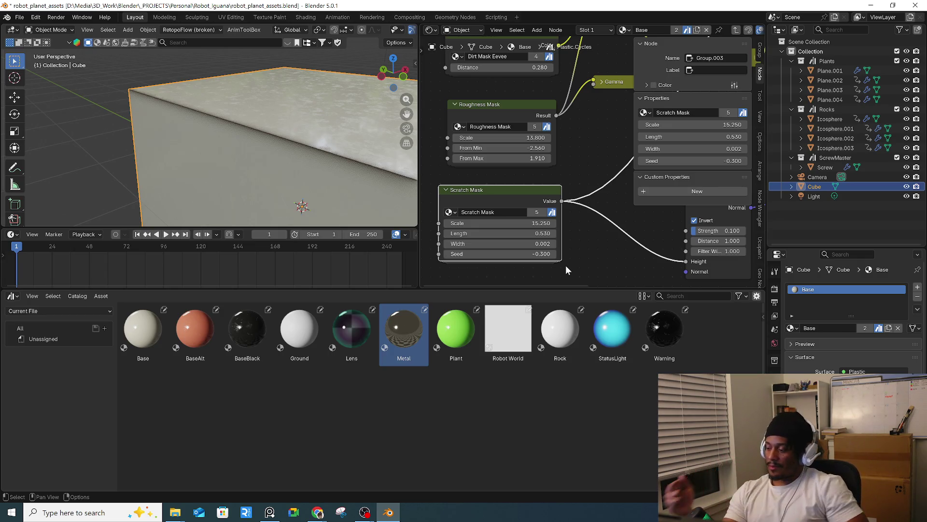
scroll(547, 247, right, 2)
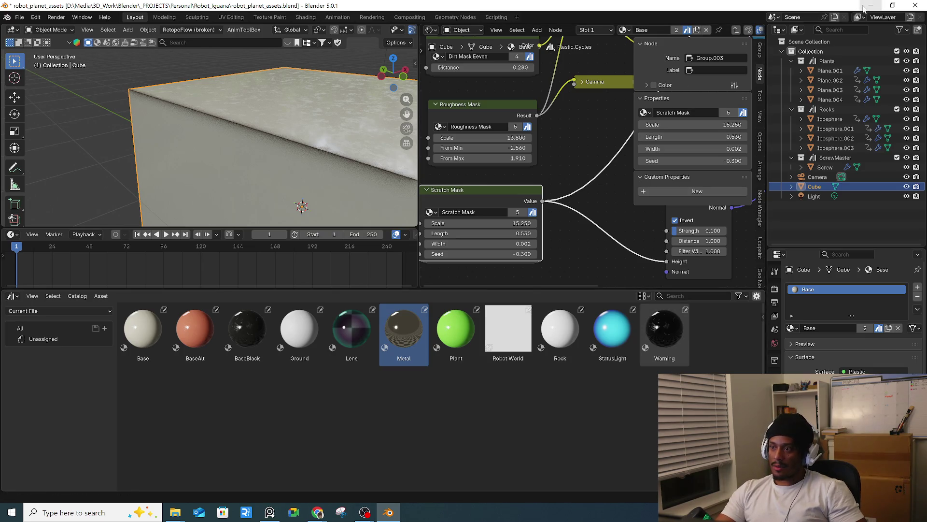
- Reopen Robot_iguana_07.blend from recent files without saving the assets file, then view the iguana front-on
click(864, 7)
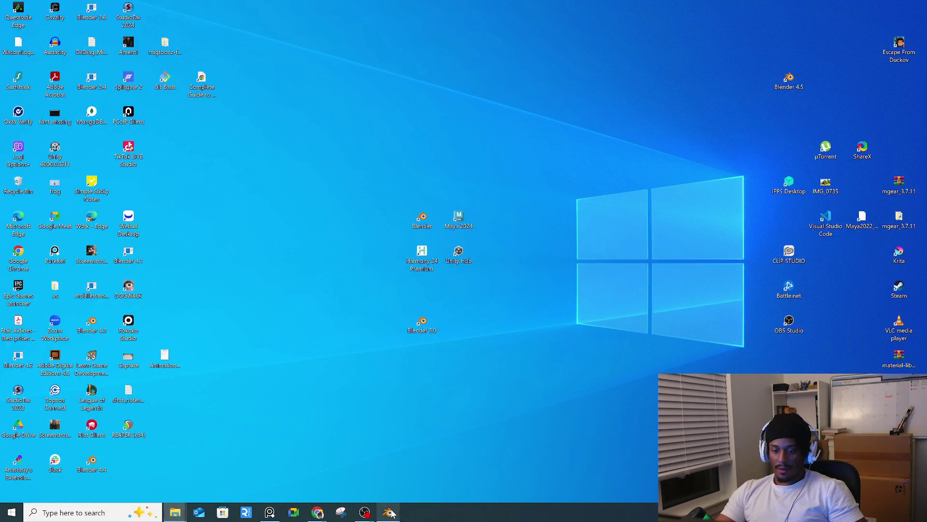
click(390, 513)
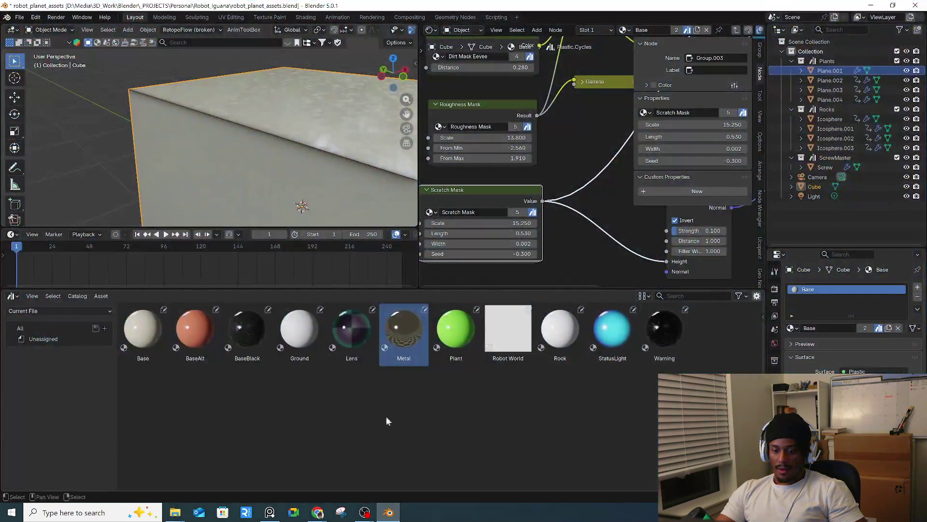
click(20, 18)
mouse_move(81, 48)
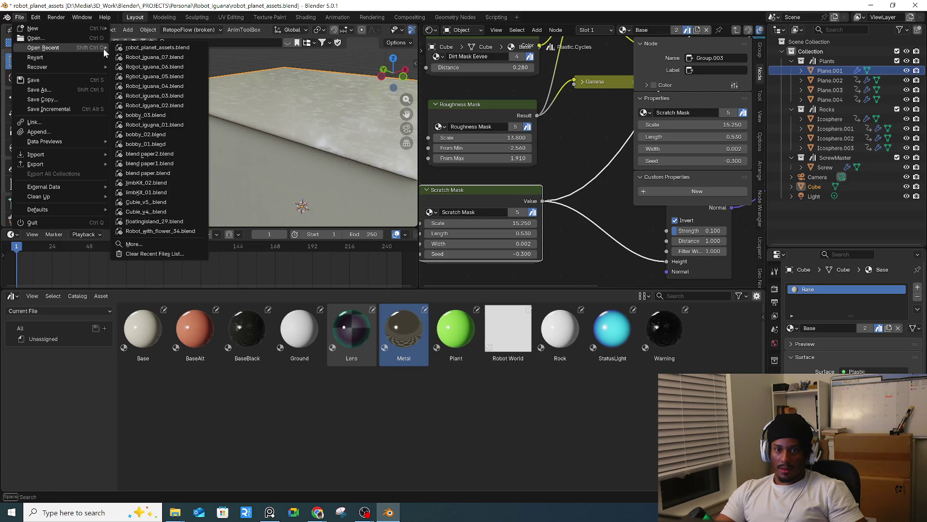
click(184, 58)
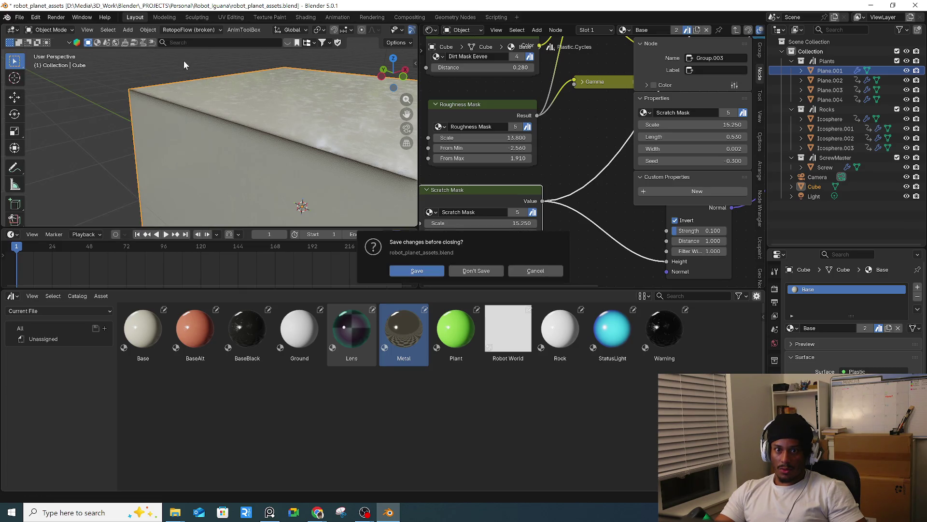
click(467, 273)
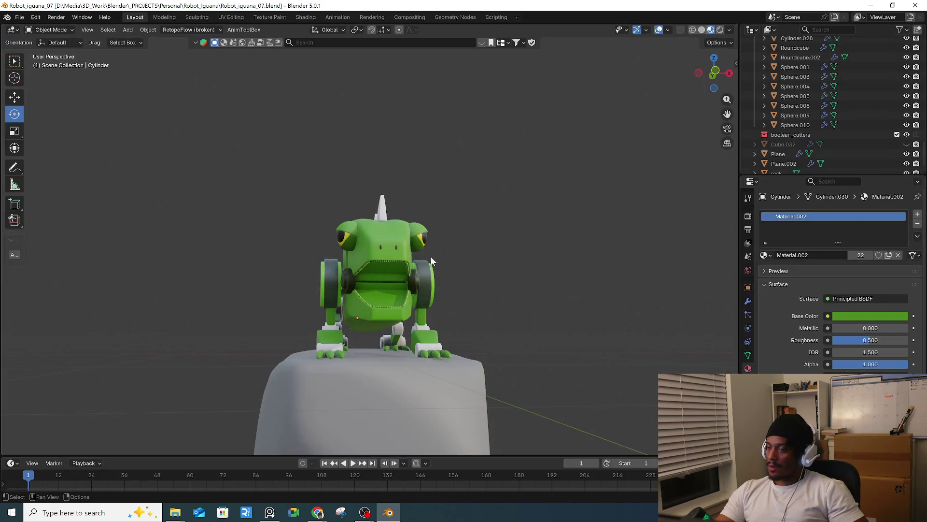
mouse_move(430, 256)
middle_down()
mouse_move(387, 264)
mouse_move(389, 296)
middle_up()
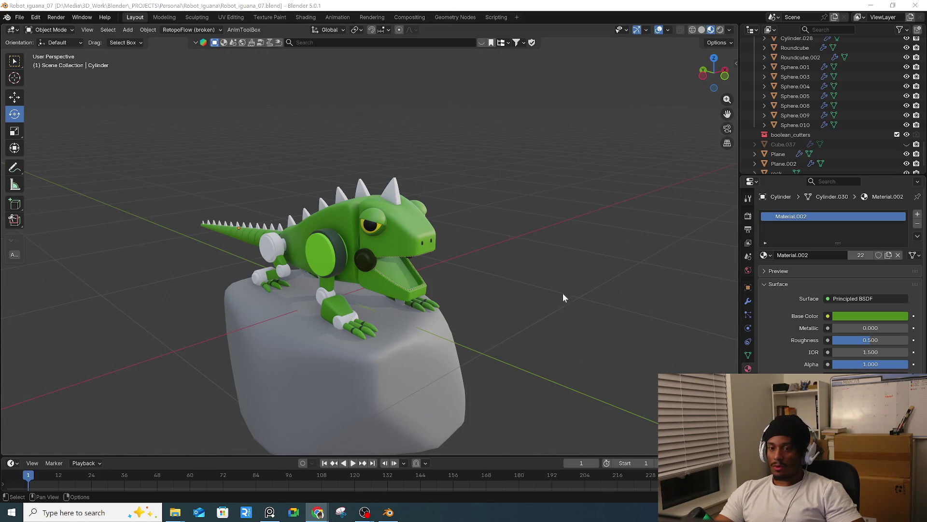
middle_drag(446, 213, 410, 209)
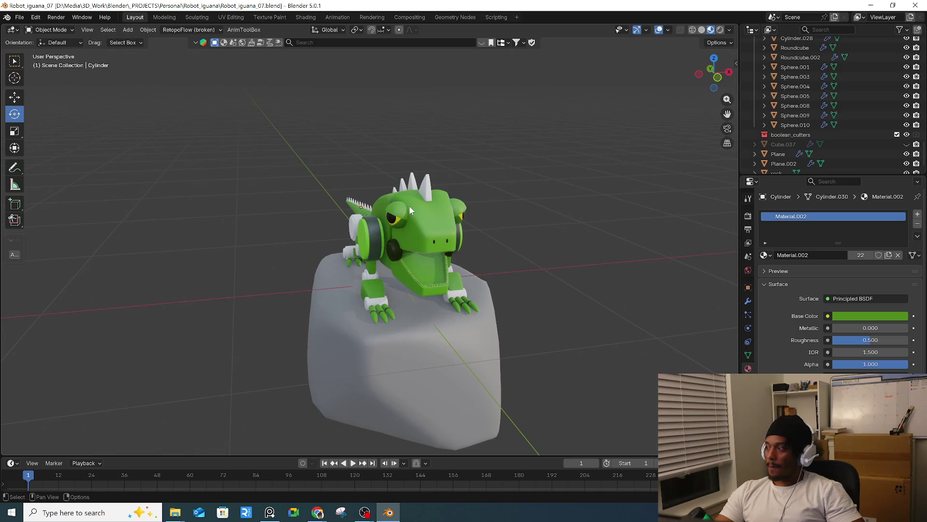
- Give the head spike a new material with an orange base colour
mouse_move(493, 236)
middle_down()
mouse_move(363, 168)
mouse_move(393, 155)
mouse_move(307, 166)
middle_up()
scroll(187, 193, up, 1)
scroll(187, 193, up, 4)
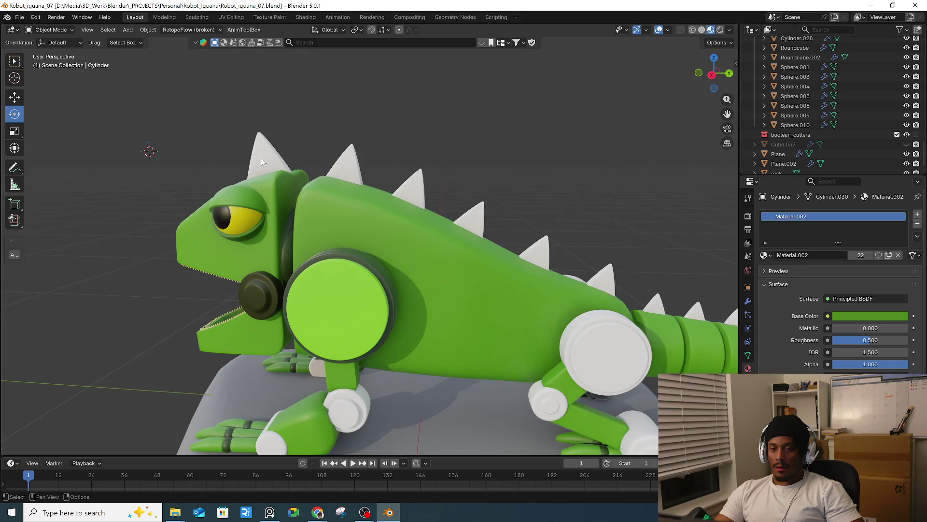
click(260, 158)
click(833, 256)
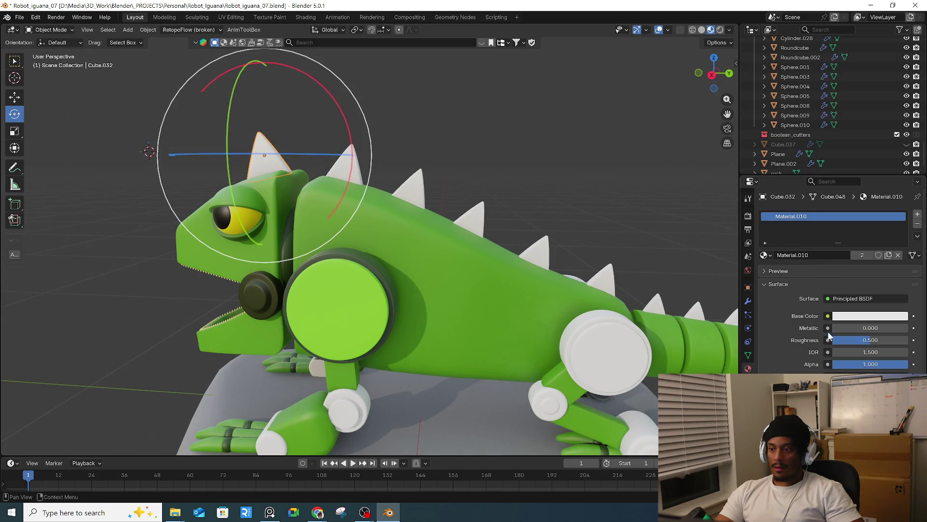
click(874, 317)
drag(851, 215, 840, 211)
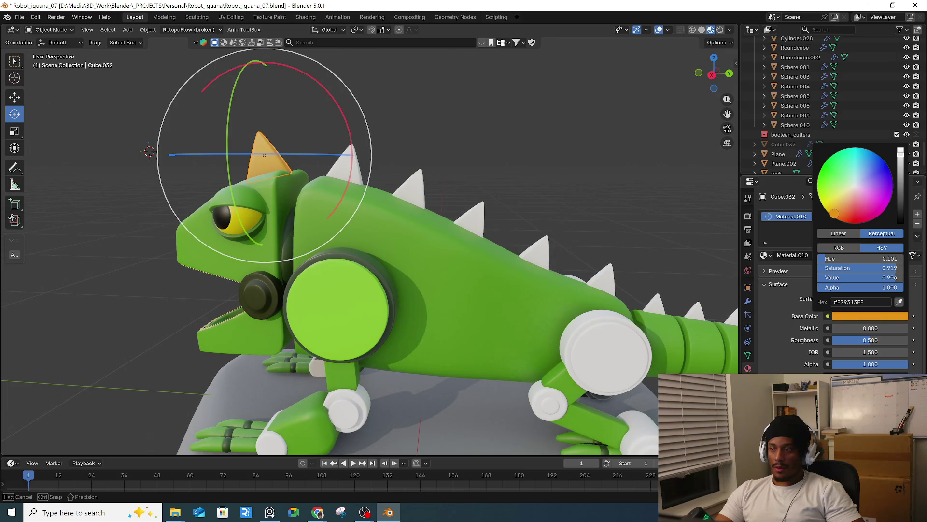
- Link the head spike's orange material to all back and tail spikes
middle_drag(506, 151, 345, 175)
click(338, 182)
shift+click(360, 187)
key(KP_3)
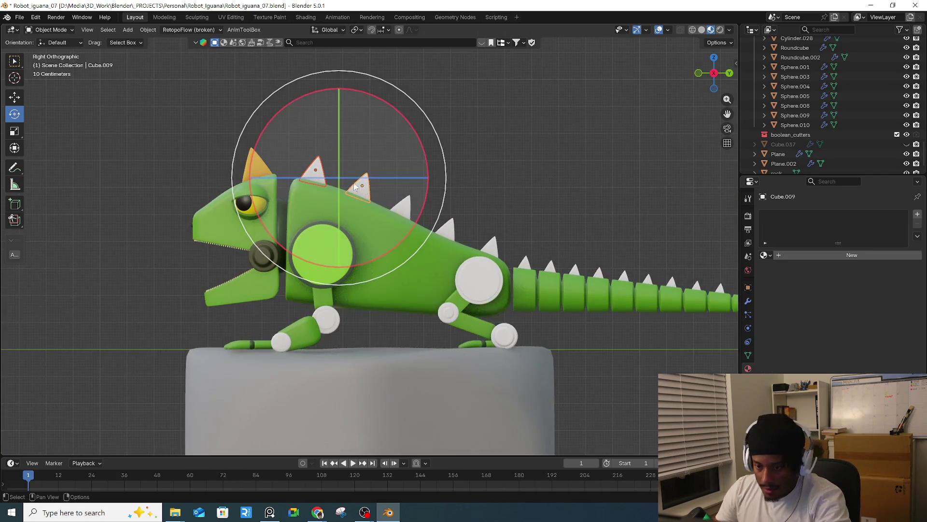
shift+middle_drag(607, 176, 424, 144)
mouse_move(339, 210)
mouse_down()
mouse_move(404, 240)
mouse_move(623, 271)
mouse_move(627, 260)
mouse_up()
shift+drag(320, 223, 251, 187)
shift+drag(235, 184, 202, 168)
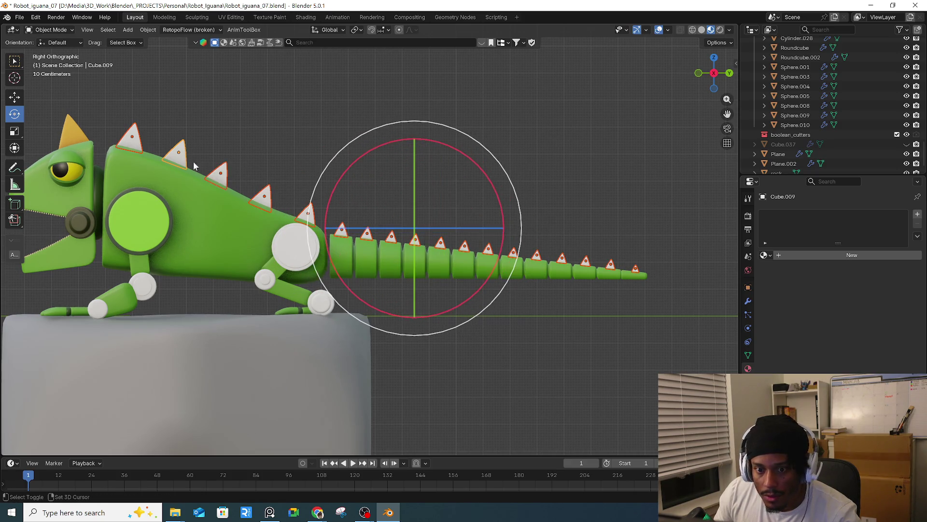
shift+middle_drag(72, 136, 214, 160)
shift+click(215, 160)
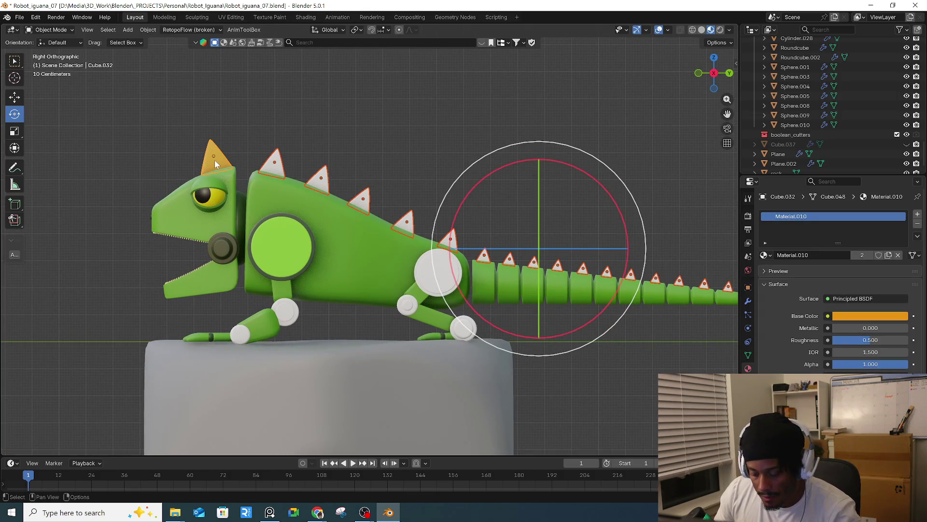
key(ctrl+l)
click(208, 163)
- Return to a perspective view and select the white leg joint cylinder
mouse_move(355, 161)
middle_down()
mouse_move(396, 182)
mouse_move(323, 207)
mouse_move(431, 255)
middle_up()
scroll(322, 207, up, 3)
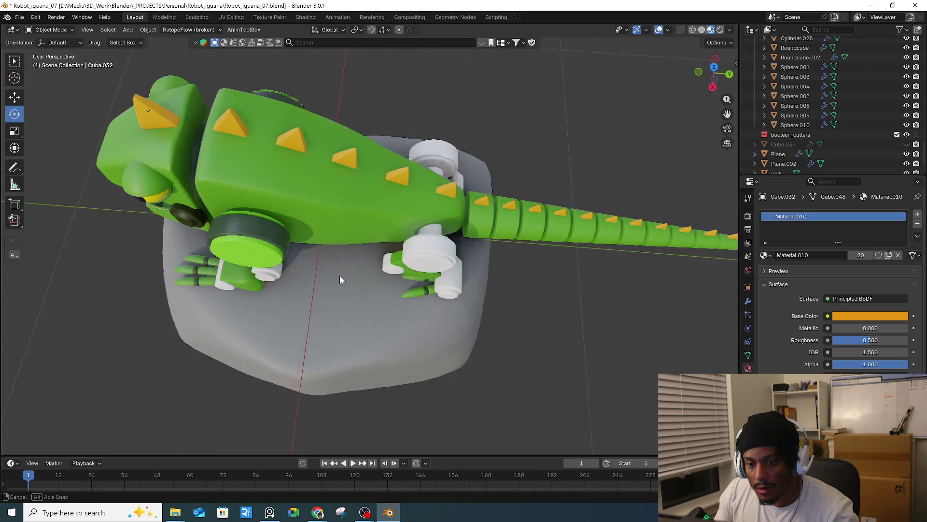
click(431, 254)
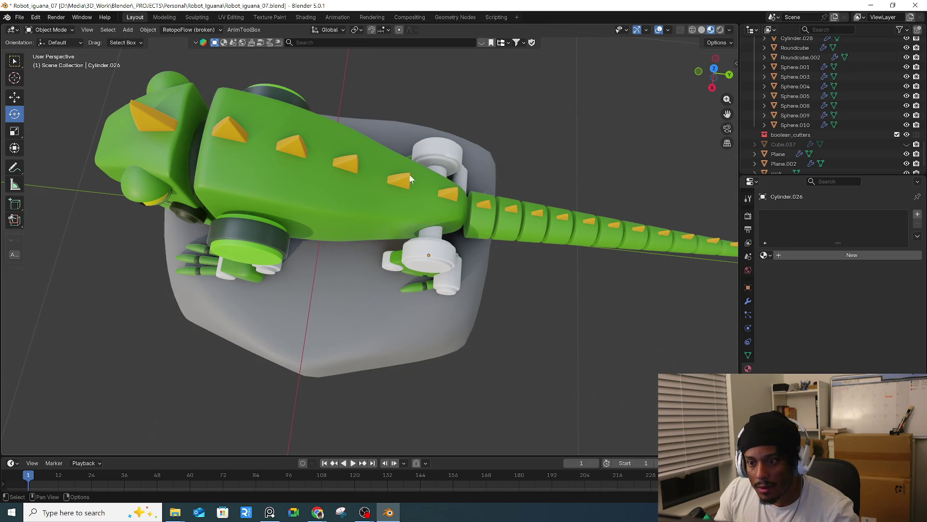
- Link the light-green joint material across both leg joints and both shoulder discs
click(433, 245)
shift+click(258, 236)
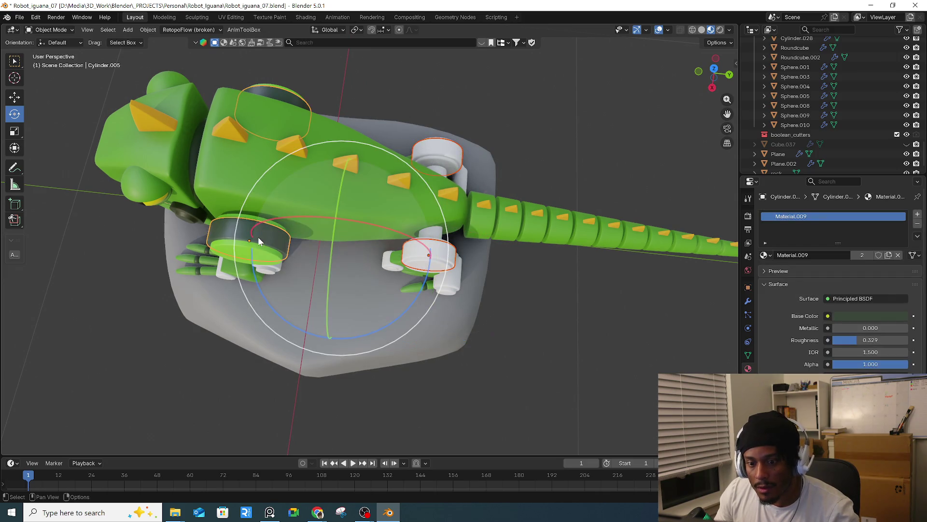
key(ctrl+l)
click(259, 236)
middle_drag(305, 254, 324, 192)
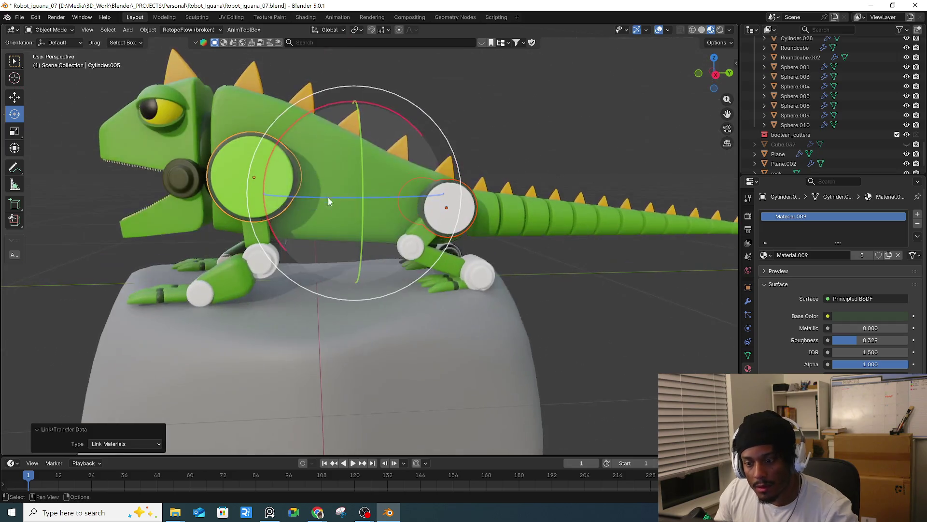
click(536, 125)
click(449, 211)
shift+click(251, 190)
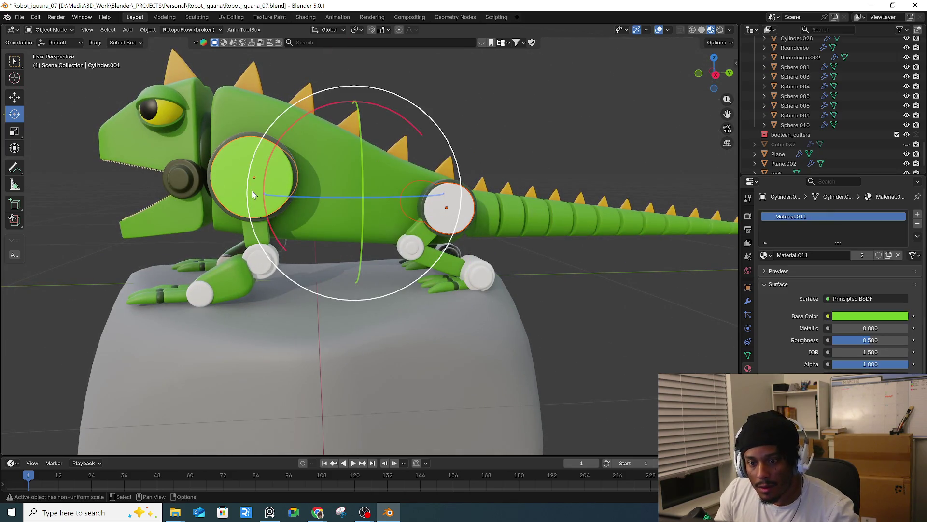
key(ctrl+l)
click(252, 190)
- Give the white elbow joint cylinder a new pale green material (#96B45C)
middle_drag(334, 208, 551, 135)
click(551, 134)
mouse_move(375, 219)
middle_down()
mouse_move(357, 254)
mouse_move(331, 272)
mouse_move(291, 242)
middle_up()
scroll(323, 256, up, 4)
click(294, 239)
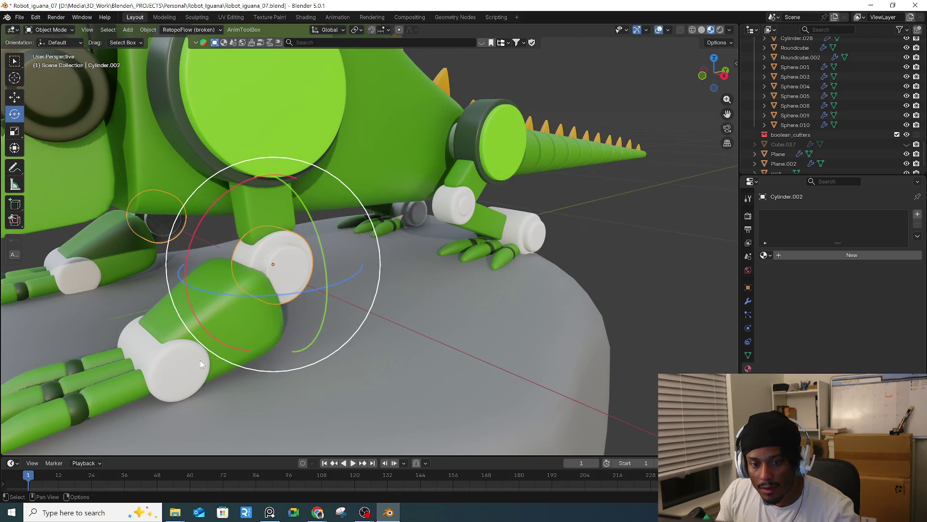
shift+click(175, 374)
click(272, 248)
click(826, 255)
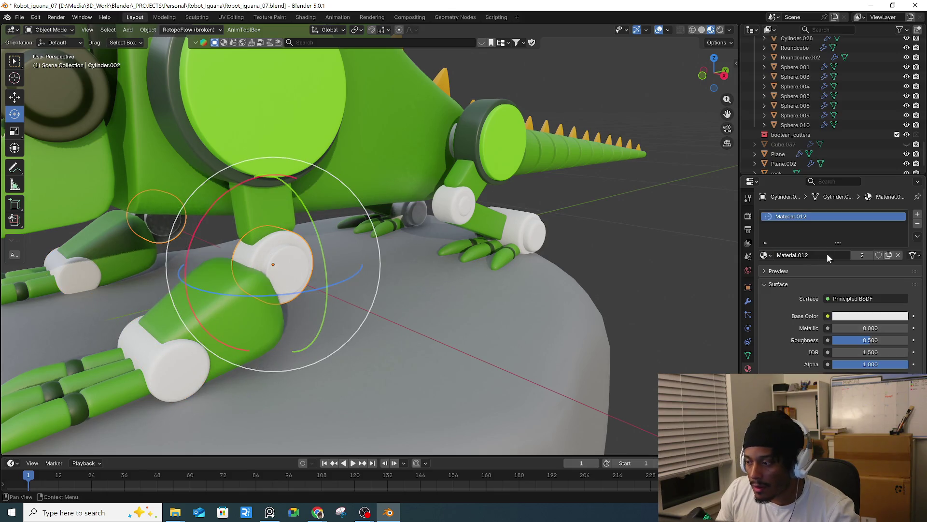
click(862, 316)
drag(842, 267, 874, 267)
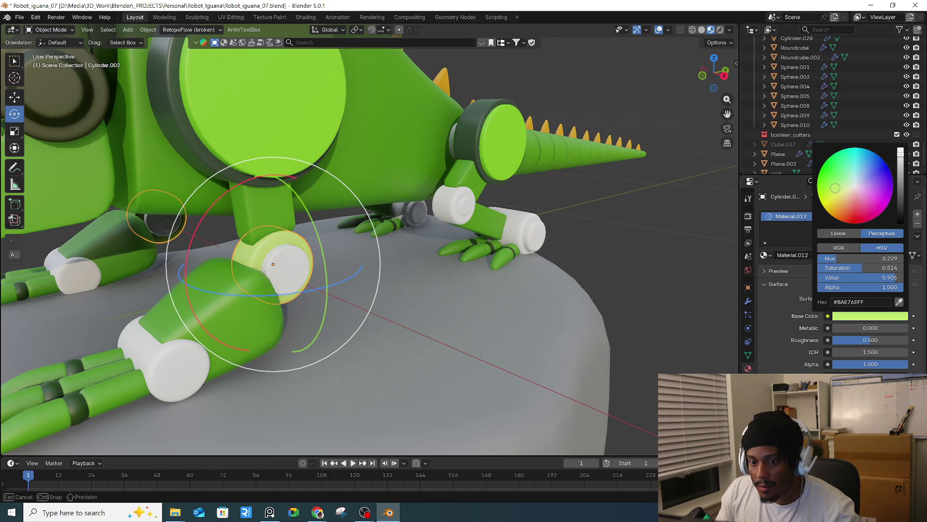
drag(837, 186, 837, 189)
drag(901, 154, 901, 170)
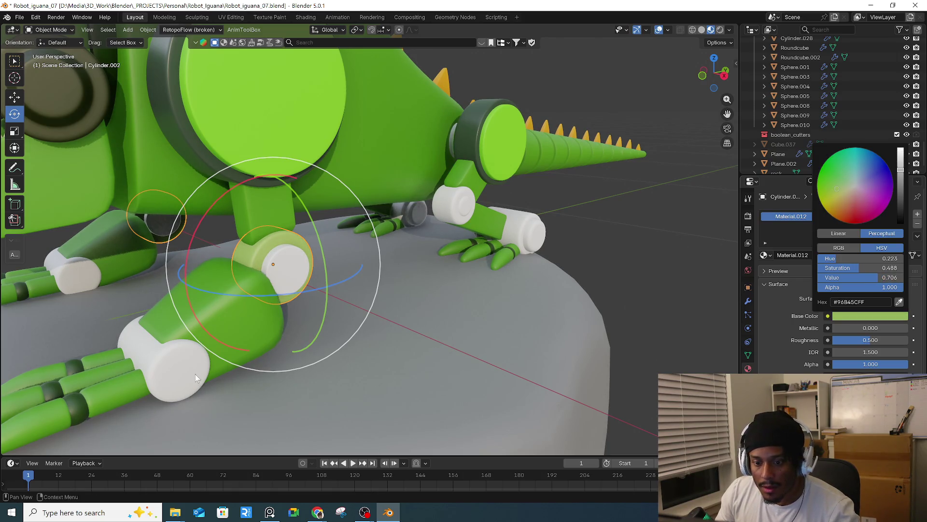
- Link the light-green joint material to the remaining white joint cylinders
shift+click(522, 219)
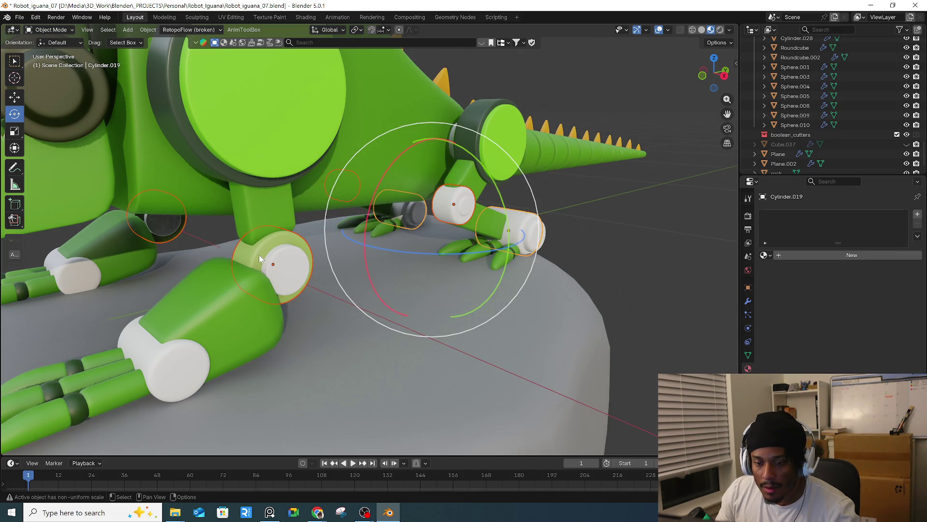
click(184, 376)
shift+click(448, 217)
shift+click(529, 219)
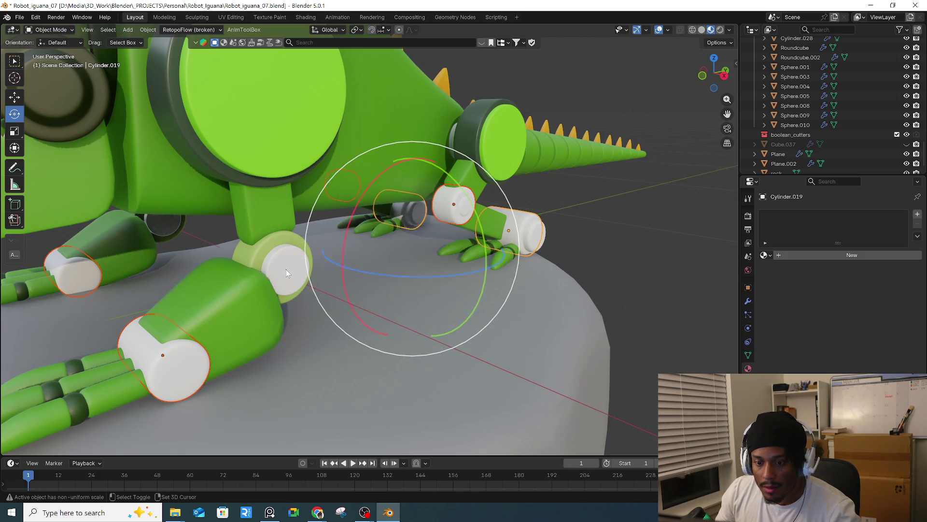
shift+click(257, 253)
key(ctrl+l)
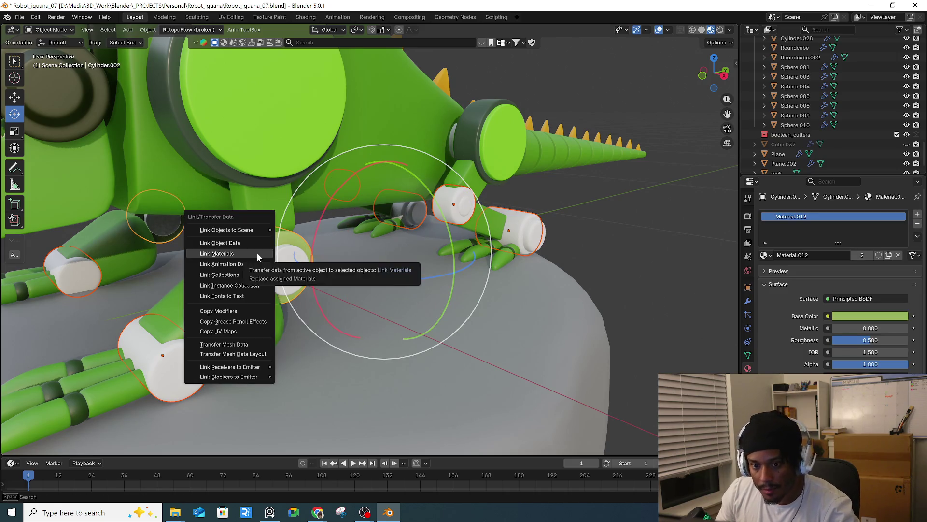
click(256, 252)
- Select the rear-leg joint ring and stretch it to 1.17 along X
key(alt+a)
mouse_move(634, 242)
middle_down()
mouse_move(483, 208)
mouse_move(540, 233)
middle_up()
scroll(479, 202, up, 5)
click(479, 202)
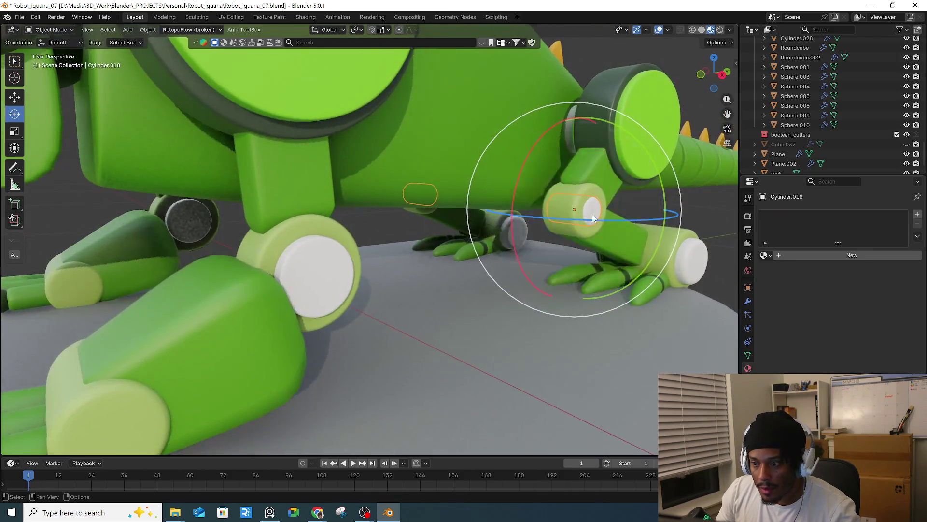
scroll(540, 233, up, 3)
key(n)
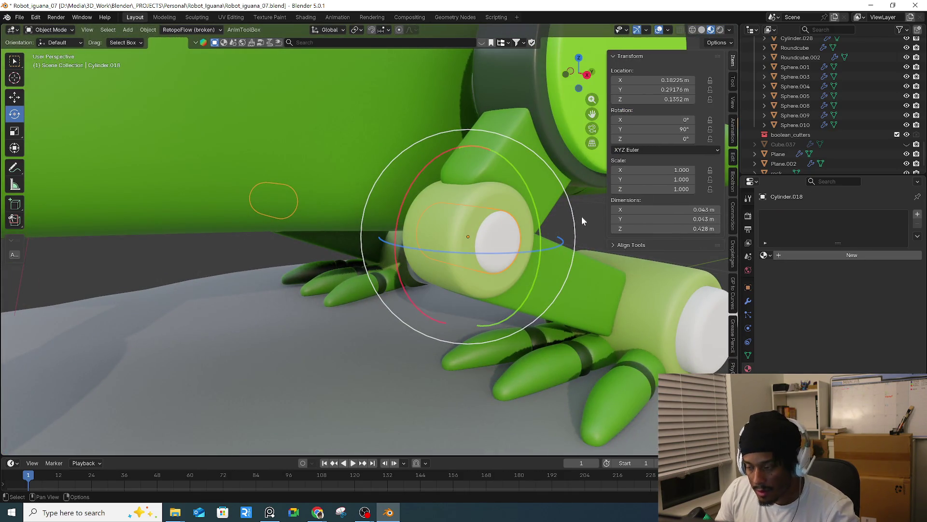
middle_drag(573, 217, 540, 253)
key(s)
key(x)
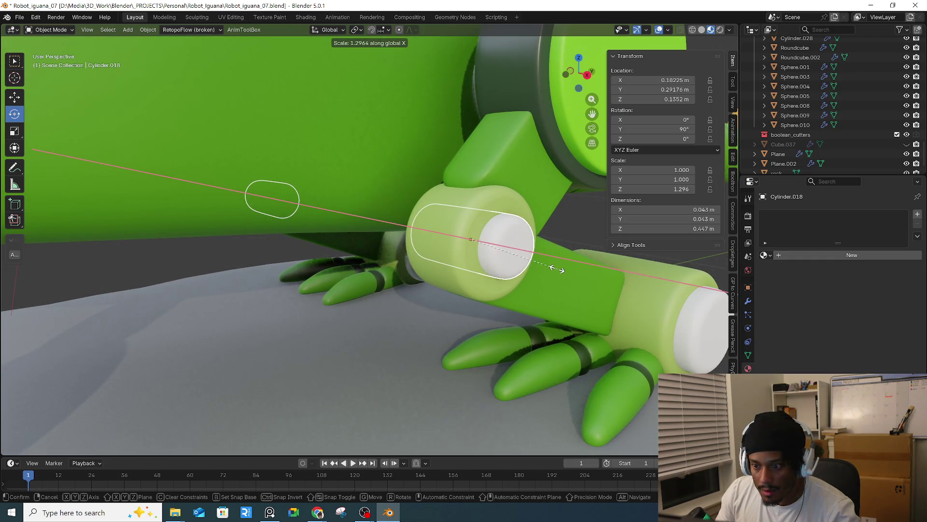
click(549, 265)
key(Caps_Lock)
scroll(504, 243, up, 2)
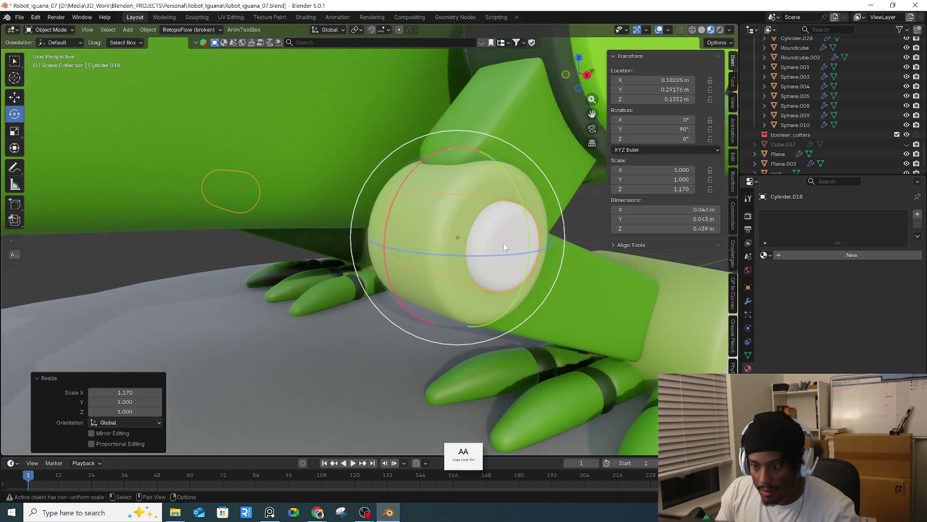
- Lower the Mean Bevel Weight on the ring's end-cap edge loop, then add a new material
key(Tab)
alt+click(482, 240)
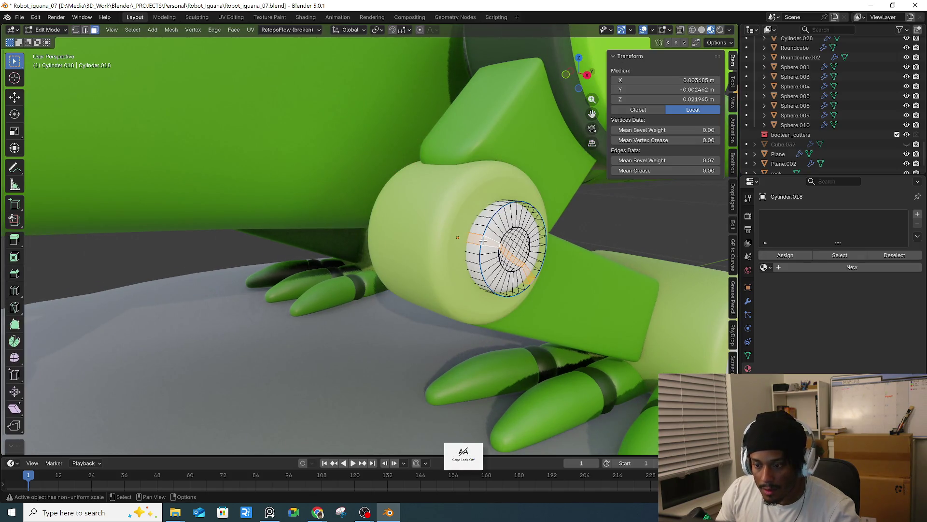
key(2)
alt+click(483, 240)
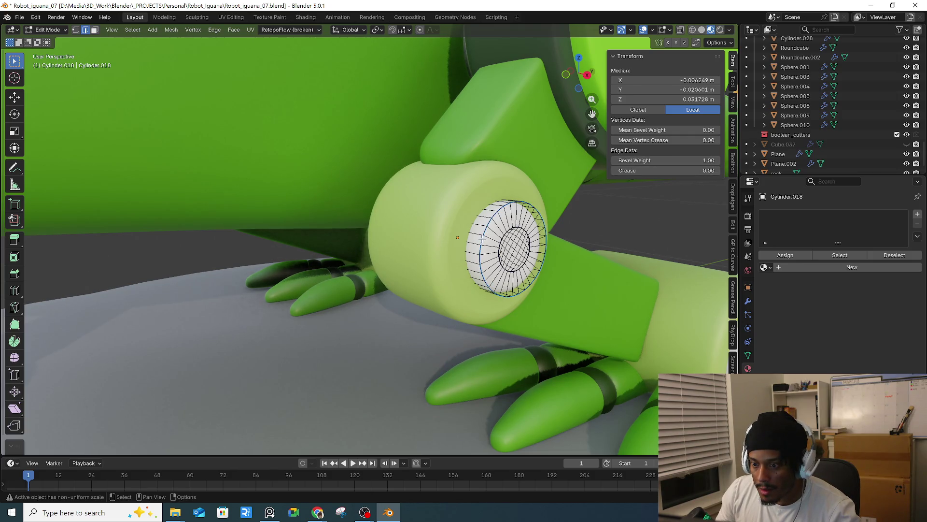
drag(672, 160, 676, 159)
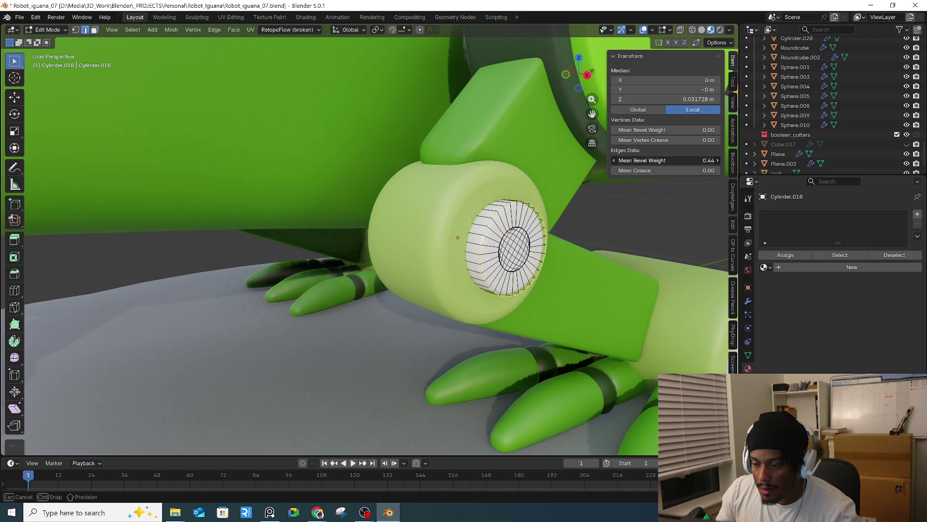
key(Tab)
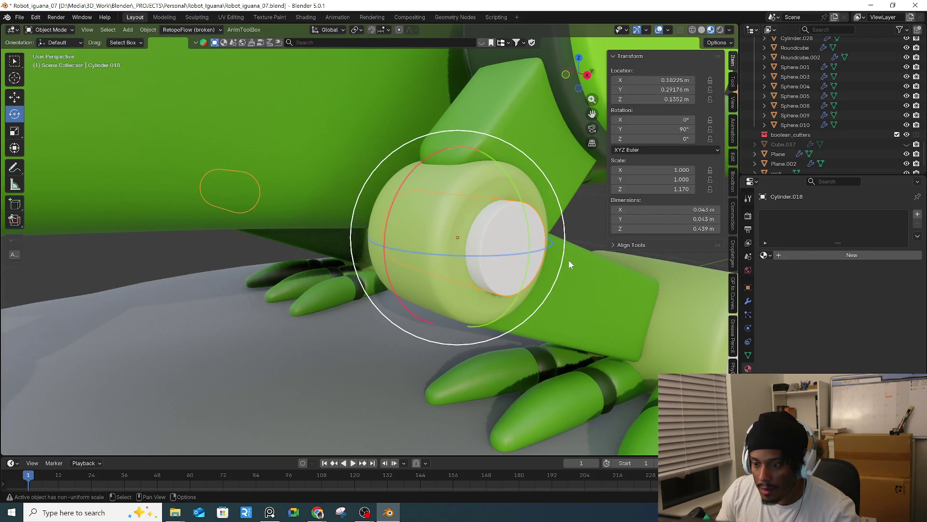
scroll(392, 267, down, 3)
scroll(392, 268, down, 2)
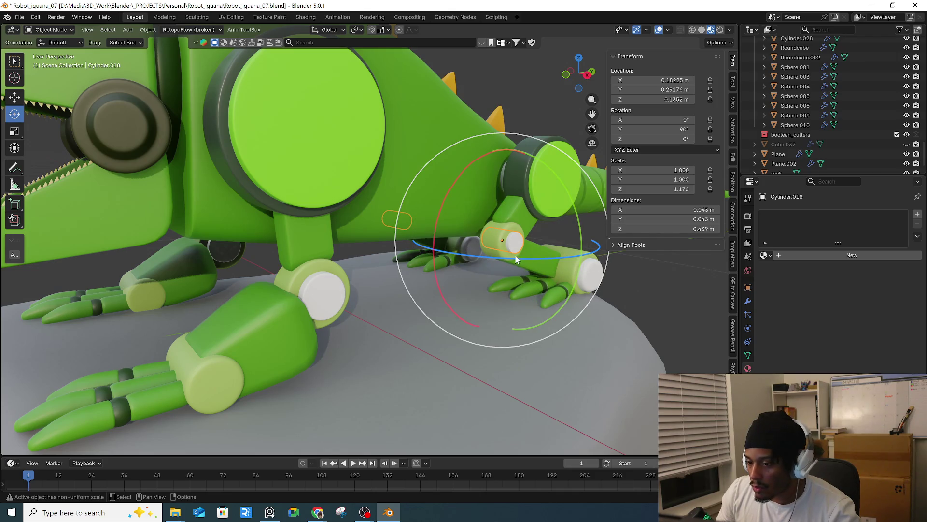
click(816, 255)
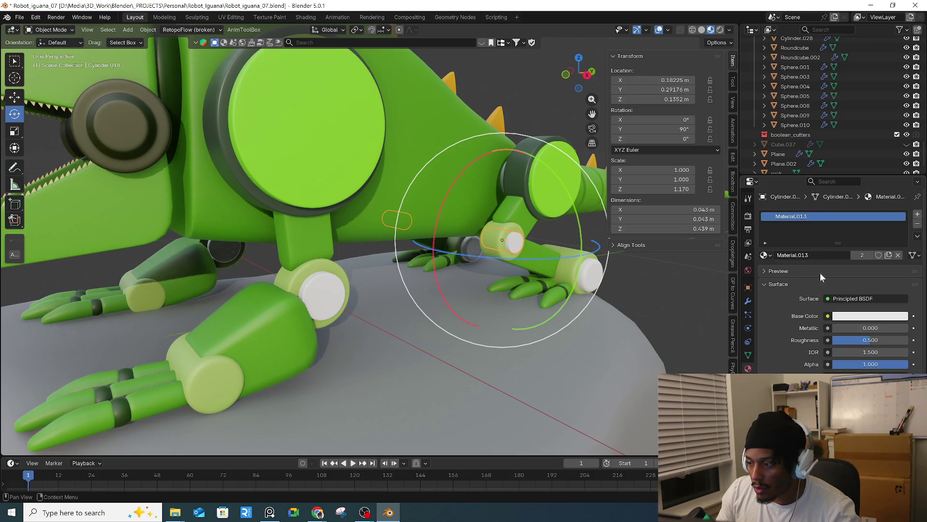
- Darken the new Material.013 base colour to mid grey and link it onto the four joint caps
click(867, 318)
drag(896, 277, 860, 277)
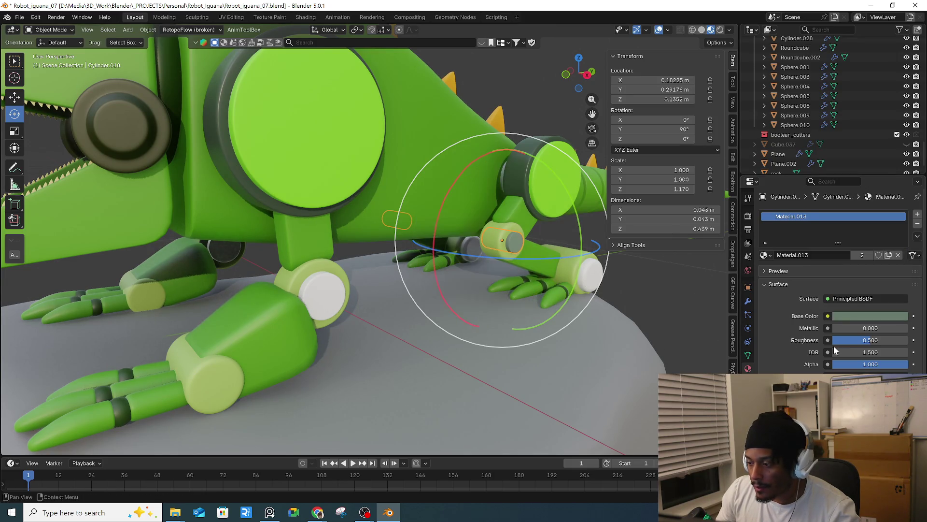
click(353, 304)
shift+click(594, 283)
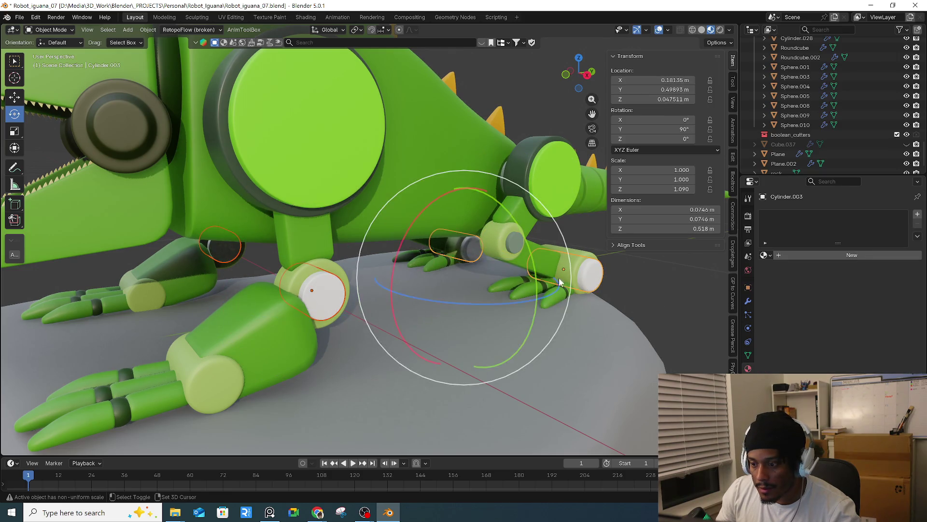
shift+click(514, 241)
key(ctrl+l)
click(510, 244)
- In right side view, duplicate the front leg joint ring and drop the copy at the ankle
click(670, 313)
scroll(672, 306, down, 5)
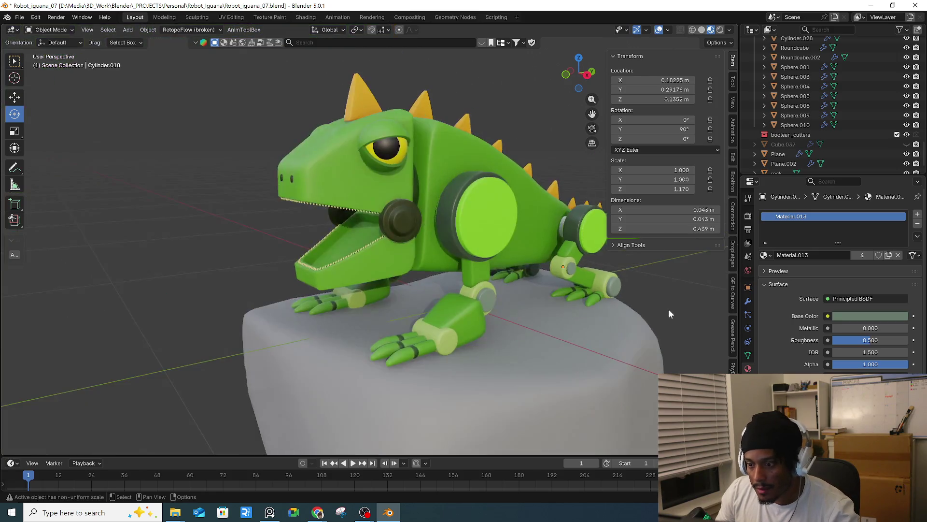
middle_drag(671, 306, 433, 307)
scroll(365, 279, up, 4)
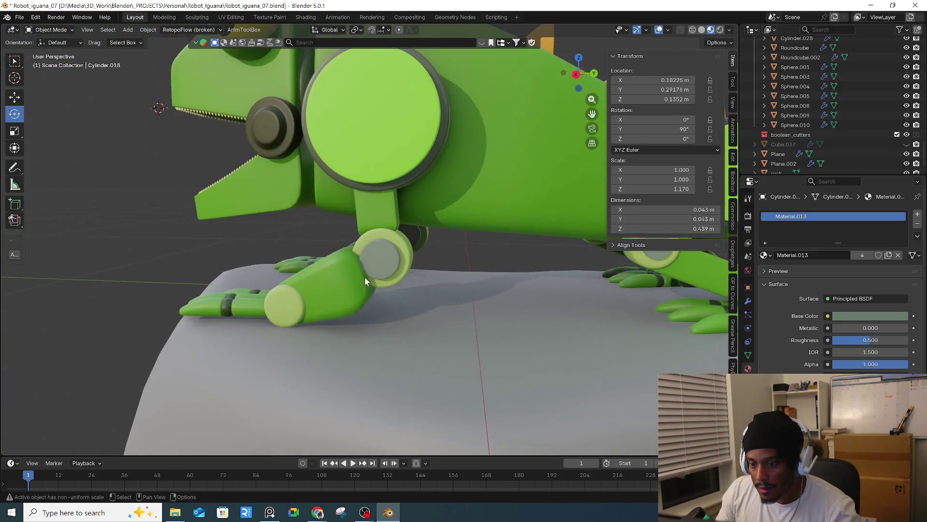
click(383, 262)
key(KP_3)
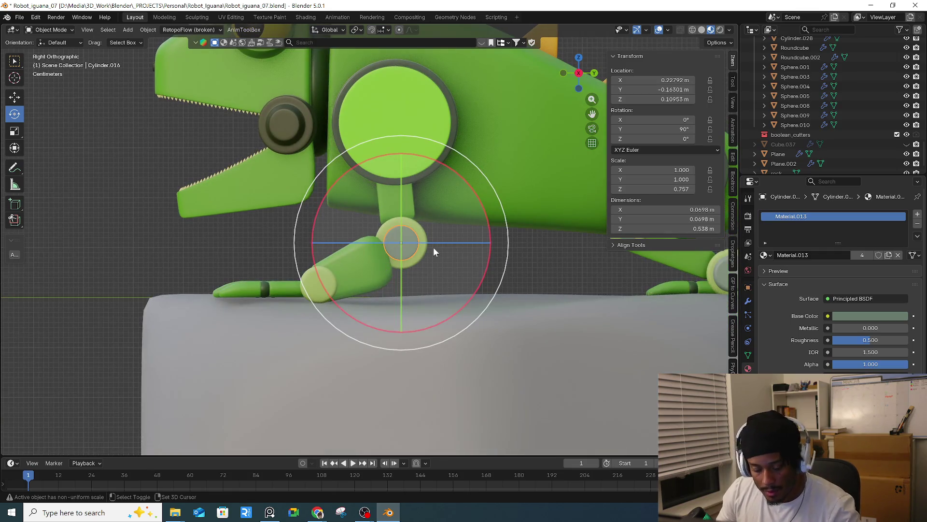
key(shift+d)
click(353, 293)
- Shrink the copied joint to 0.707 and snap the 3D cursor to the ankle joint's centre
key(s)
click(453, 297)
scroll(357, 283, up, 3)
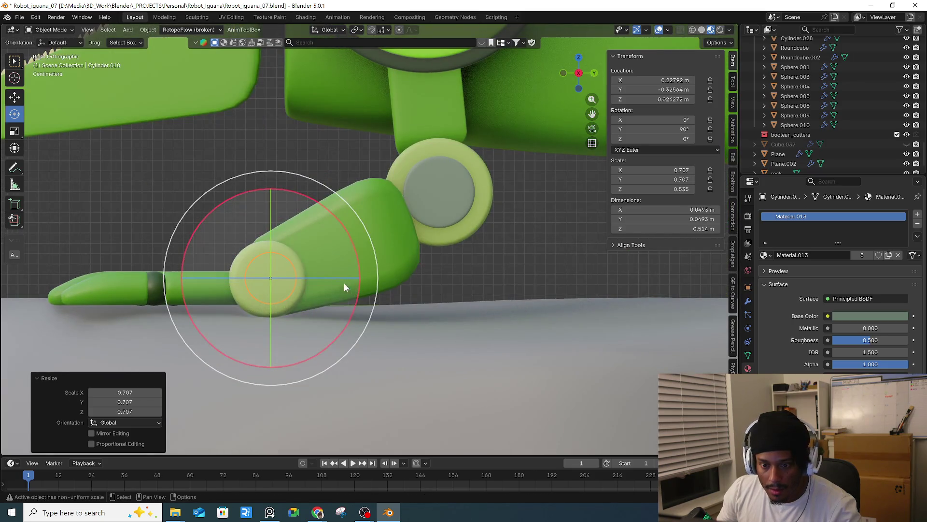
click(252, 307)
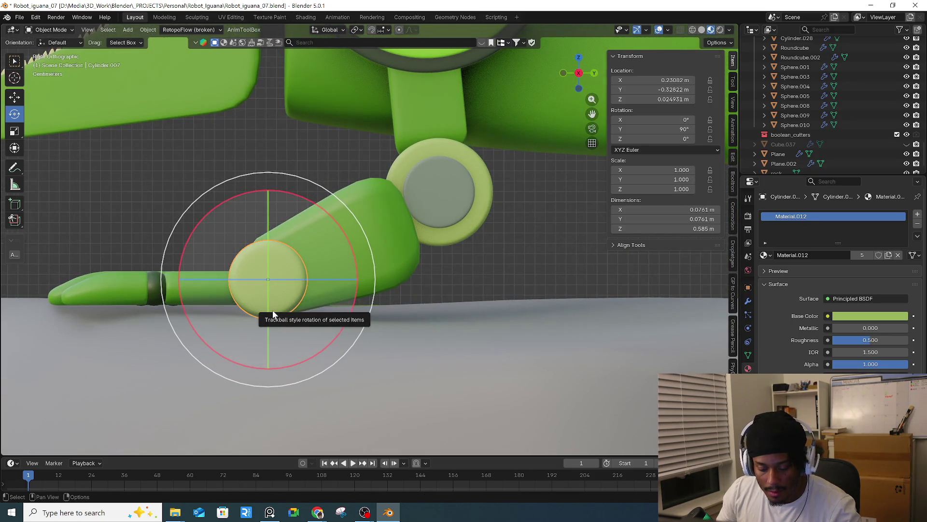
key(shift+s)
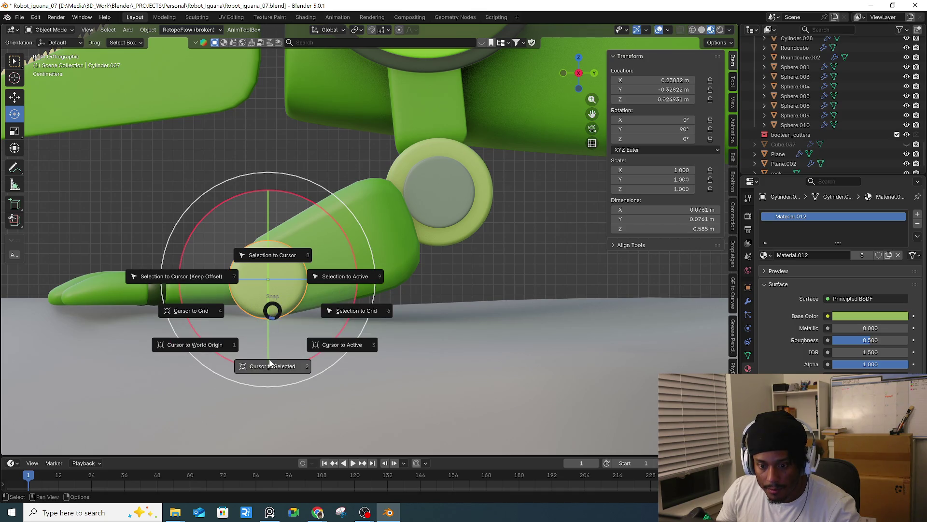
click(271, 366)
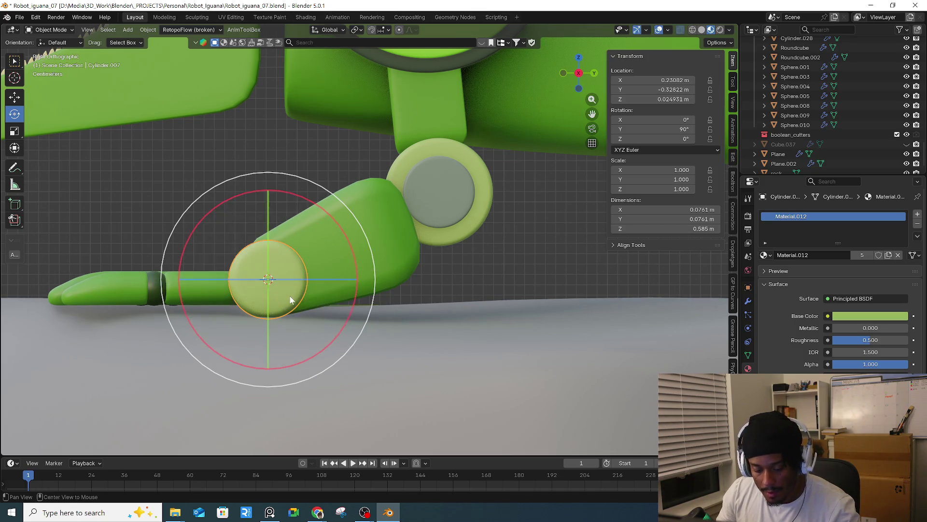
- Using a see-through view, snap the smaller copied ring onto the 3D cursor
key(alt+z)
key(shift+z)
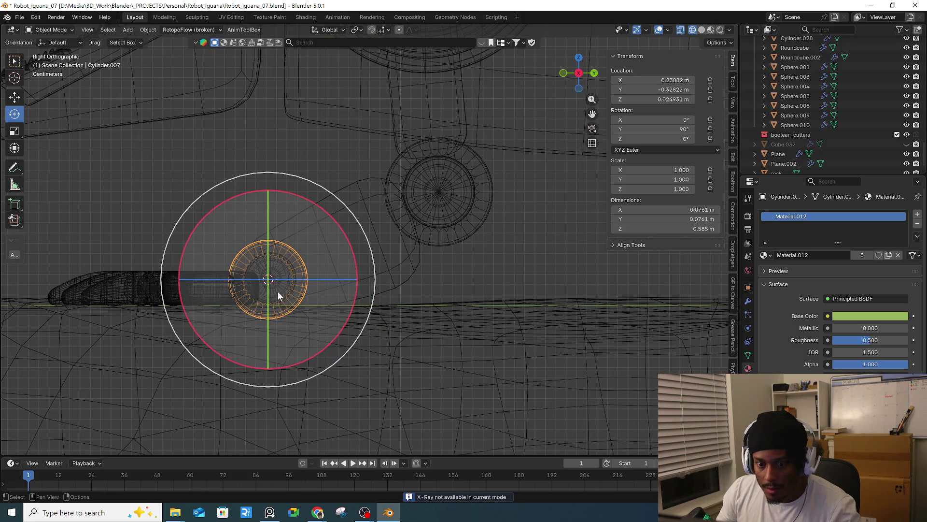
click(277, 291)
right_click(285, 290)
mouse_move(289, 411)
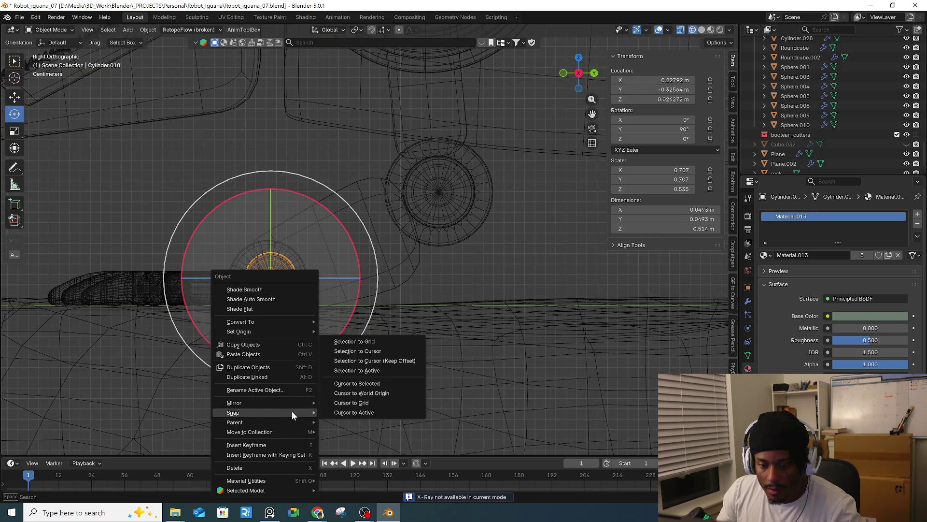
click(385, 350)
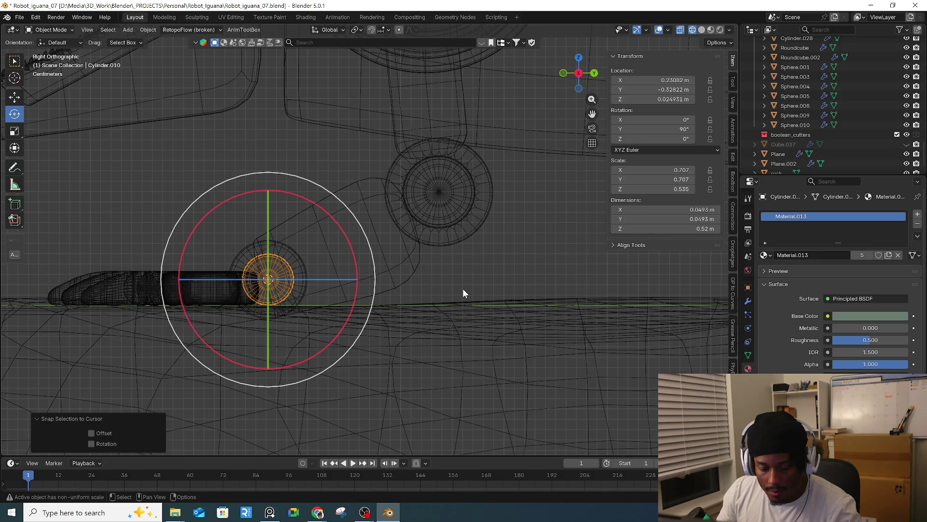
key(shift+z)
- Stretch the ring 2.323 along X across the ankle and apply its scale
mouse_move(420, 295)
middle_down()
mouse_move(508, 307)
mouse_move(466, 299)
middle_up()
key(s)
key(x)
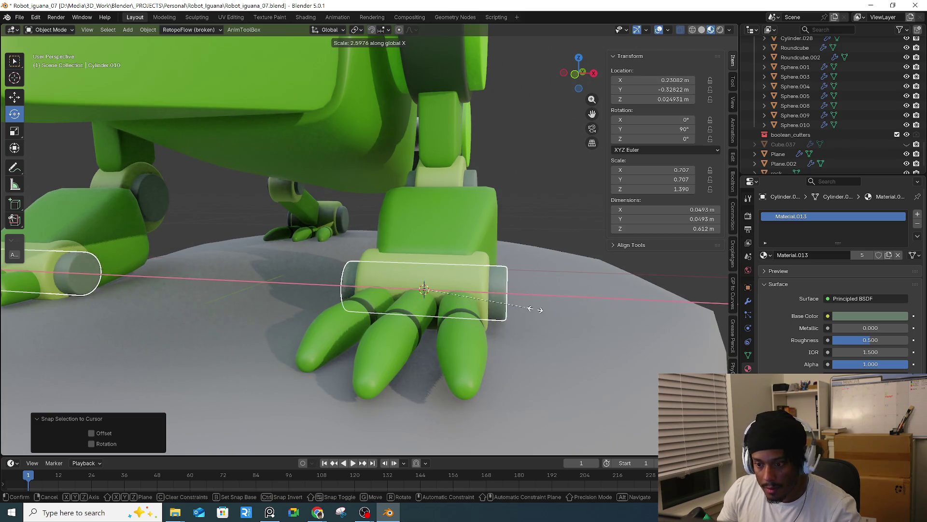
click(521, 307)
middle_drag(519, 308, 473, 306)
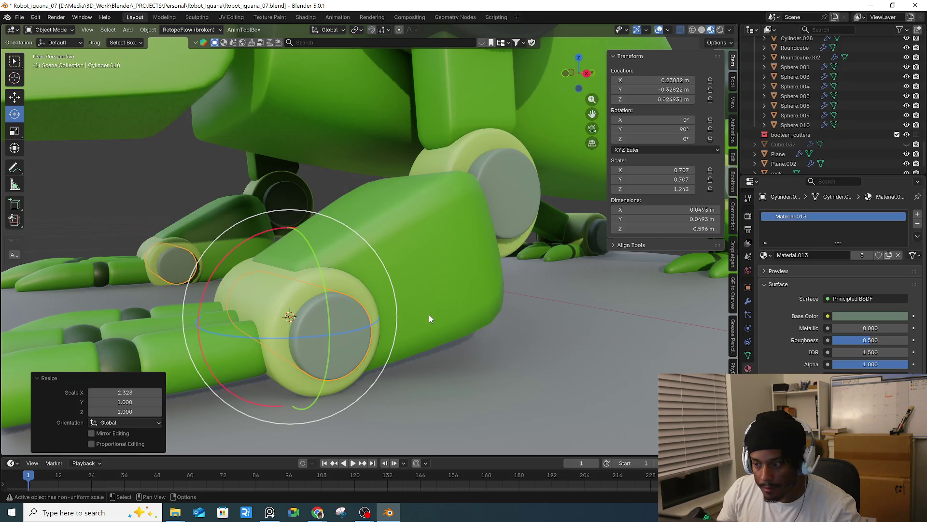
key(ctrl+a)
click(464, 289)
shift+click(293, 307)
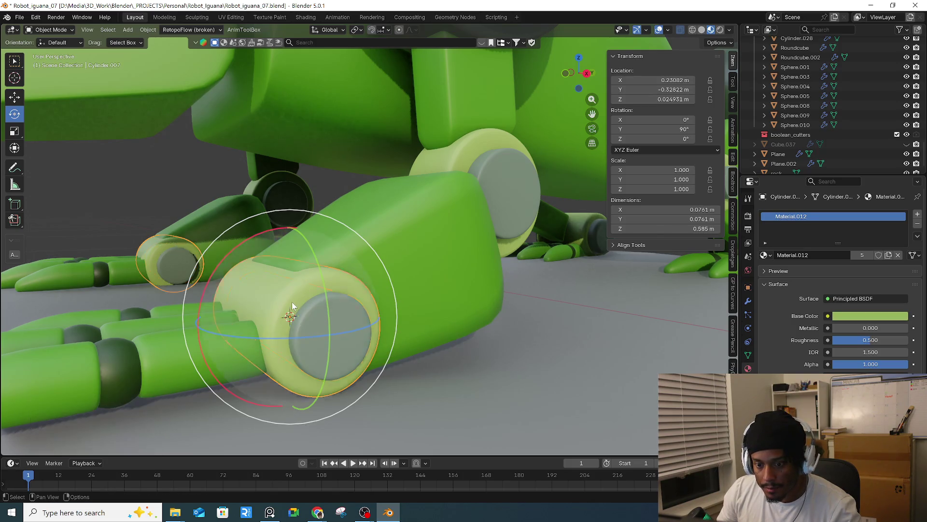
mouse_move(392, 305)
middle_down()
mouse_move(455, 303)
mouse_move(459, 327)
middle_up()
scroll(461, 338, up, 4)
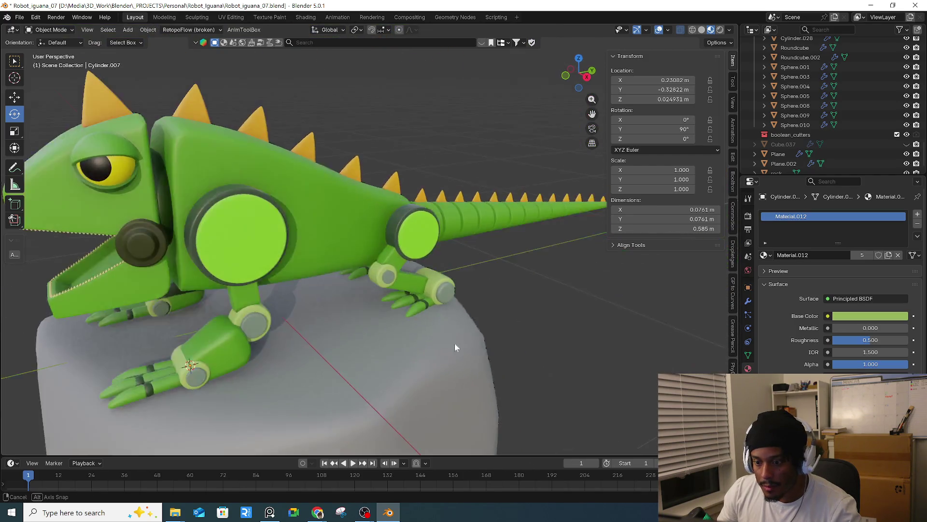
- Select the joint cylinder Cylinder.028 that needs recolouring, working from a top view
scroll(463, 346, down, 5)
mouse_move(378, 307)
middle_down()
mouse_move(476, 314)
mouse_move(441, 306)
mouse_move(631, 360)
mouse_move(475, 312)
middle_up()
click(539, 299)
mouse_move(539, 299)
middle_down()
mouse_move(583, 350)
mouse_move(459, 300)
mouse_move(447, 378)
mouse_move(444, 300)
middle_up()
key(KP_7)
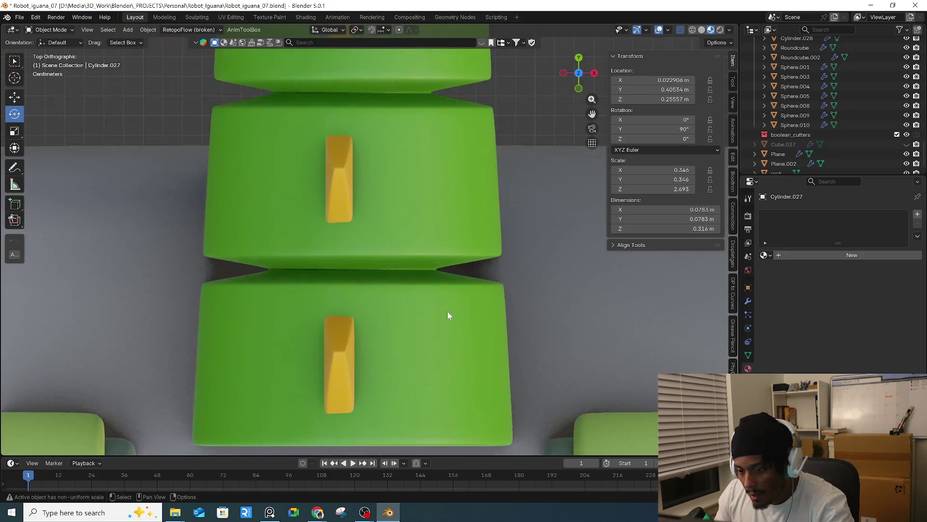
scroll(450, 186, down, 5)
scroll(462, 269, down, 2)
scroll(418, 305, up, 3)
mouse_move(418, 305)
ctrl+middle_down()
mouse_move(418, 239)
mouse_move(427, 366)
ctrl+middle_up()
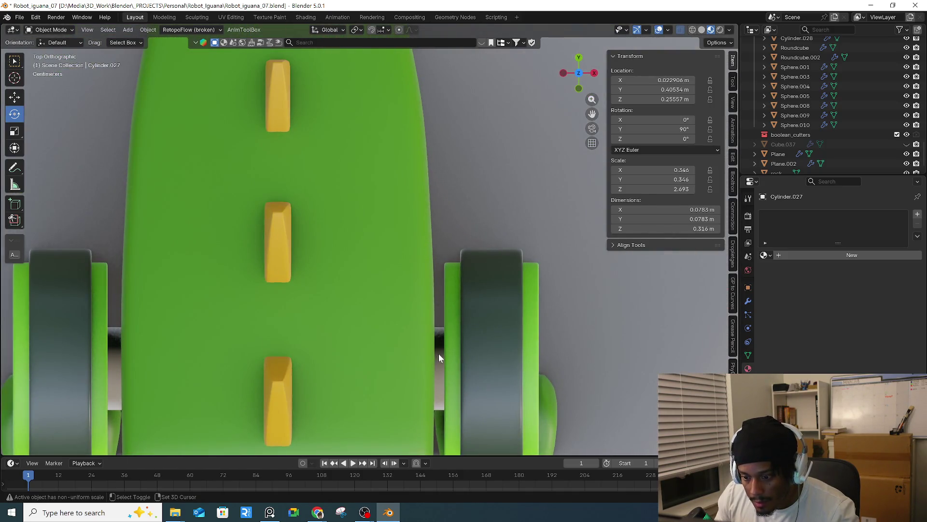
click(439, 354)
- Link the neck piece Cylinder.004's dark green Material.005 onto the joint cylinder
scroll(431, 359, down, 3)
scroll(421, 353, down, 3)
mouse_move(414, 347)
middle_down()
mouse_move(378, 297)
mouse_move(219, 198)
middle_up()
scroll(289, 271, up, 5)
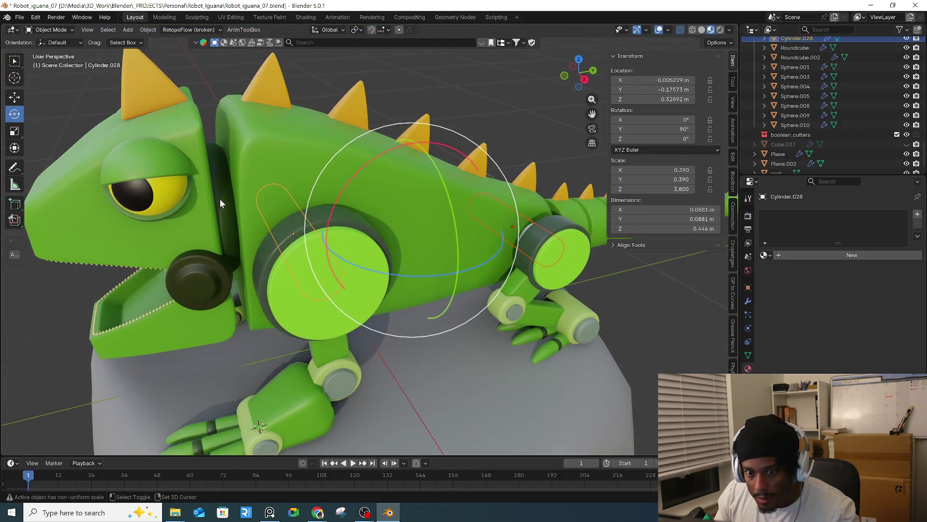
shift+click(221, 202)
key(ctrl+l)
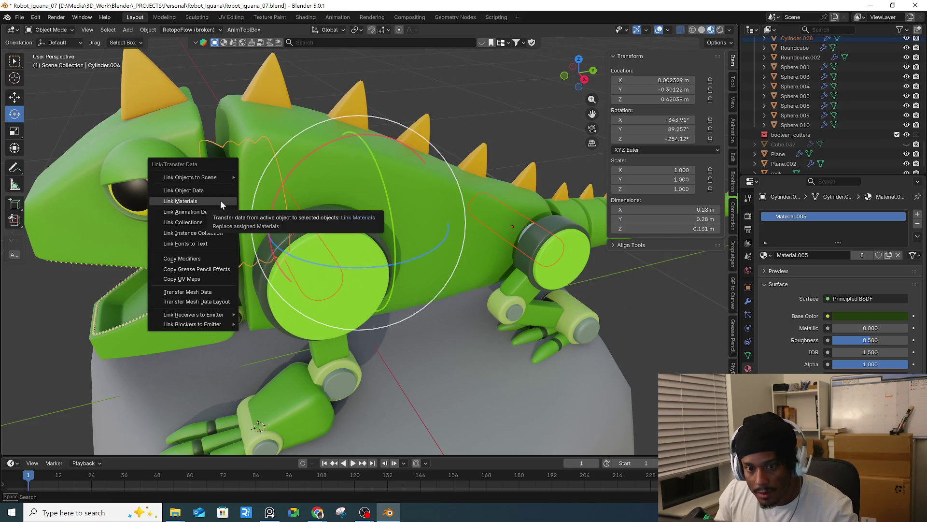
click(220, 200)
- Inspect the tail from a low angle and select the axle between the rear legs
scroll(460, 285, down, 4)
scroll(617, 291, down, 3)
mouse_move(616, 291)
middle_down()
mouse_move(428, 302)
mouse_move(443, 315)
mouse_move(470, 303)
mouse_move(355, 370)
middle_up()
scroll(352, 362, up, 5)
scroll(352, 361, up, 1)
mouse_move(222, 369)
middle_down()
mouse_move(332, 315)
mouse_move(320, 248)
mouse_move(348, 265)
mouse_move(261, 350)
mouse_move(202, 332)
middle_up()
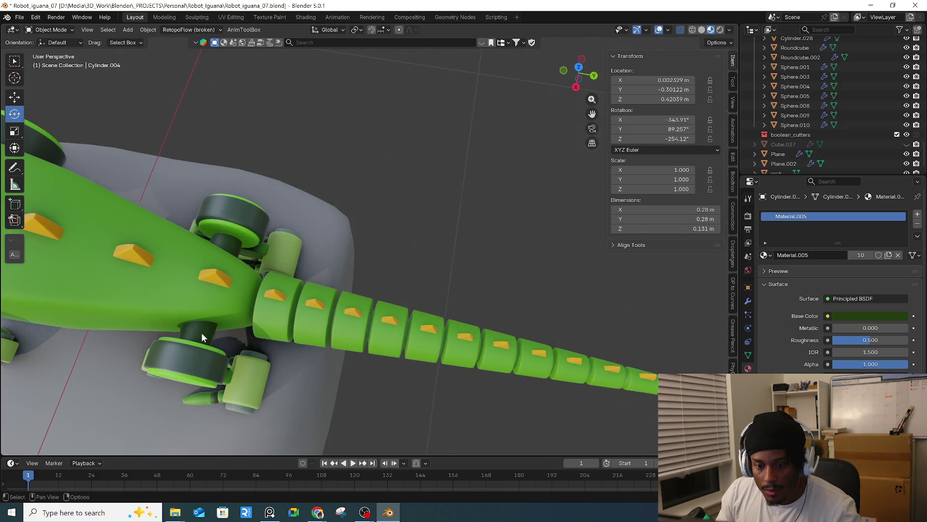
click(201, 332)
- From top view, duplicate the rear-leg axle and rotate the copy 90°
key(KP_7)
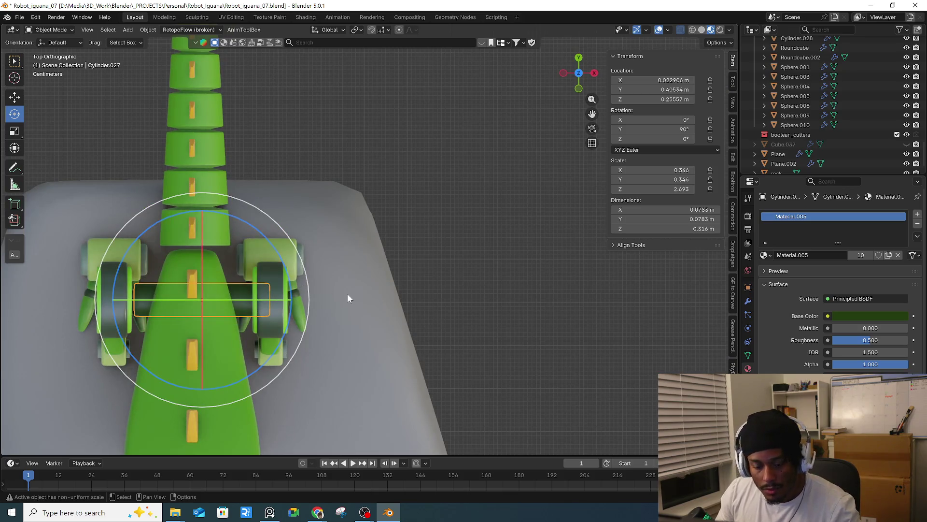
key(shift+d)
click(350, 256)
text(r)
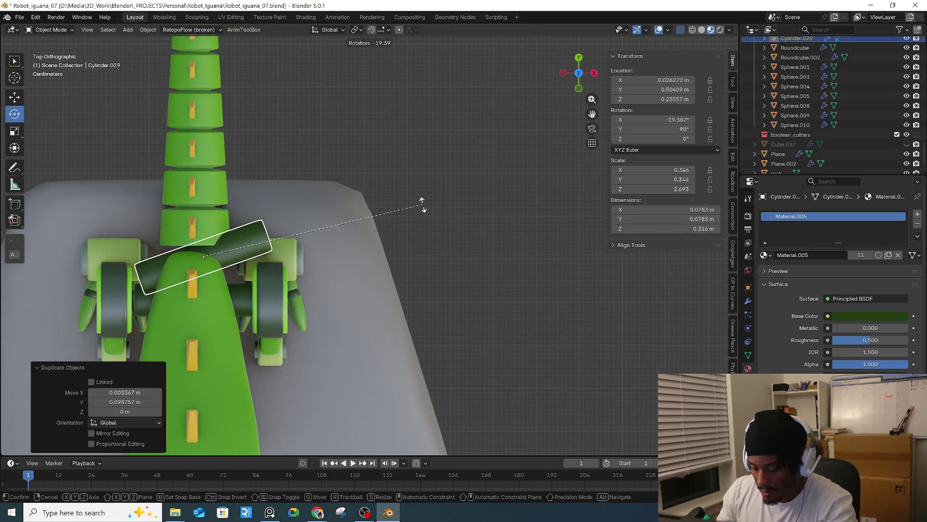
text(90)
key(Return)
- Resize the copy: enlarge it, change its front-back length, then shrink it overall
key(s)
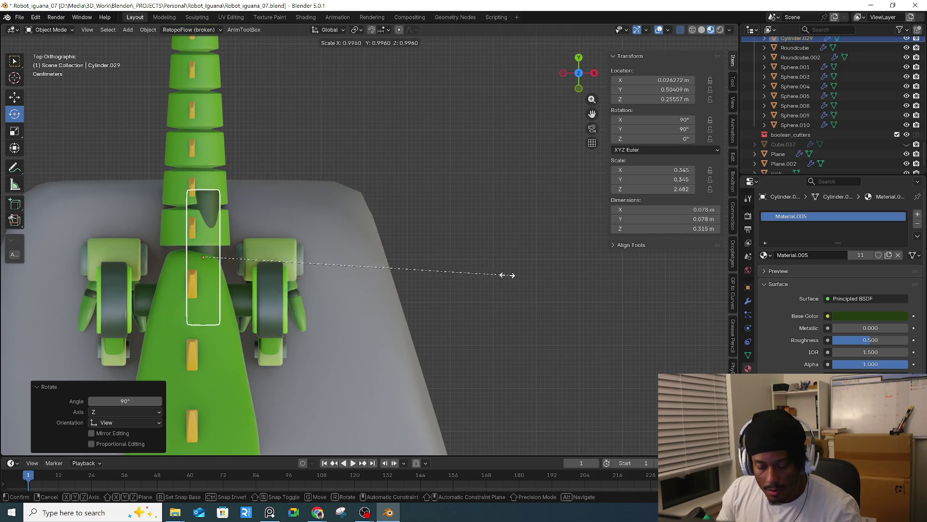
key(Escape)
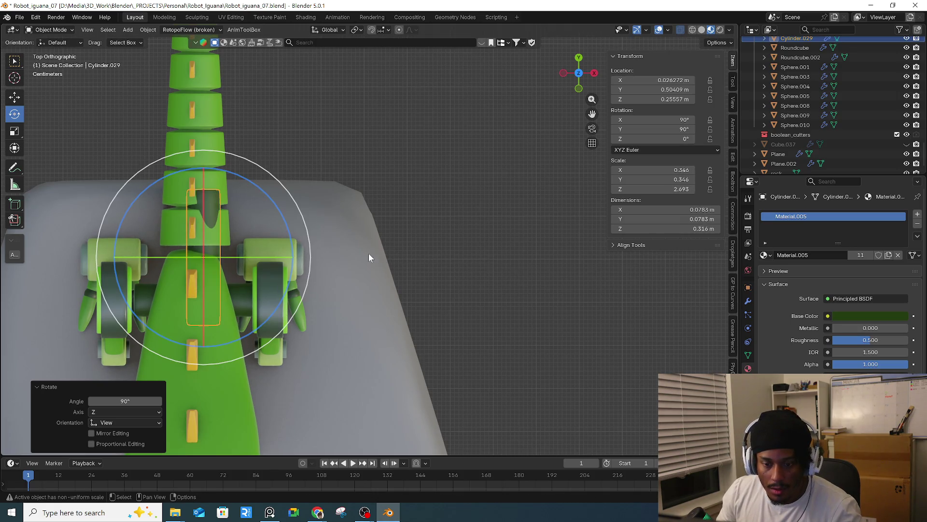
key(s)
click(526, 345)
key(s)
key(z)
key(Escape)
key(s)
key(y)
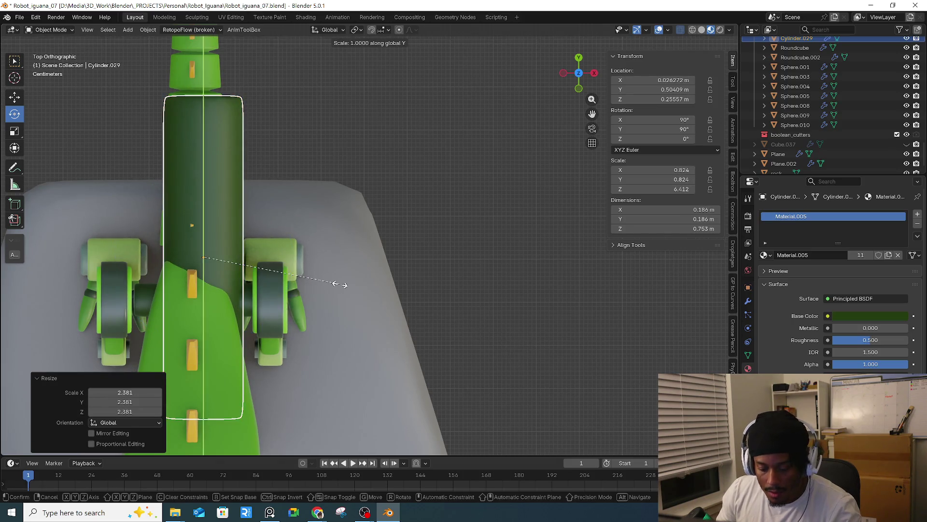
click(289, 252)
key(s)
click(342, 265)
- Place the joint between body and tail, reducing its size and shortening it along Y
key(g)
click(332, 263)
key(s)
scroll(424, 274, up, 5)
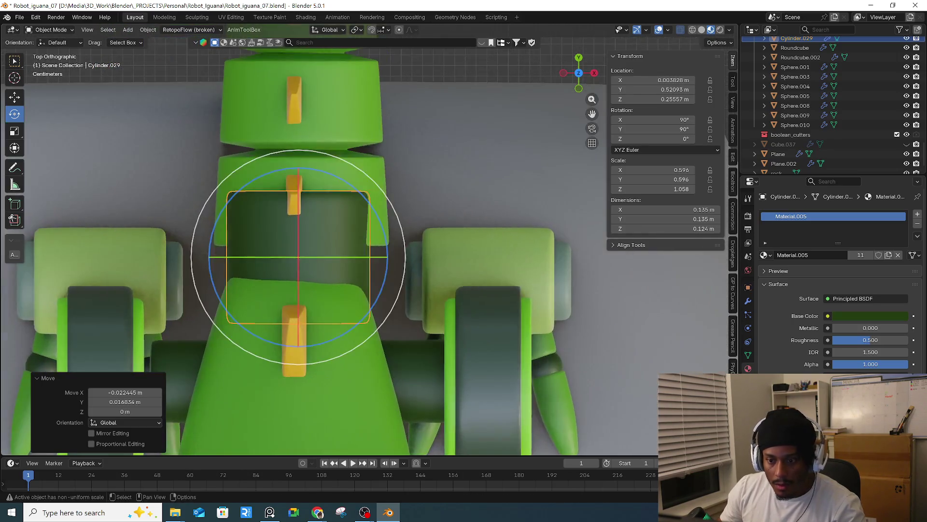
click(457, 273)
key(g)
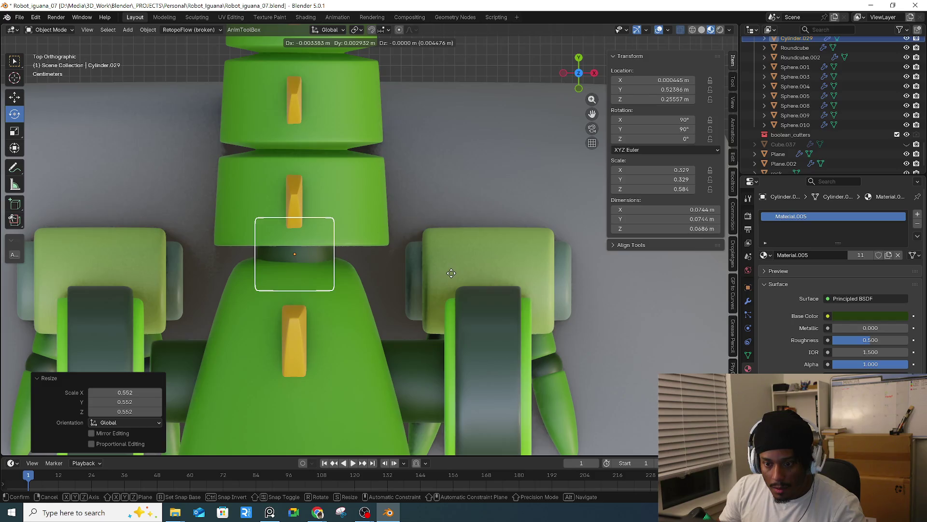
click(451, 273)
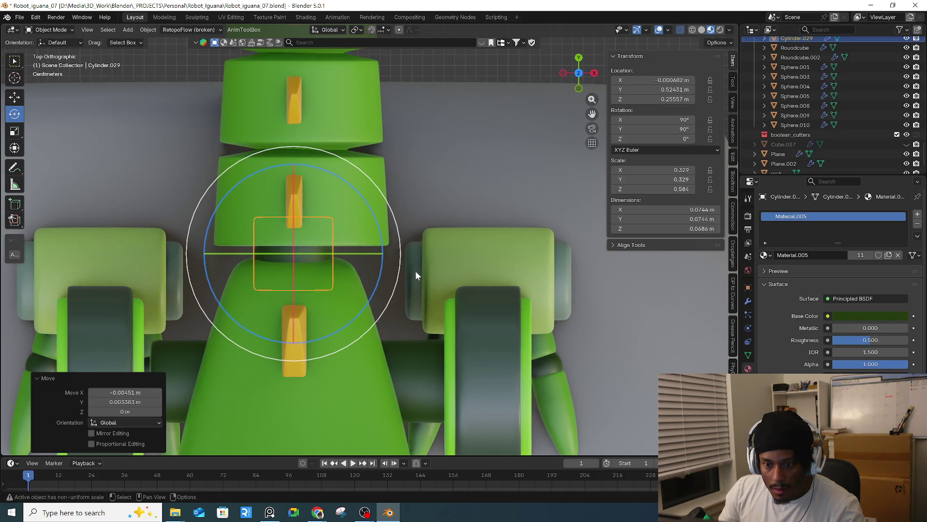
key(s)
key(z)
key(y)
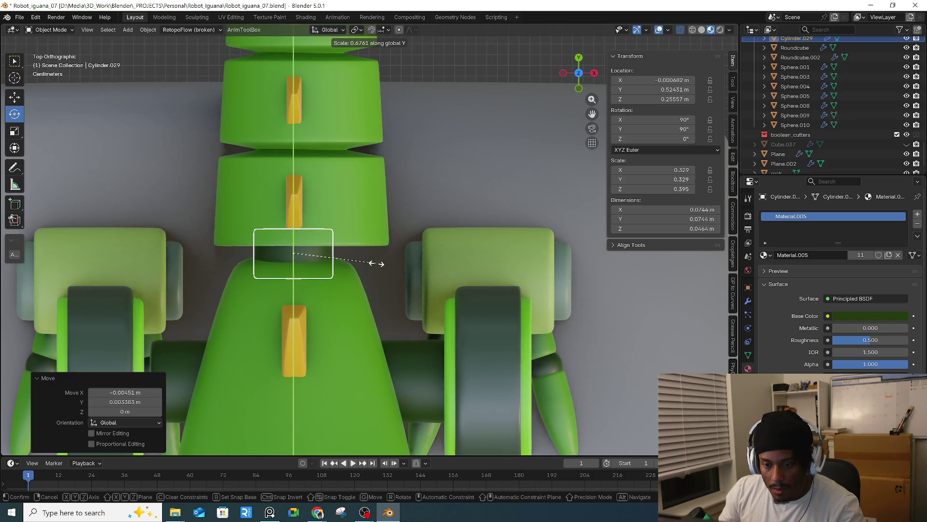
click(394, 269)
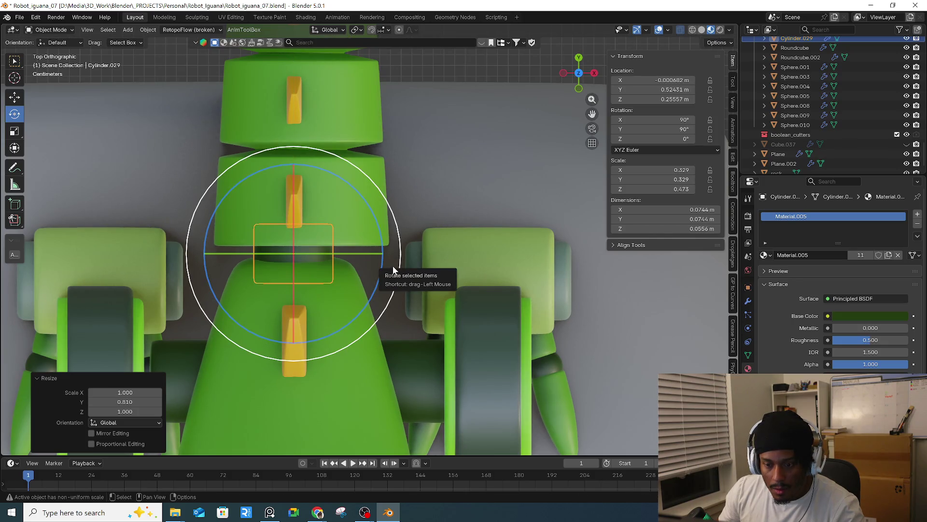
- Reselect the new tail-base joint from a perspective view
scroll(388, 265, down, 3)
click(351, 238)
key(alt+a)
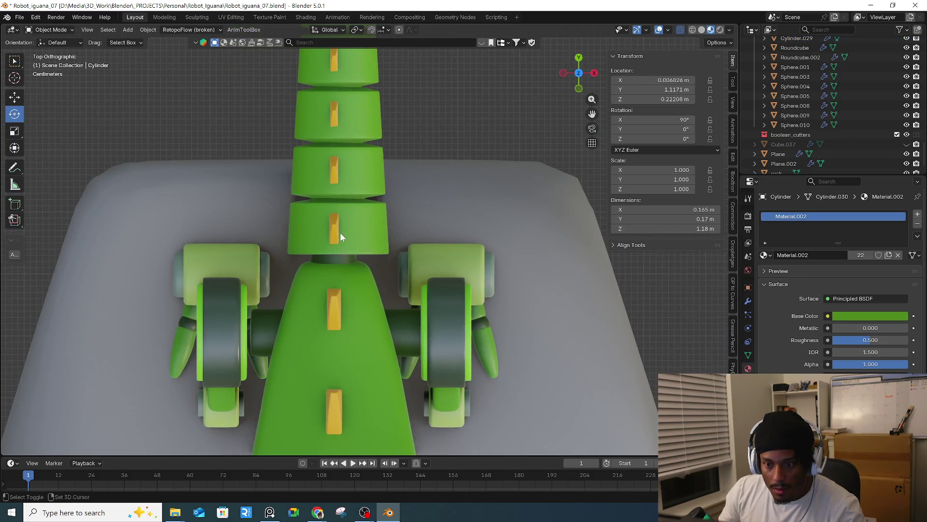
mouse_move(361, 254)
middle_down()
mouse_move(329, 228)
mouse_move(322, 199)
mouse_move(372, 187)
middle_up()
scroll(323, 202, down, 2)
click(372, 184)
- In right side view, lower the joint along Z to tail height and tilt it slightly
key(KP_3)
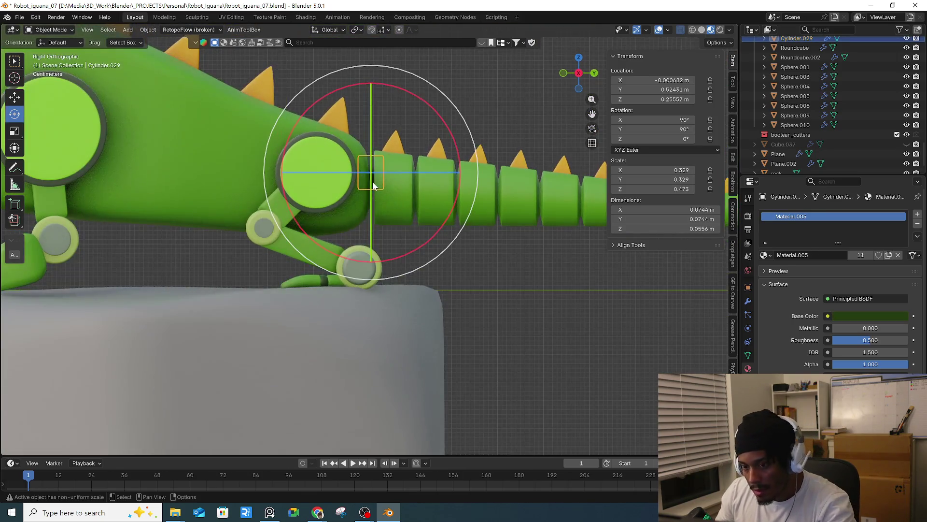
key(g)
key(z)
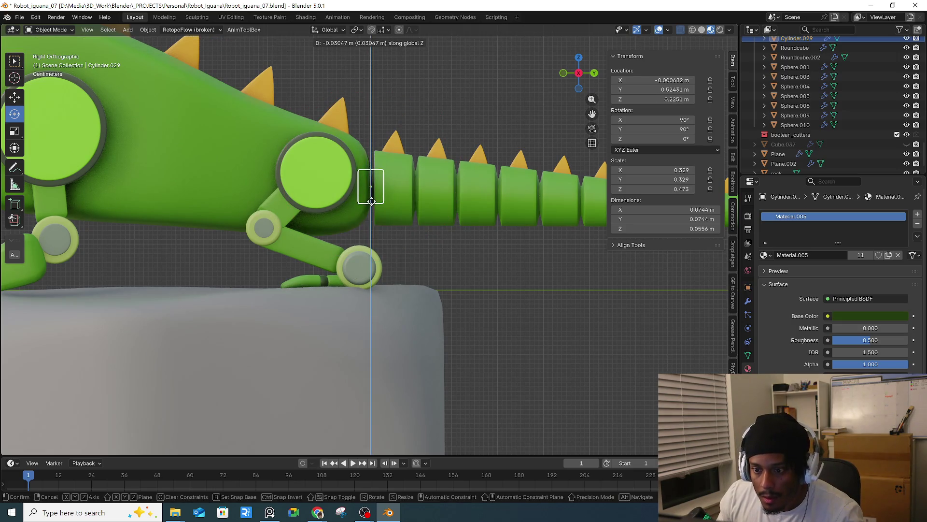
click(375, 205)
key(r)
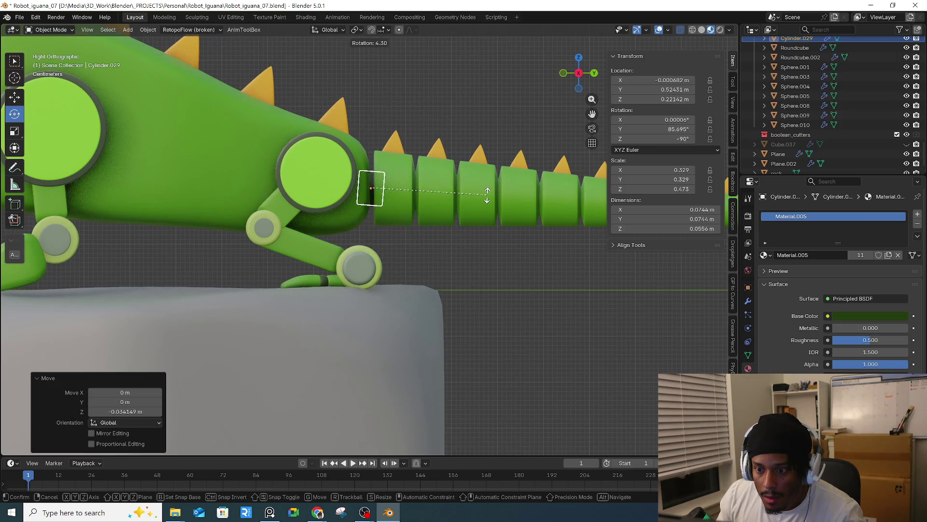
click(487, 195)
scroll(514, 280, down, 4)
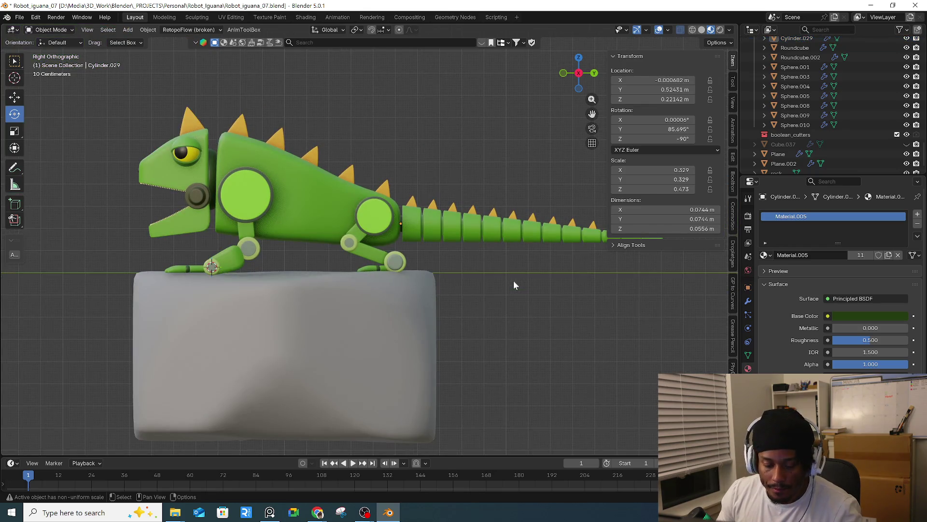
mouse_move(514, 280)
middle_down()
mouse_move(511, 300)
mouse_move(627, 292)
mouse_move(363, 244)
mouse_move(517, 268)
mouse_move(445, 274)
mouse_move(389, 246)
mouse_move(372, 283)
mouse_move(475, 246)
middle_up()
- Darken the body Cube.001's green Material.002 to #437719
click(439, 253)
click(857, 314)
drag(857, 277, 836, 277)
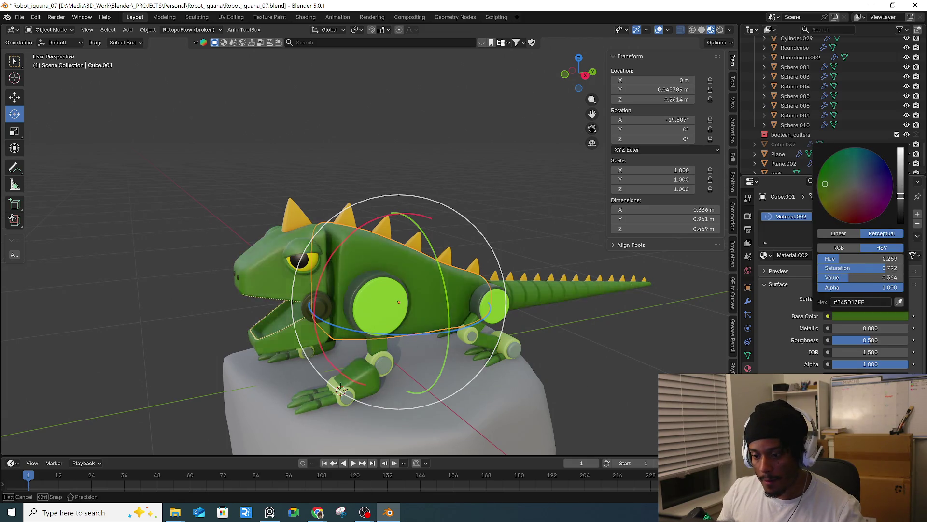
drag(835, 278, 850, 278)
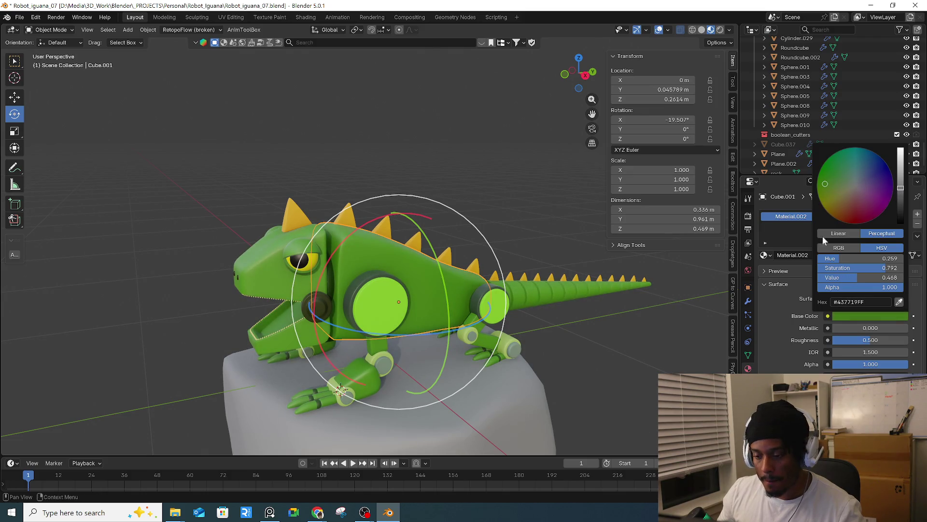
middle_drag(628, 345, 518, 361)
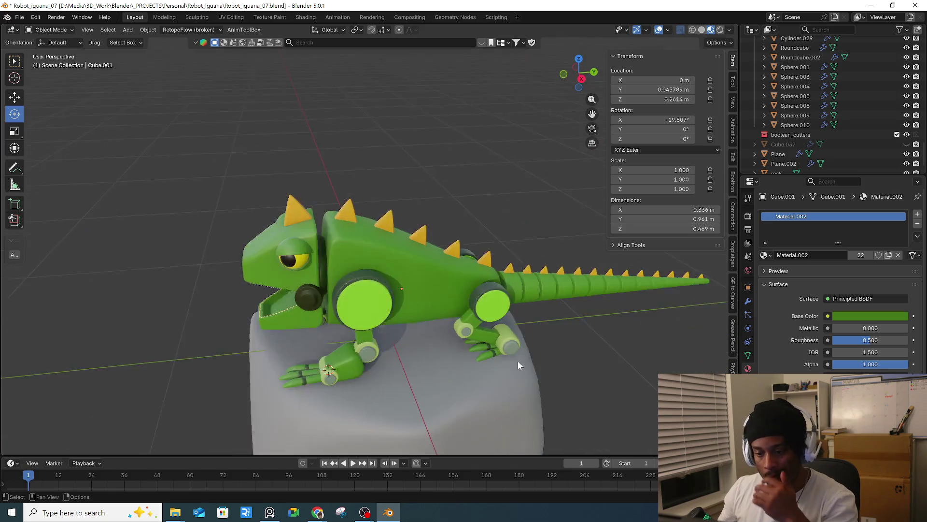
scroll(518, 362, down, 3)
middle_drag(467, 347, 430, 260)
scroll(466, 364, up, 4)
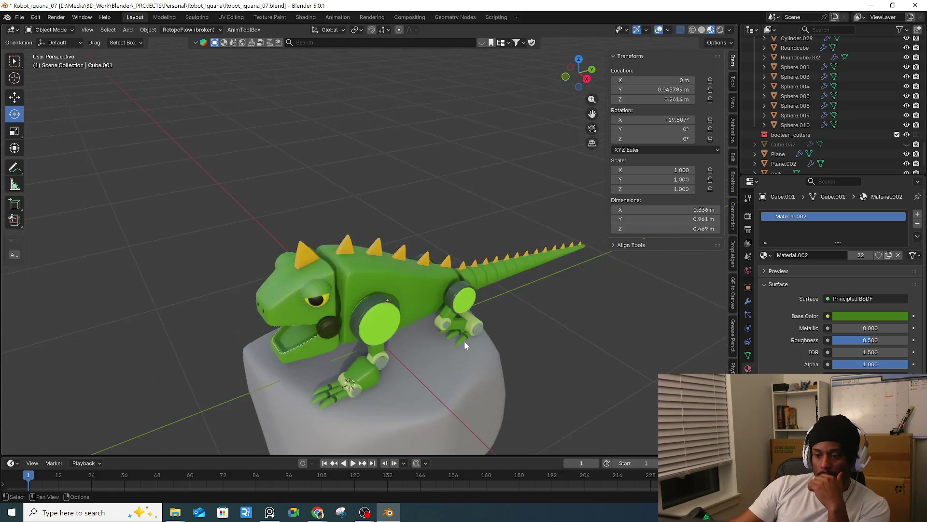
middle_drag(467, 341, 425, 309)
scroll(340, 278, up, 3)
- Make the shoulder disc's Material.011 green darker and less saturated
click(340, 277)
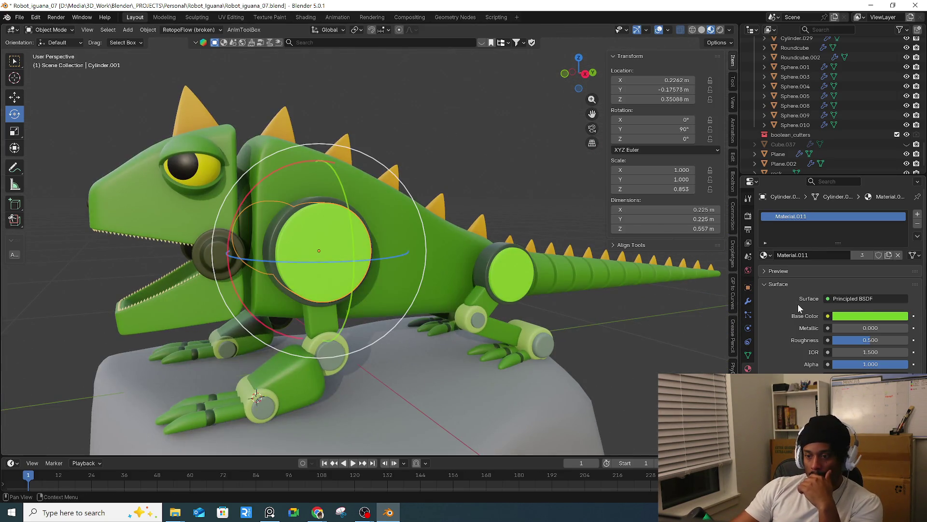
click(866, 316)
drag(901, 161, 901, 180)
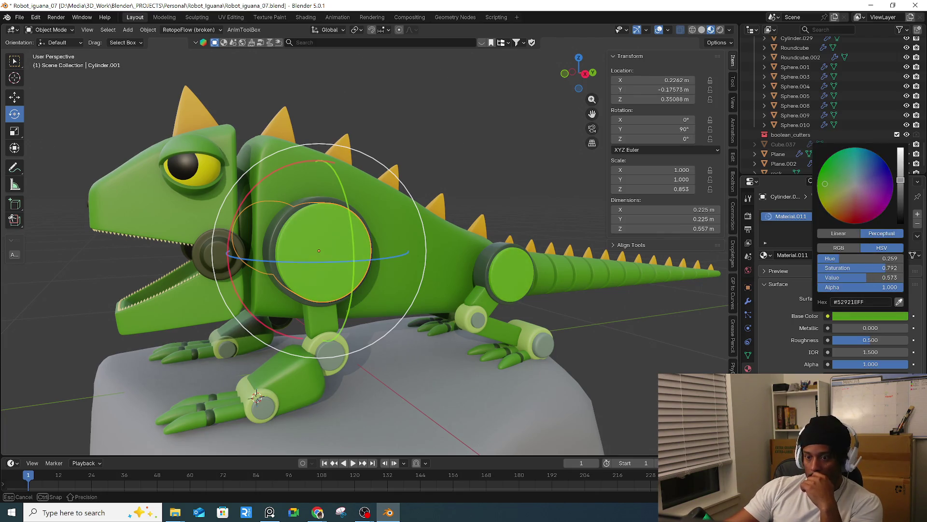
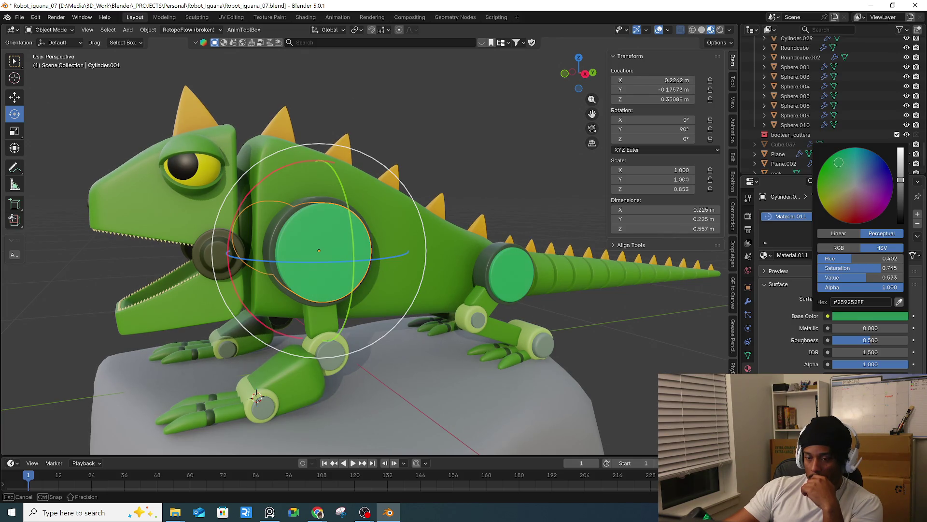
- Shift the back leg joint's base colour to an olive yellow
middle_drag(608, 314, 619, 315)
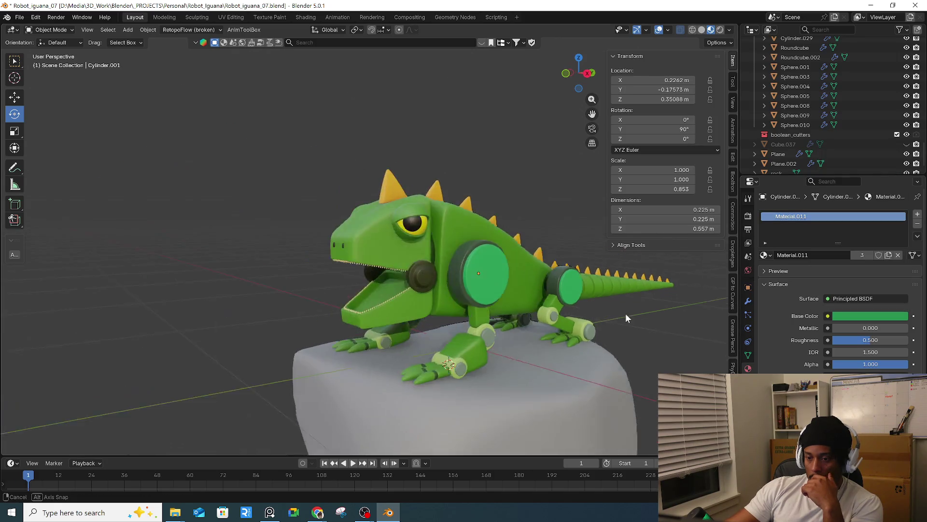
key(KP_Decimal)
click(357, 335)
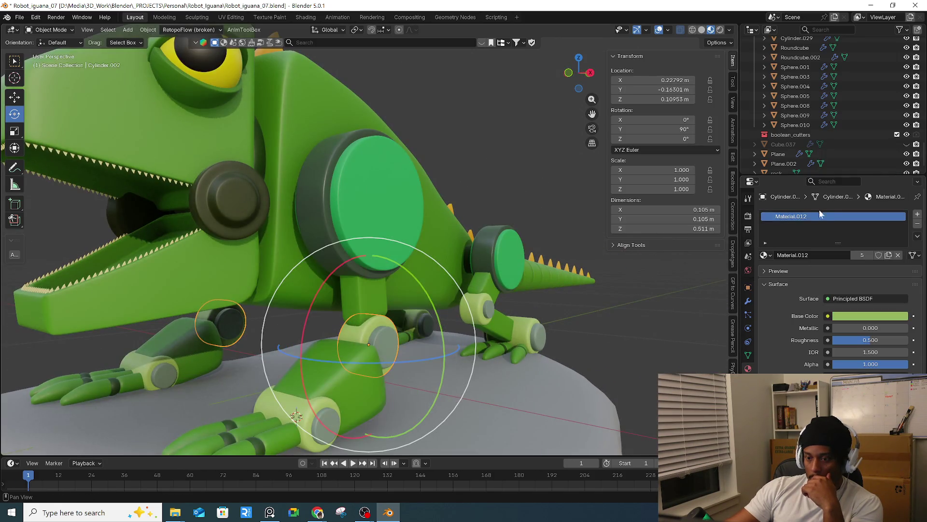
click(865, 316)
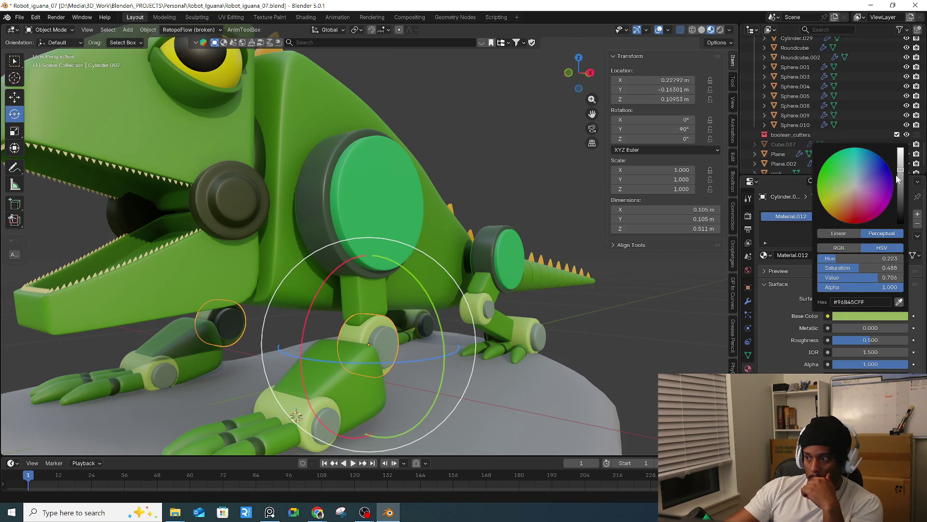
drag(903, 169, 901, 175)
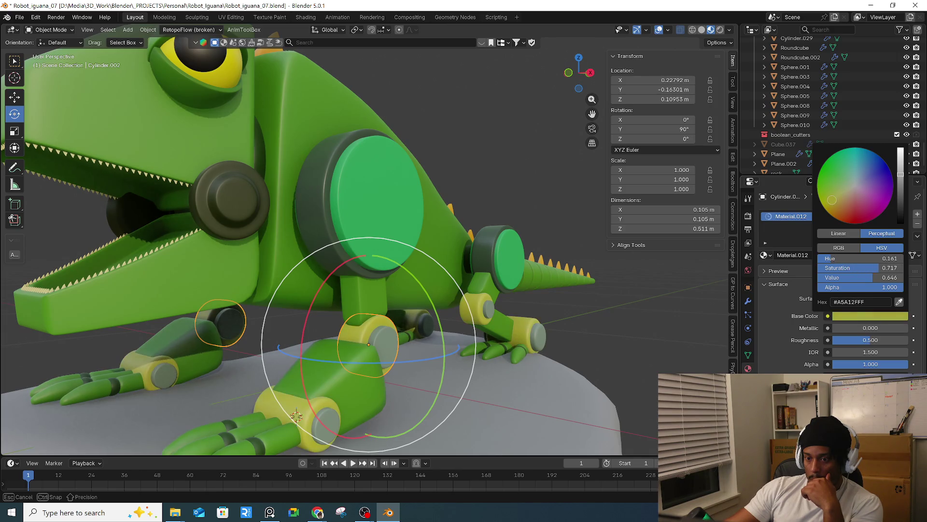
scroll(611, 308, down, 5)
- Darken the green base colour of the front leg joint
mouse_move(626, 322)
middle_down()
mouse_move(500, 297)
mouse_move(489, 332)
mouse_move(466, 287)
middle_up()
middle_drag(521, 335, 401, 329)
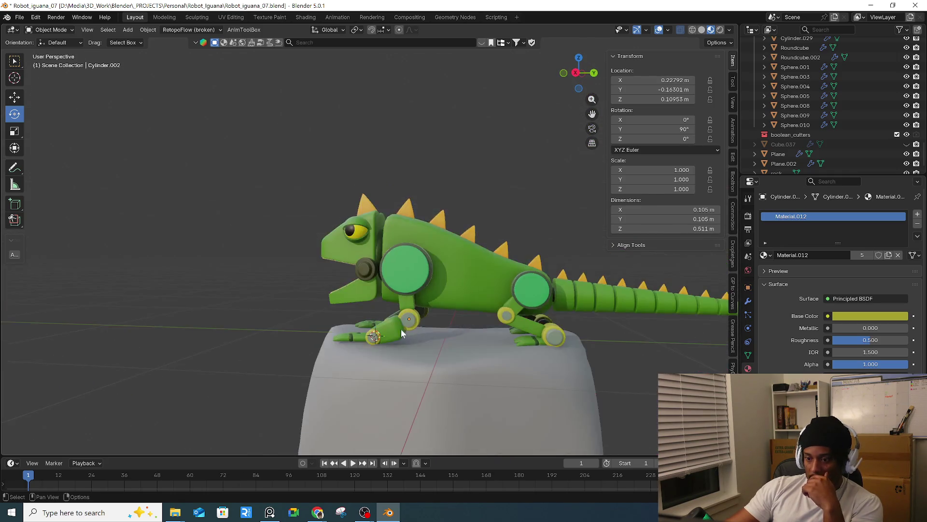
scroll(408, 324, up, 3)
click(415, 320)
click(855, 315)
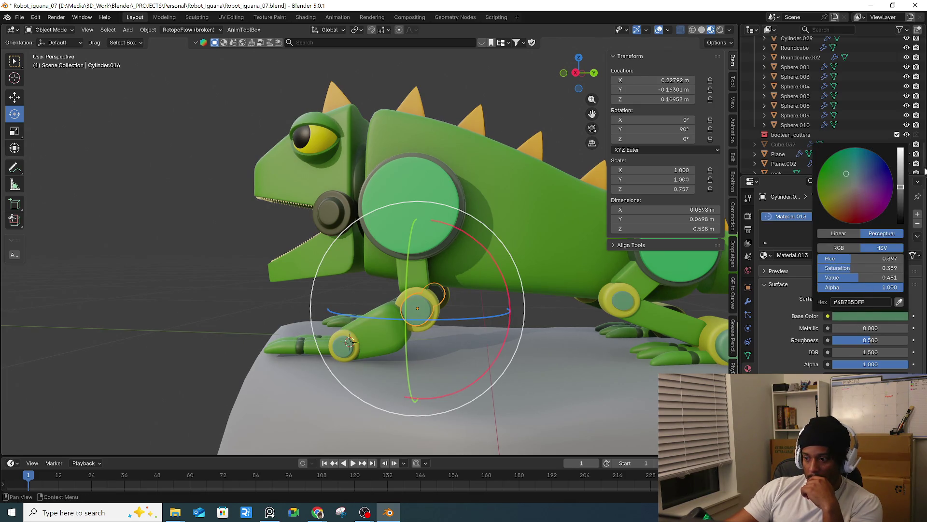
drag(903, 186, 901, 196)
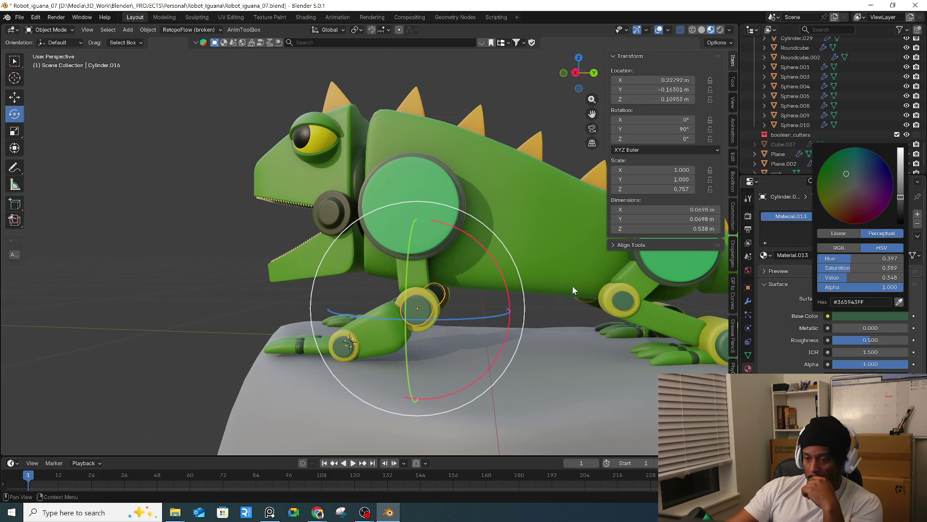
- Select the iguana's lower jaw
mouse_move(581, 332)
middle_down()
mouse_move(668, 314)
mouse_move(507, 351)
middle_up()
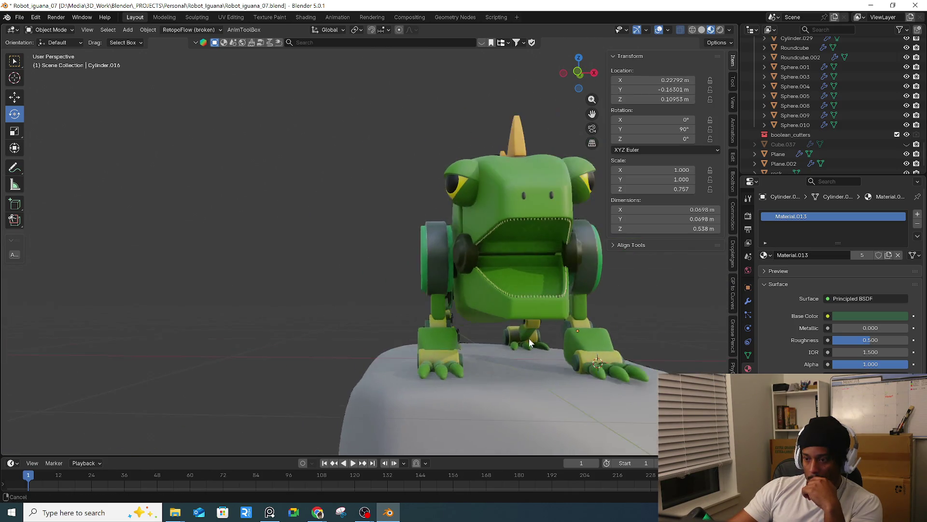
click(427, 306)
scroll(435, 312, up, 4)
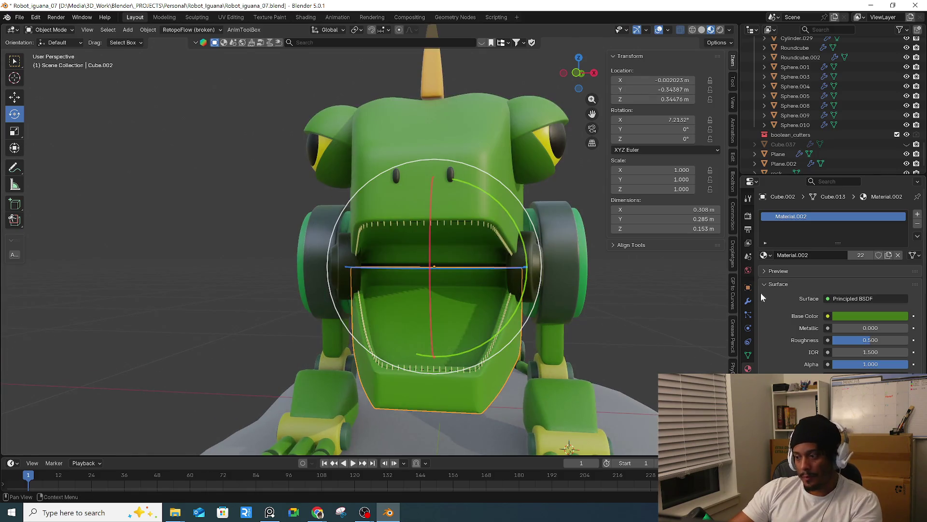
- Add an empty material slot to the jaw and select its interior mouth faces
click(917, 214)
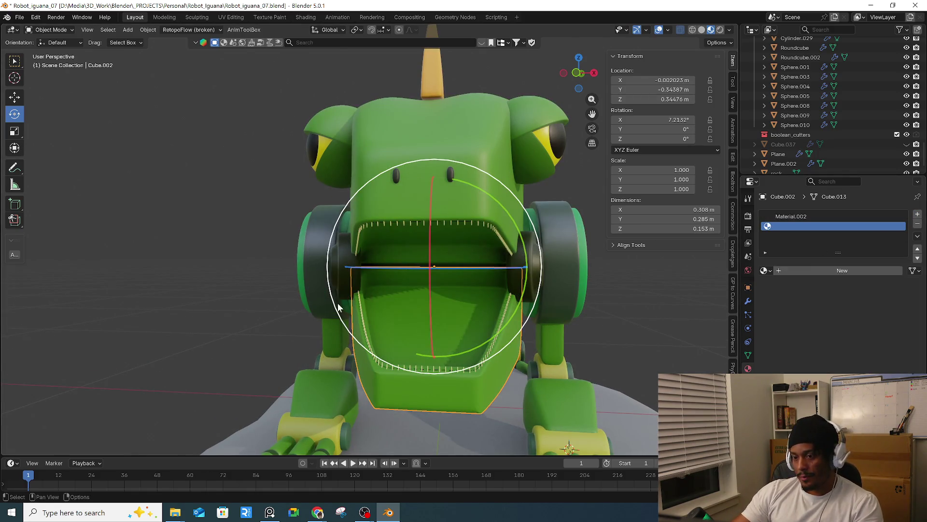
middle_drag(416, 295, 429, 297)
key(Tab)
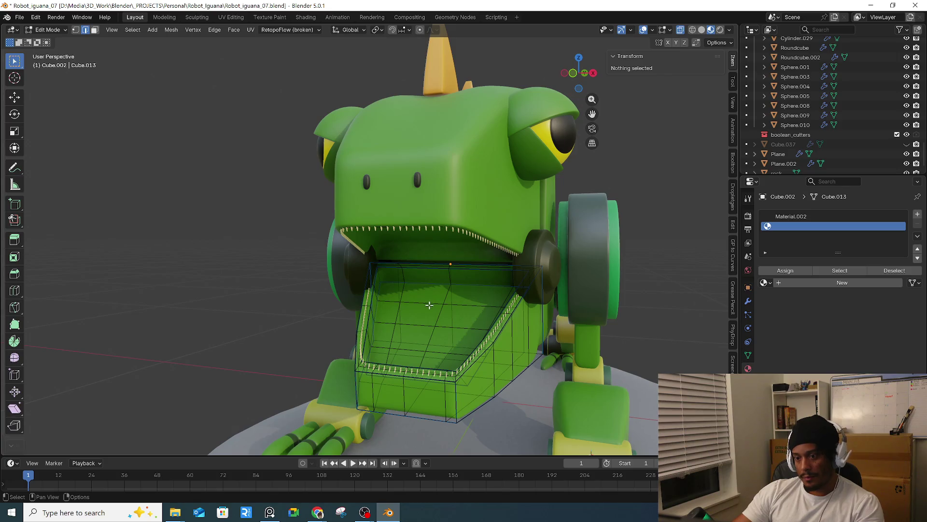
click(427, 308)
key(3)
click(429, 321)
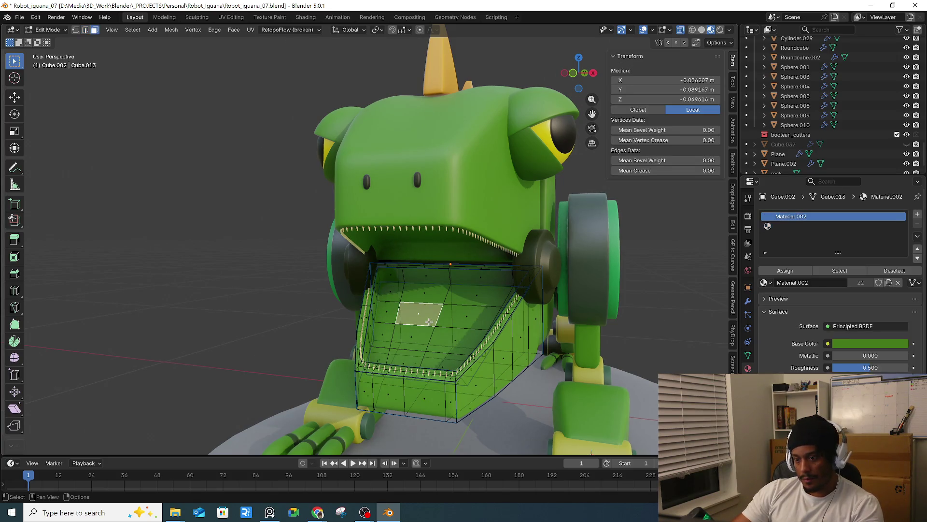
shift+click(446, 315)
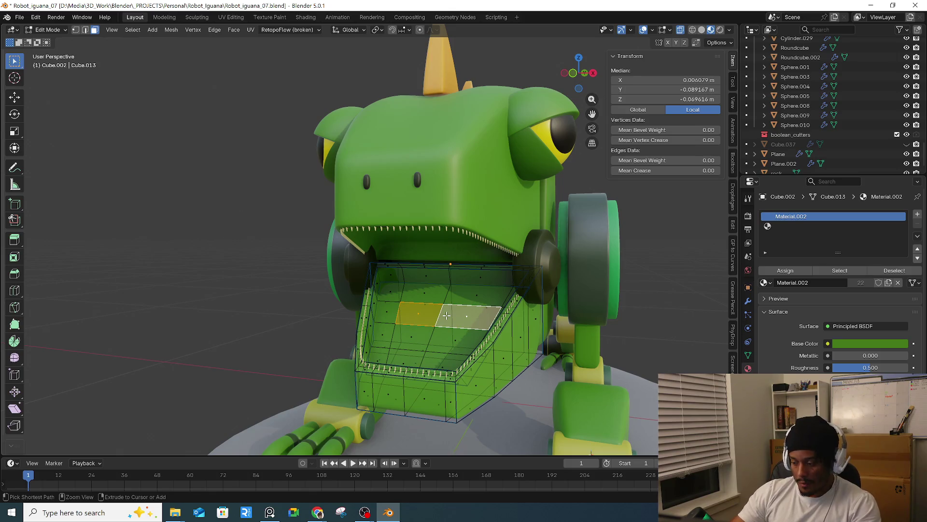
key(ctrl+KP_Add)
key(ctrl+KP_Add)
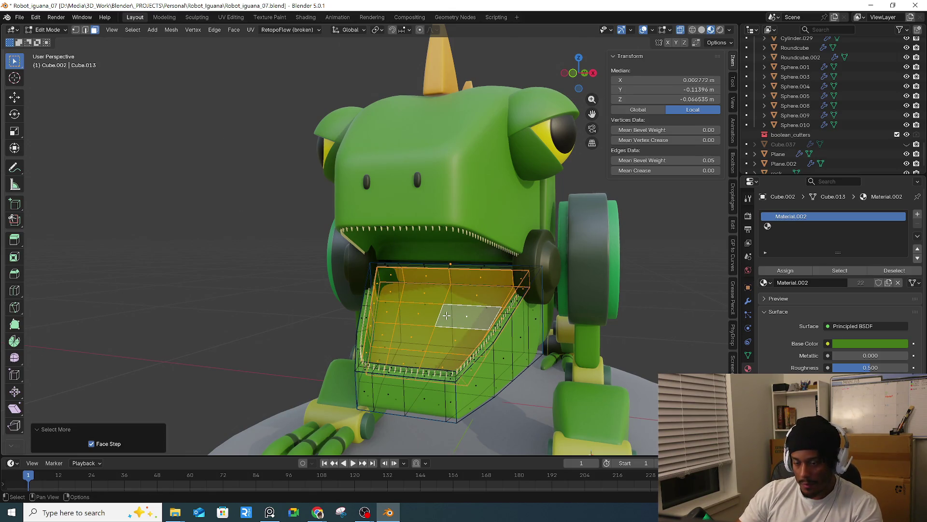
key(alt+z)
middle_drag(445, 321, 749, 334)
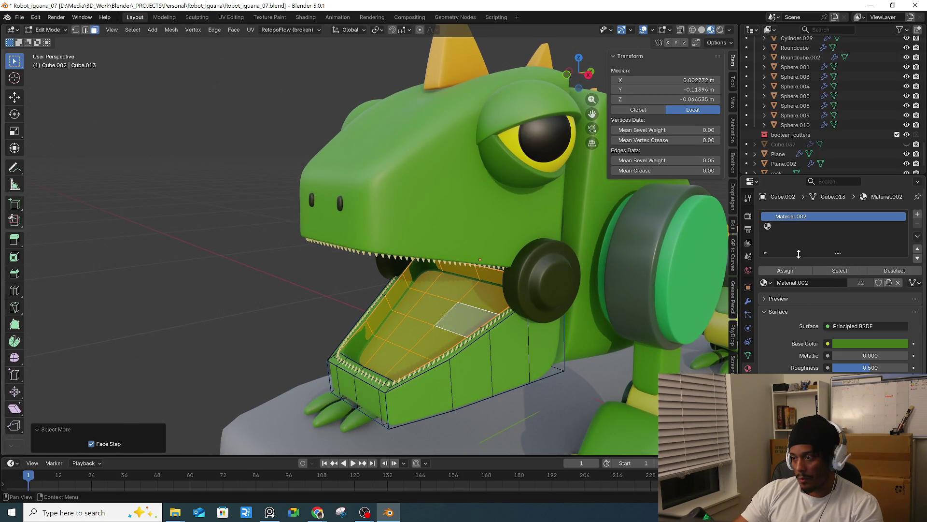
- Create a new dusky pink material in the new slot for the mouth faces
click(797, 225)
click(830, 283)
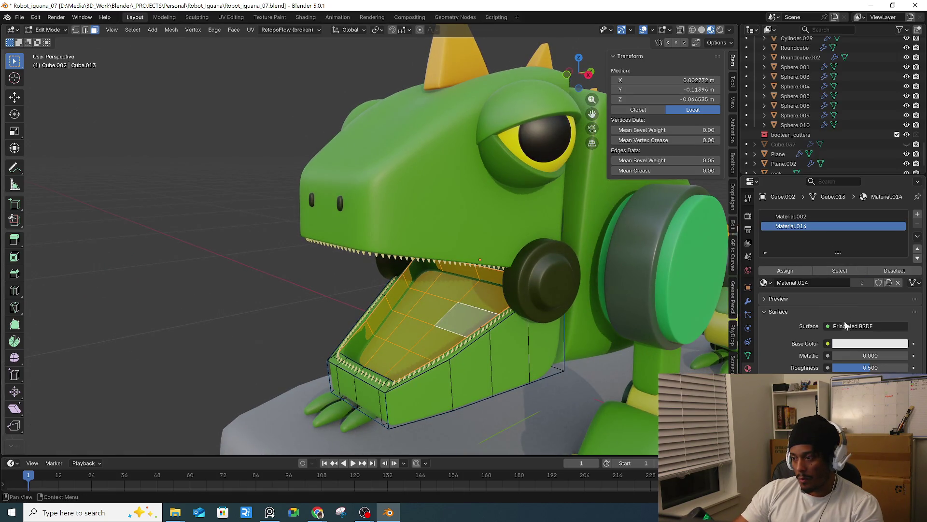
click(850, 343)
drag(867, 219, 871, 221)
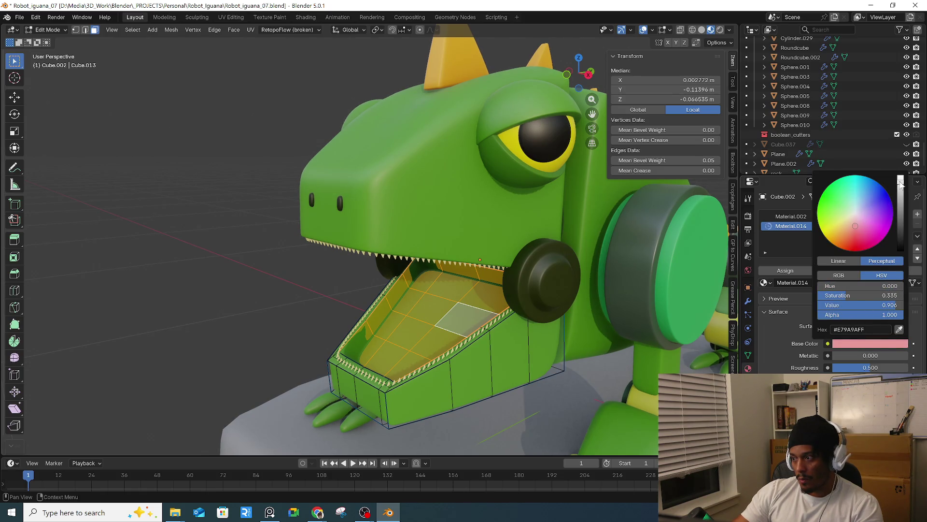
drag(901, 186, 900, 199)
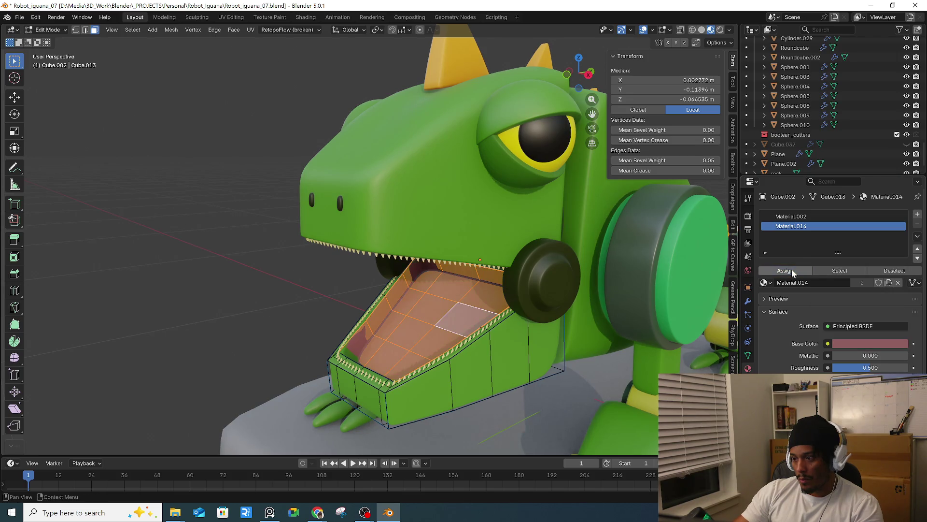
- Check the mouth faces' materials and select the leftover green face in the mouth corner
click(287, 341)
middle_drag(287, 341, 269, 369)
scroll(269, 369, up, 3)
click(315, 392)
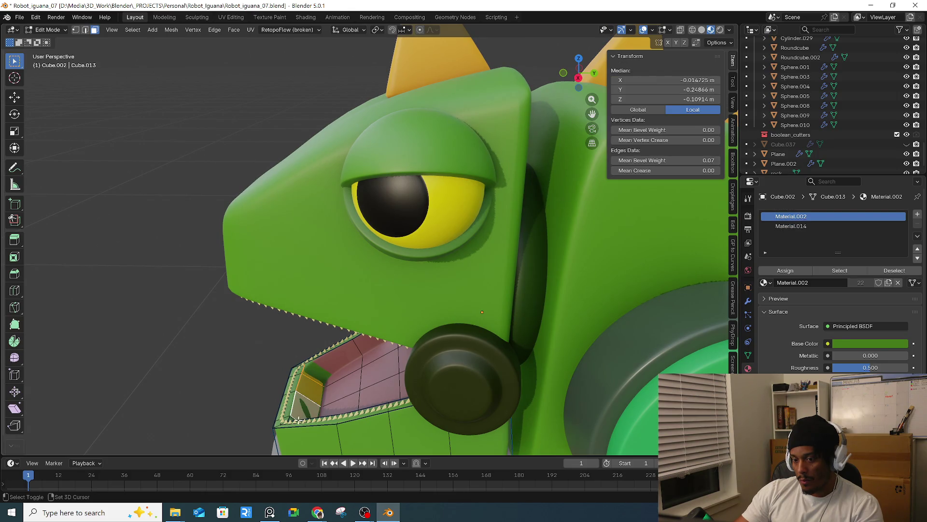
middle_drag(298, 418, 336, 366)
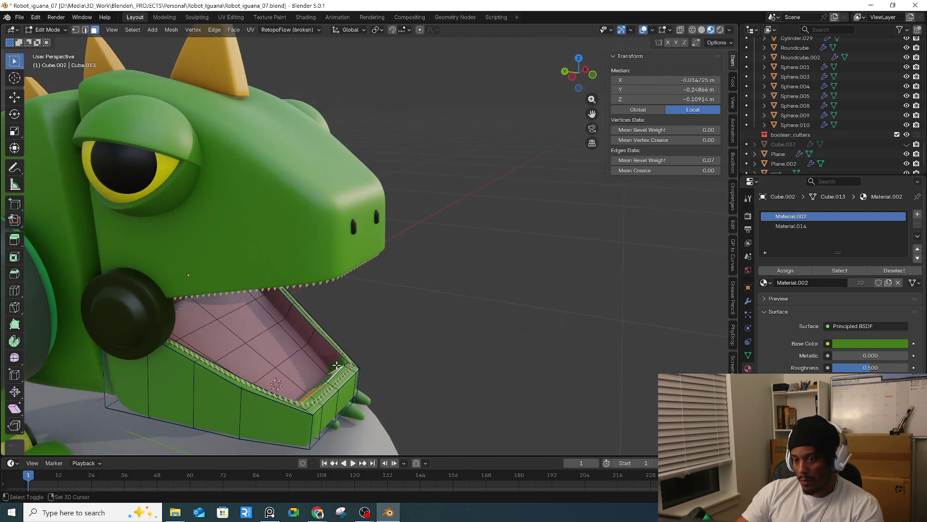
shift+click(333, 360)
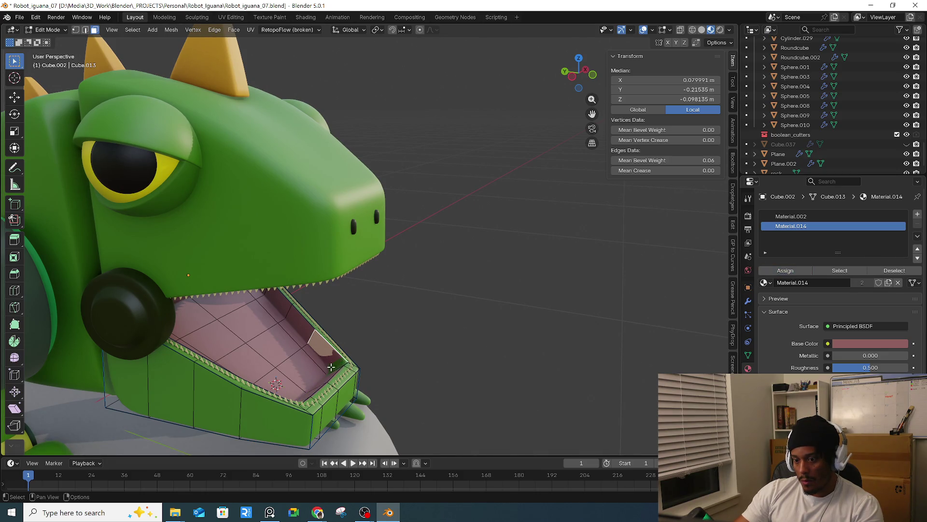
middle_drag(332, 366, 314, 348)
scroll(309, 338, up, 5)
shift+click(302, 333)
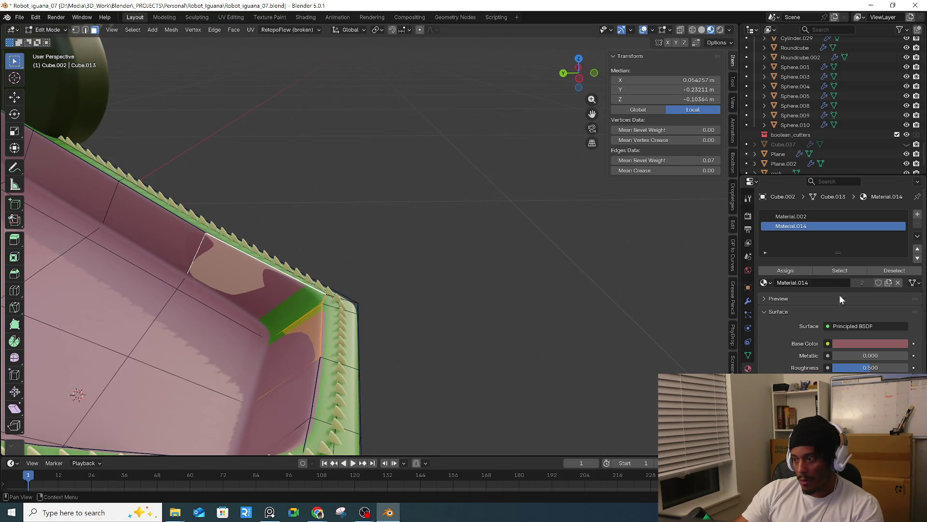
scroll(483, 329, down, 4)
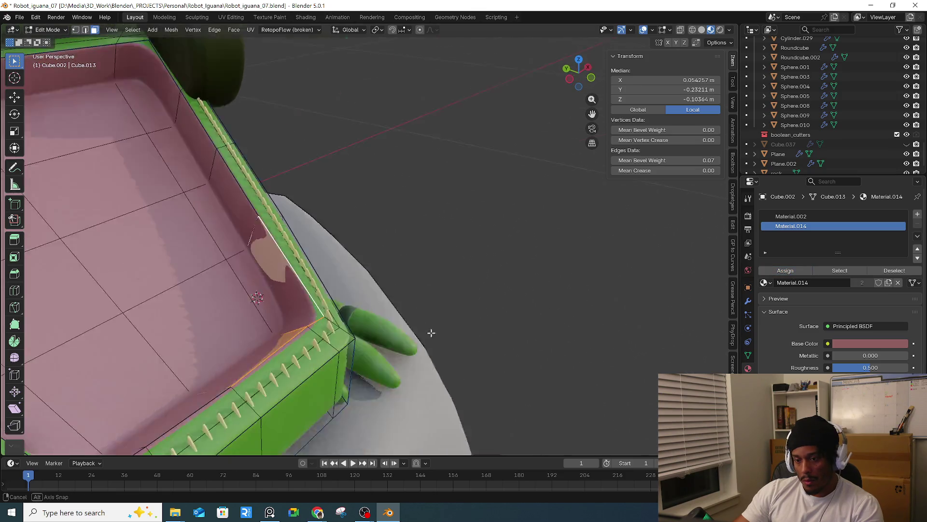
scroll(433, 333, down, 5)
- Return the jaw to Object Mode and show its Bevel modifier settings
key(alt+a)
mouse_move(490, 255)
middle_down()
mouse_move(460, 240)
mouse_move(405, 327)
middle_up()
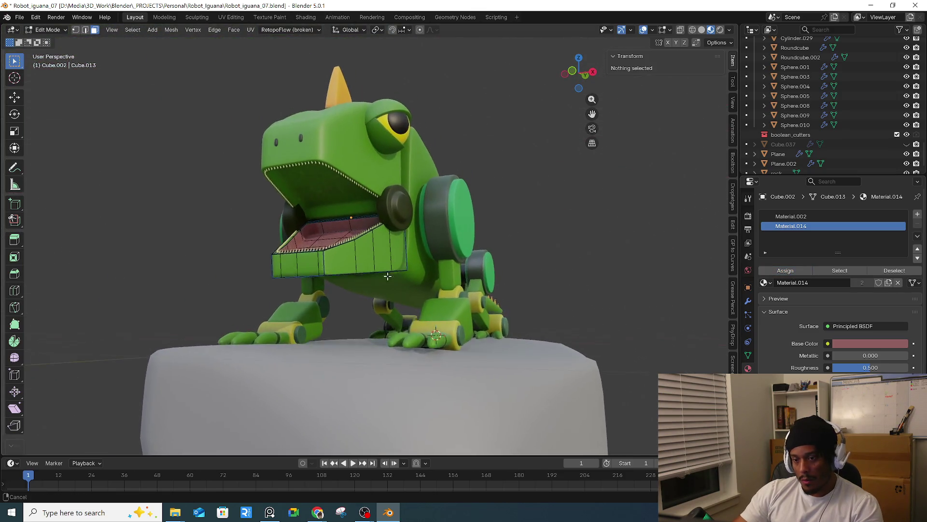
key(Tab)
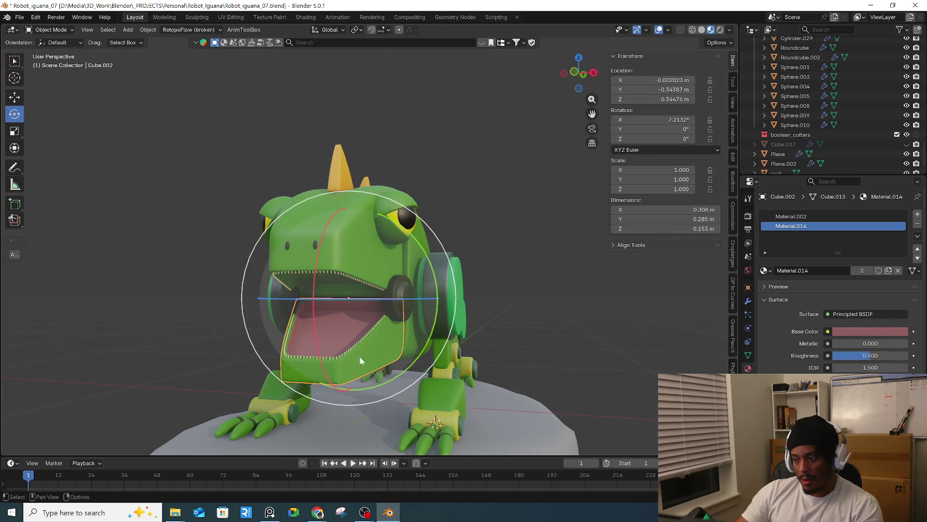
click(748, 302)
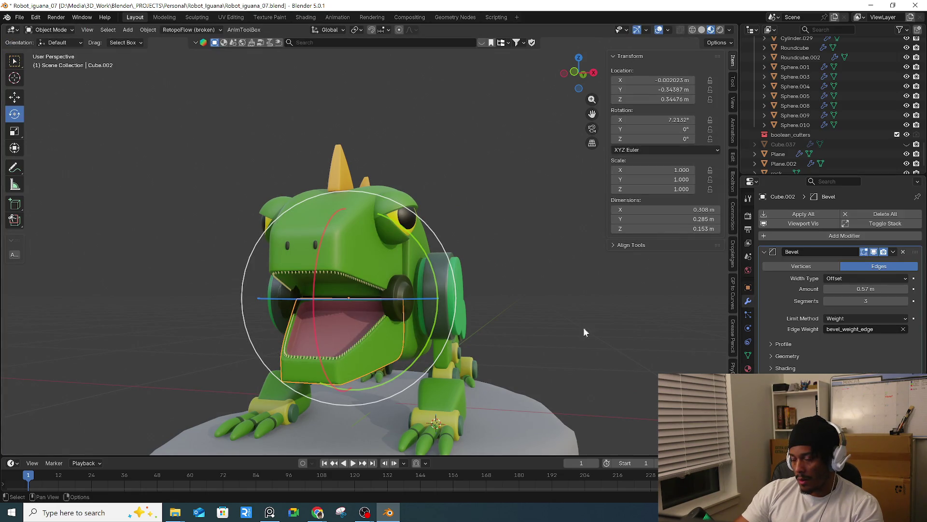
- Select the inner roof faces of the upper jaw in Edit Mode
middle_drag(604, 333, 477, 283)
scroll(337, 269, up, 5)
middle_drag(337, 269, 274, 289)
click(274, 289)
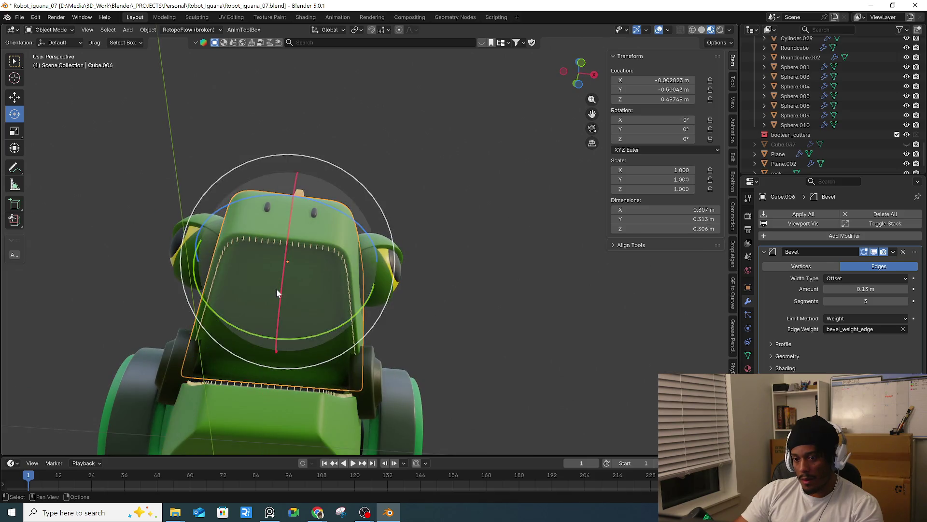
key(Tab)
click(305, 322)
key(ctrl+KP_Add)
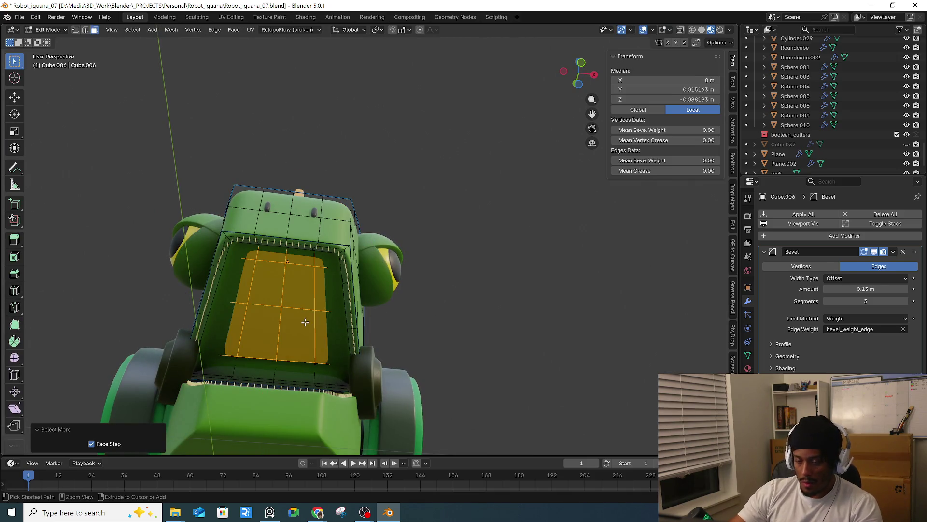
key(ctrl+KP_Add)
key(ctrl+KP_Subtract)
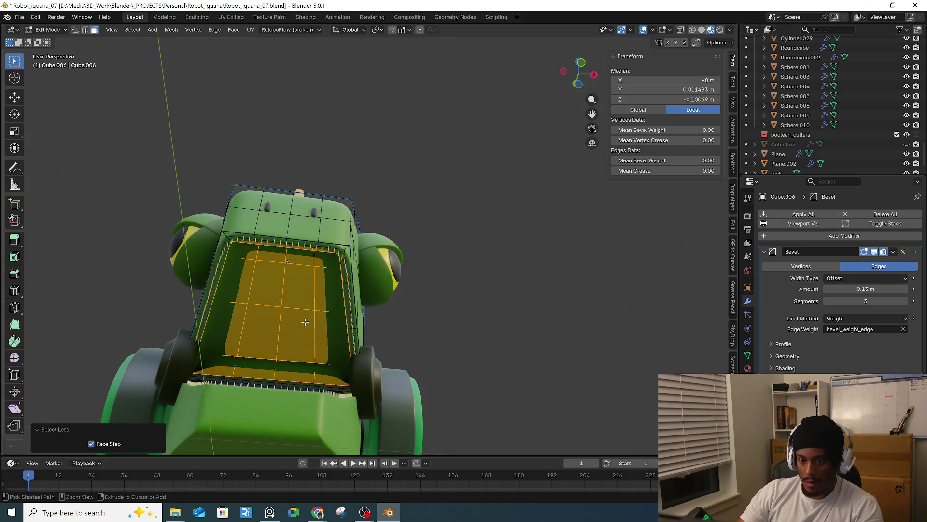
- Add a material slot with Material.010 and assign it to the inner roof faces
click(748, 369)
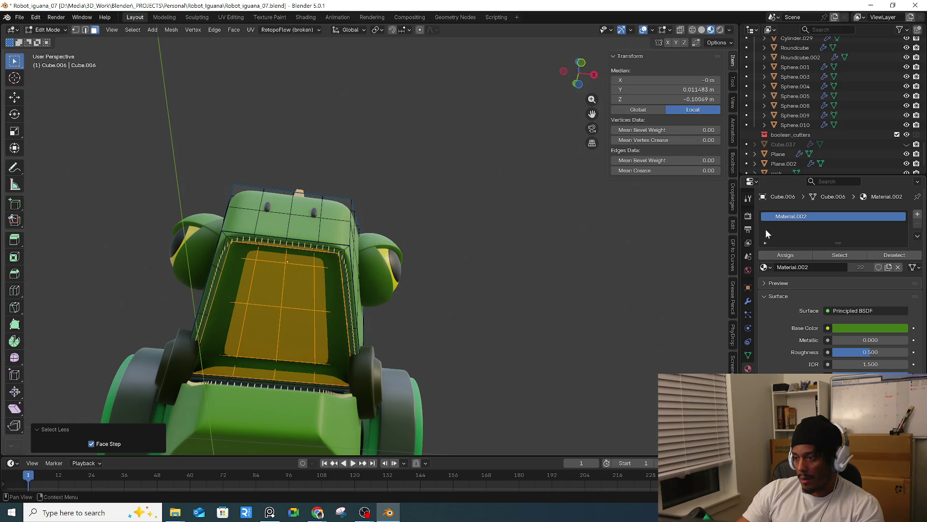
click(917, 214)
click(765, 283)
scroll(766, 285, down, 1)
click(793, 384)
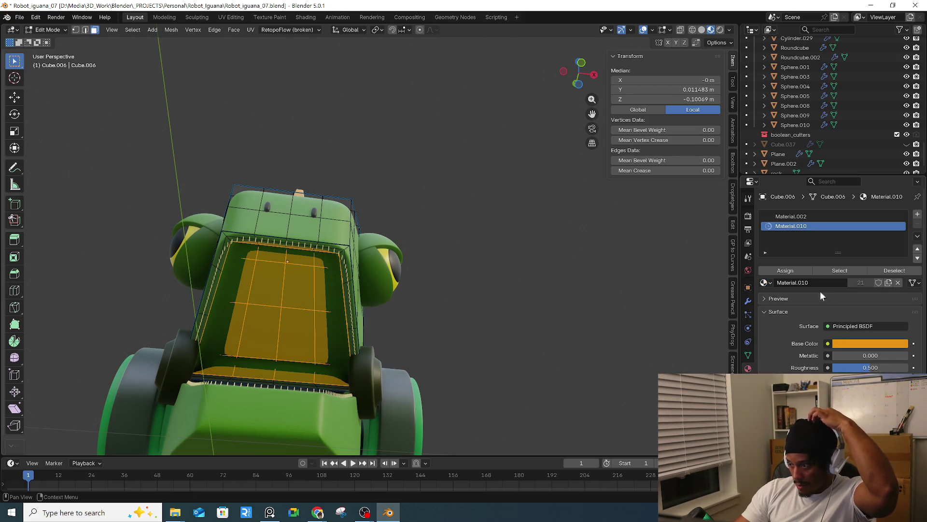
click(801, 271)
key(alt+a)
- Switch the upper jaw's slot to the pink mouth material Material.014
middle_drag(551, 325, 522, 357)
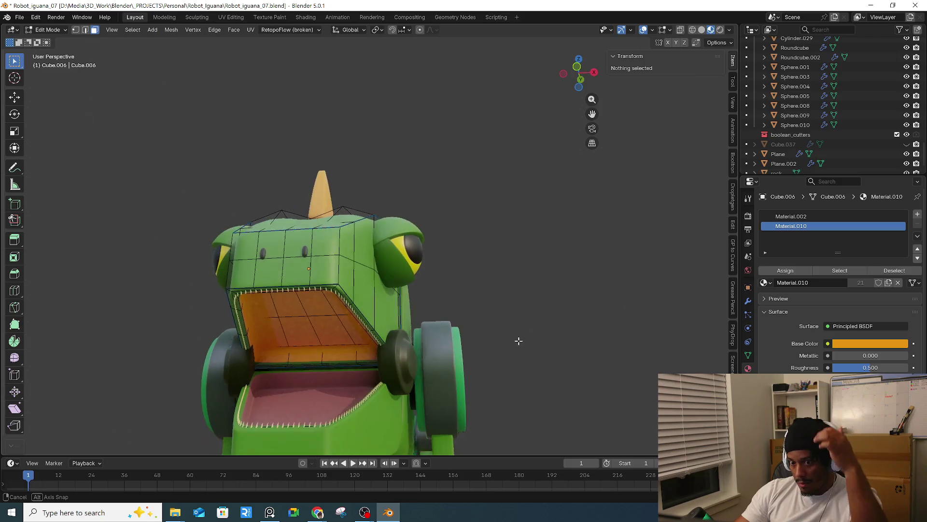
scroll(294, 372, up, 3)
key(Tab)
click(295, 372)
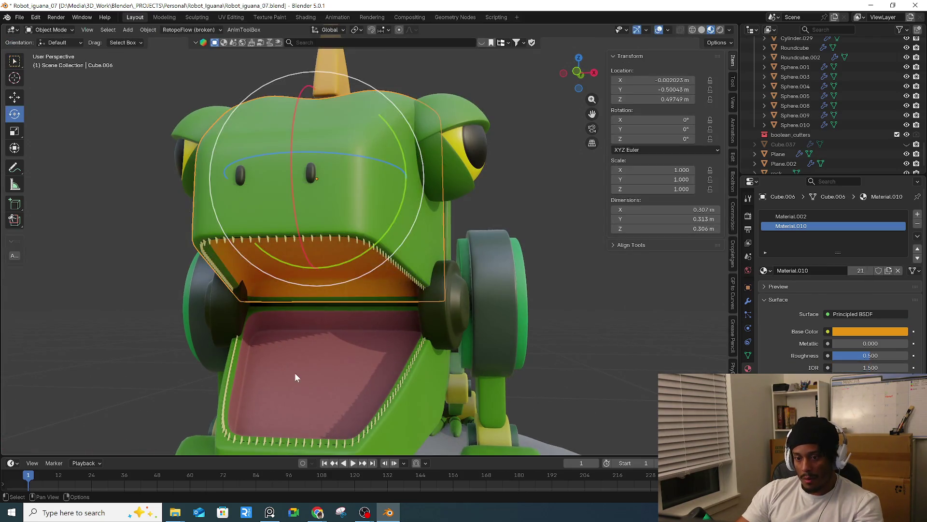
middle_drag(299, 370, 343, 265)
click(344, 265)
scroll(361, 269, down, 1)
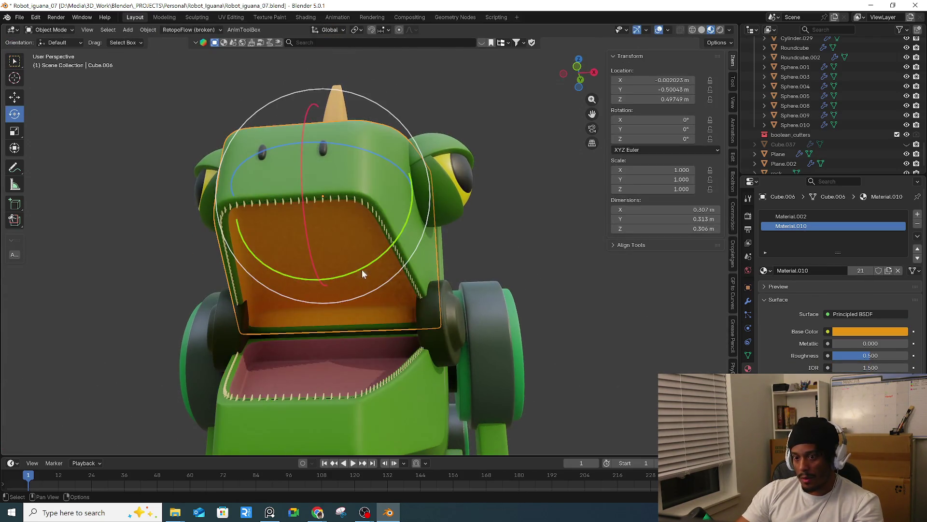
click(764, 270)
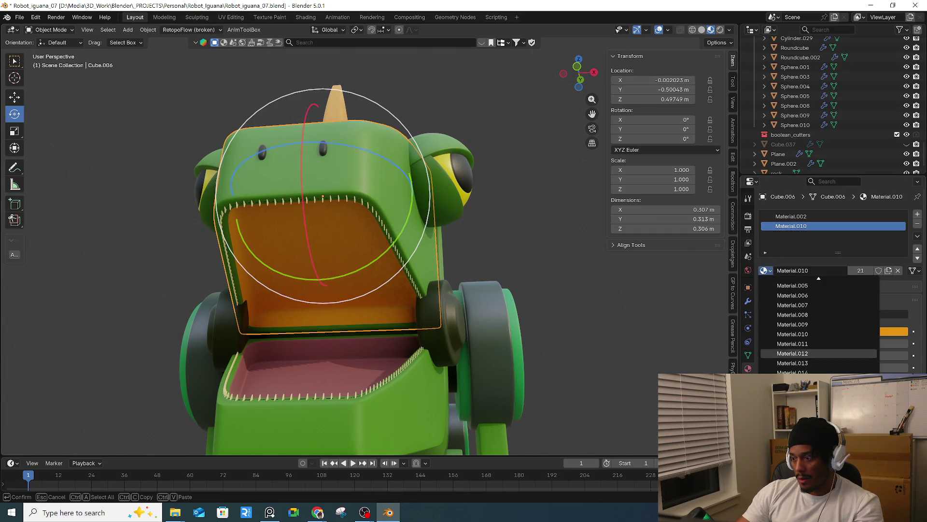
click(809, 371)
- Darken the pink mouth material's base colour
scroll(612, 336, down, 2)
scroll(604, 333, down, 2)
mouse_move(602, 333)
middle_down()
mouse_move(510, 305)
mouse_move(444, 299)
middle_up()
scroll(510, 302, down, 5)
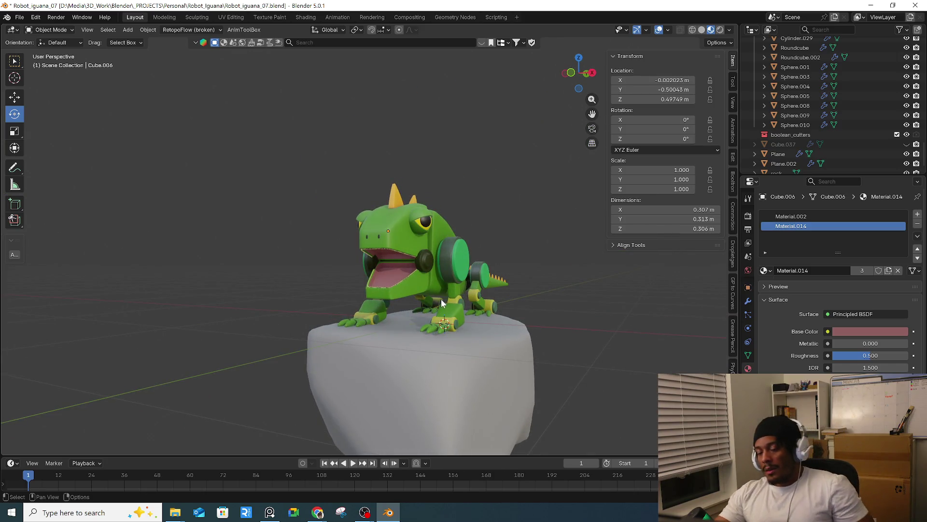
scroll(514, 289, down, 5)
mouse_move(695, 329)
middle_down()
mouse_move(379, 292)
mouse_move(514, 283)
mouse_move(329, 286)
mouse_move(576, 330)
middle_up()
scroll(379, 291, up, 5)
scroll(329, 285, up, 2)
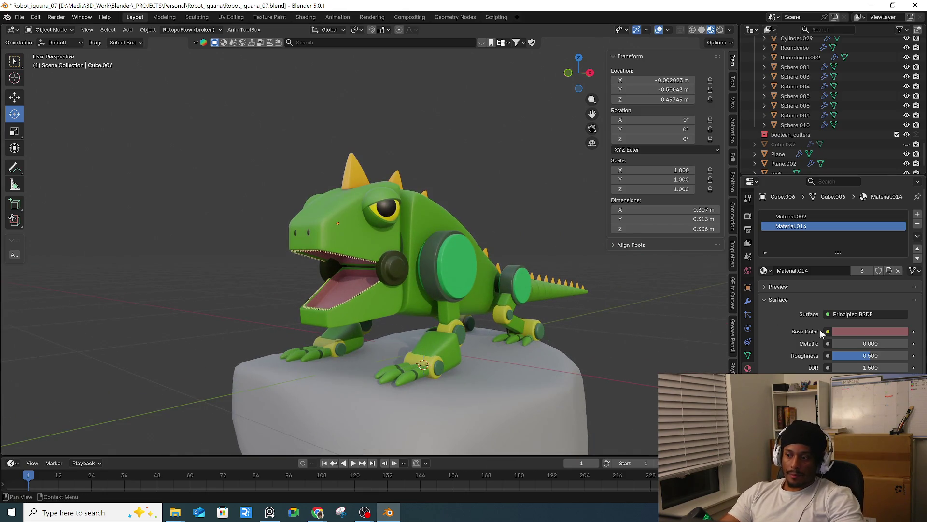
click(869, 331)
drag(900, 197, 900, 205)
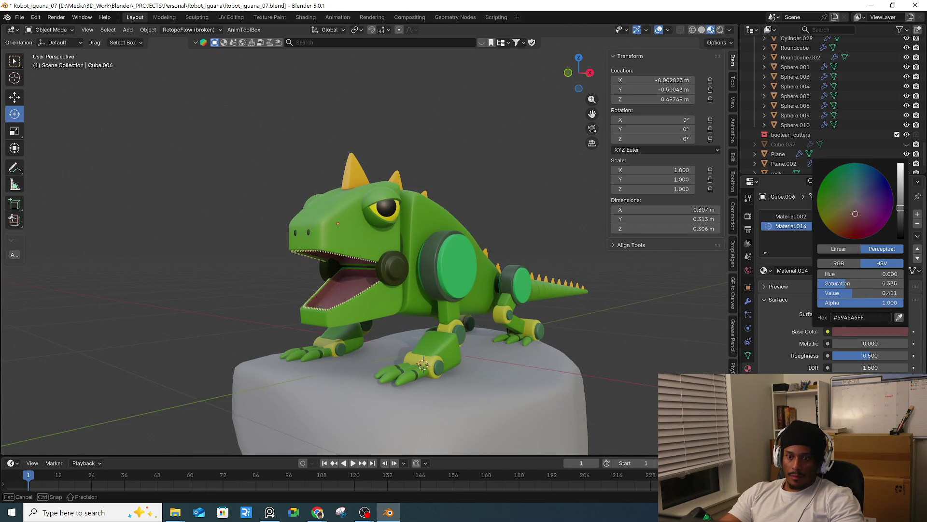
mouse_move(607, 337)
middle_down()
mouse_move(610, 299)
mouse_move(637, 315)
mouse_move(418, 289)
mouse_move(438, 302)
mouse_move(627, 331)
mouse_move(578, 346)
mouse_move(611, 331)
mouse_move(483, 330)
mouse_move(315, 309)
mouse_move(355, 326)
mouse_move(302, 286)
mouse_move(428, 341)
mouse_move(449, 338)
mouse_move(413, 332)
mouse_move(303, 351)
mouse_move(321, 371)
mouse_move(348, 321)
mouse_move(359, 334)
mouse_move(382, 314)
mouse_move(414, 316)
middle_up()
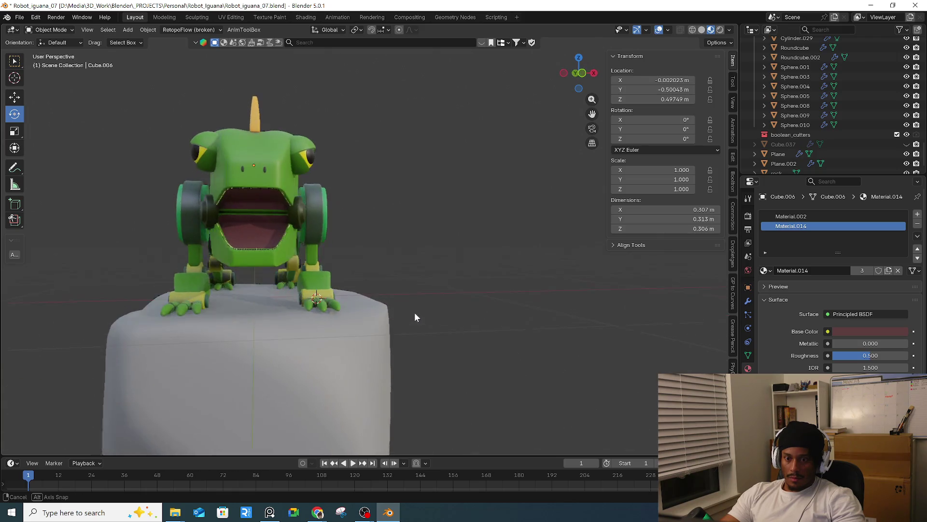
click(19, 17)
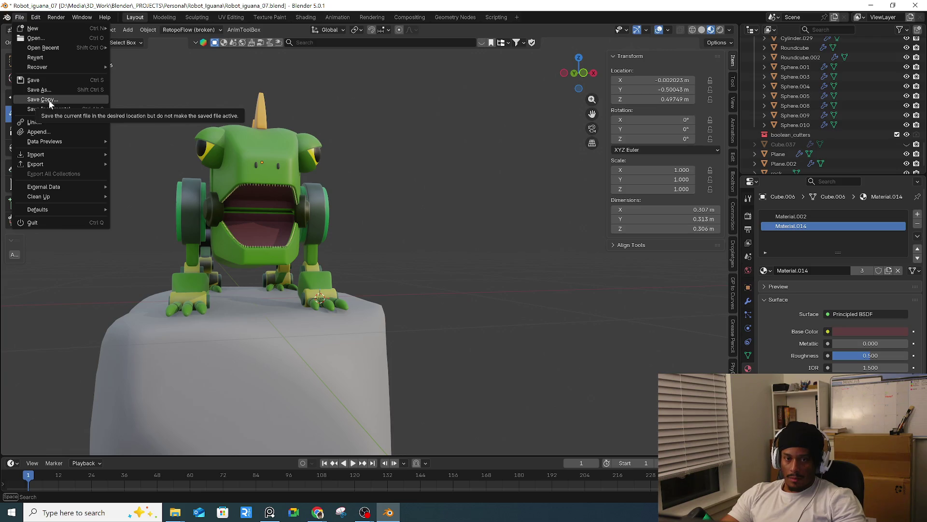
- Save incrementally as Robot_iguana_08.blend and isolate the body piece in Local View
click(65, 108)
mouse_move(280, 213)
middle_down()
mouse_move(203, 216)
mouse_move(259, 219)
mouse_move(267, 189)
mouse_move(283, 199)
middle_up()
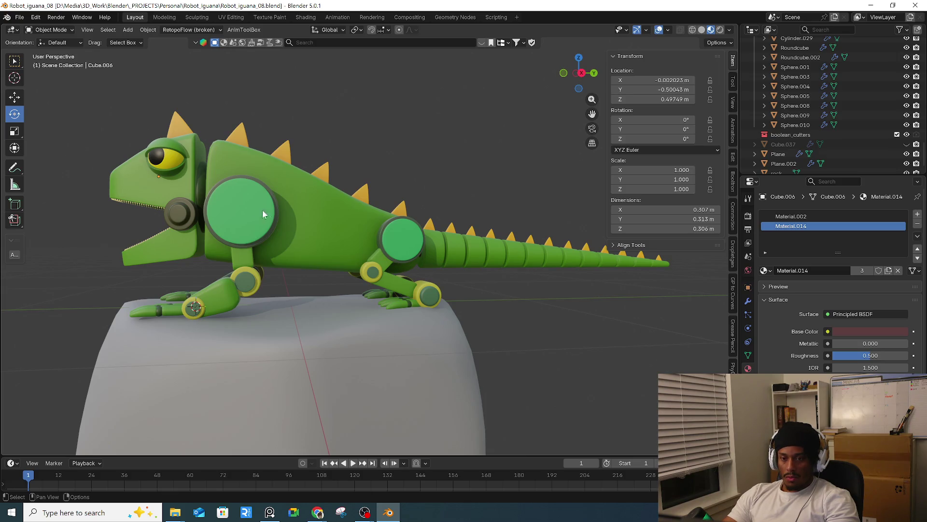
click(312, 240)
key(KP_Divide)
key(KP_Divide)
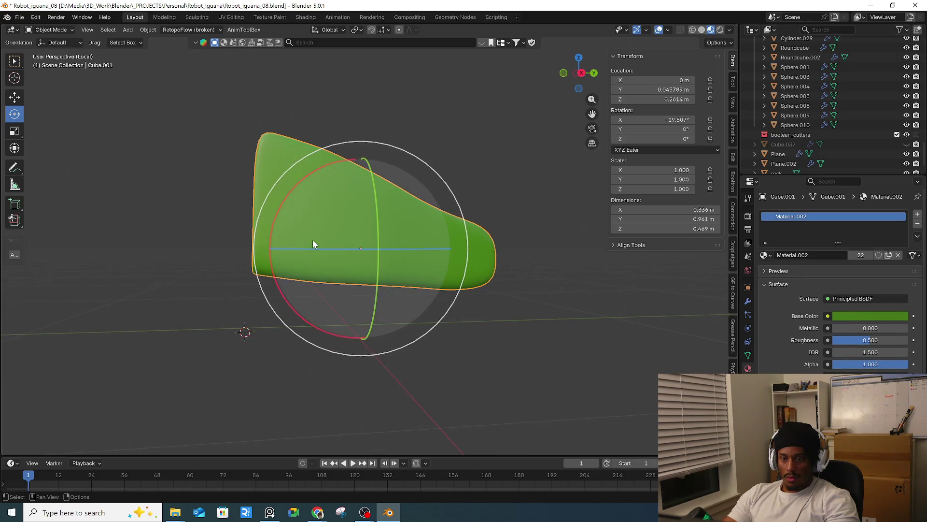
- Exit Local View and switch to the orthographic right side view
click(476, 294)
middle_drag(477, 294, 467, 292)
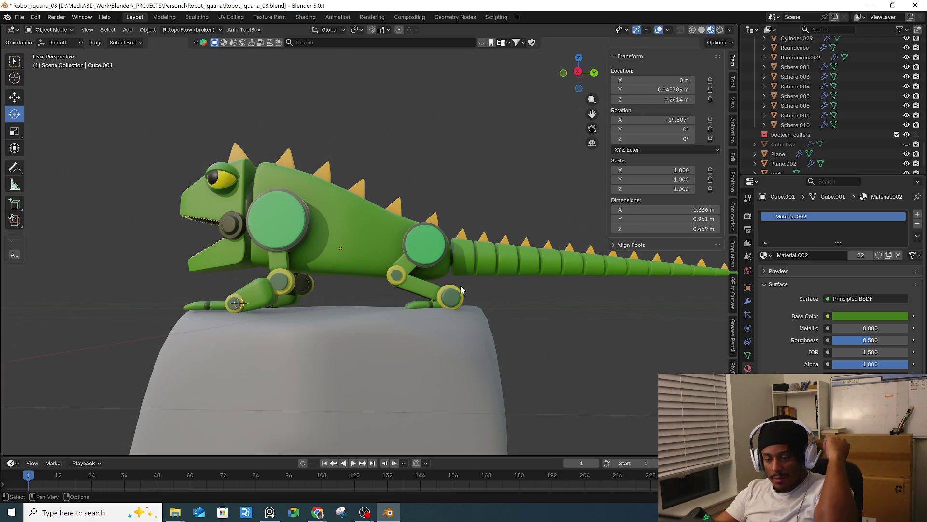
key(KP_3)
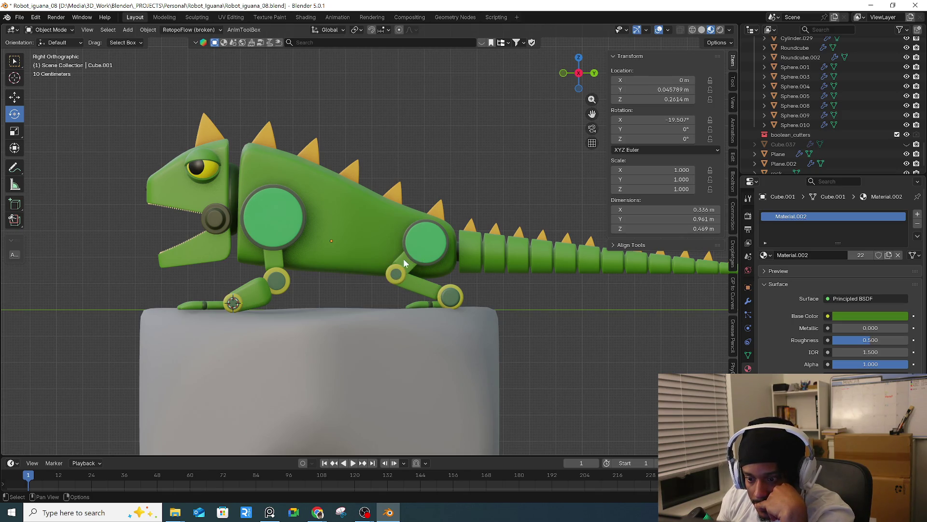
- Rotate the lower jaw -28° about the X axis to close the mouth
click(404, 265)
click(273, 290)
mouse_move(271, 292)
middle_down()
mouse_move(289, 301)
mouse_move(535, 301)
mouse_move(504, 301)
mouse_move(475, 316)
mouse_move(377, 317)
mouse_move(445, 307)
mouse_move(343, 315)
mouse_move(379, 299)
mouse_move(378, 273)
mouse_move(364, 285)
middle_up()
click(379, 270)
drag(323, 297, 320, 271)
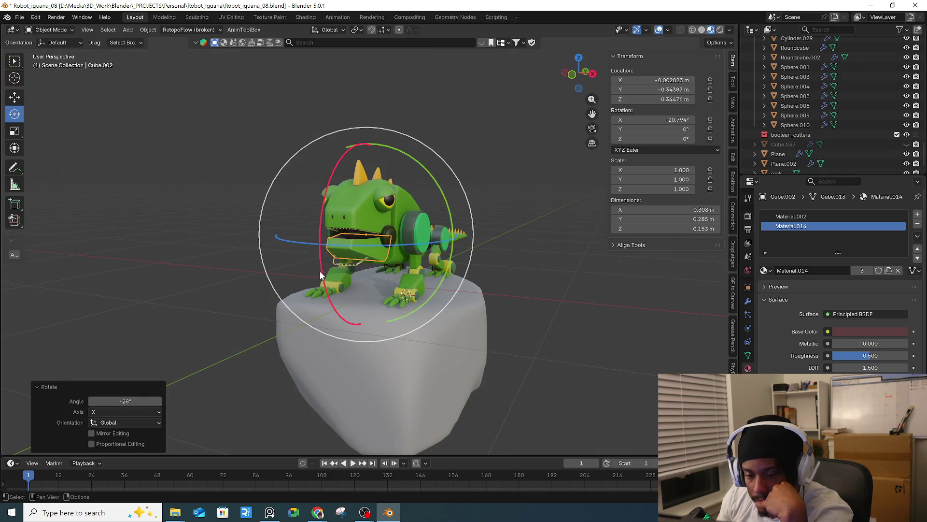
- Undo the jaw rotation and rotate the eyelid dome about the Y axis
key(ctrl+z)
mouse_move(330, 276)
middle_down()
mouse_move(355, 296)
mouse_move(349, 315)
middle_up()
click(374, 215)
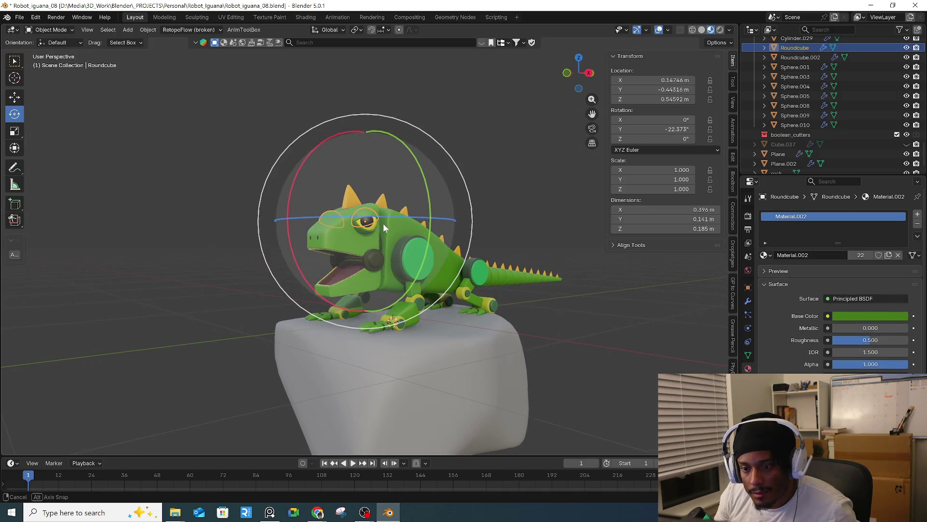
mouse_move(432, 196)
mouse_down()
mouse_move(430, 185)
mouse_move(405, 221)
mouse_up()
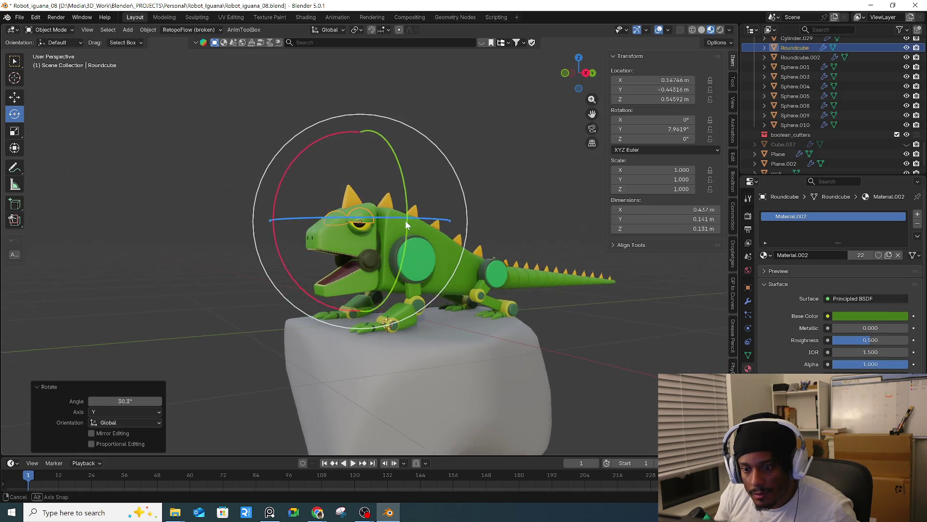
middle_drag(405, 221, 501, 190)
click(500, 190)
- Trackball-rotate the eyeball so its pupil faces forward
mouse_move(480, 224)
middle_down()
mouse_move(417, 237)
mouse_move(376, 216)
middle_up()
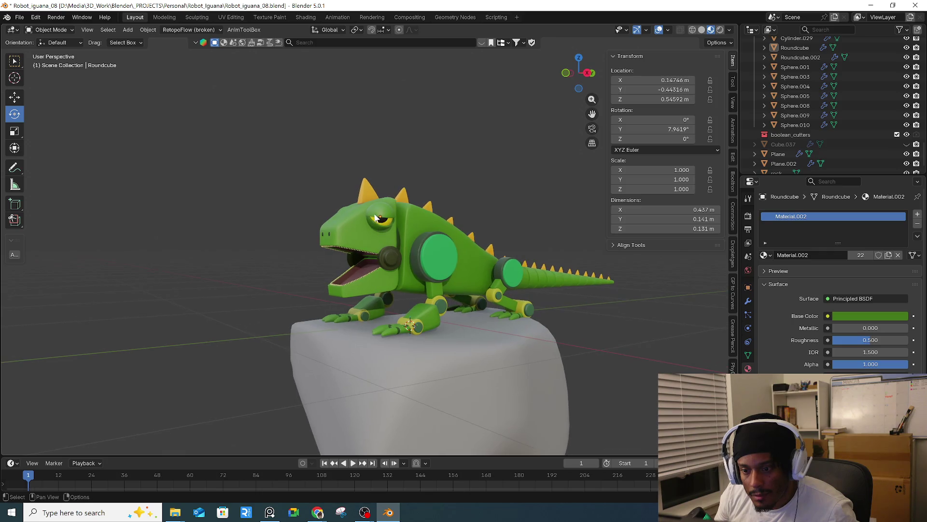
click(382, 225)
scroll(383, 225, up, 3)
key(r)
key(r)
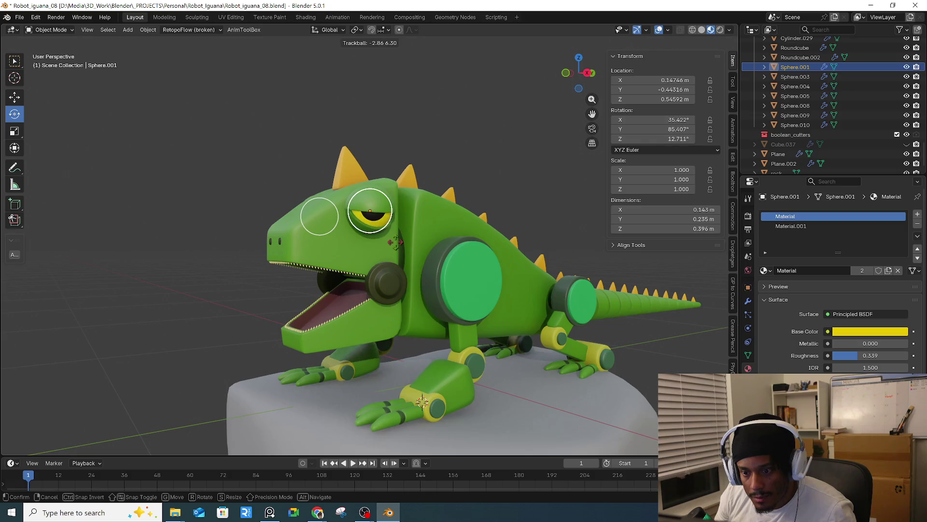
click(395, 243)
- Select the eyelid dome to check it, then clear the selection
click(390, 228)
click(393, 224)
click(395, 221)
click(396, 226)
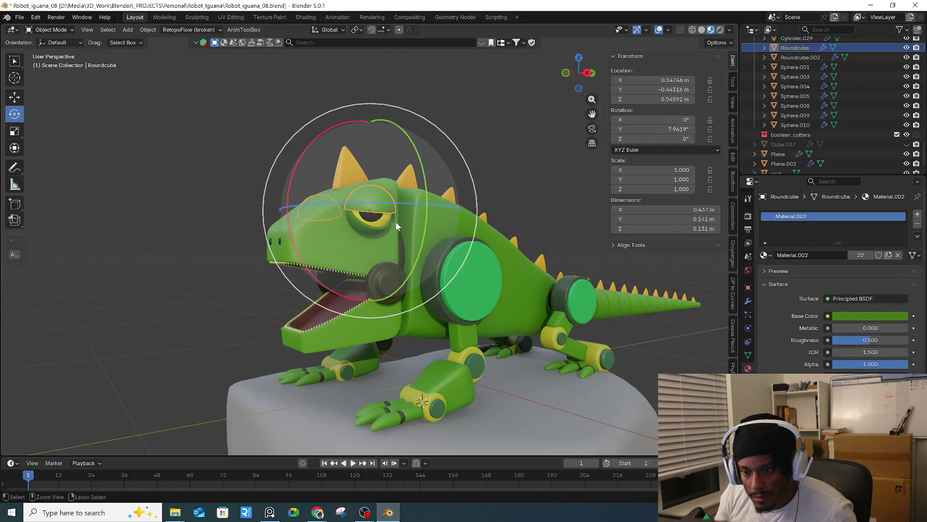
click(485, 184)
click(20, 18)
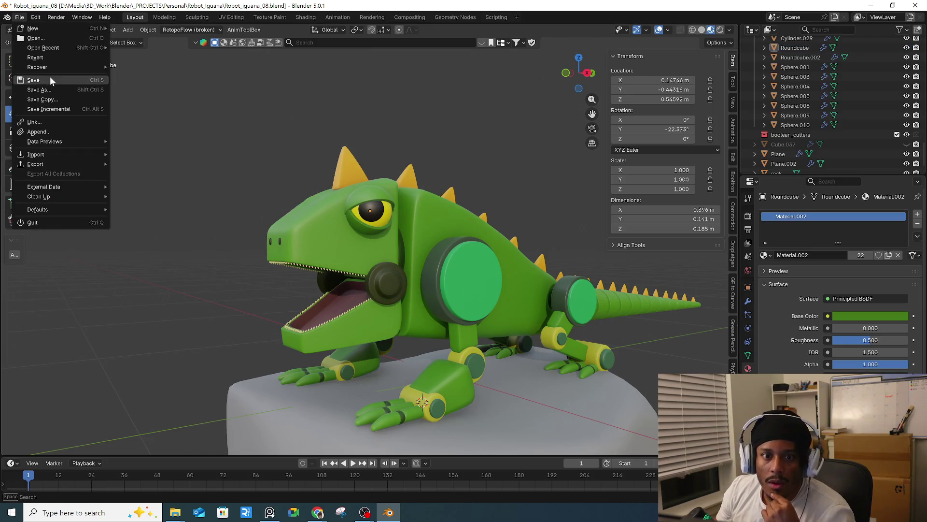
- Save as Robot_iguana_09.blend and select the eyeball, eye socket and eyelid
click(58, 109)
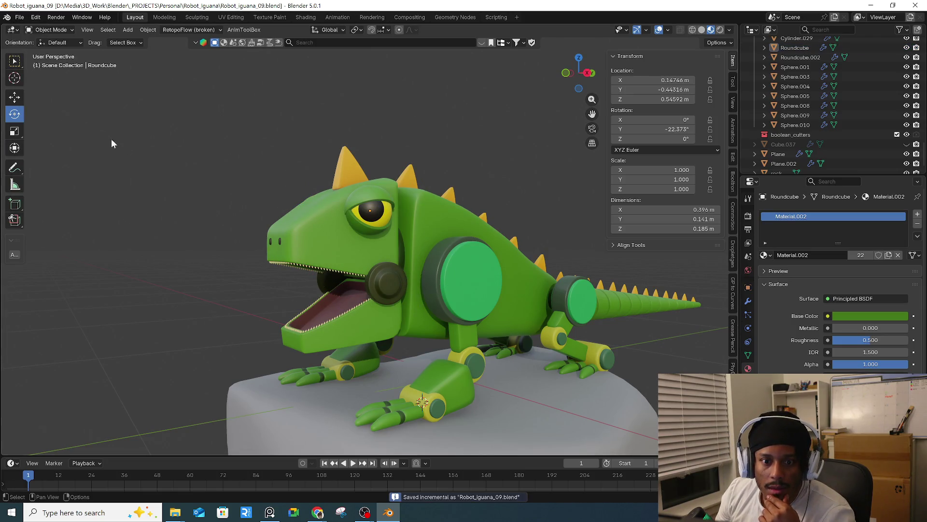
click(381, 215)
scroll(381, 217, up, 2)
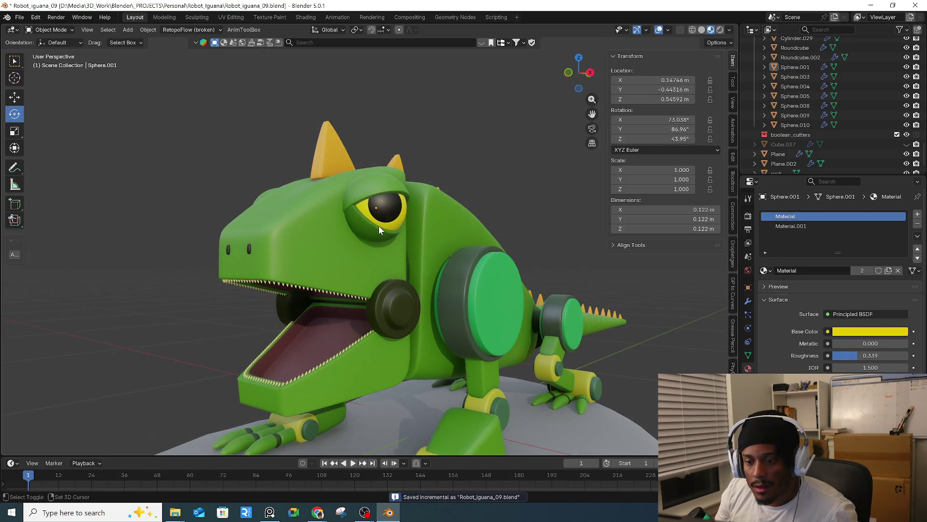
shift+click(379, 194)
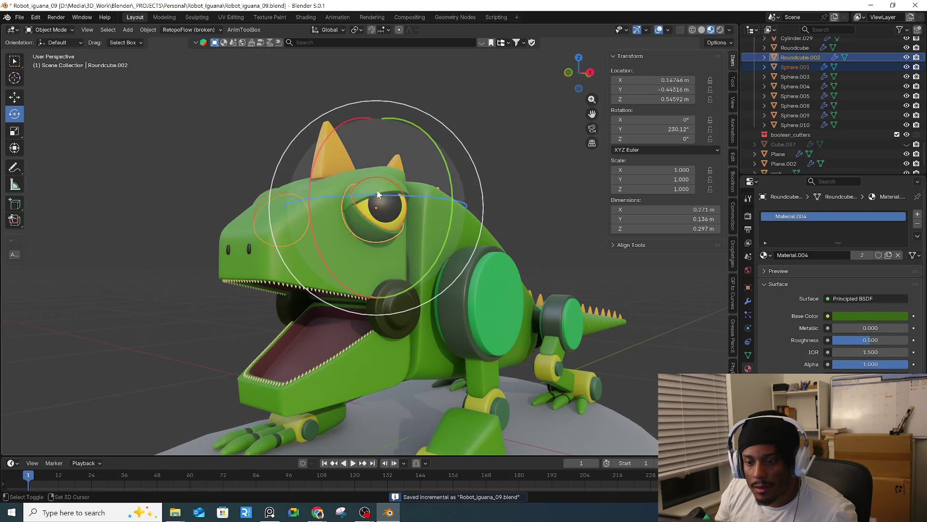
shift+click(389, 219)
- Bring up the Add menu's Lattice options for the selected eye parts
key(r)
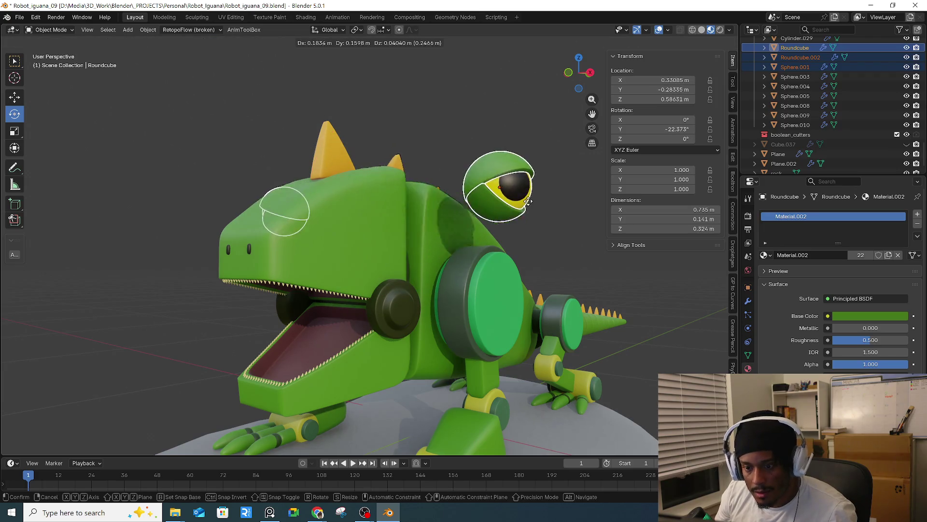
key(Escape)
right_click(380, 221)
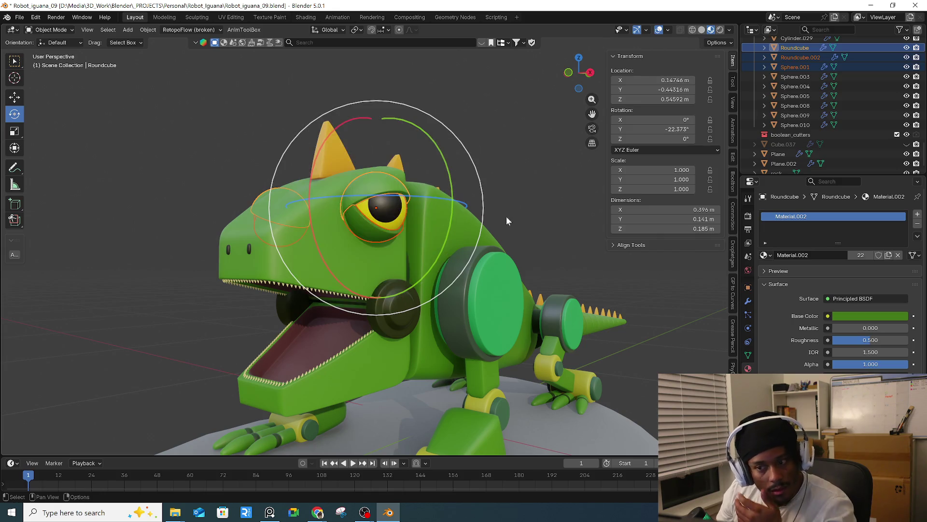
key(shift+a)
mouse_move(472, 321)
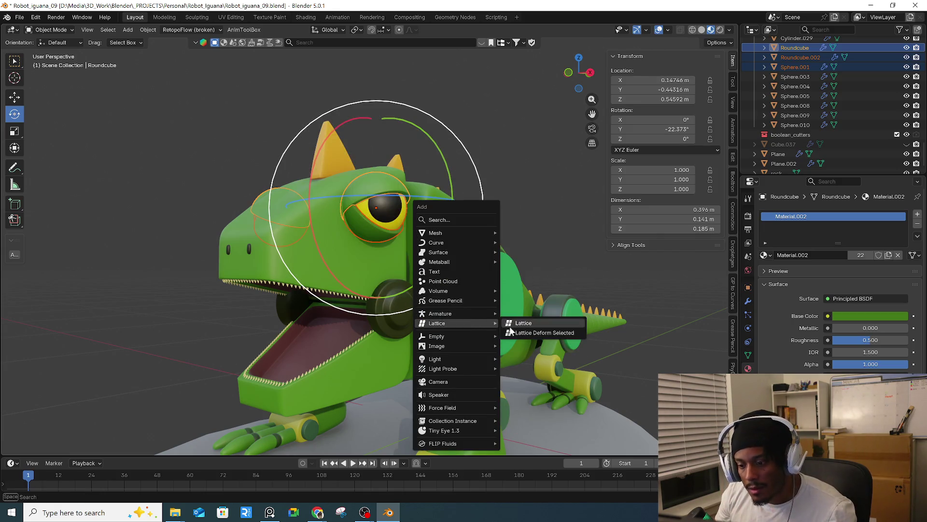
click(516, 329)
mouse_move(488, 303)
middle_down()
mouse_move(525, 275)
mouse_move(520, 293)
middle_up()
key(ctrl+z)
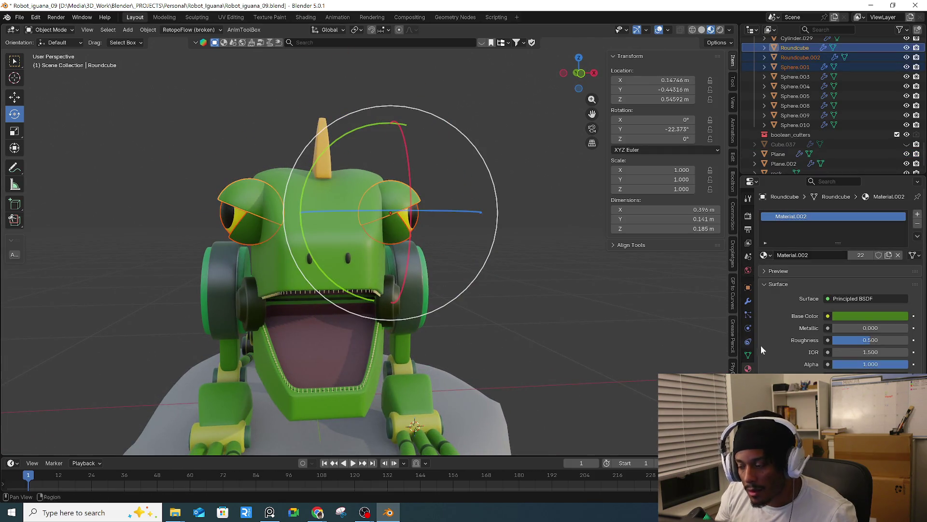
click(748, 302)
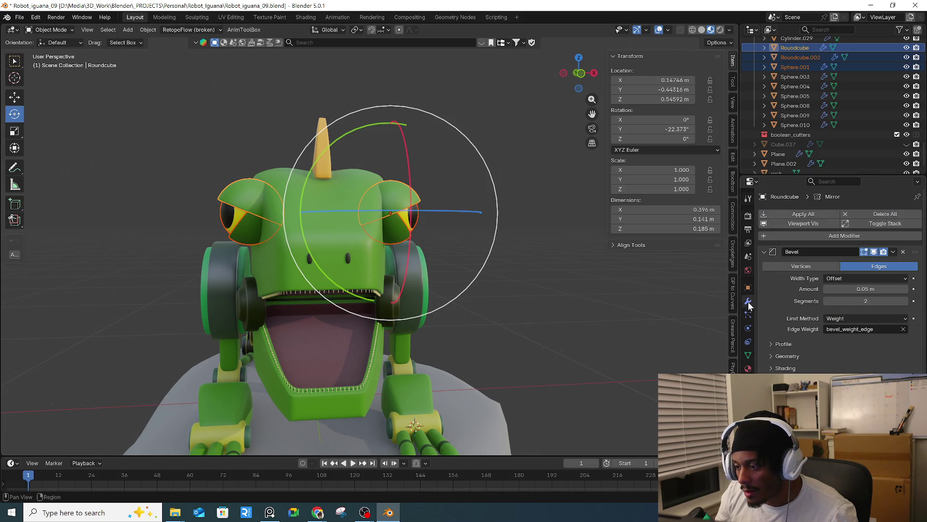
scroll(864, 367, down, 4)
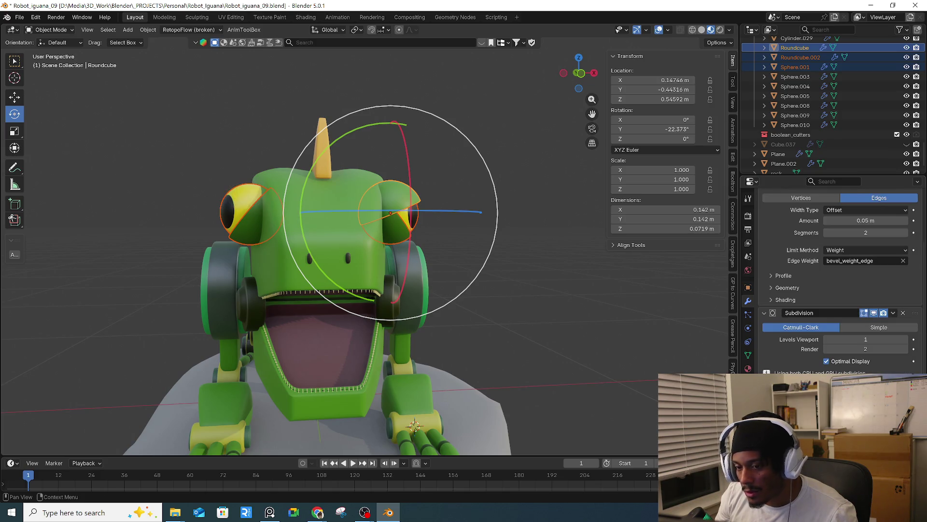
click(414, 221)
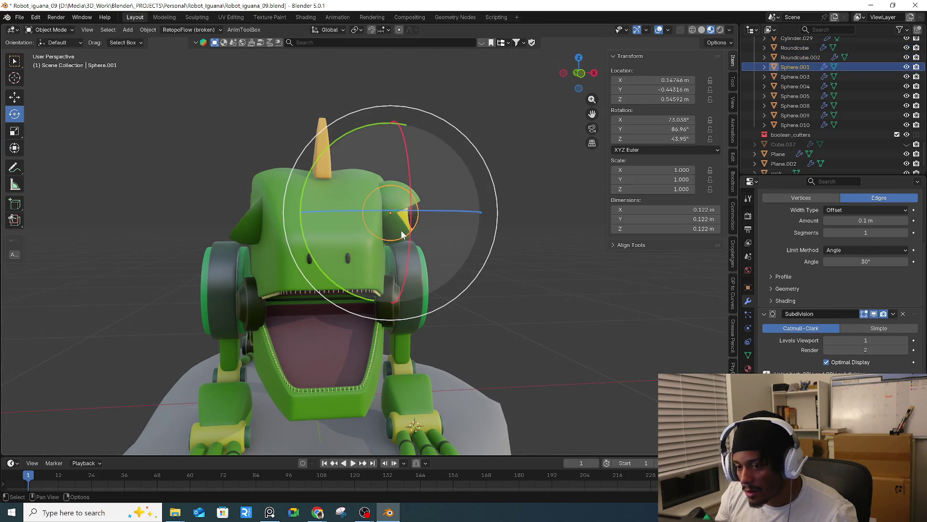
click(411, 220)
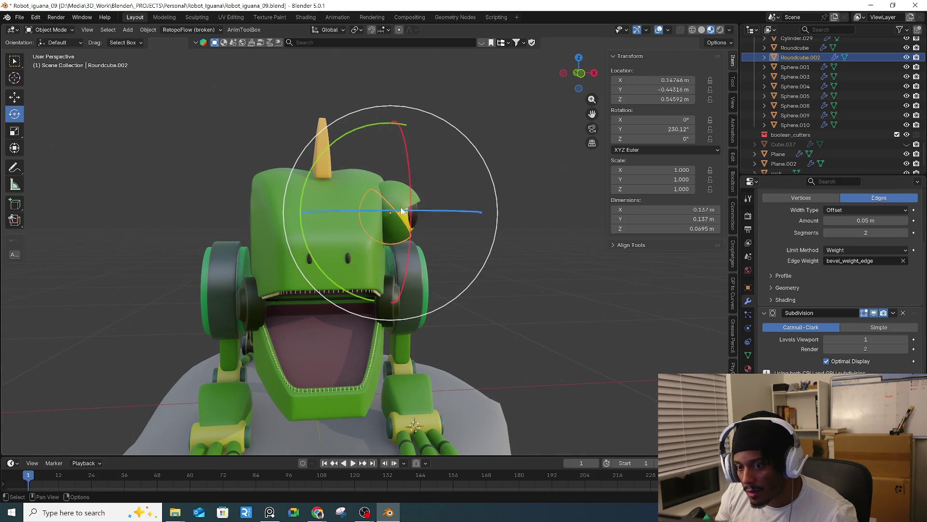
key(alt+a)
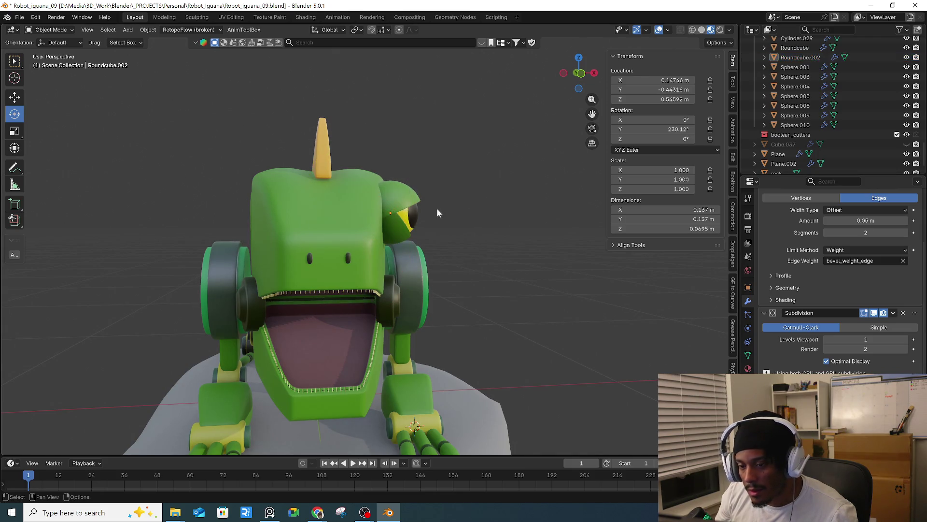
middle_drag(430, 208, 434, 190)
drag(405, 251, 408, 251)
right_click(421, 249)
key(shift+a)
mouse_move(514, 239)
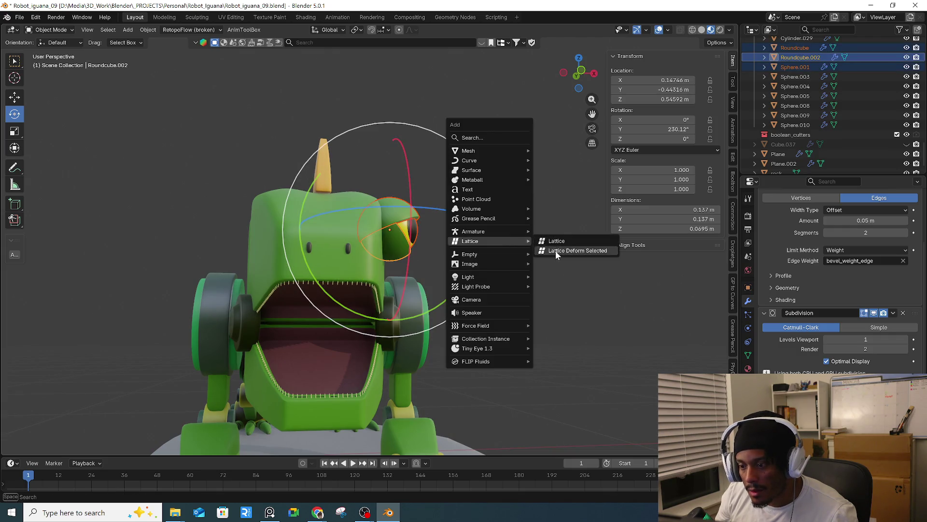
- Add a Lattice Deform around the eye parts with resolution 4×4×4
click(555, 251)
middle_drag(544, 253, 582, 274)
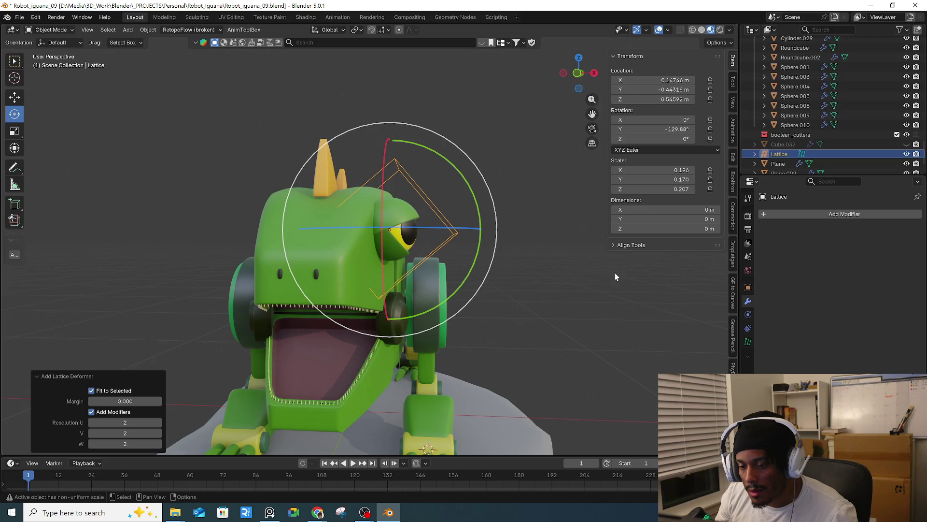
drag(125, 422, 111, 422)
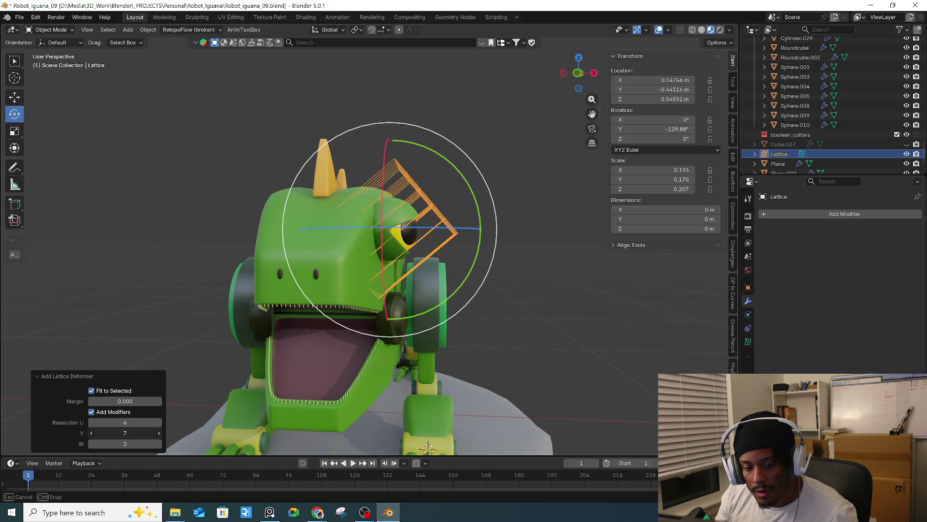
mouse_move(125, 433)
mouse_down()
mouse_move(150, 452)
mouse_move(140, 443)
mouse_up()
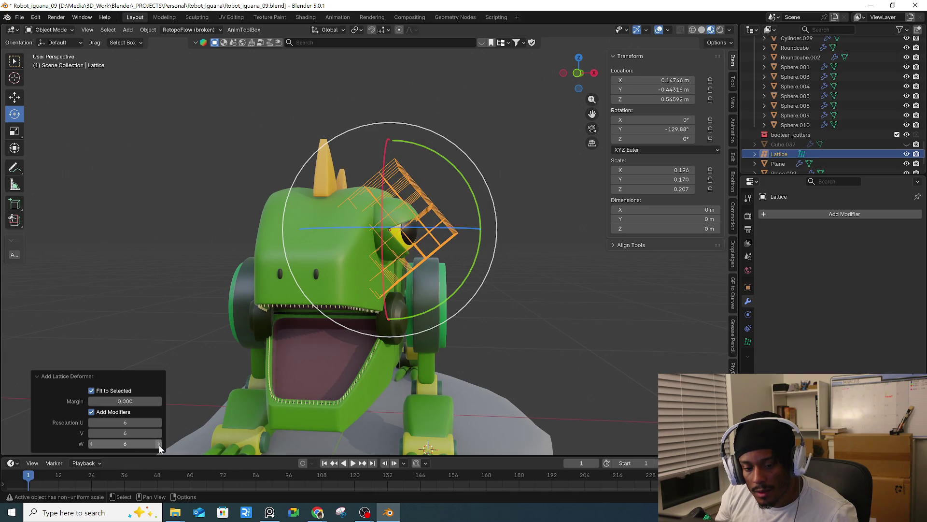
middle_drag(161, 448, 80, 449)
click(90, 444)
click(90, 443)
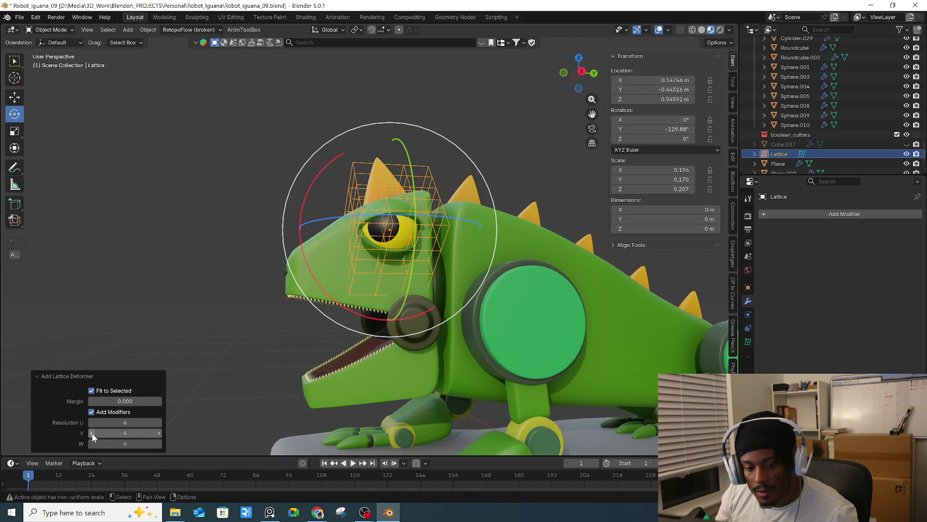
click(92, 423)
click(92, 423)
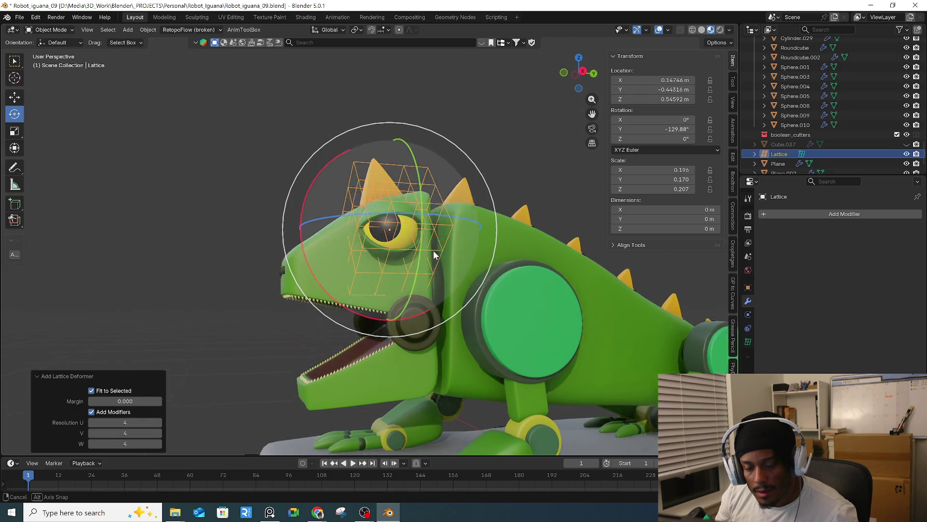
- Enter Edit Mode on the lattice and select its top points
middle_drag(433, 256, 479, 259)
key(Tab)
drag(396, 149, 410, 173)
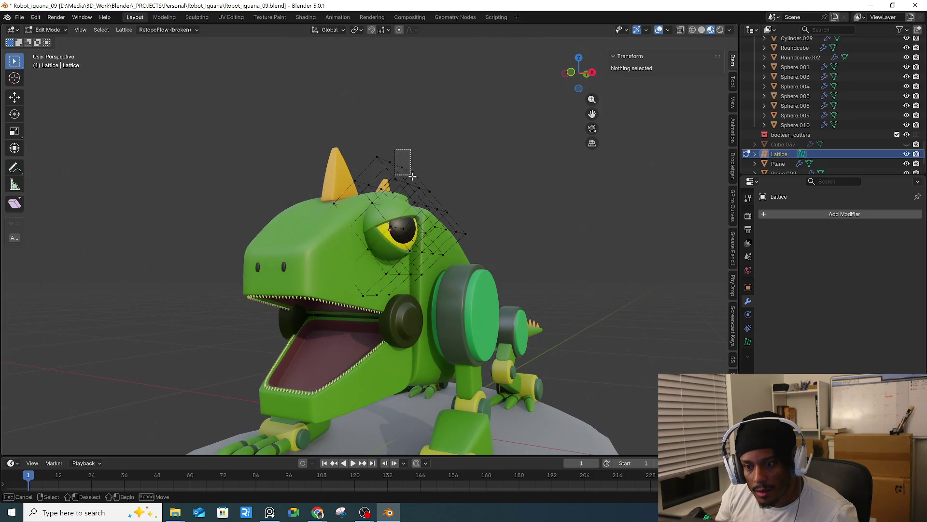
- Turn on proportional editing with smooth falloff for the lattice points
key(g)
key(Escape)
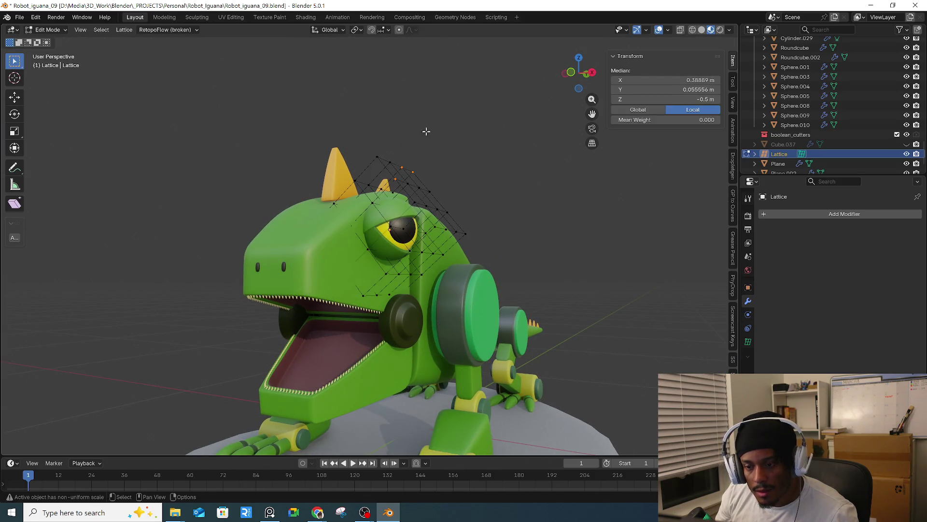
click(399, 29)
click(411, 29)
mouse_move(396, 193)
middle_down()
mouse_move(412, 192)
mouse_move(395, 214)
mouse_move(512, 260)
middle_up()
- Scale the whole lattice down so it fits more tightly around the eye
key(Tab)
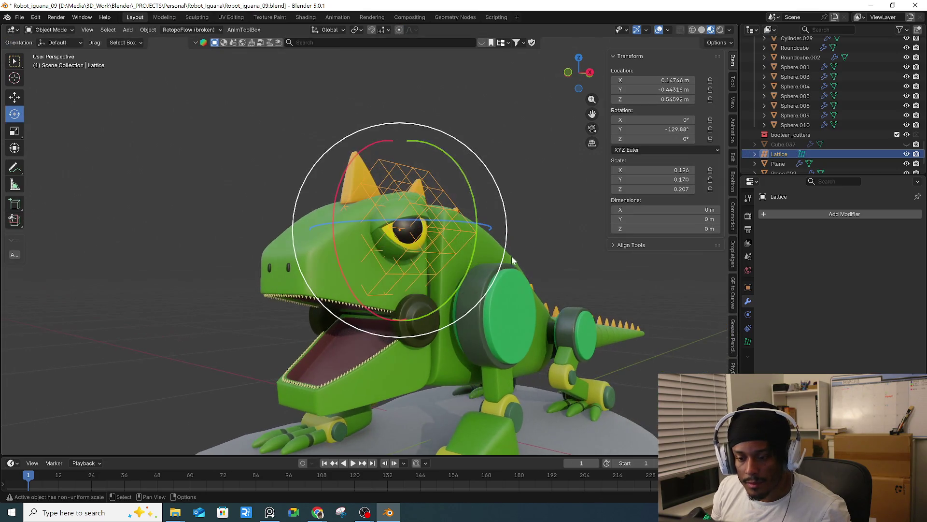
key(s)
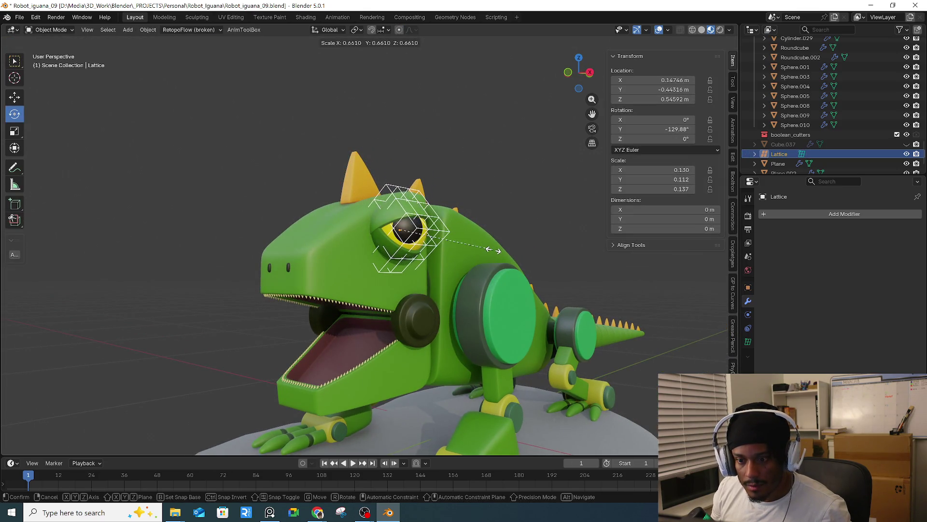
click(500, 251)
scroll(478, 242, up, 3)
mouse_move(459, 237)
middle_down()
mouse_move(434, 231)
mouse_move(465, 244)
middle_up()
key(s)
key(x)
key(x)
key(y)
key(Escape)
- Back in lattice Edit Mode, move the selected lattice point to a new position
key(Tab)
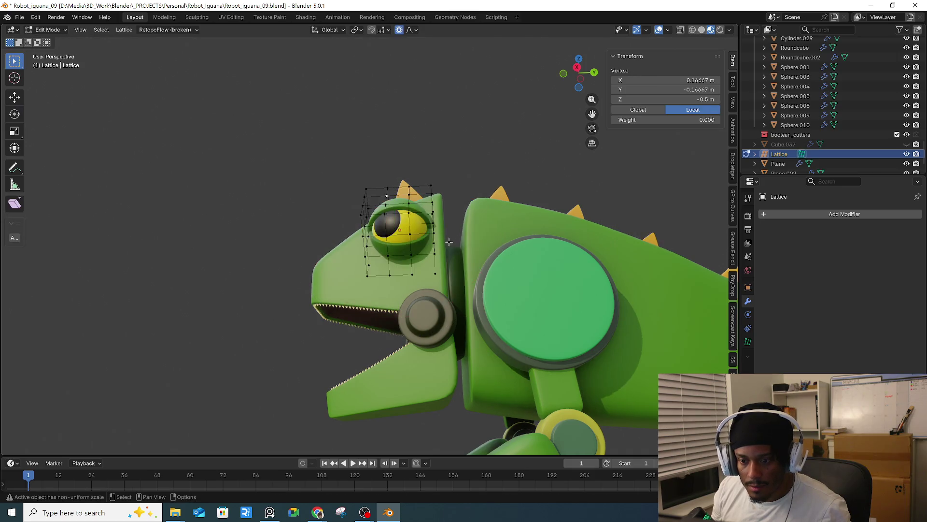
middle_drag(448, 241, 402, 208)
key(s)
key(Escape)
key(g)
key(Return)
middle_drag(435, 203, 543, 232)
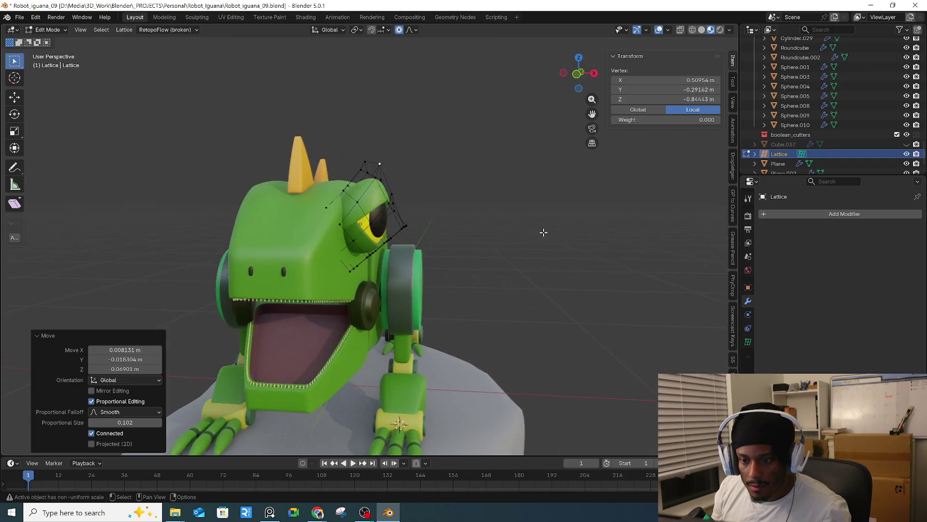
middle_drag(384, 195, 387, 201)
- Move two lattice points beside the eye to start reshaping it
click(347, 186)
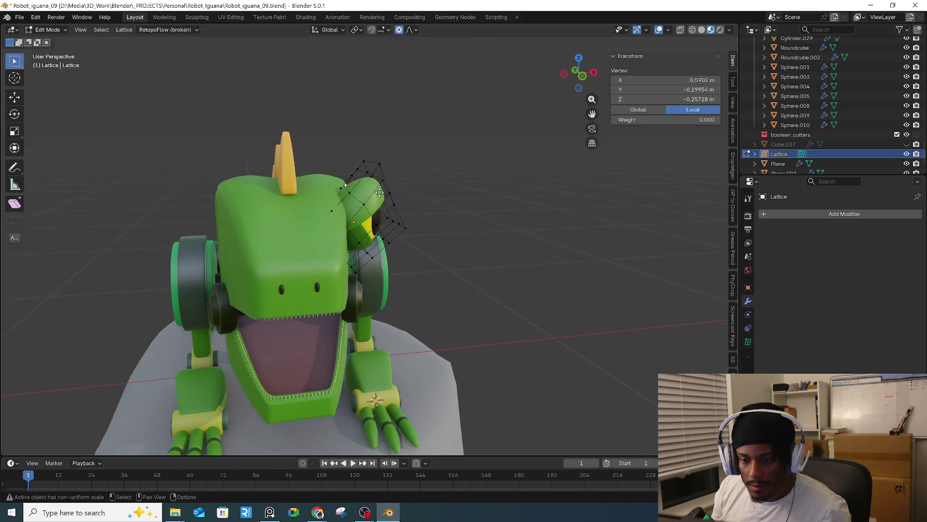
key(g)
click(370, 190)
middle_drag(370, 189, 402, 239)
click(370, 185)
key(g)
click(377, 192)
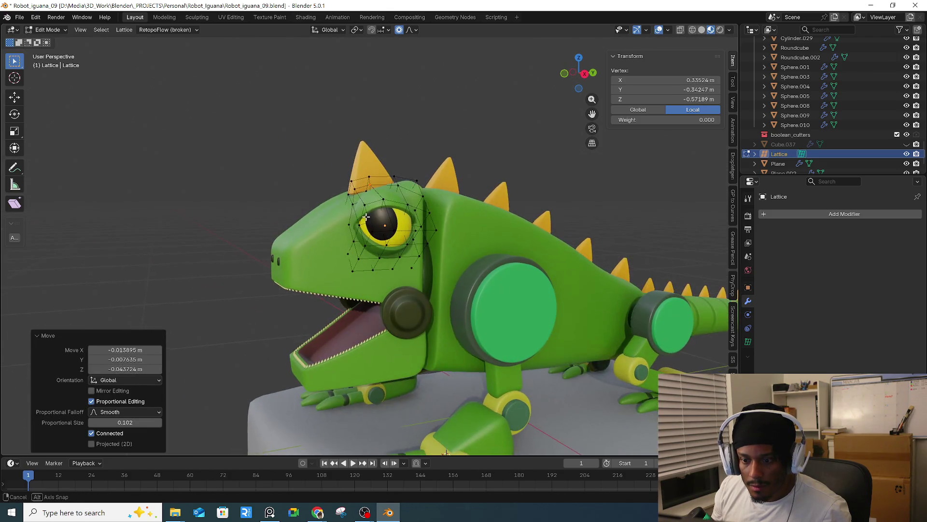
scroll(402, 239, up, 3)
- Shift two more points around the eye to deform its outline further
click(431, 238)
key(g)
click(437, 233)
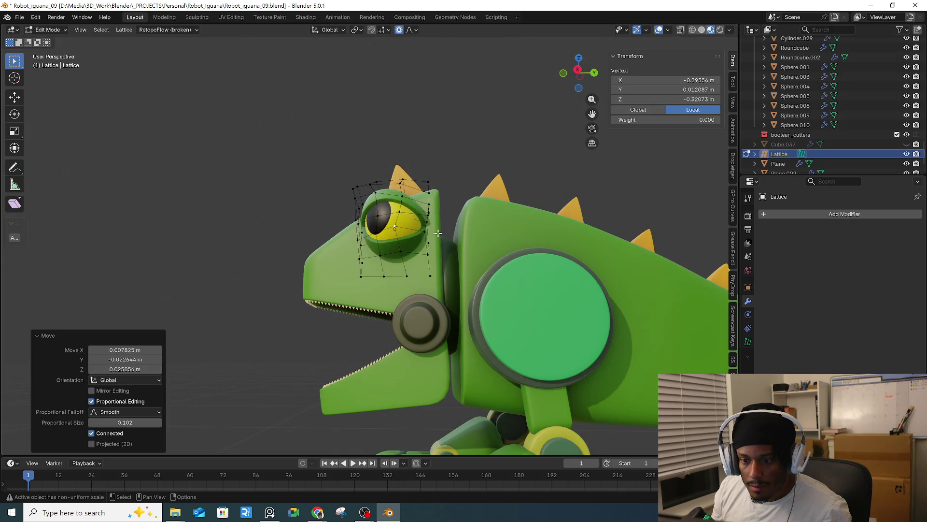
click(406, 197)
key(g)
click(407, 196)
- From a three-quarter front angle, move two lower lattice points beside the eye
mouse_move(407, 195)
middle_down()
mouse_move(519, 241)
mouse_move(435, 251)
middle_up()
scroll(431, 258, up, 3)
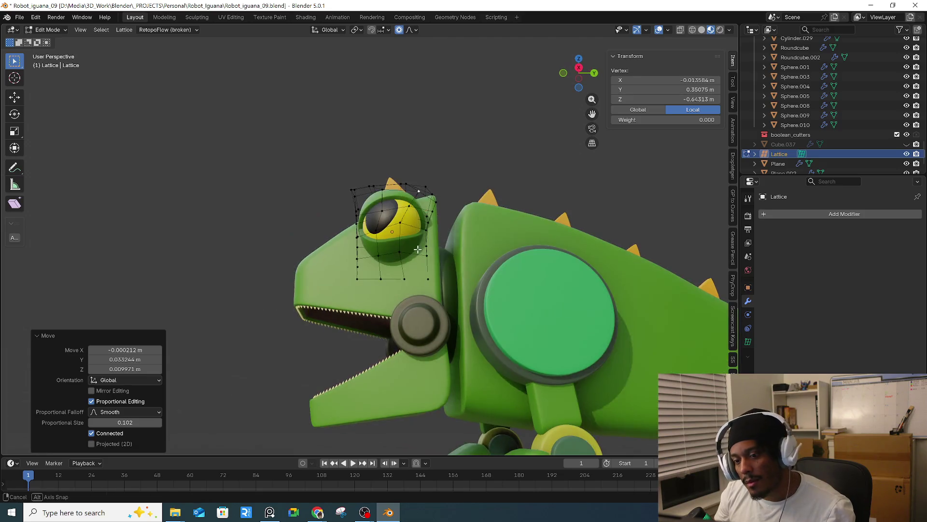
click(428, 257)
key(g)
click(446, 266)
mouse_move(447, 266)
middle_down()
mouse_move(386, 264)
mouse_move(358, 218)
middle_up()
click(387, 263)
key(g)
click(383, 266)
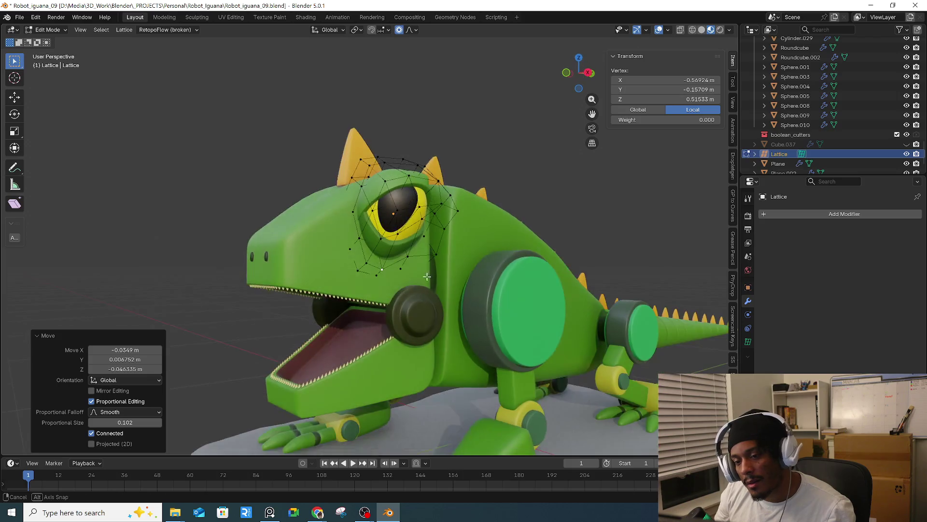
- Raise the points beside and above the eye, then check the reshaped eye from the front
click(358, 218)
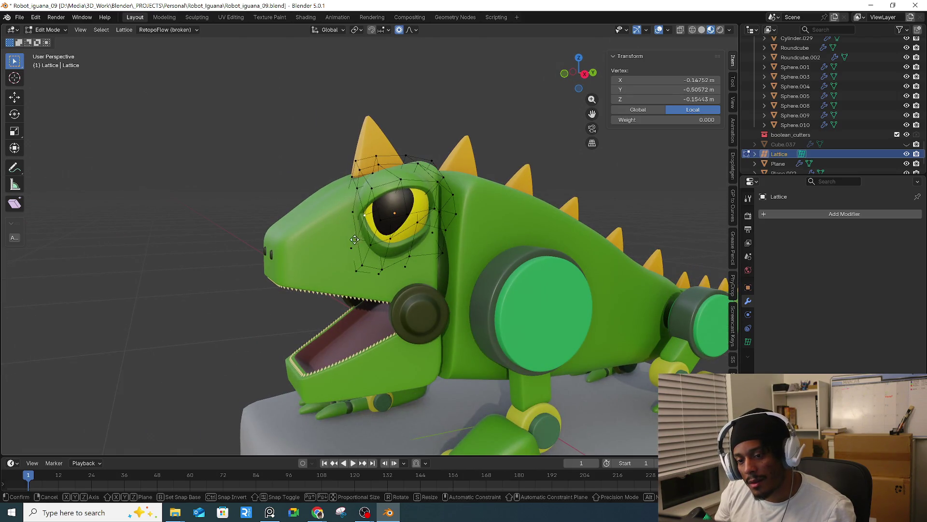
key(g)
click(362, 186)
click(404, 169)
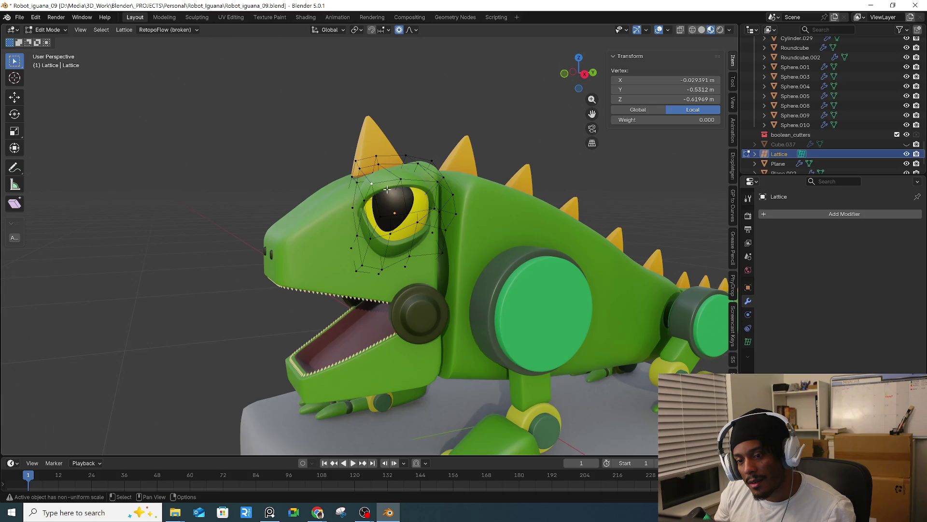
key(g)
click(374, 132)
mouse_move(374, 133)
middle_down()
mouse_move(334, 196)
mouse_move(466, 254)
middle_up()
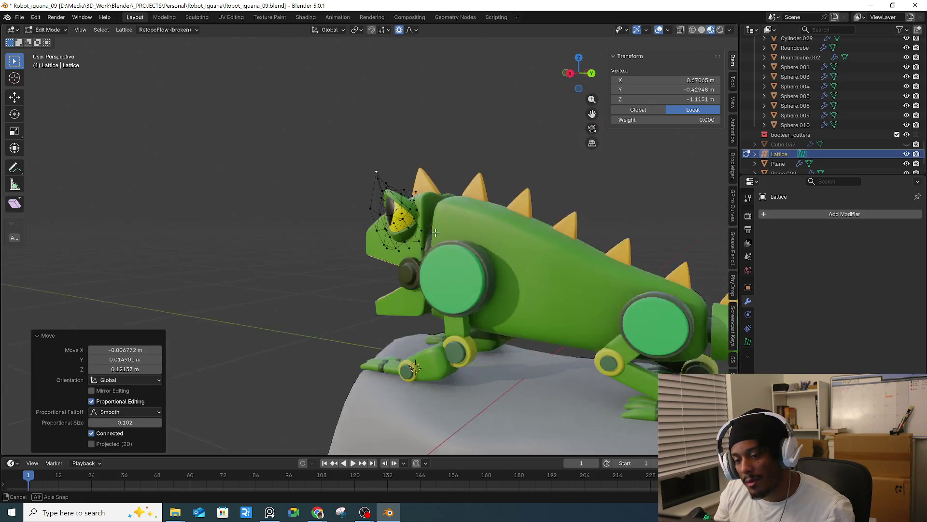
scroll(465, 254, down, 3)
key(ctrl+z)
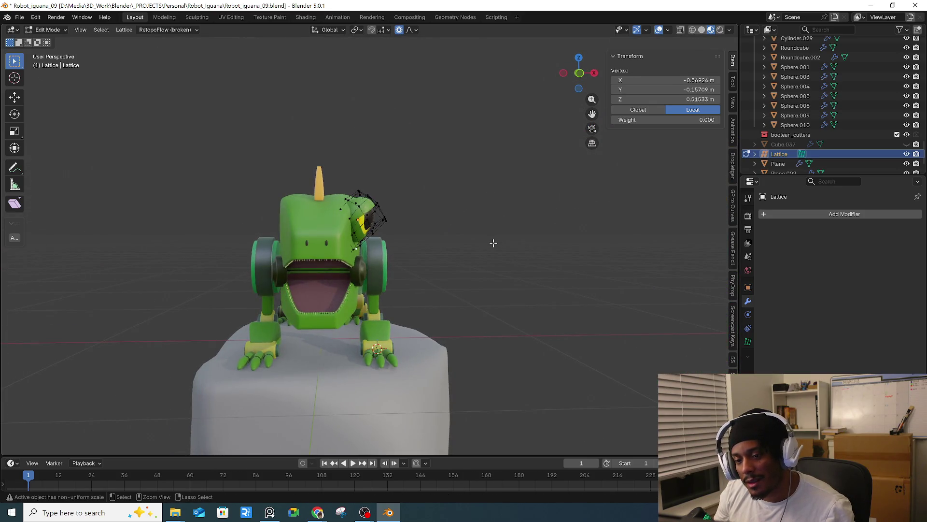
key(ctrl+z)
key(ctrl+z)
- Back in Object Mode, switch to Right view and select and zoom in on the tail cylinder
key(ctrl+z)
key(ctrl+z)
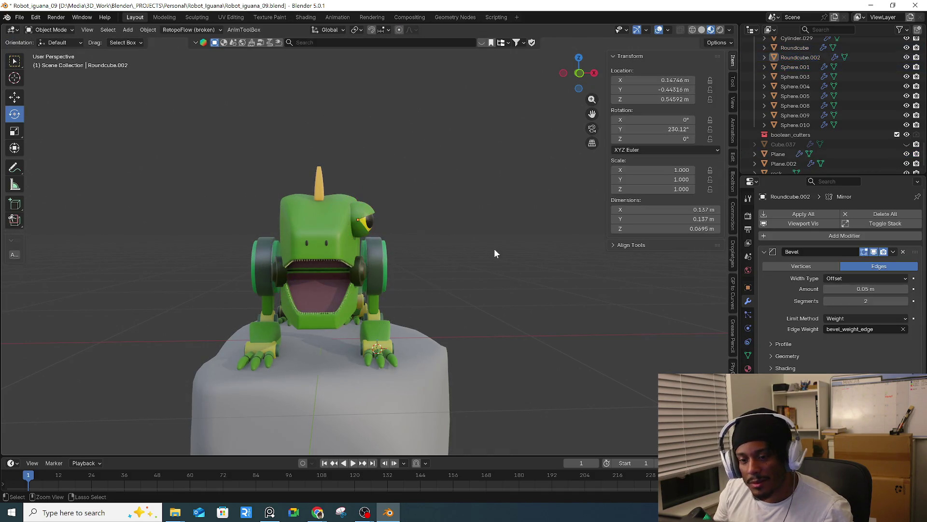
key(ctrl+z)
key(ctrl+z)
key(ctrl+z)
key(ctrl+z)
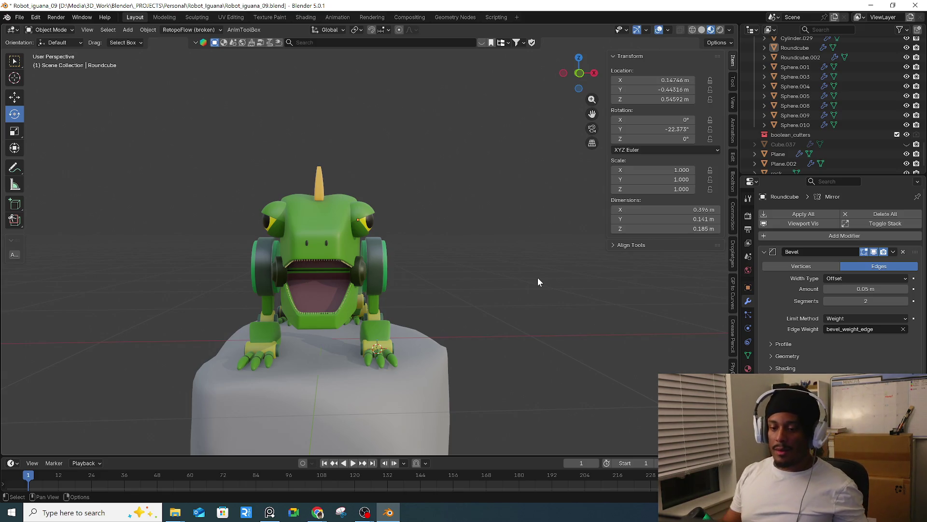
mouse_move(463, 240)
middle_down()
mouse_move(210, 319)
mouse_move(272, 267)
mouse_move(376, 288)
middle_up()
click(276, 290)
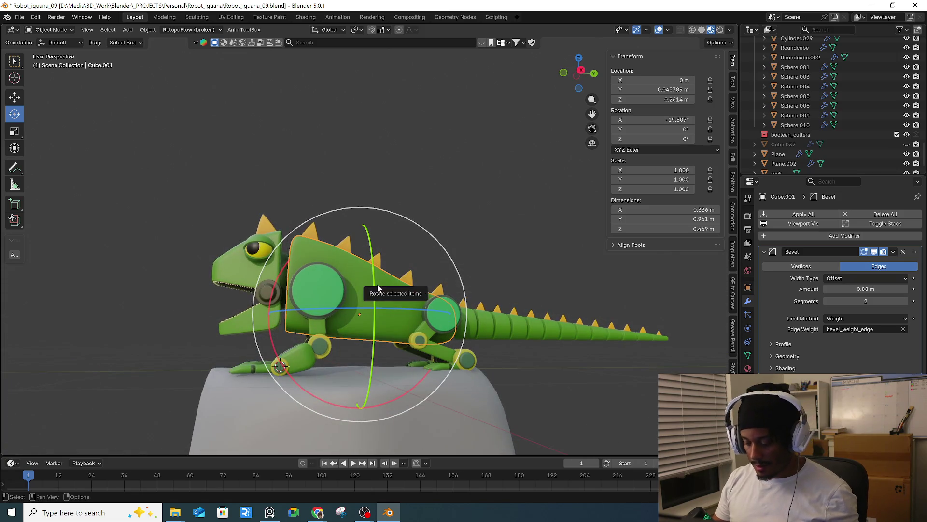
key(KP_1)
key(KP_3)
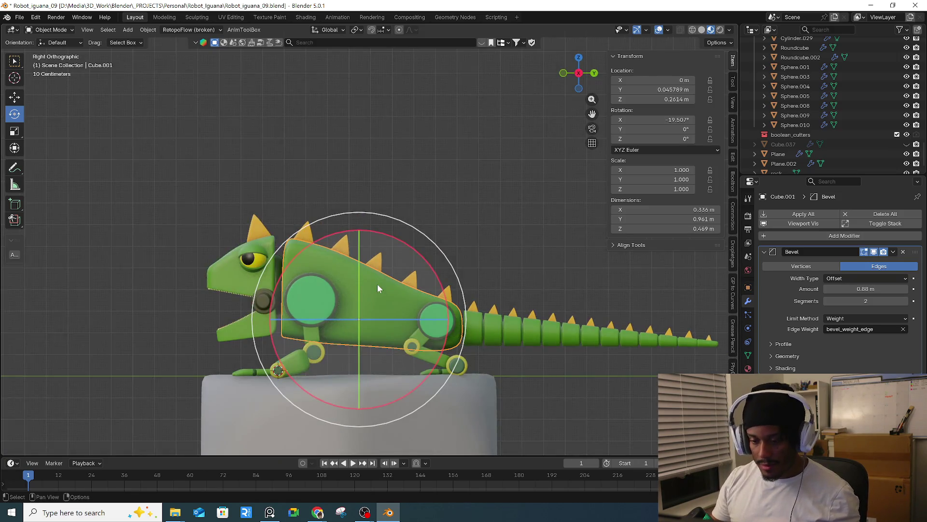
mouse_move(393, 287)
middle_down()
mouse_move(413, 317)
mouse_move(432, 304)
middle_up()
click(419, 310)
scroll(413, 314, up, 3)
right_click(432, 303)
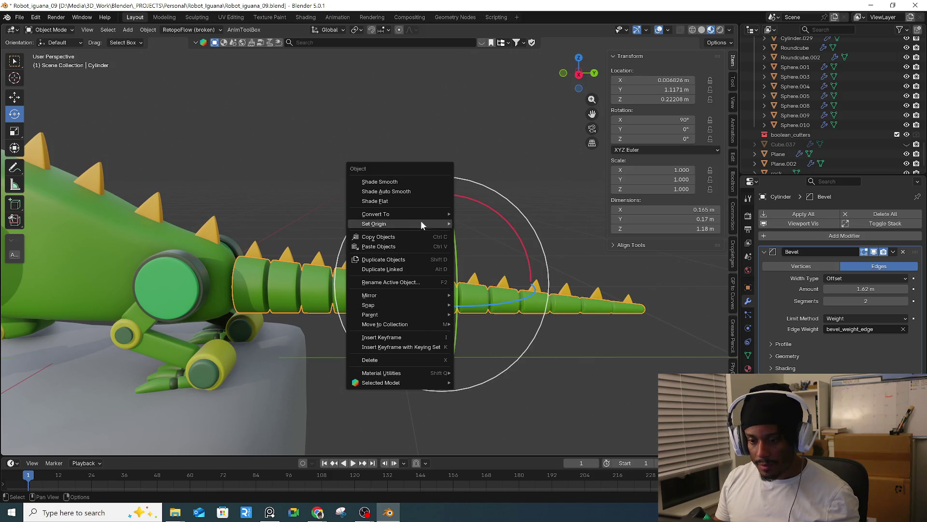
- Set the tail's origin to its geometry, then select the row of tail spikes
mouse_move(421, 224)
click(502, 233)
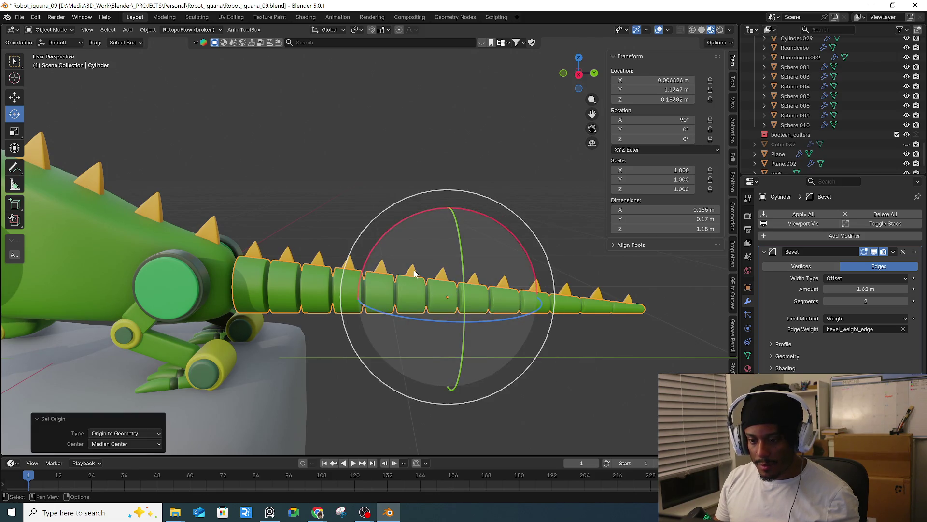
click(415, 273)
click(253, 251)
shift+click(286, 255)
shift+click(317, 259)
shift+click(349, 263)
shift+click(382, 267)
shift+click(411, 271)
shift+click(442, 274)
shift+click(474, 279)
shift+click(535, 285)
shift+click(565, 289)
shift+click(596, 293)
shift+click(627, 299)
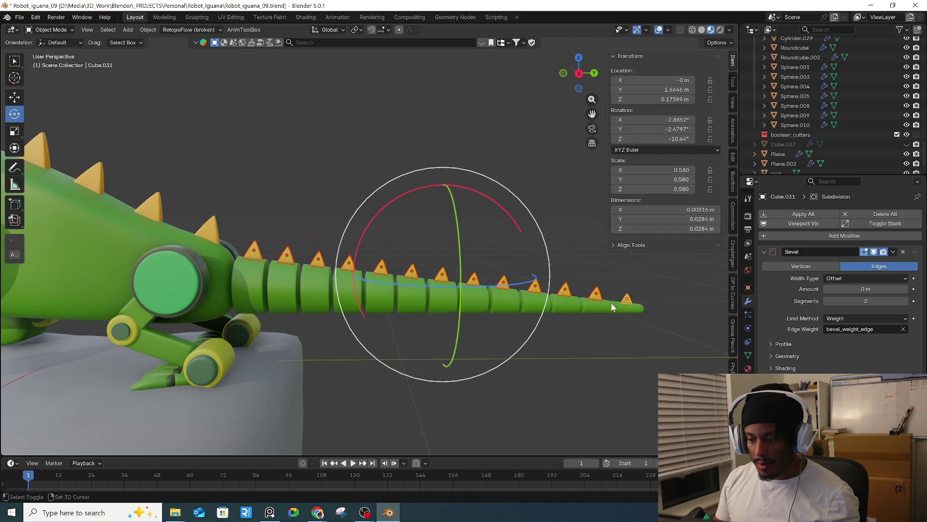
- Reselect the tail cylinder and apply Shade Smooth to it
right_click(593, 309)
click(547, 294)
mouse_move(547, 293)
middle_down()
mouse_move(507, 313)
mouse_move(434, 300)
middle_up()
right_click(434, 299)
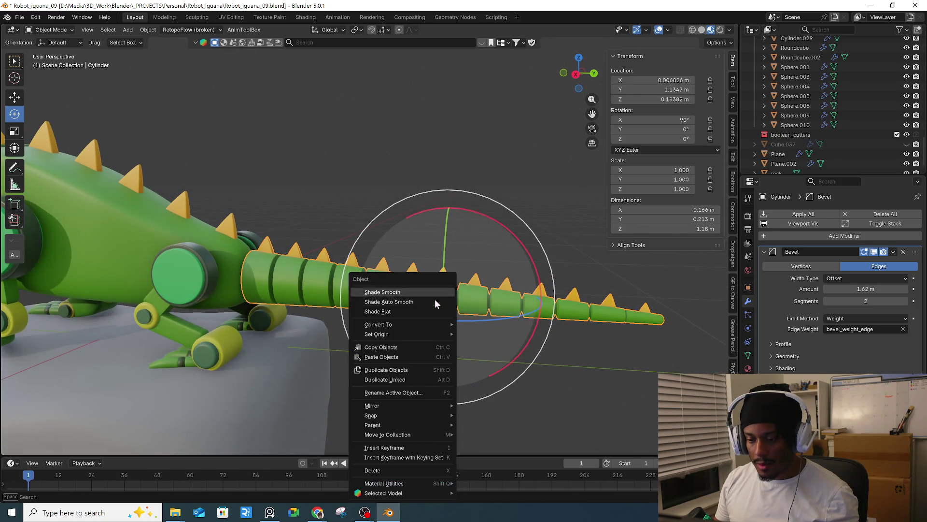
click(415, 292)
mouse_move(413, 199)
middle_down()
mouse_move(288, 292)
mouse_move(389, 272)
middle_up()
key(KP_Divide)
- In Local View, turn on X-ray see-through display and clear the selection
key(alt+z)
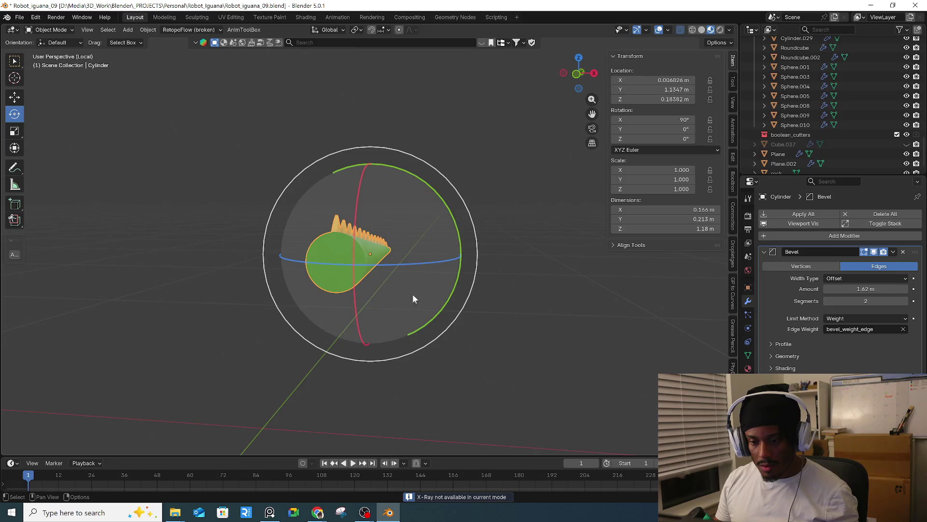
key(alt+a)
click(702, 29)
middle_drag(355, 334, 353, 278)
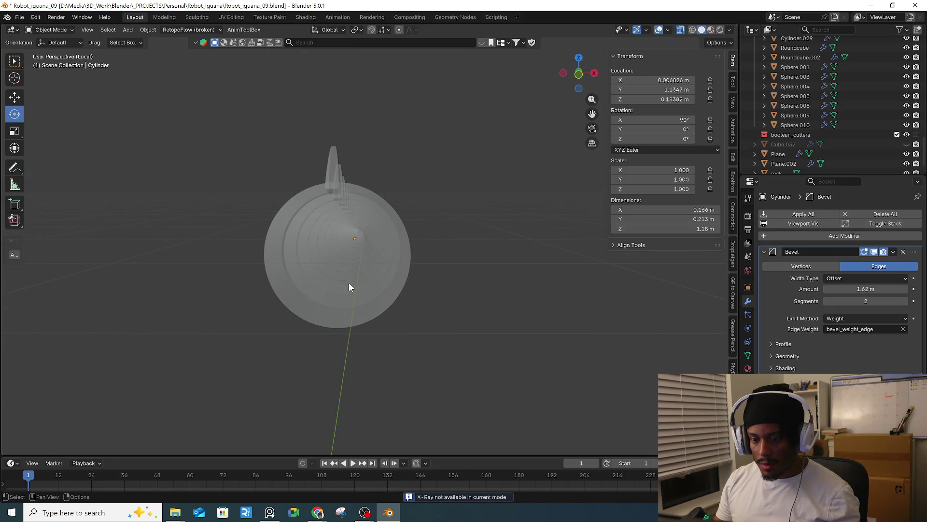
- Inspect the tail's mesh in Edit Mode, then return to Object Mode
key(Tab)
mouse_move(348, 284)
middle_down()
mouse_move(380, 278)
mouse_move(494, 314)
middle_up()
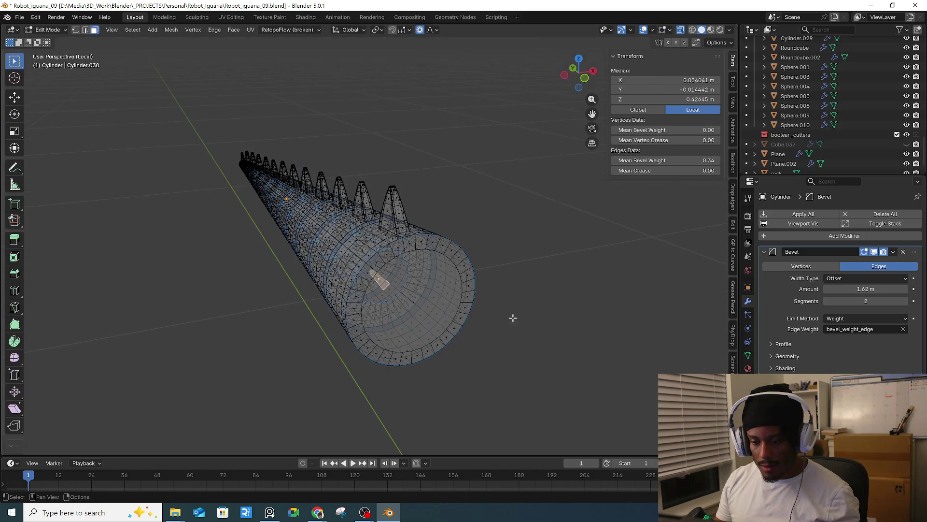
click(494, 315)
middle_drag(437, 305, 274, 303)
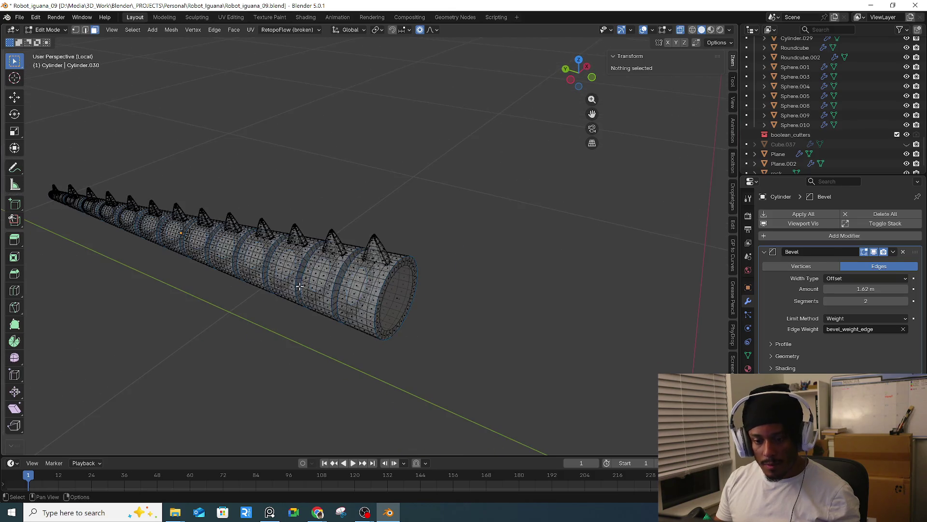
key(Tab)
key(shift+a)
mouse_move(273, 303)
middle_drag(189, 312, 391, 341)
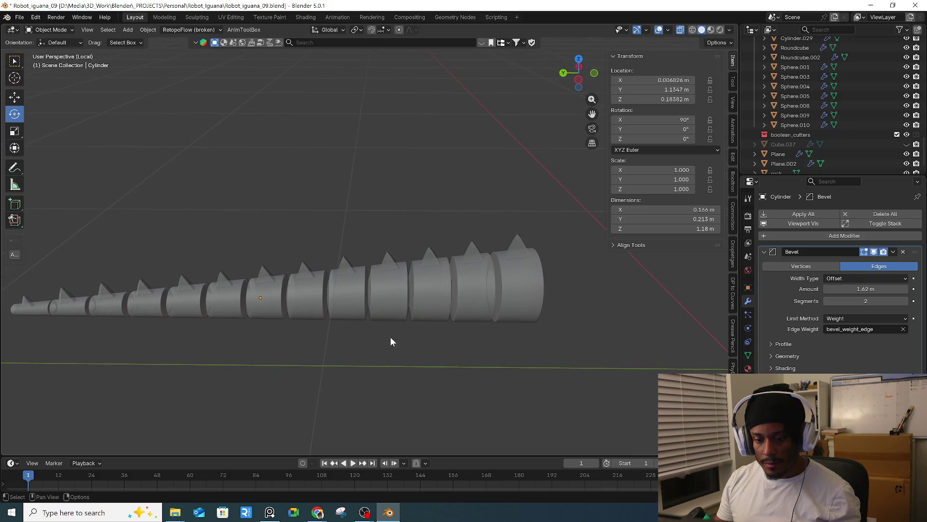
right_click(366, 345)
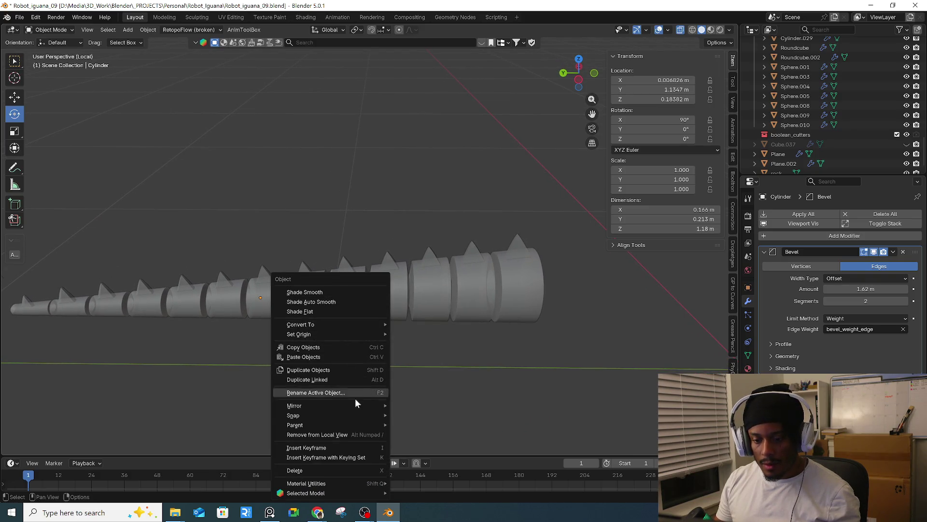
- Add a Curve > Simple > Line object beside the tail
key(shift+a)
mouse_move(412, 261)
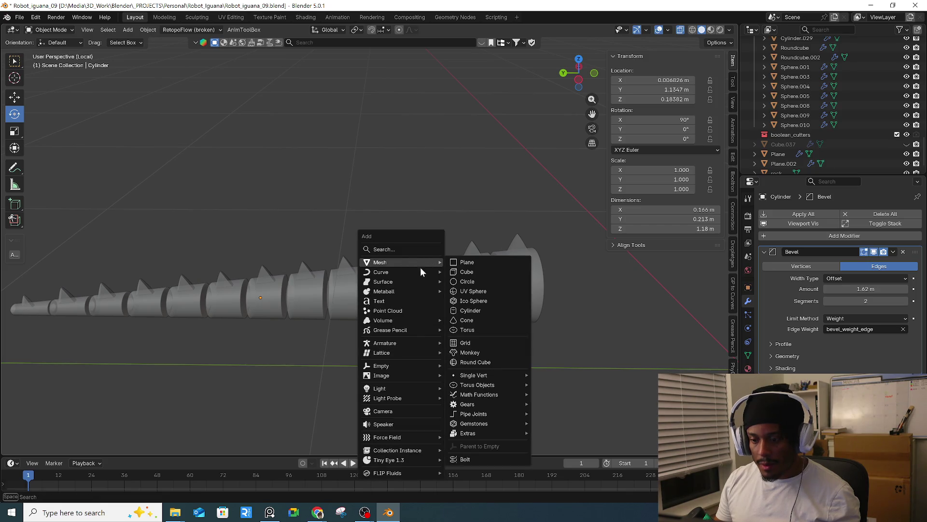
mouse_move(396, 276)
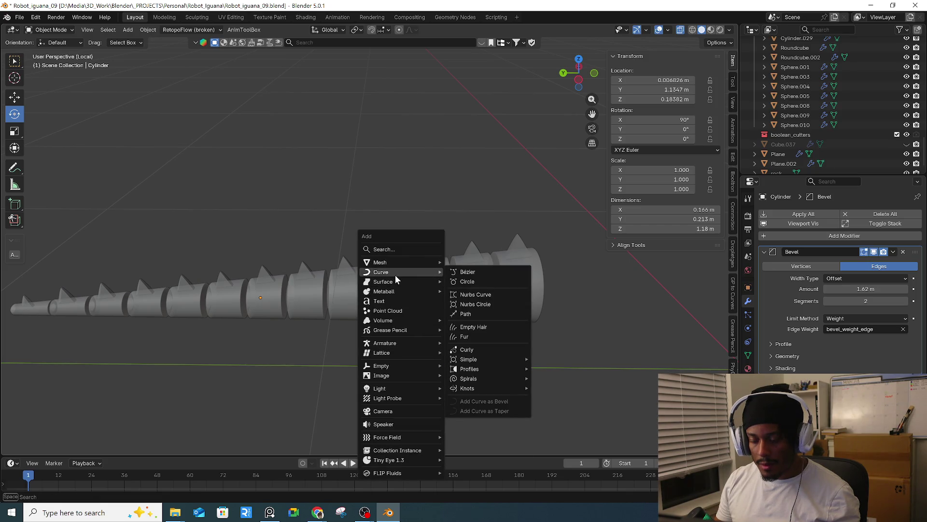
mouse_move(499, 361)
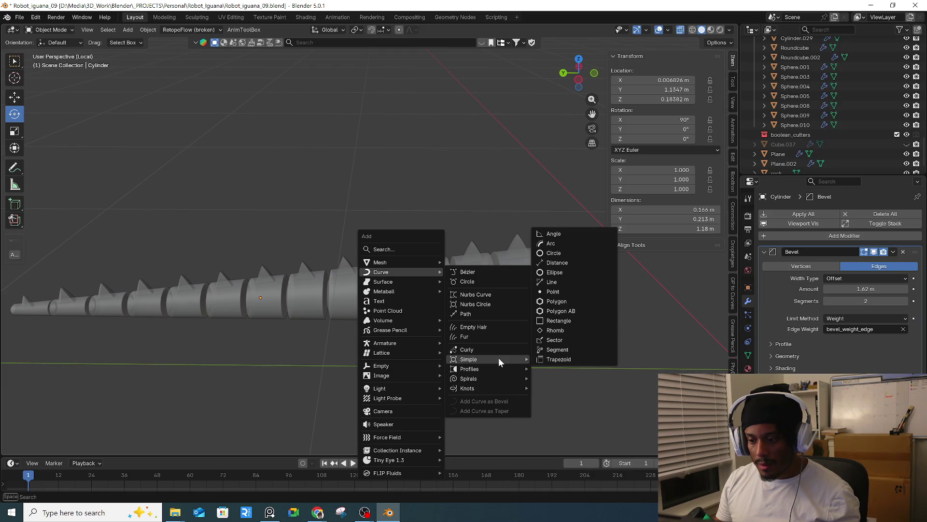
click(560, 282)
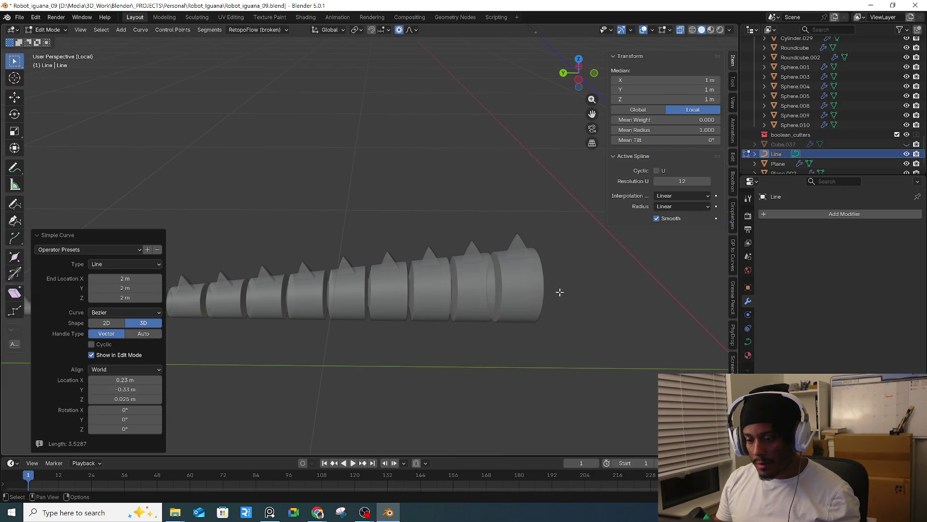
- Zoom out and inspect the new line from orbit and top views
scroll(356, 304, down, 2)
scroll(435, 319, down, 2)
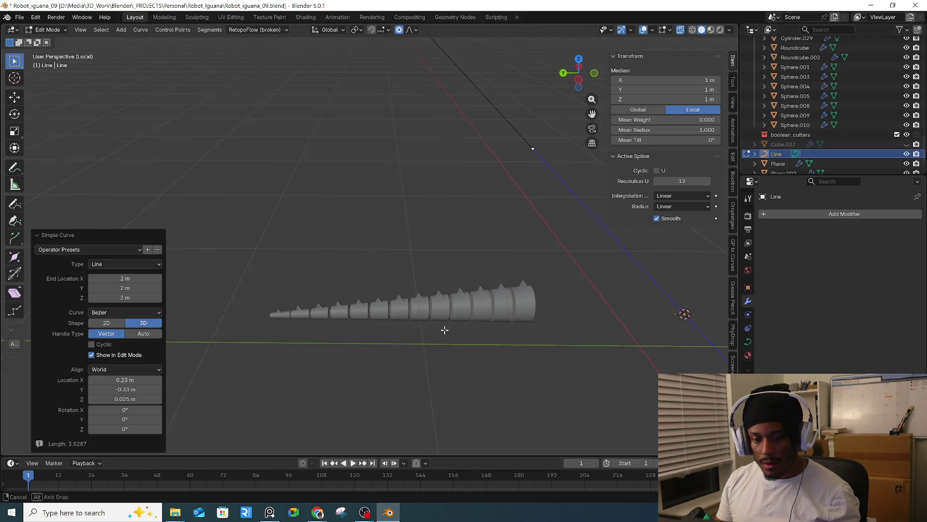
scroll(439, 338, down, 1)
scroll(494, 301, down, 1)
mouse_move(494, 301)
middle_down()
mouse_move(429, 293)
mouse_move(411, 275)
middle_up()
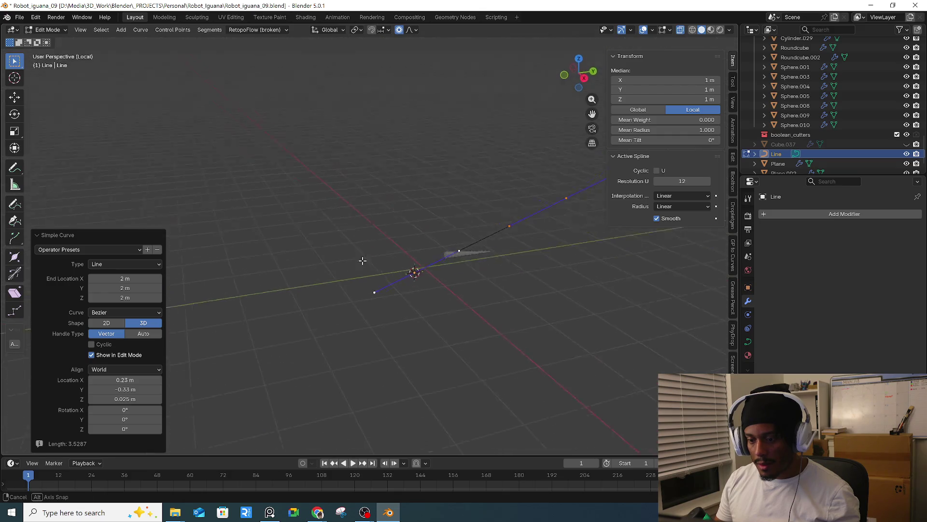
key(KP_7)
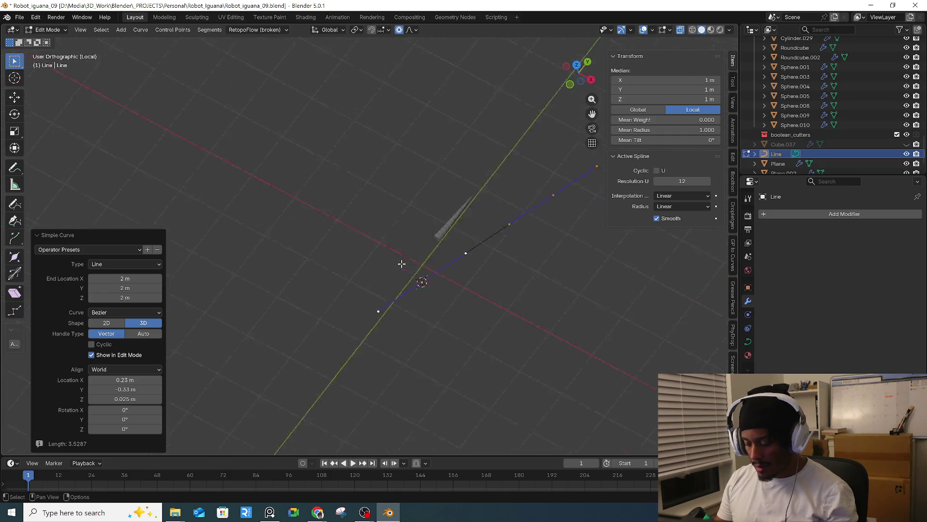
mouse_move(423, 270)
middle_down()
mouse_move(409, 259)
mouse_move(422, 208)
mouse_move(393, 356)
mouse_move(428, 366)
middle_up()
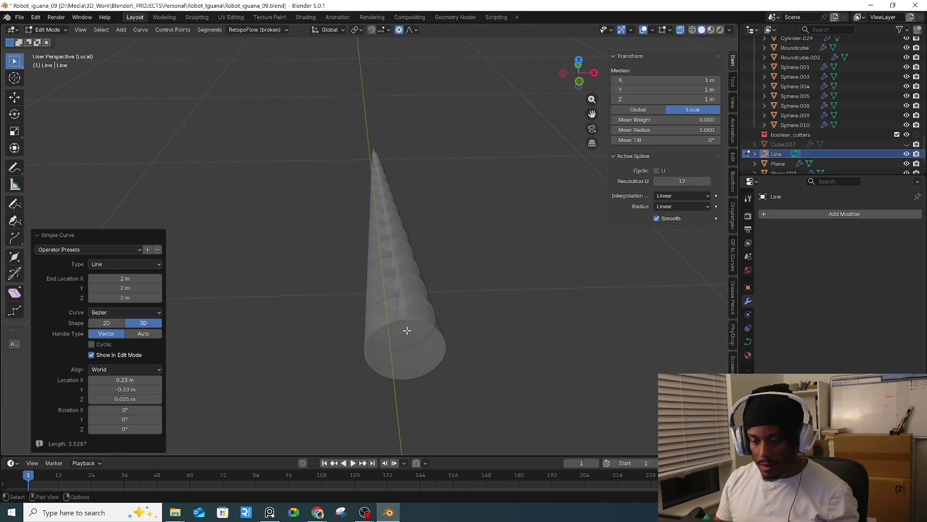
- Leave curve editing and enter Edit Mode on the tail cylinder
key(Tab)
click(409, 348)
key(Tab)
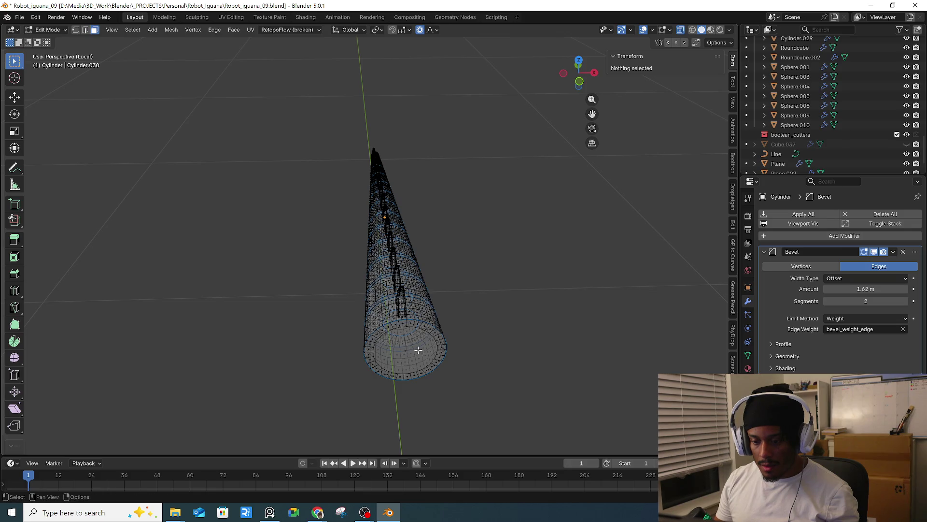
- In face select mode with X-ray off, select the tail's wide end cap face
click(417, 352)
mouse_move(418, 352)
middle_down()
mouse_move(413, 337)
mouse_move(469, 356)
middle_up()
key(1)
key(alt+a)
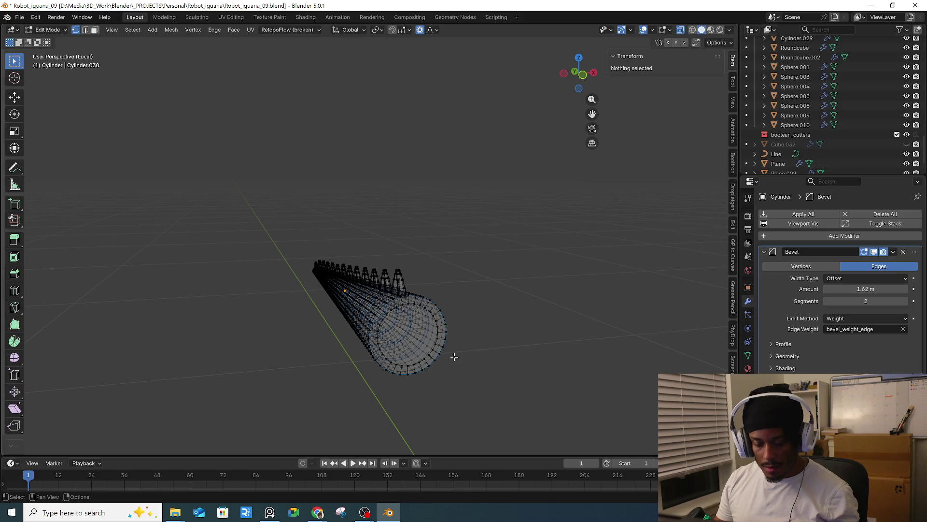
key(a)
key(alt+a)
key(3)
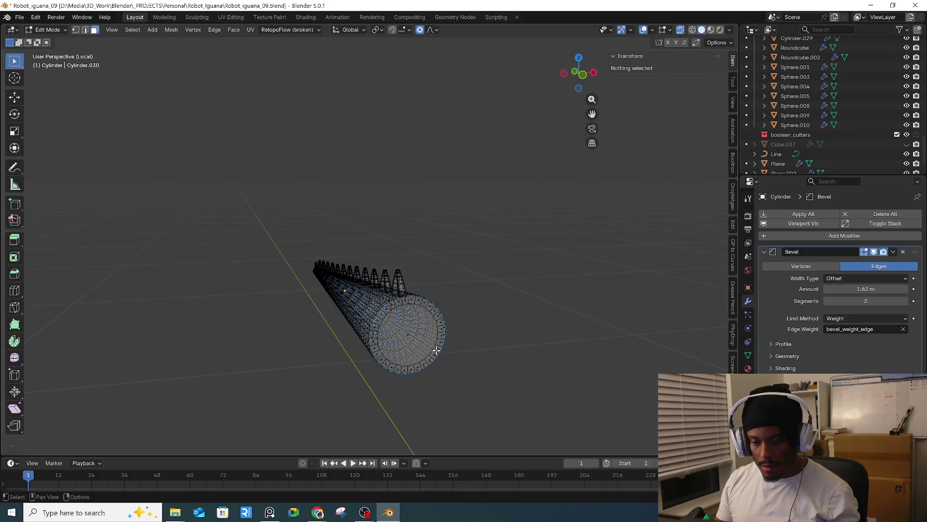
key(alt+z)
click(411, 335)
- Snap the 3D cursor to the cap centre and return to Object Mode
key(shift+s)
click(411, 387)
key(Tab)
key(shift+space)
key(r)
mouse_move(445, 347)
middle_down()
mouse_move(472, 375)
mouse_move(395, 386)
middle_up()
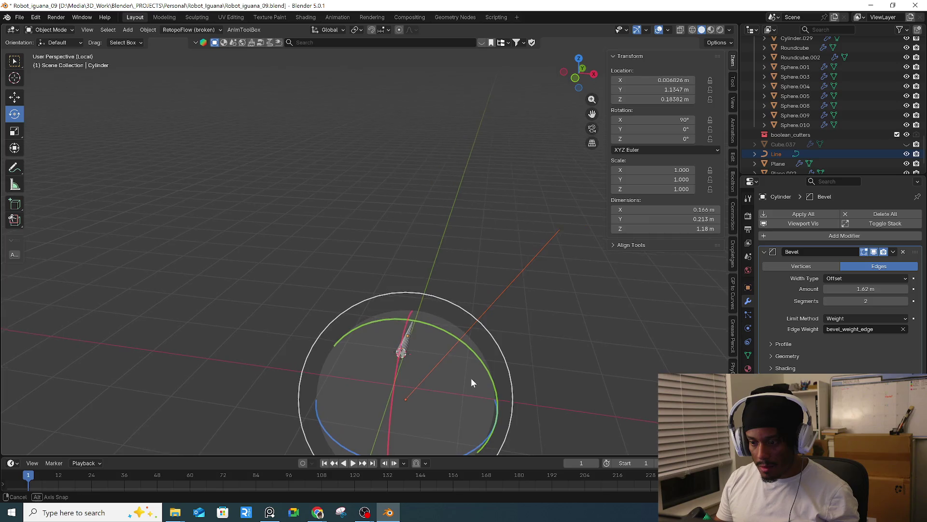